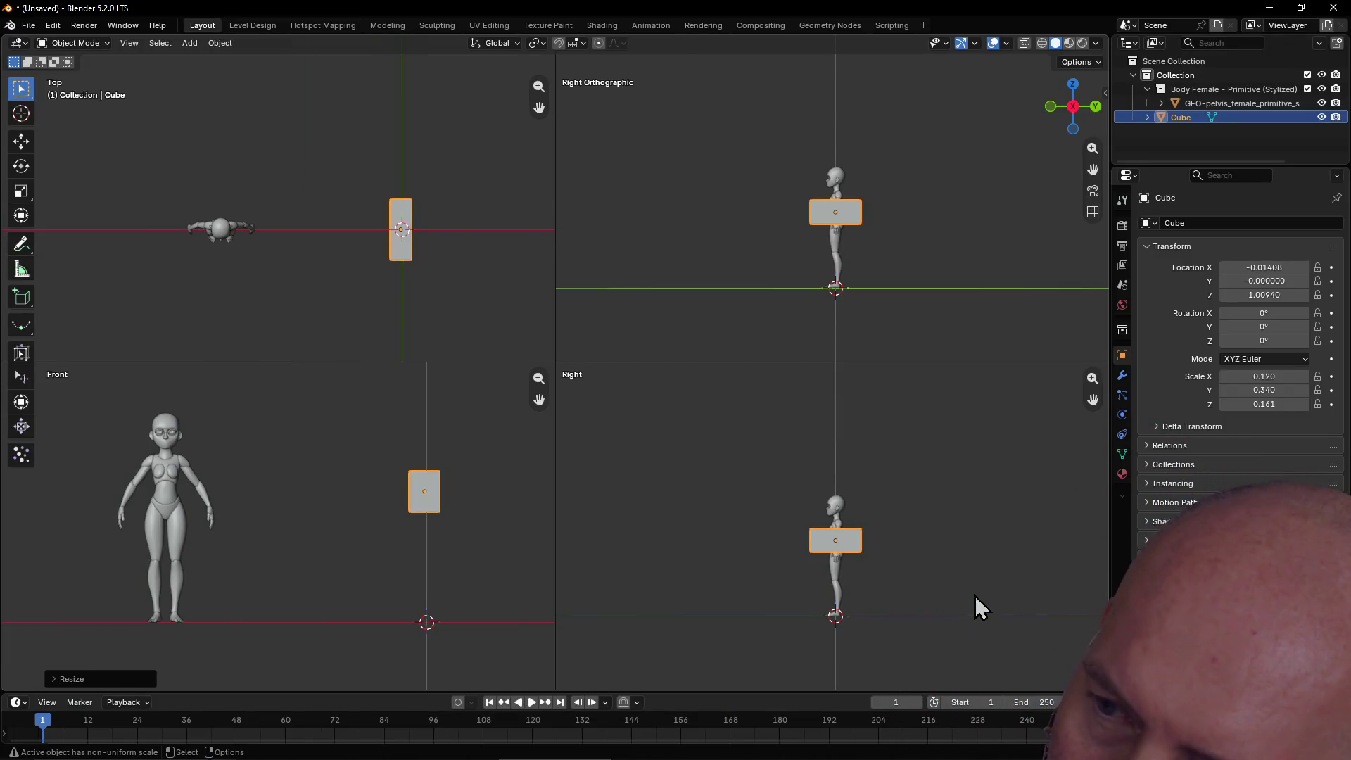
Enlarge the figure and cube in the side view and orbit the upper-right view into perspective.
mouse_move(1093, 399)
mouse_down()
mouse_move(953, 382)
mouse_move(959, 366)
mouse_up()
scroll(762, 515, up, 3)
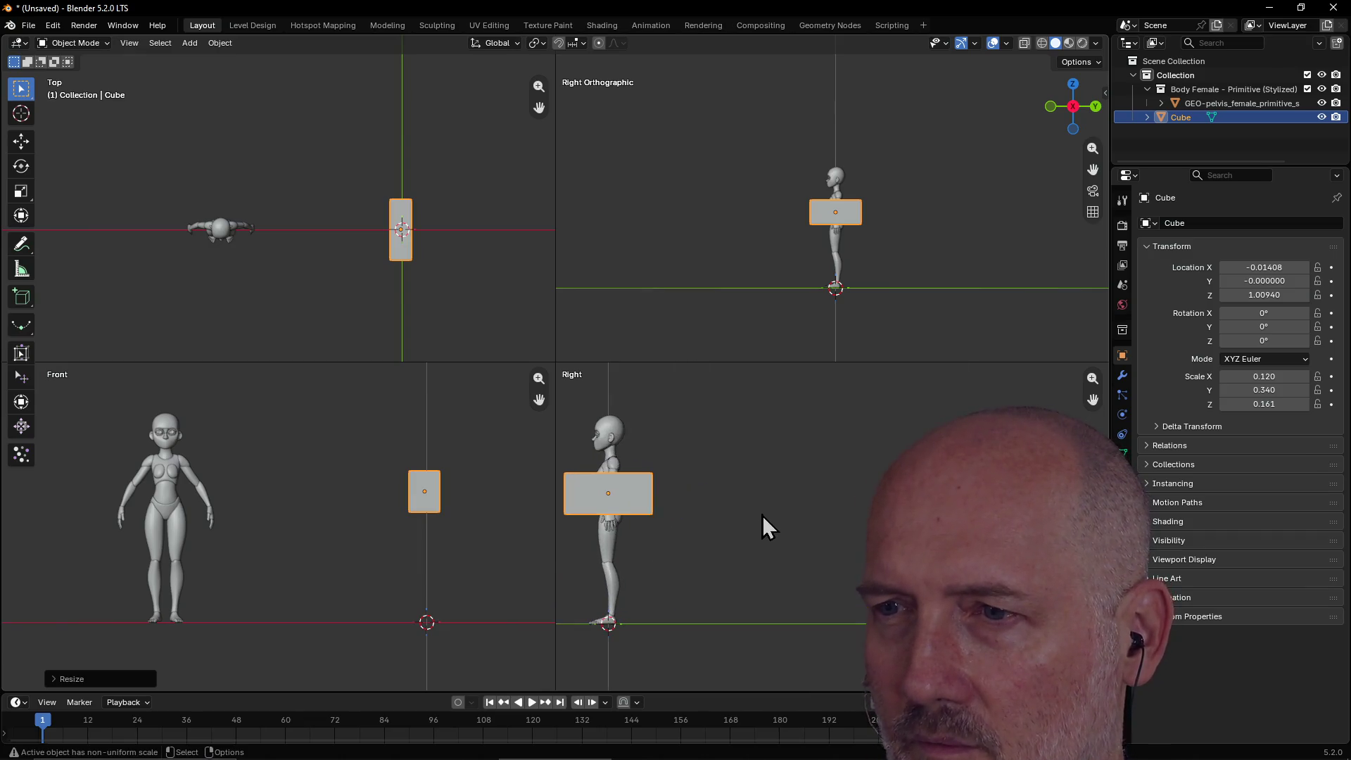
drag(1093, 399, 1168, 417)
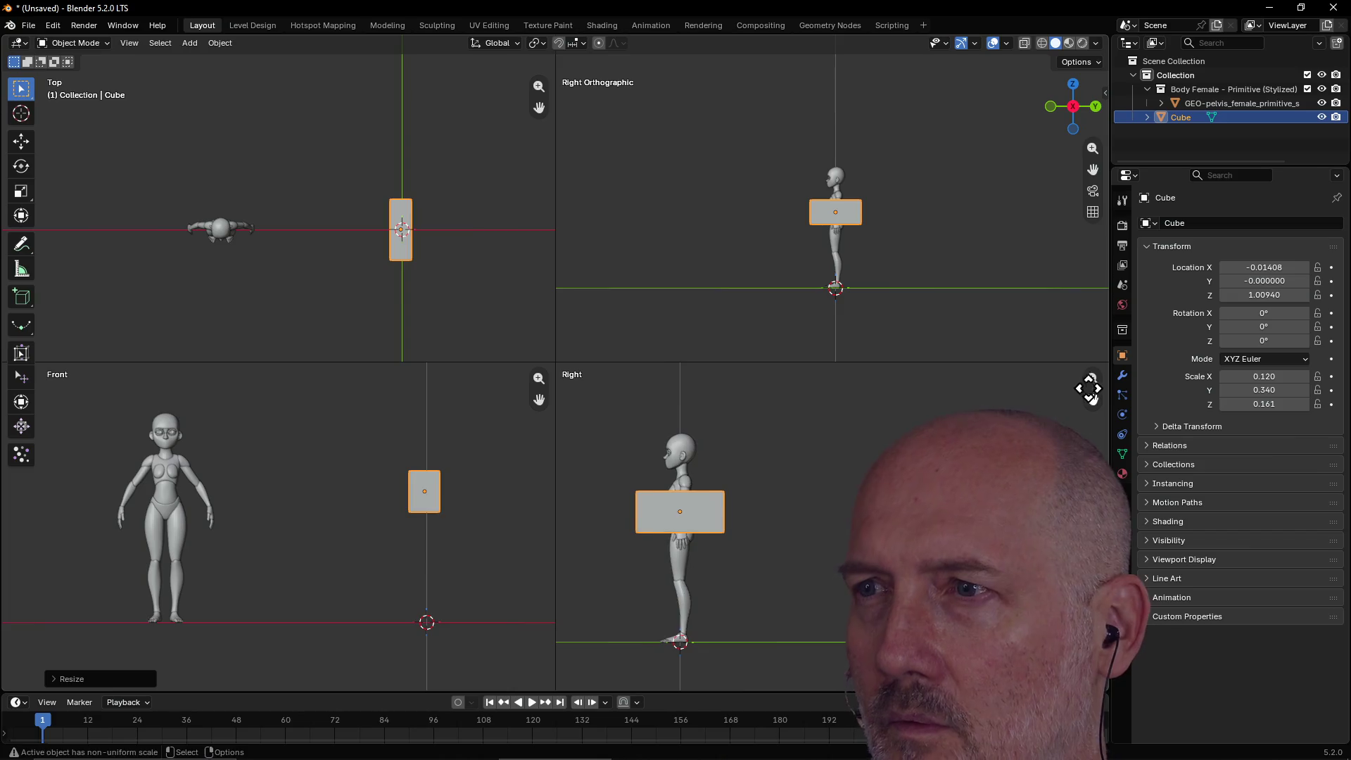
mouse_move(910, 217)
middle_down()
mouse_move(917, 234)
mouse_move(993, 256)
mouse_move(998, 231)
mouse_move(990, 252)
mouse_move(1025, 250)
mouse_move(991, 255)
middle_up()
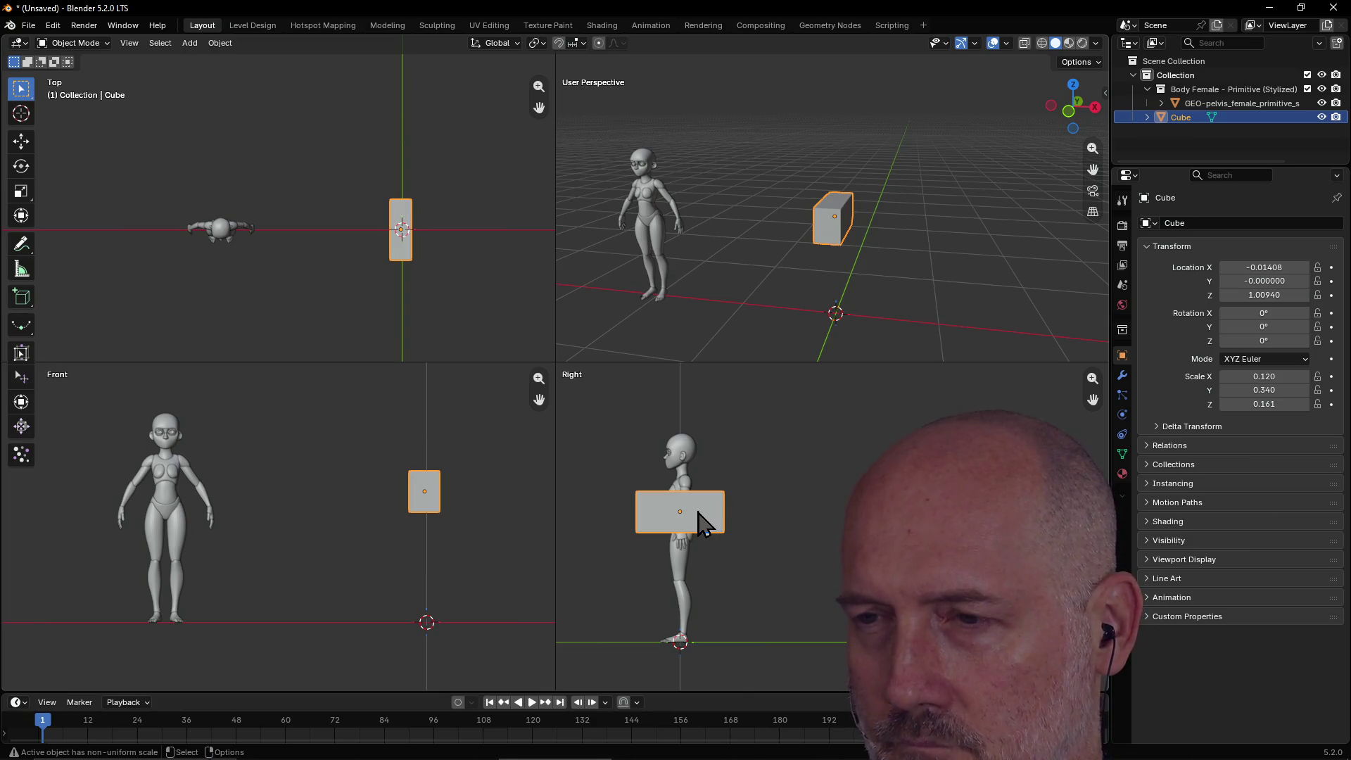
Scale the cube along Y to make it thinner, to 0.096.
key(s)
key(y)
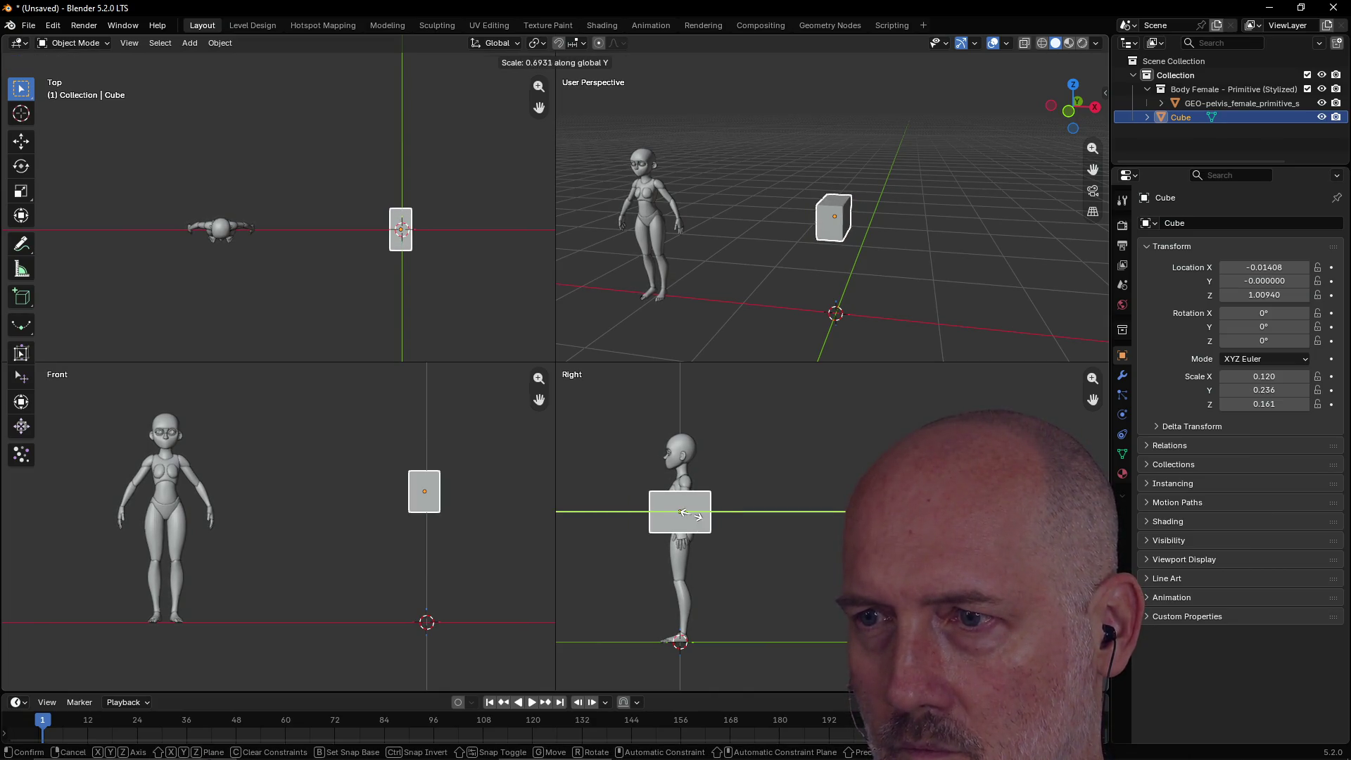
click(681, 511)
Raise the cube along Z to 1.12895, level with the figure's chest.
key(g)
key(z)
click(721, 539)
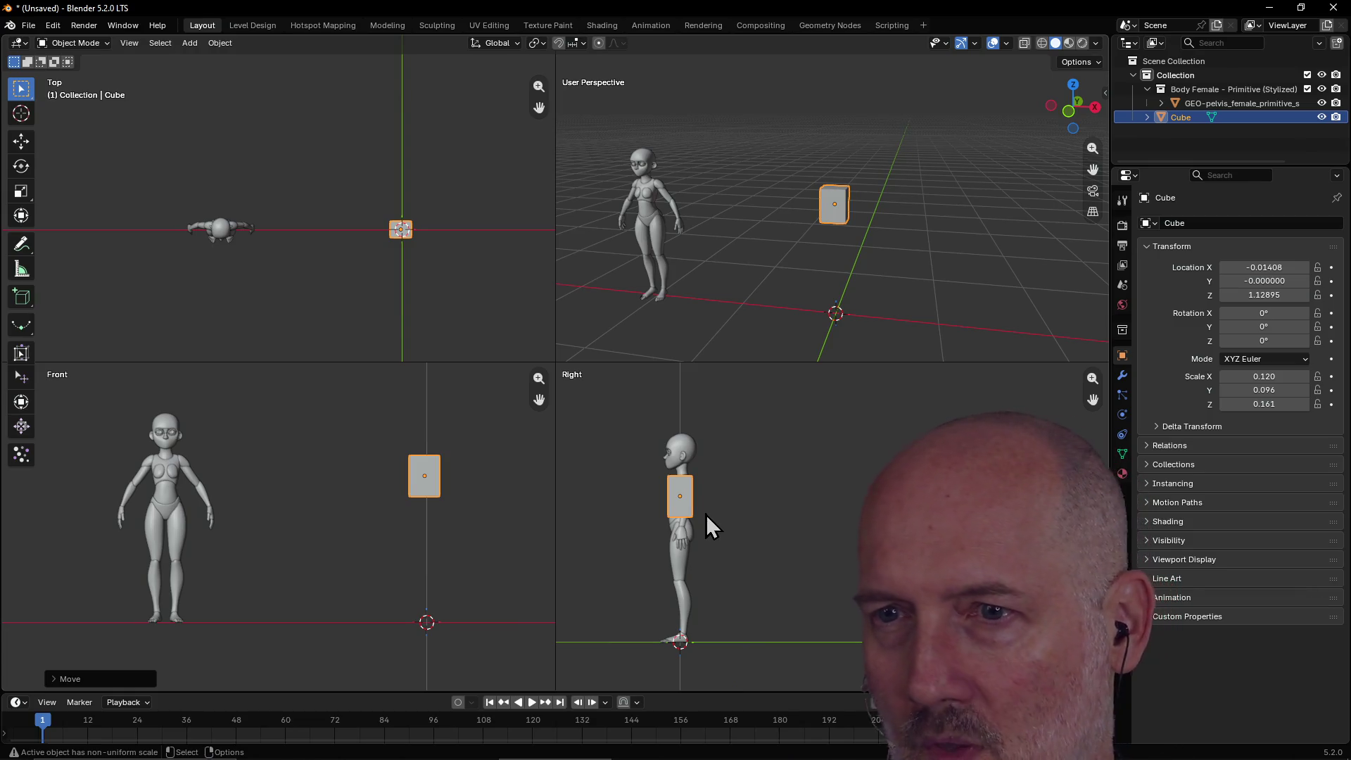
click(429, 495)
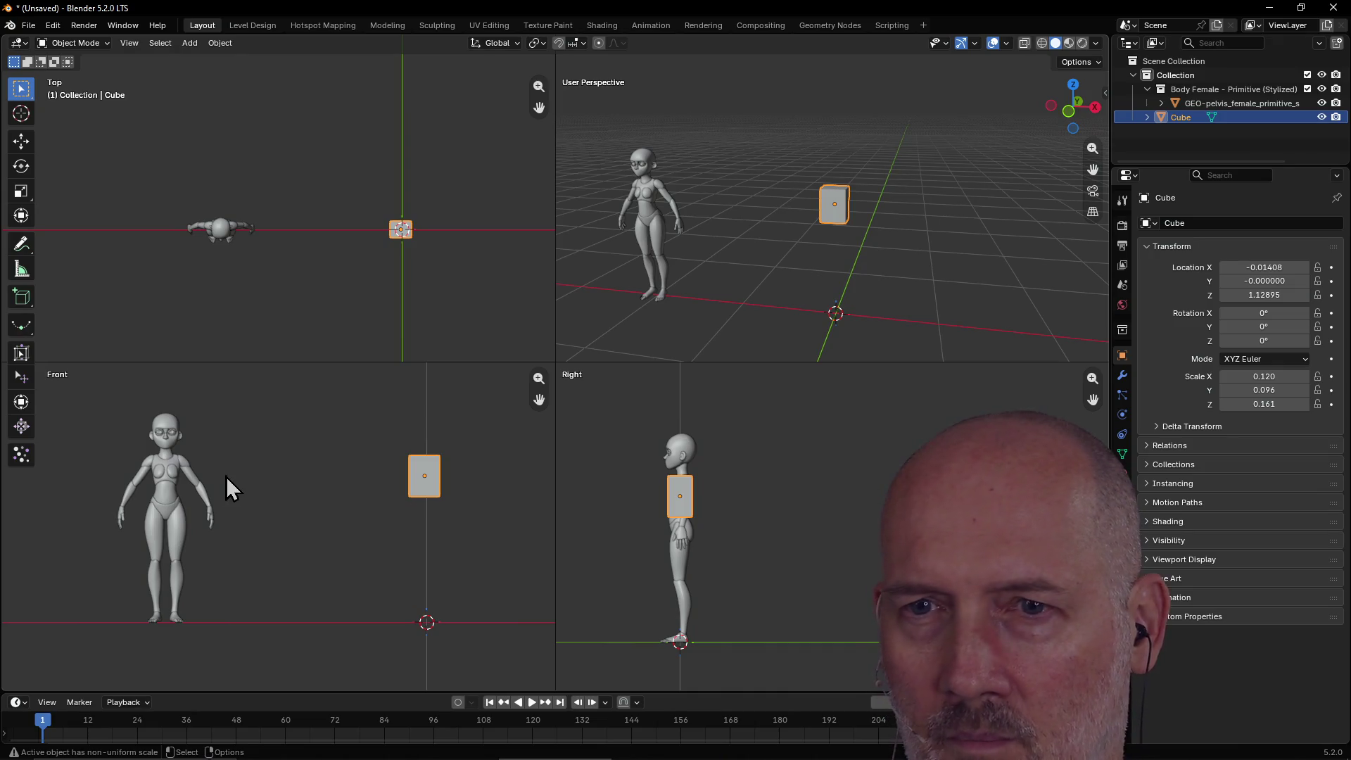
Move the cube left along X beside the figure and raise it slightly.
key(g)
key(x)
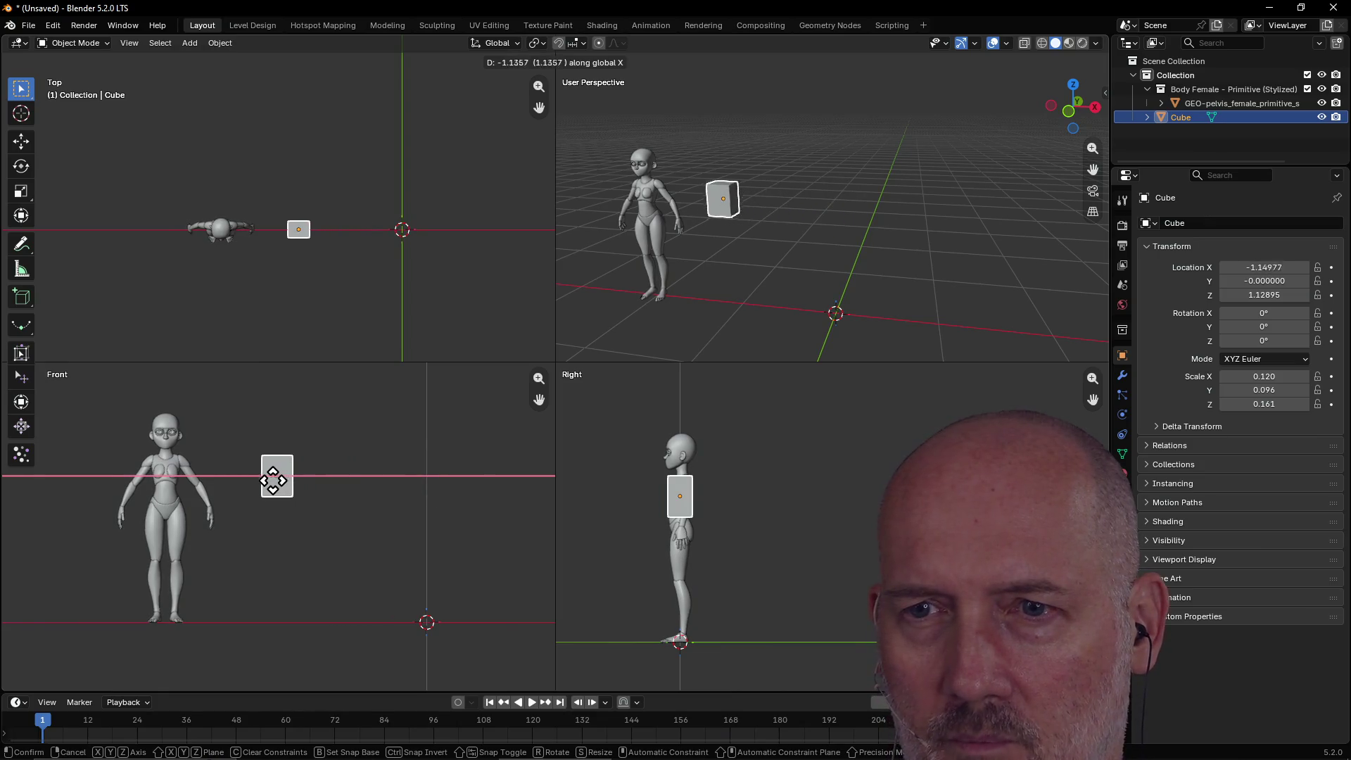
click(264, 481)
drag(538, 400, 537, 418)
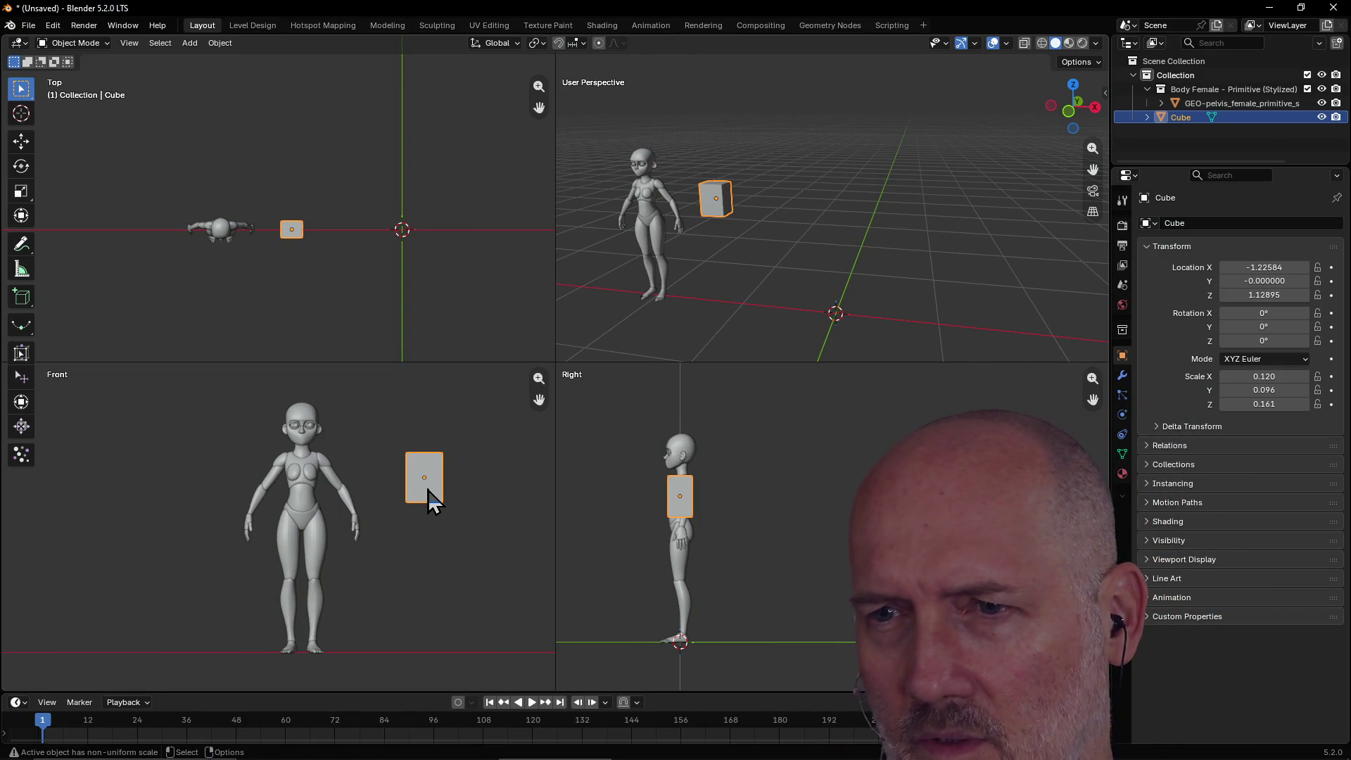
key(s)
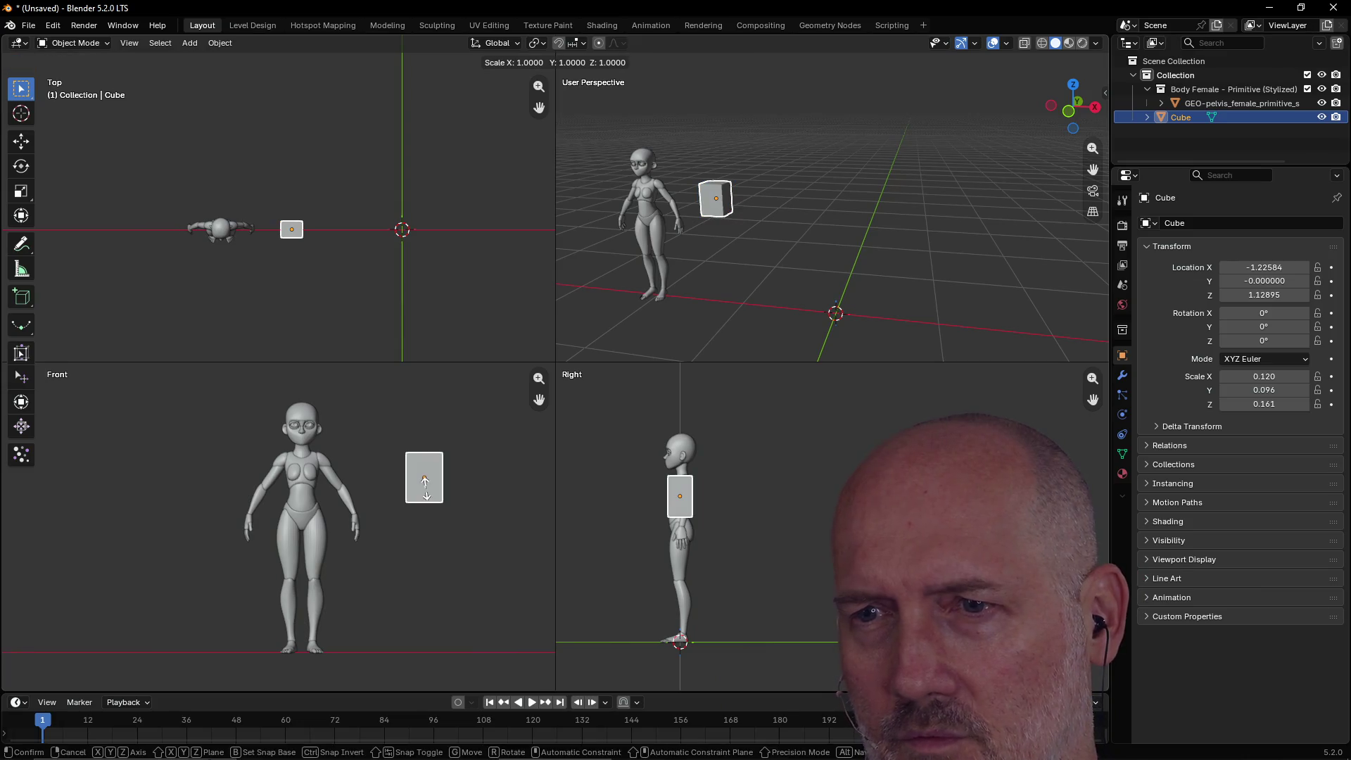
key(g)
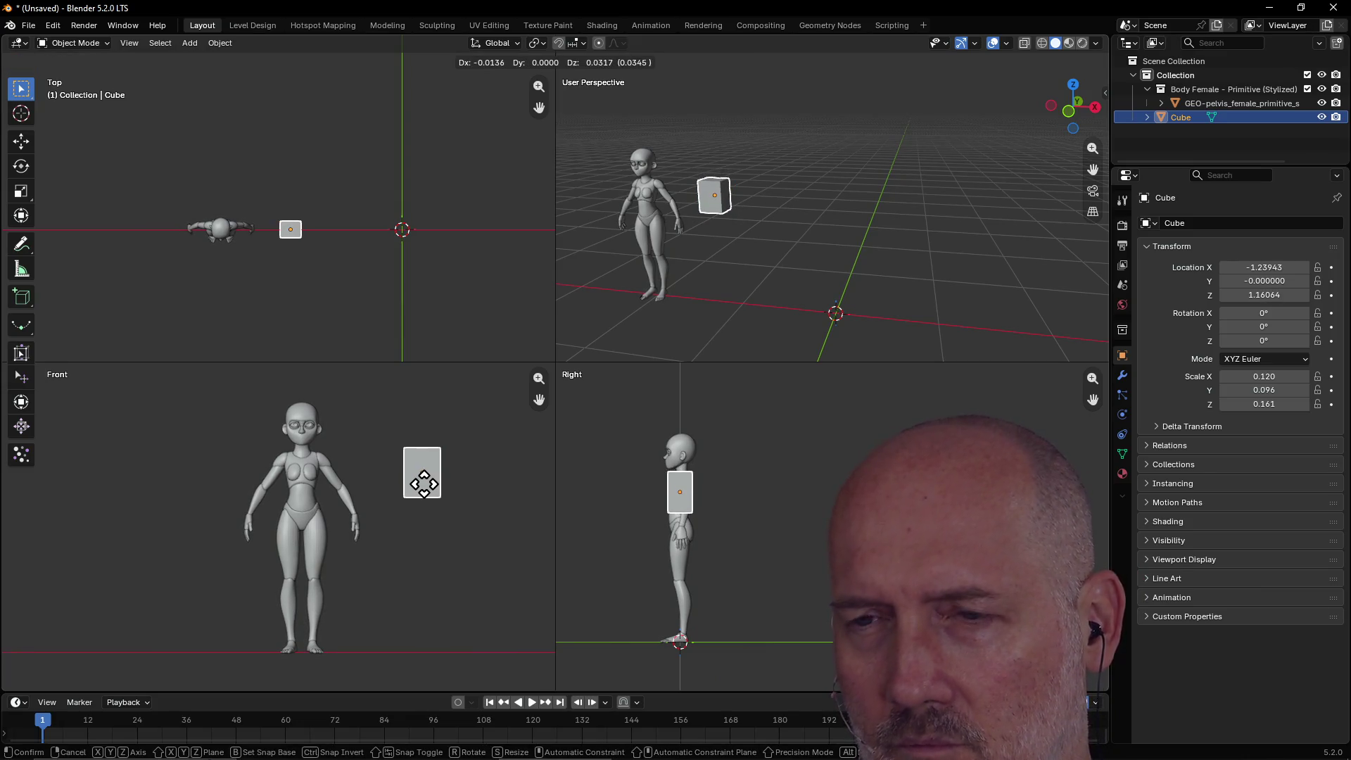
click(425, 486)
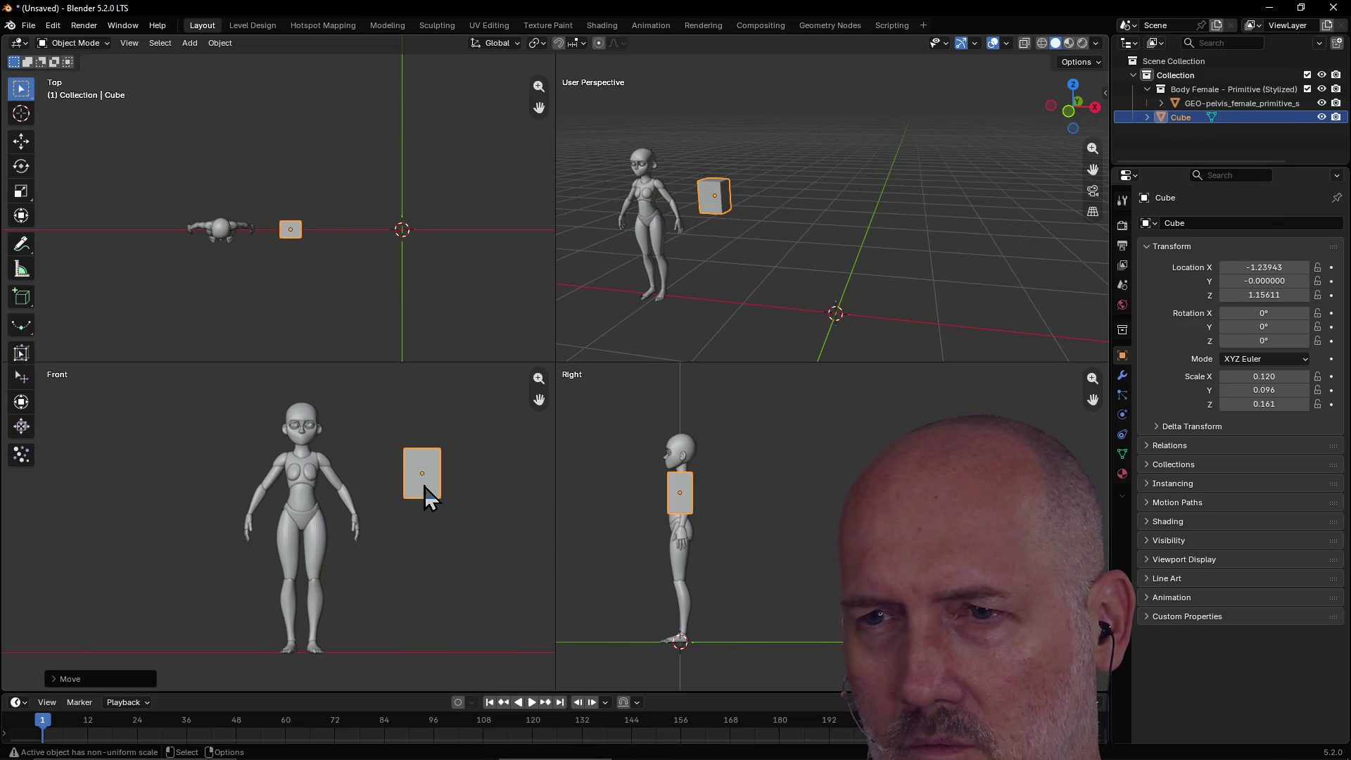
Squash the cube vertically to Z scale 0.115, then enter Edit Mode in the Modeling workspace.
key(s)
key(g)
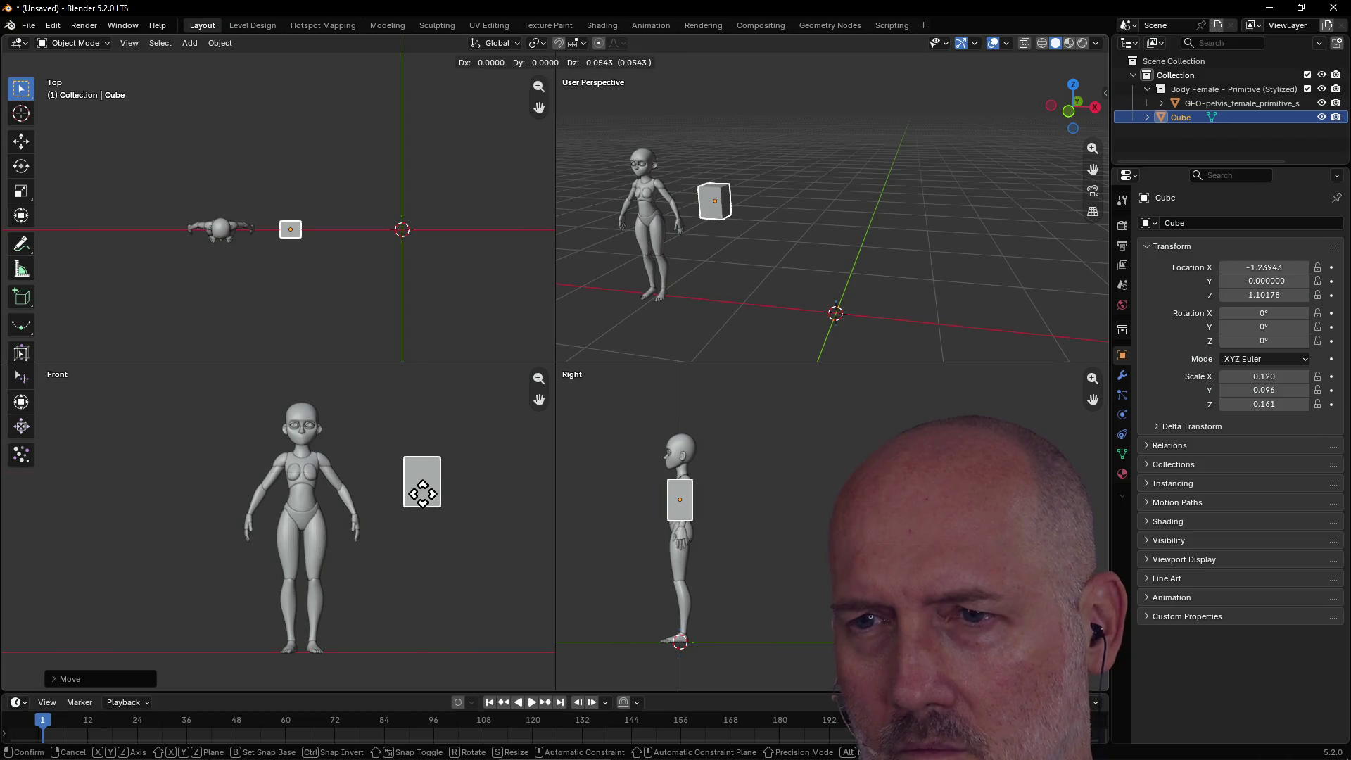
key(s)
key(z)
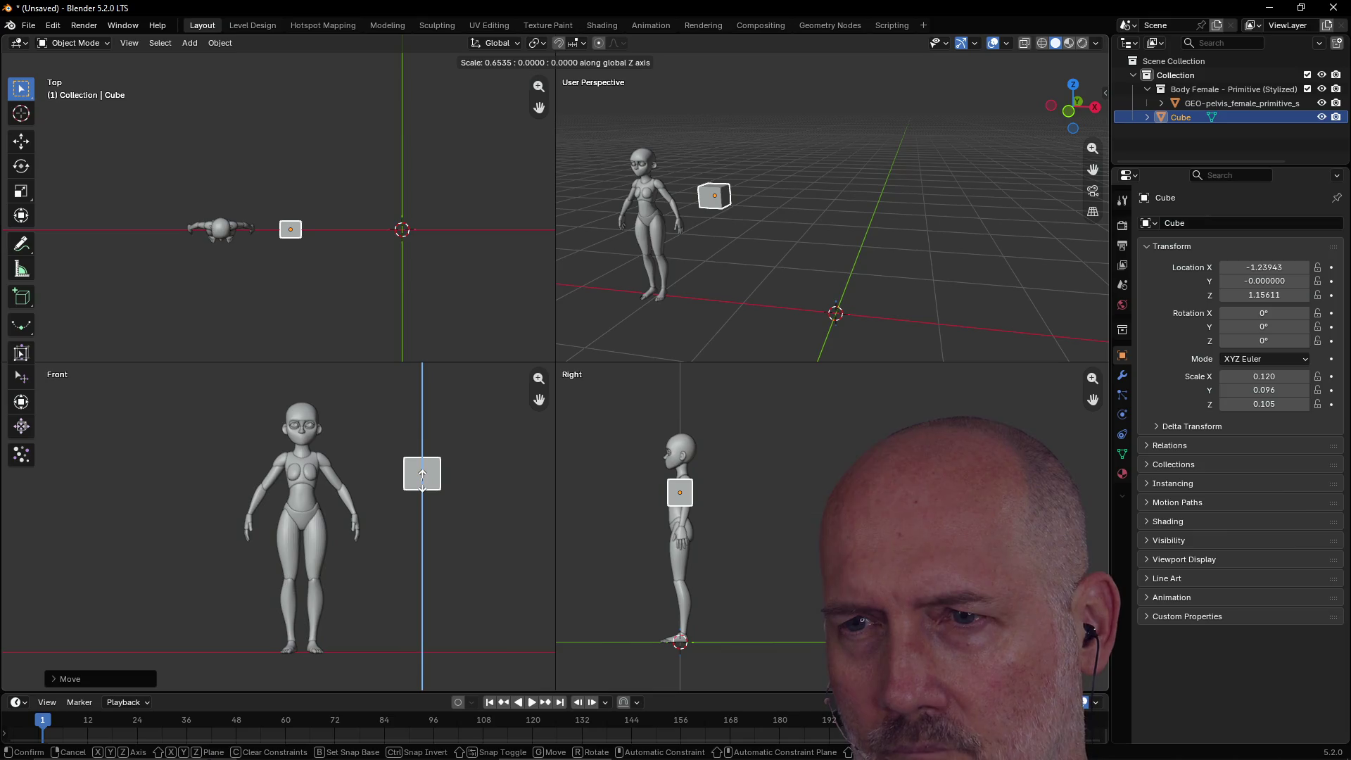
click(426, 485)
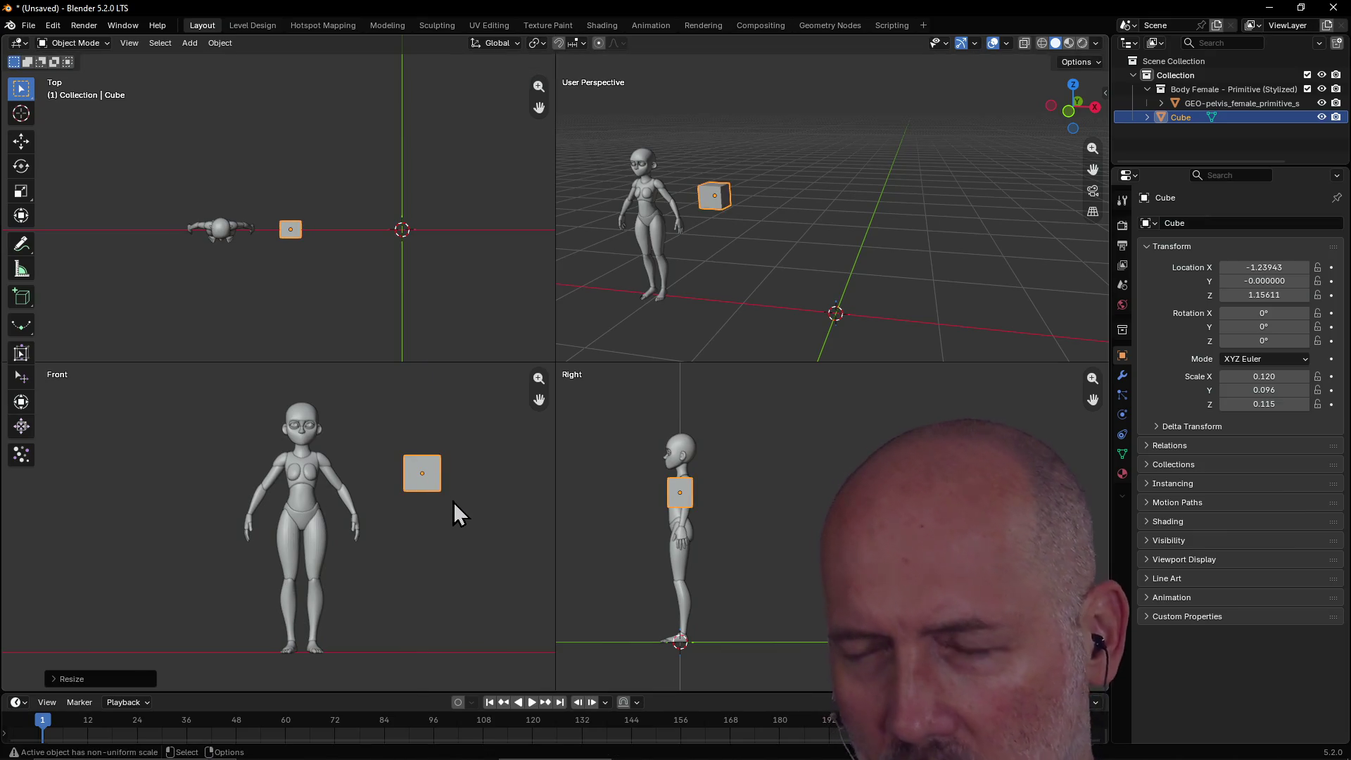
scroll(477, 490, up, 2)
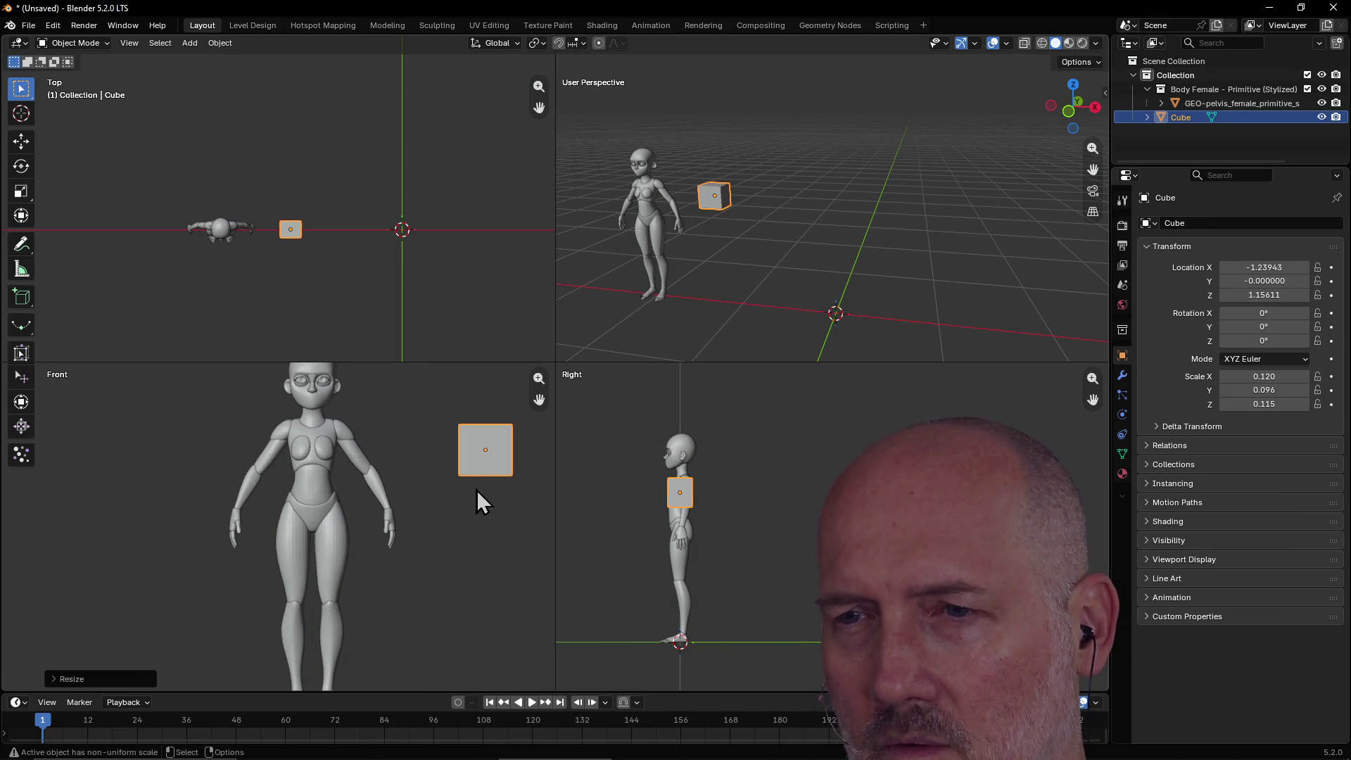
scroll(488, 494, down, 2)
scroll(491, 501, up, 1)
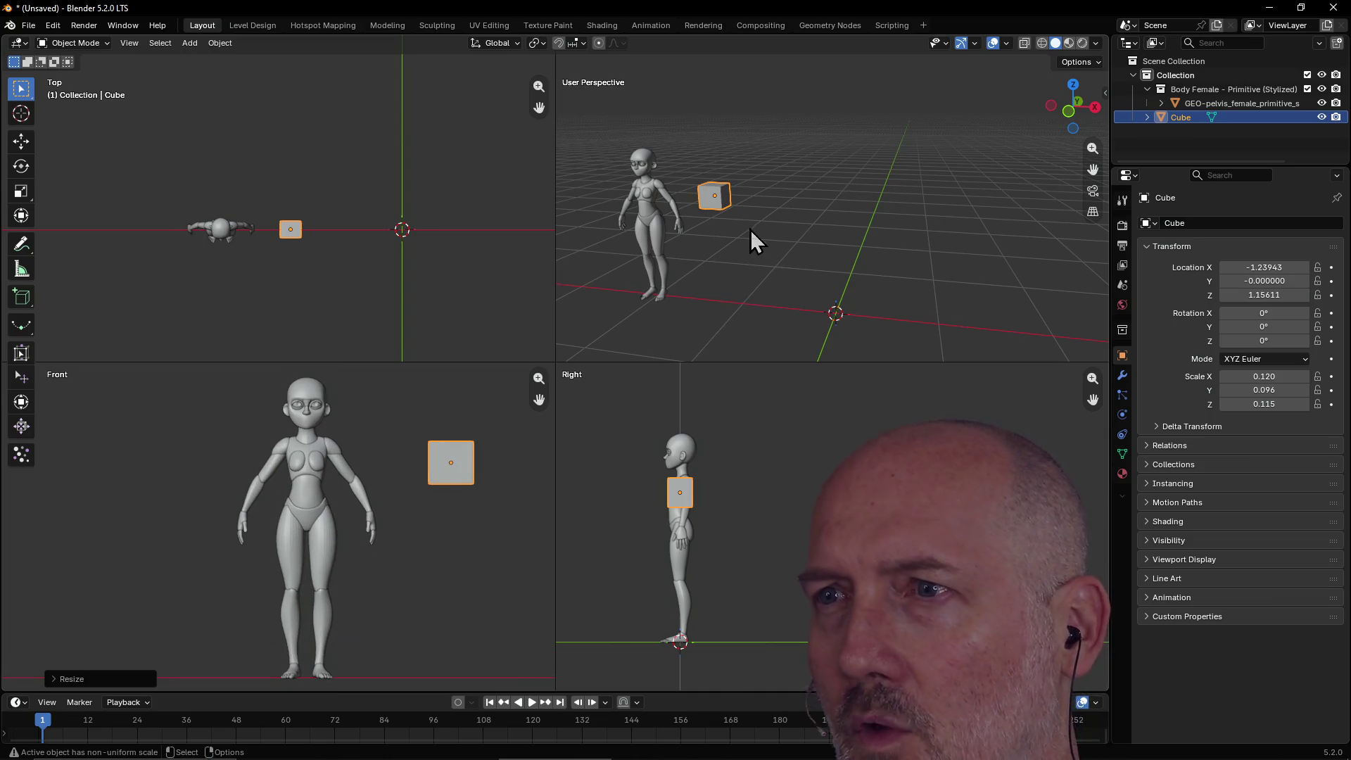
click(726, 201)
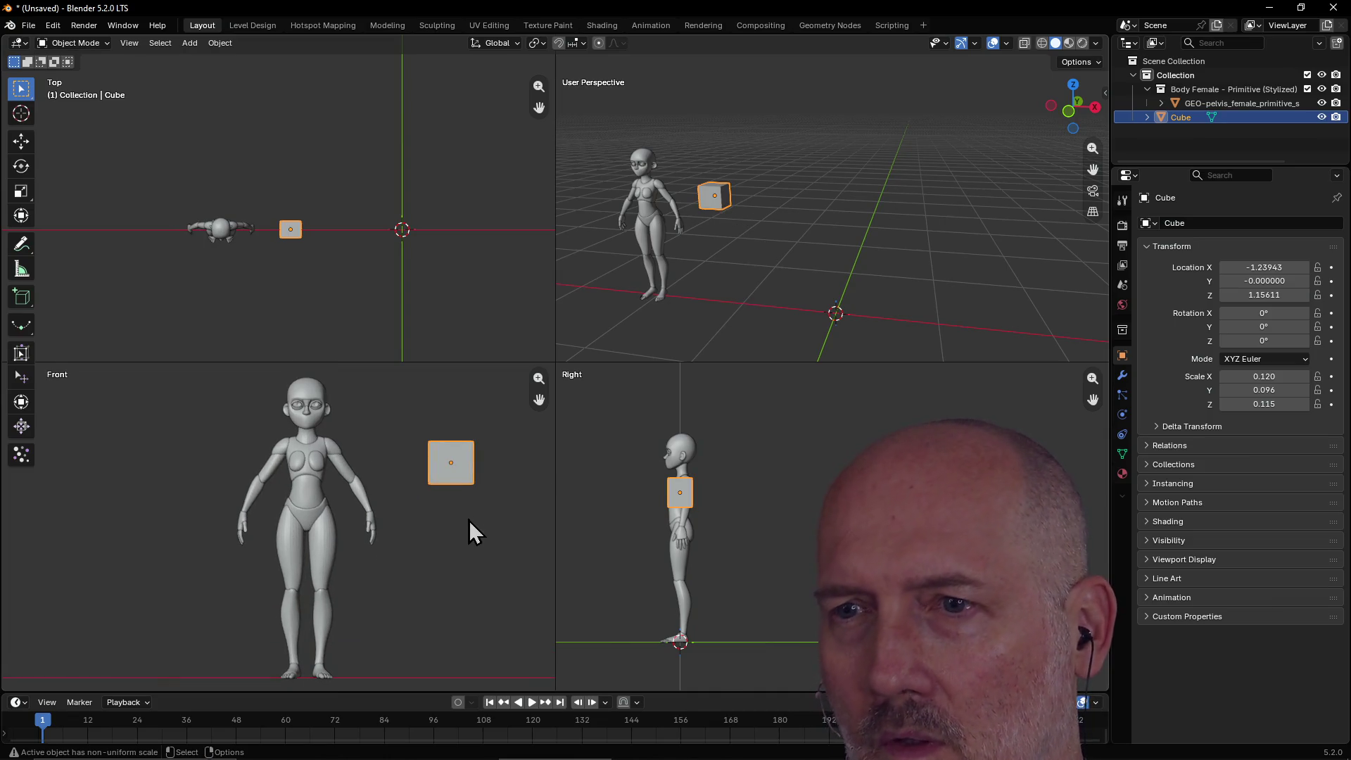
click(385, 25)
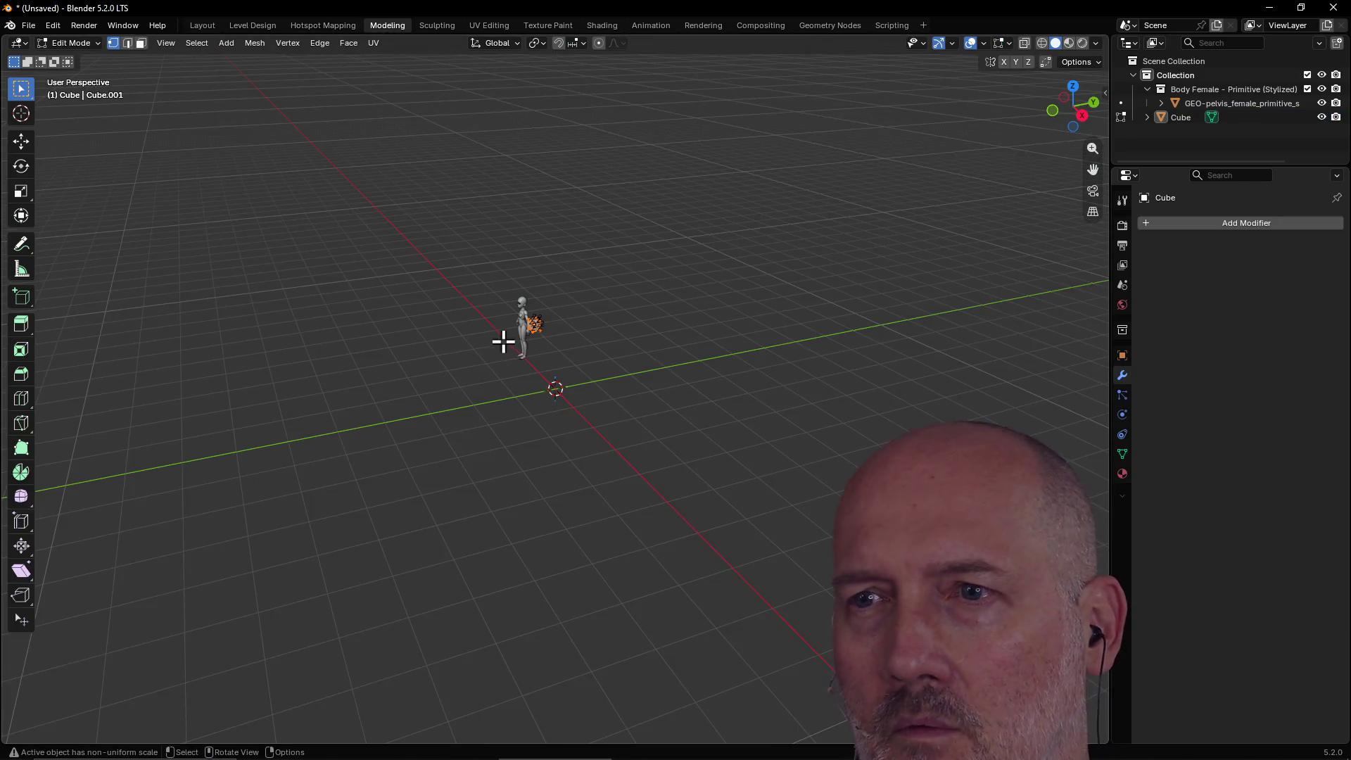
scroll(504, 342, up, 5)
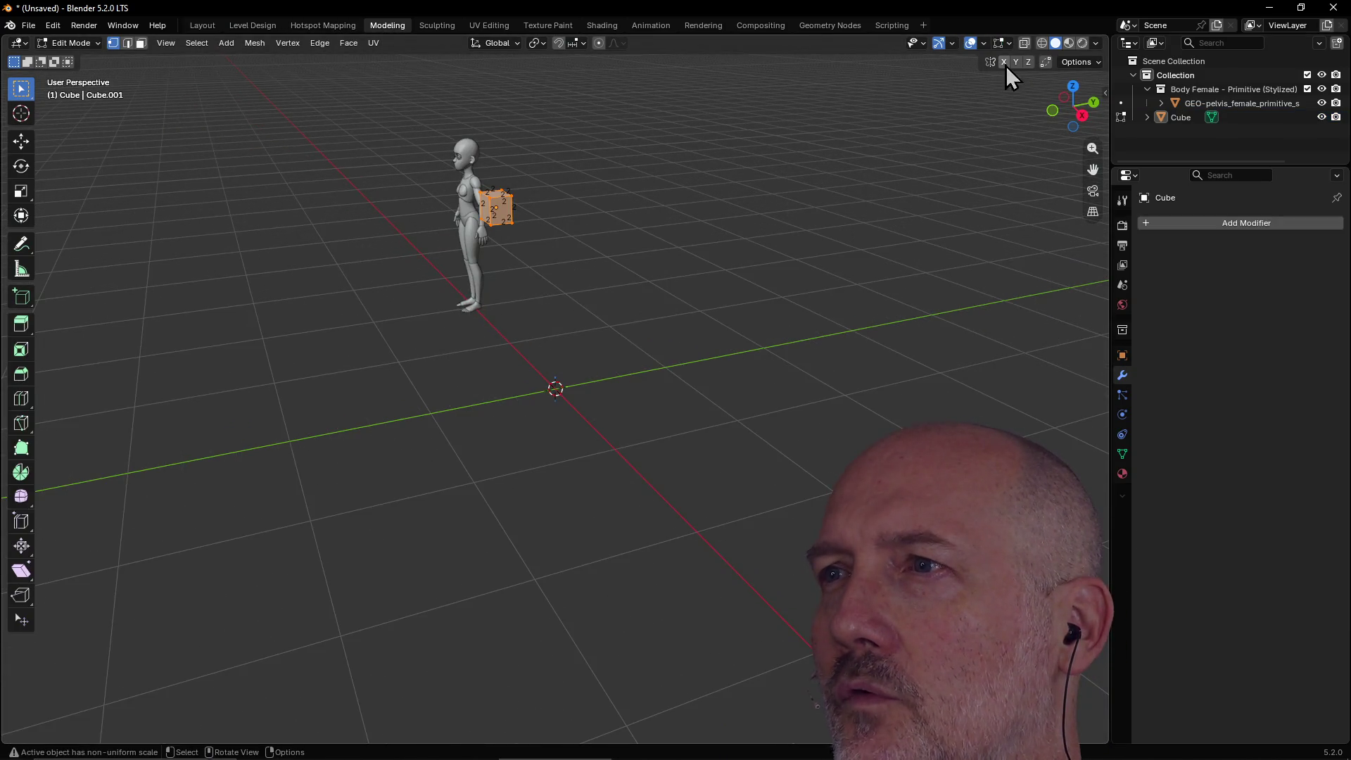
click(951, 43)
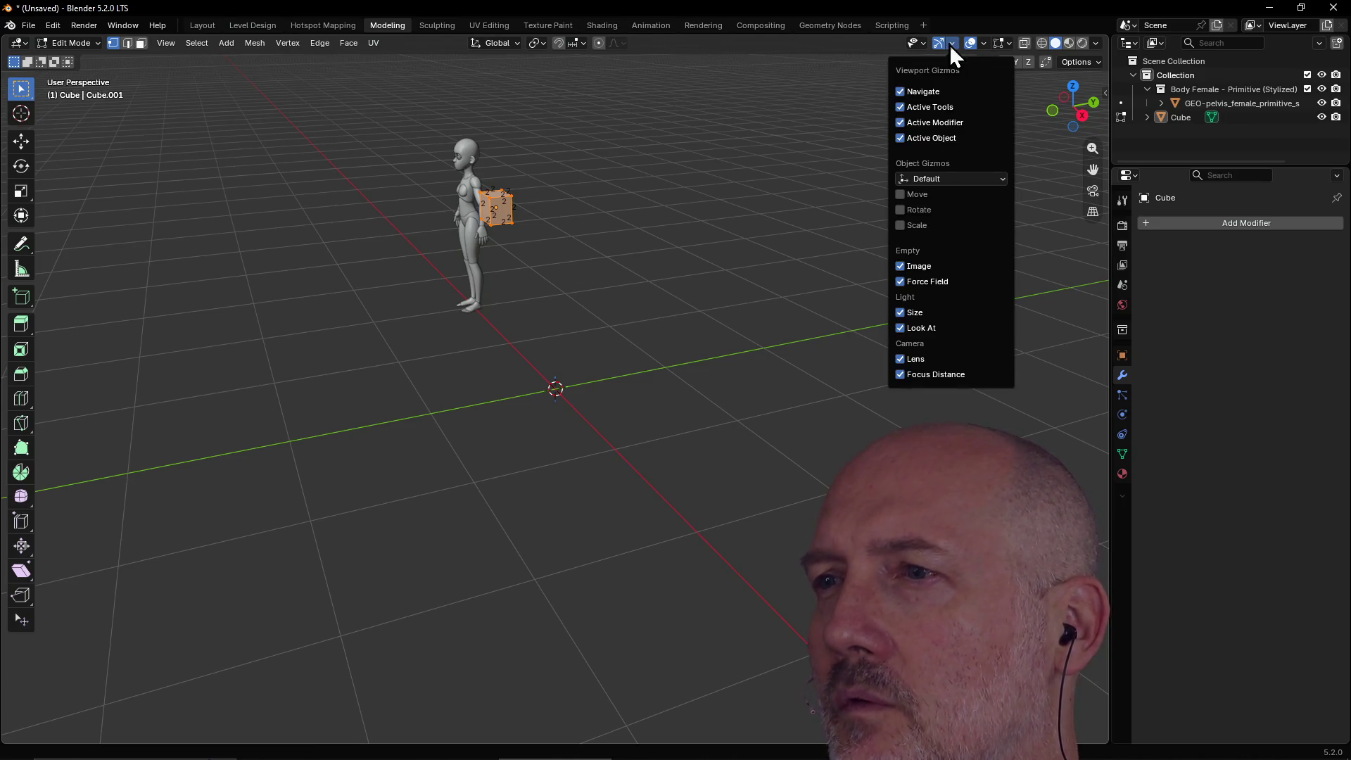
click(923, 47)
click(923, 47)
click(1009, 43)
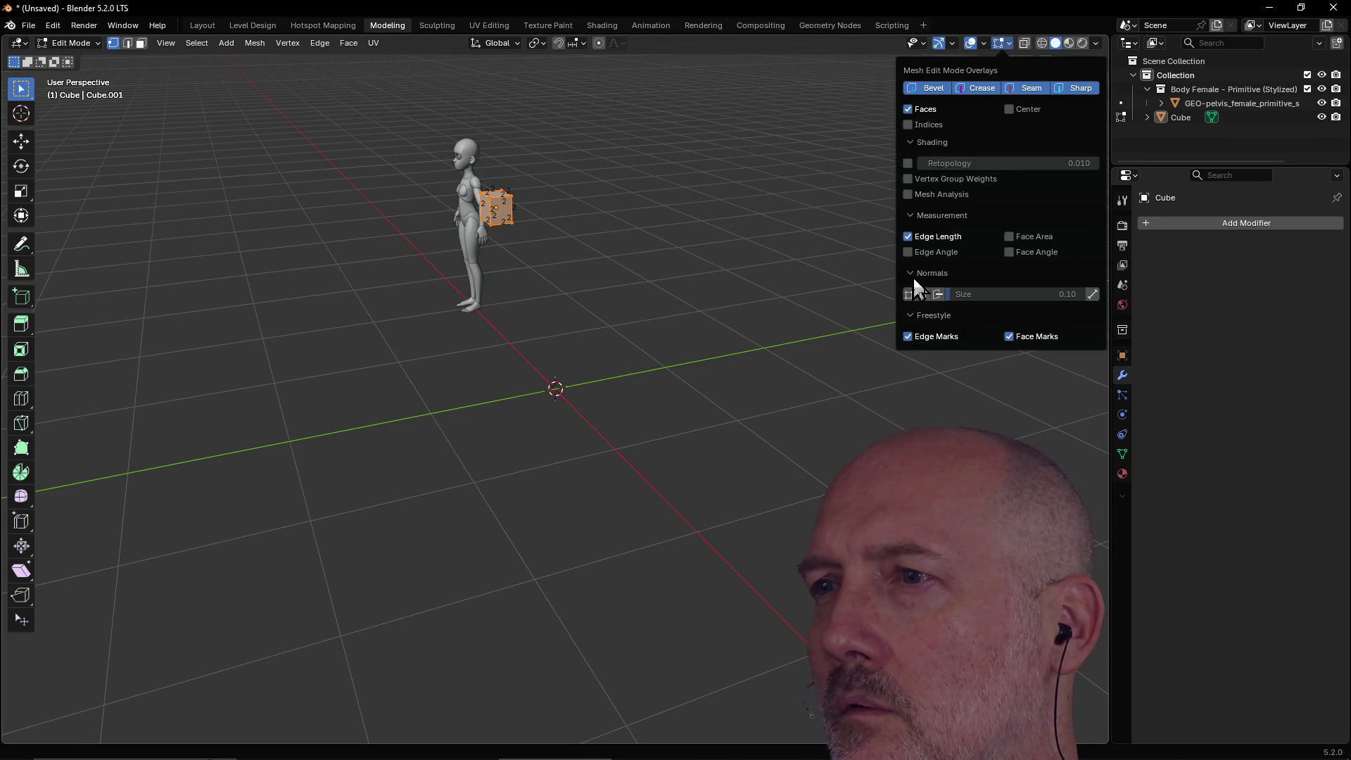
mouse_move(570, 229)
middle_down()
mouse_move(747, 229)
mouse_move(624, 235)
mouse_move(728, 234)
mouse_move(710, 224)
middle_up()
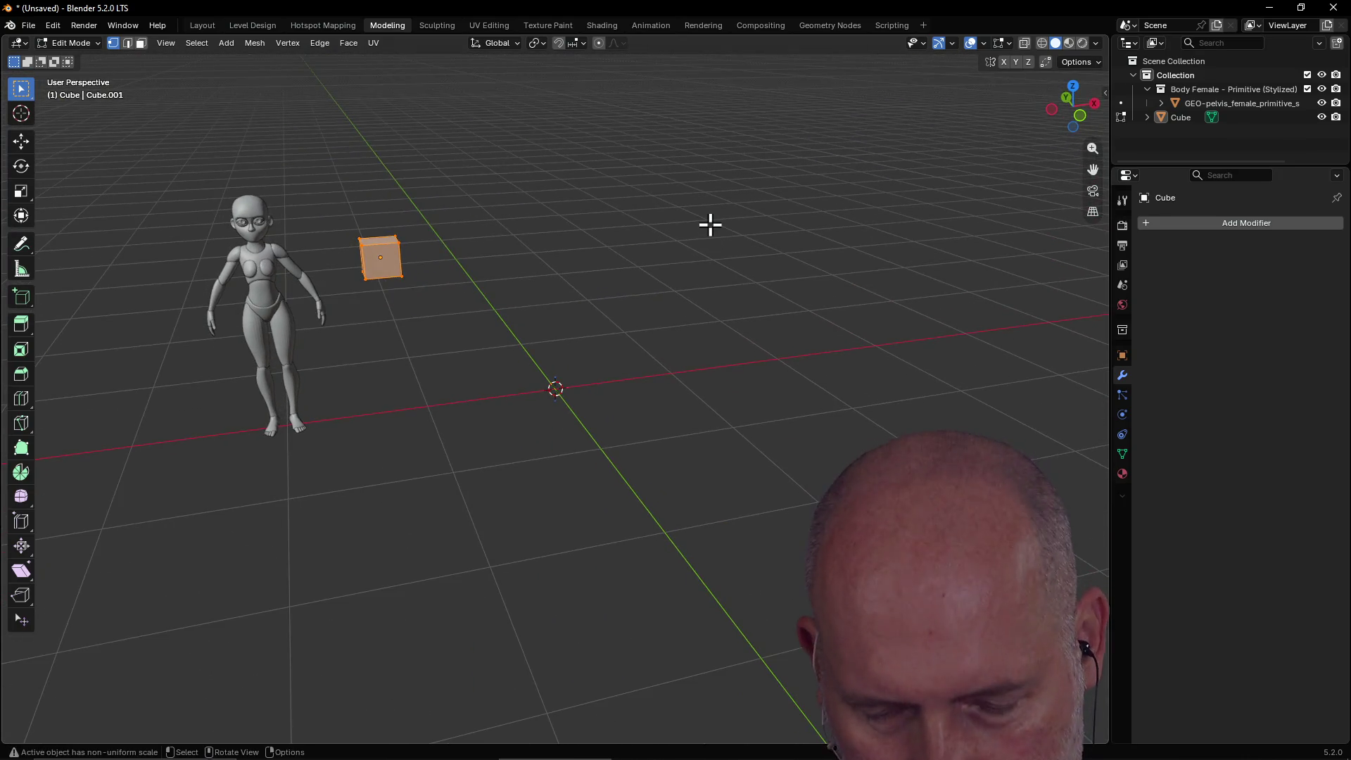
Switch to quad view with Ctrl+Alt+Q and frame the figure and cube in Front and Right views.
key(ctrl+alt+q)
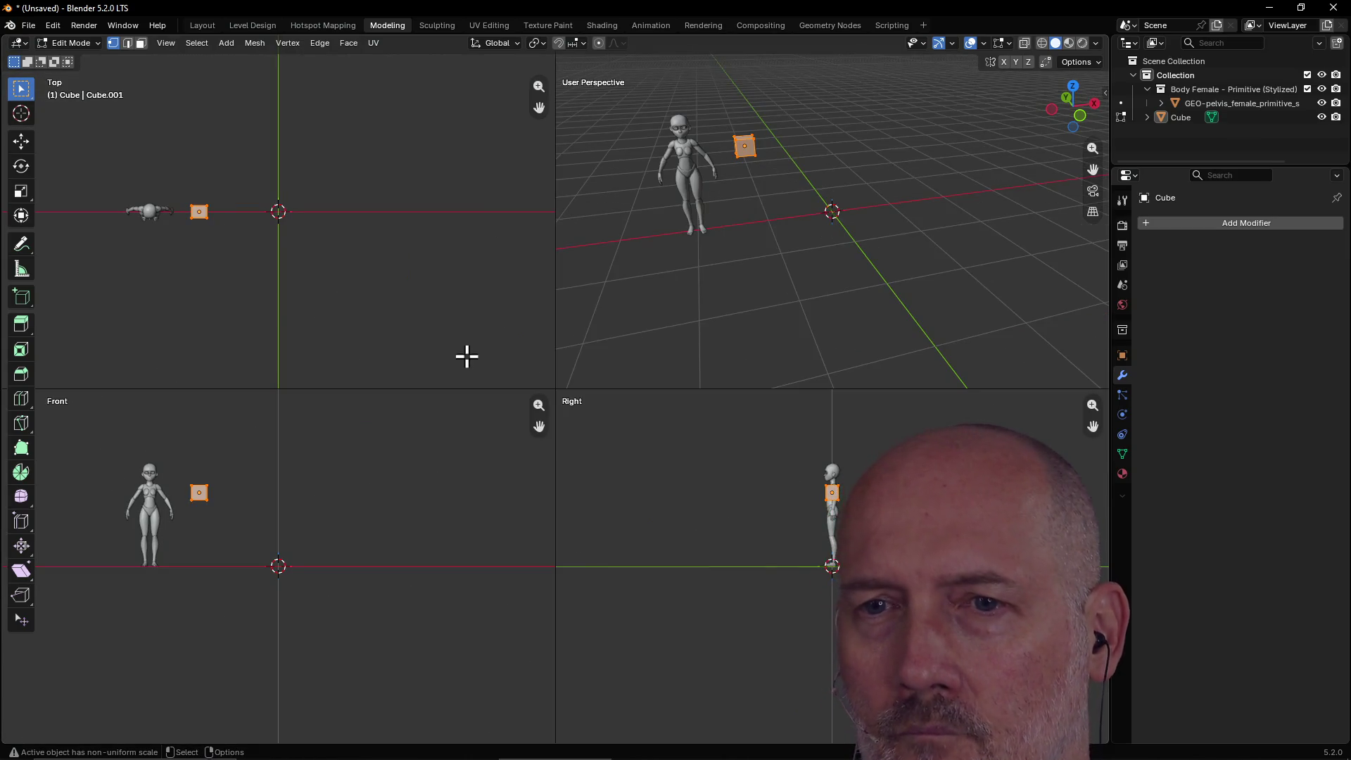
shift+middle_drag(228, 494, 380, 507)
scroll(382, 509, up, 5)
mouse_move(538, 433)
mouse_down()
mouse_move(514, 457)
mouse_move(442, 475)
mouse_up()
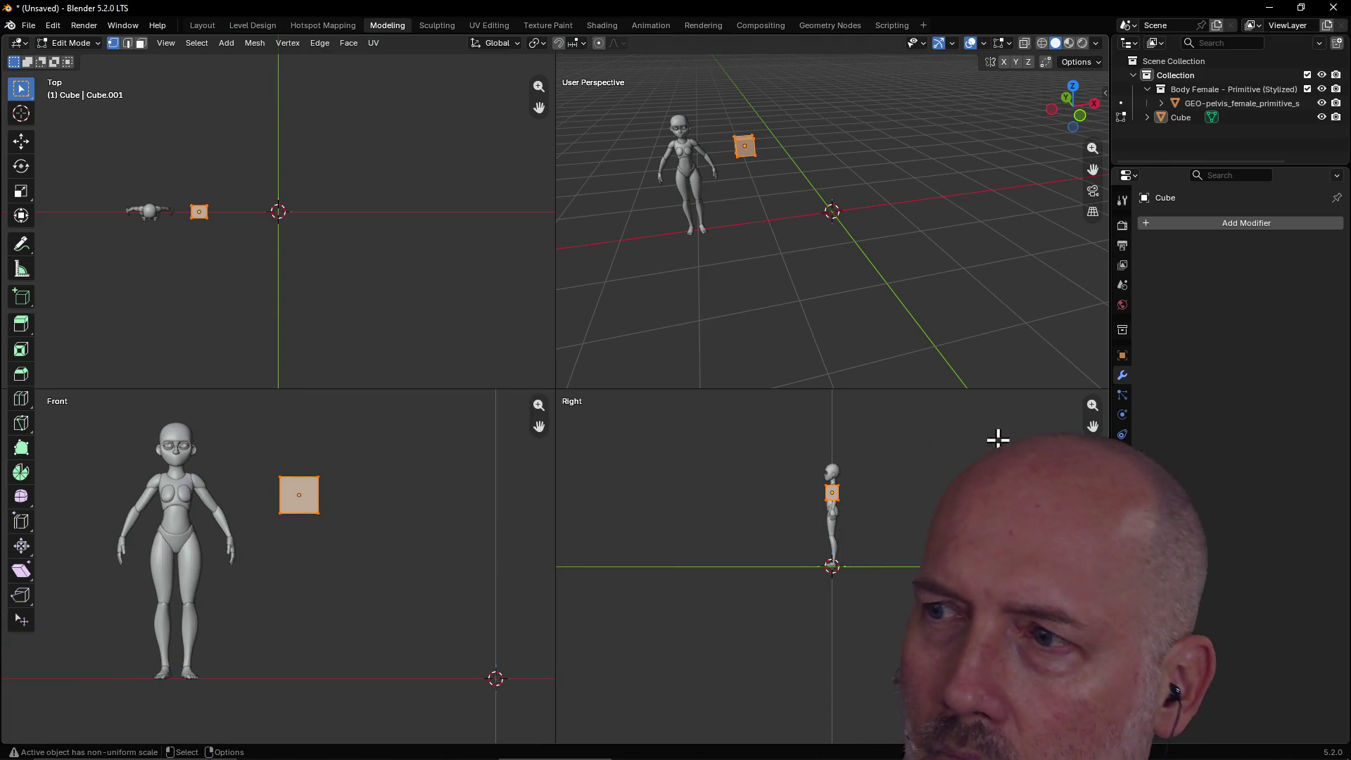
mouse_move(1093, 426)
mouse_down()
mouse_move(846, 463)
mouse_move(885, 468)
mouse_move(756, 503)
mouse_up()
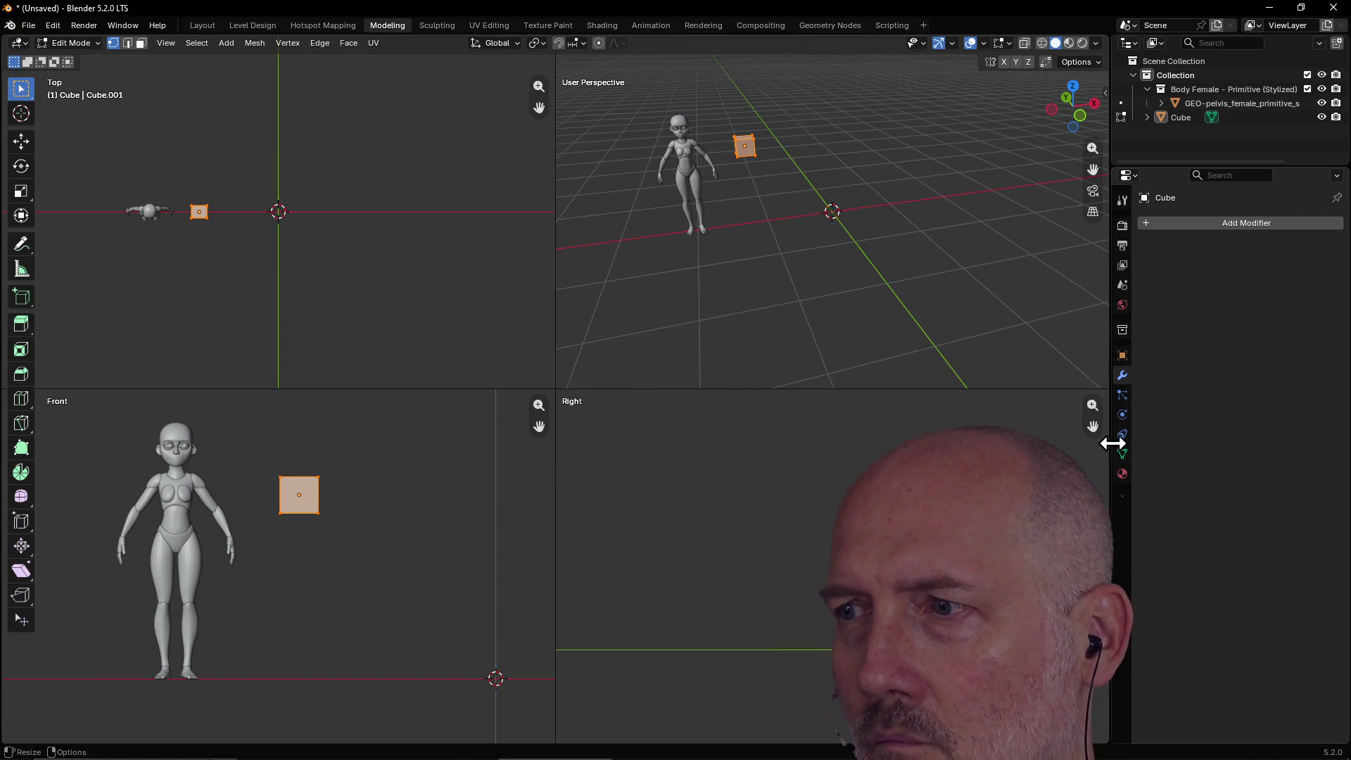
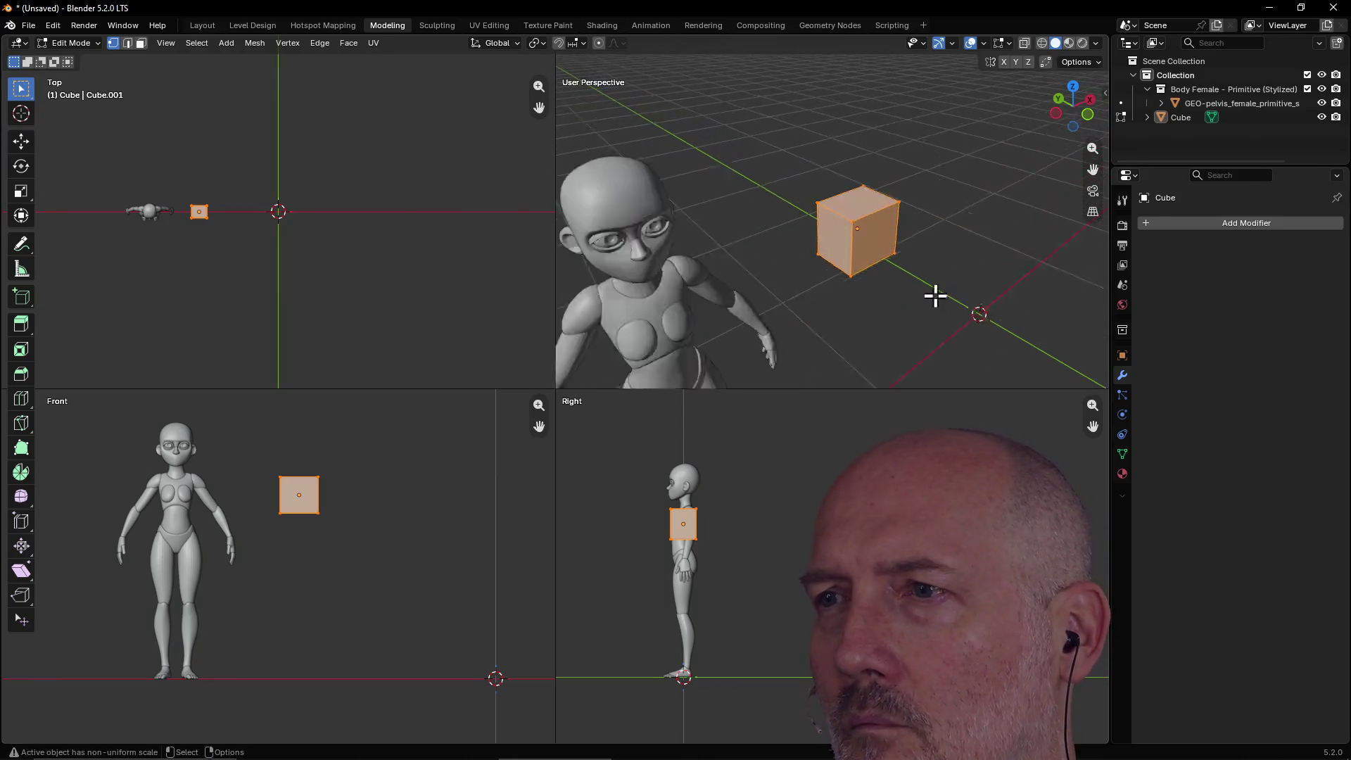
Frame the figure and cube in the viewports, then select one corner vertex of the cube.
scroll(713, 251, down, 5)
mouse_move(681, 232)
middle_down()
mouse_move(645, 234)
mouse_move(649, 246)
middle_up()
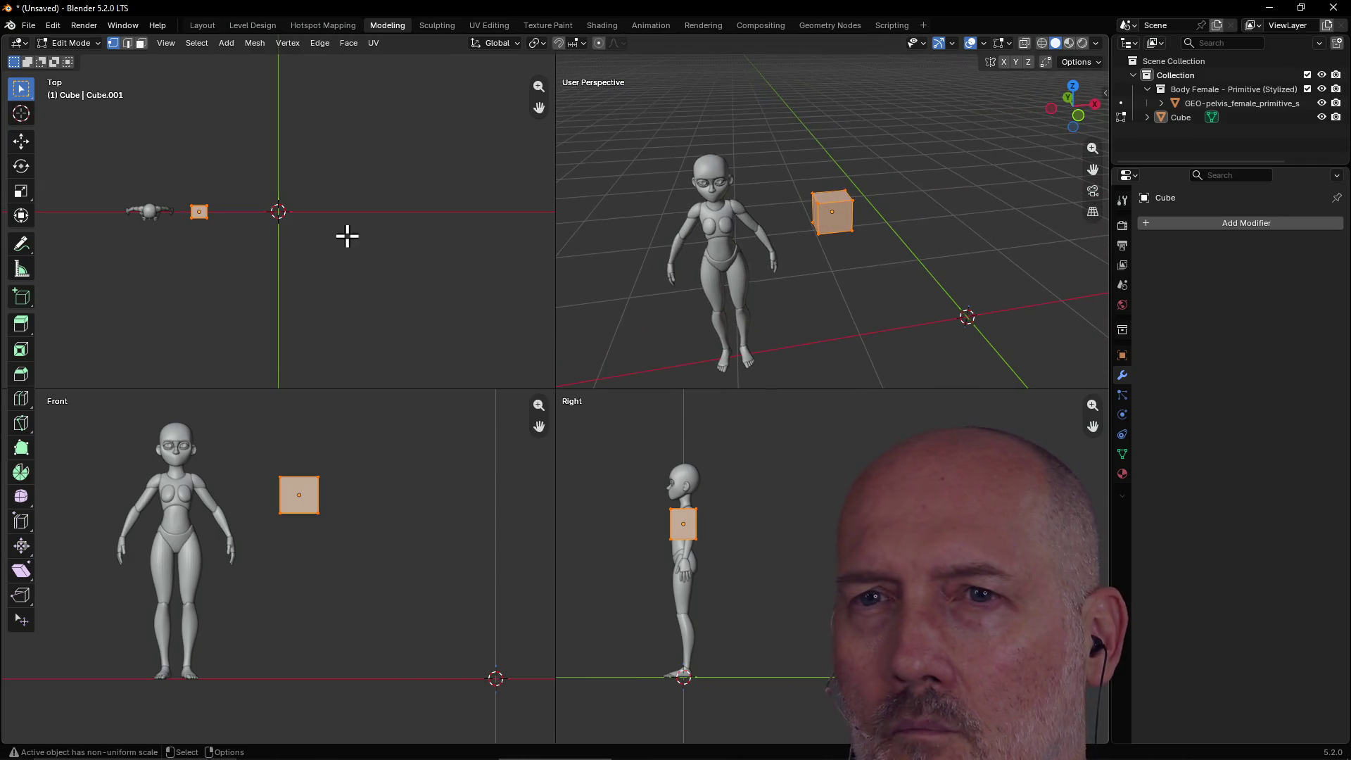
scroll(181, 215, up, 2)
drag(539, 109, 643, 111)
scroll(308, 192, up, 3)
scroll(361, 200, up, 2)
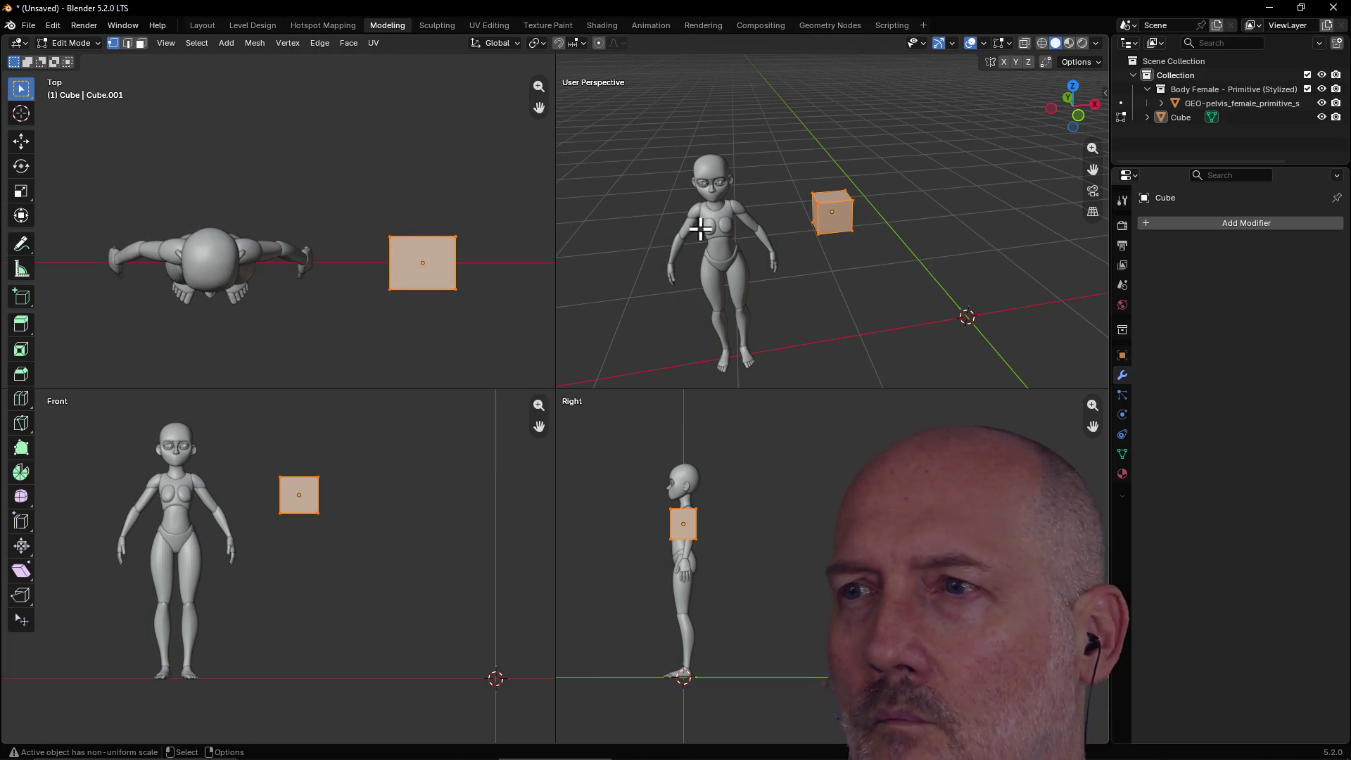
click(805, 281)
click(844, 222)
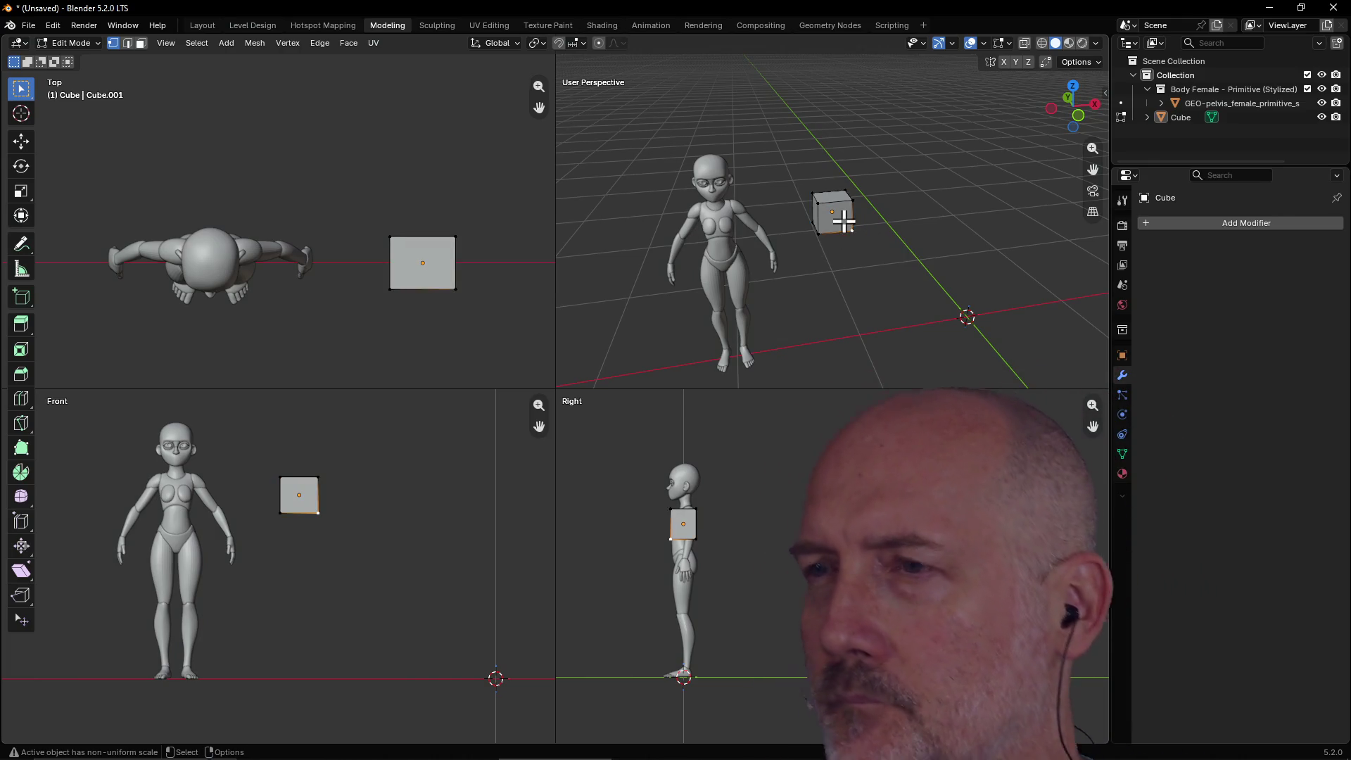
Switch the cube's Edit Mode to Edge select and orbit to a low angle.
scroll(848, 227, up, 3)
mouse_move(858, 230)
middle_down()
mouse_move(779, 211)
mouse_move(864, 246)
middle_up()
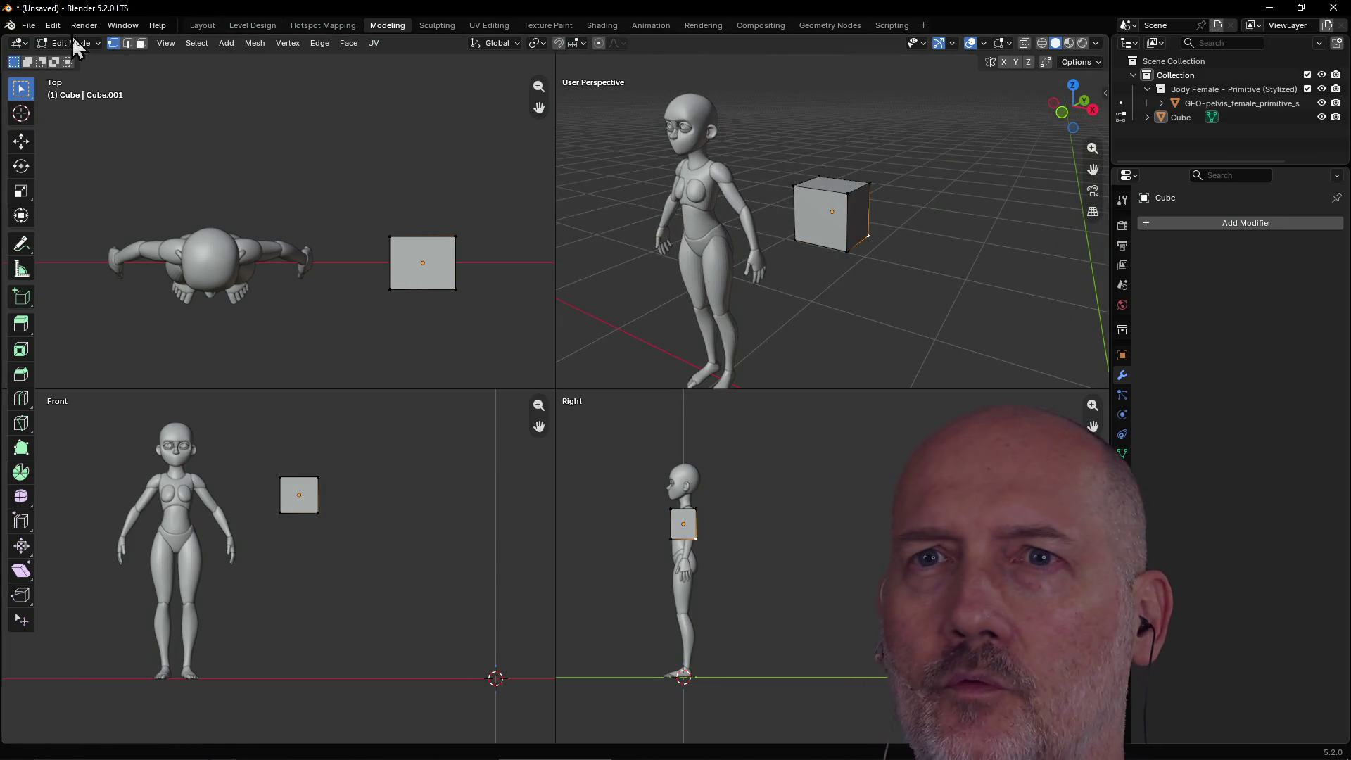
click(127, 43)
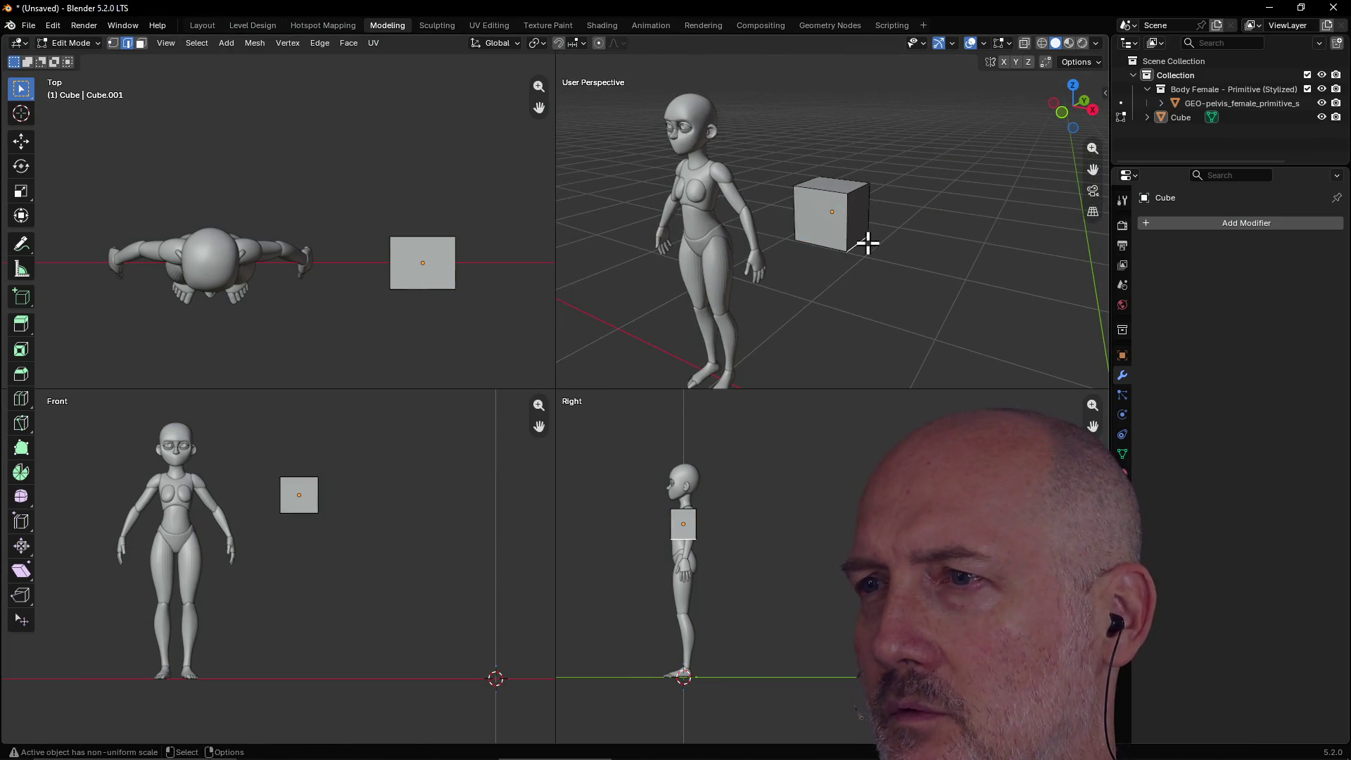
mouse_move(739, 236)
middle_down()
mouse_move(922, 244)
mouse_move(821, 205)
mouse_move(769, 202)
mouse_move(828, 197)
mouse_move(851, 163)
mouse_move(845, 112)
middle_up()
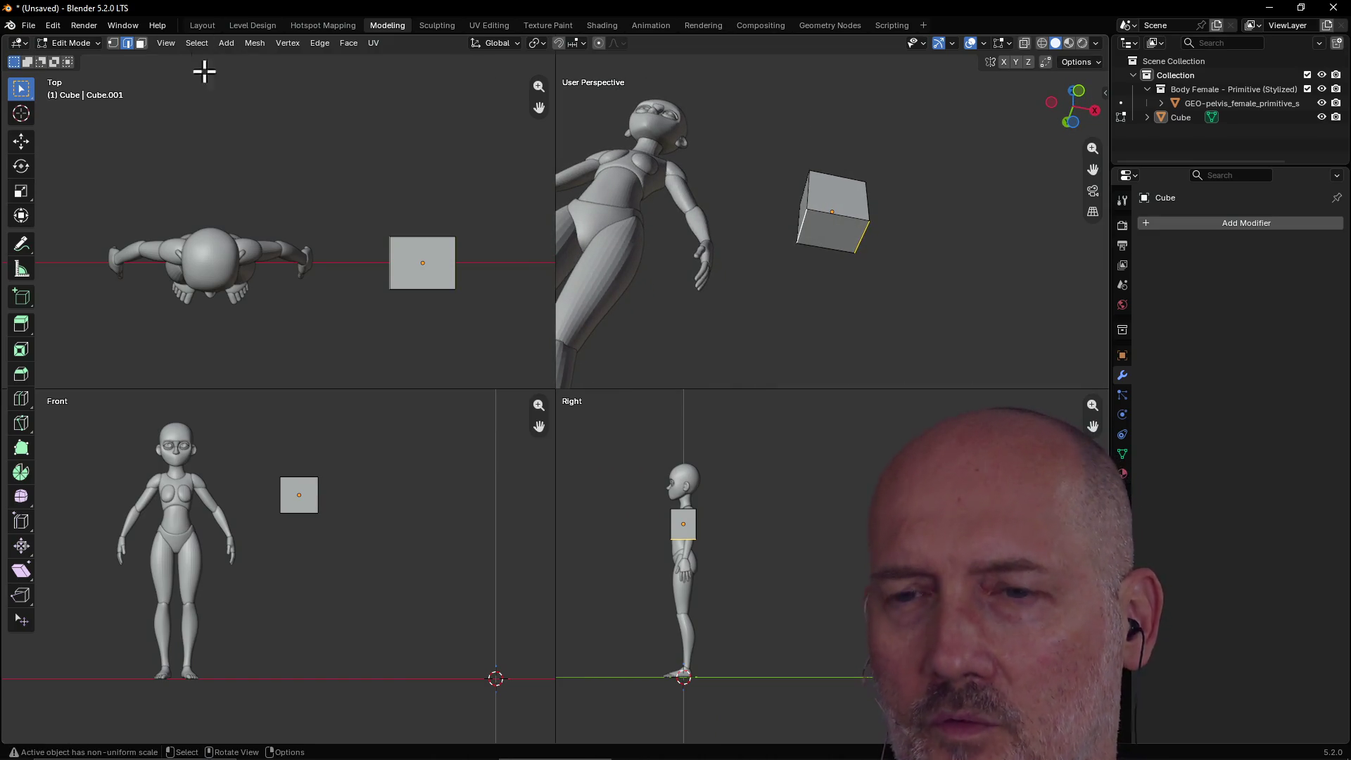
Select the cube's bottom face and scale it inward along X so the block tapers.
key(3)
click(836, 241)
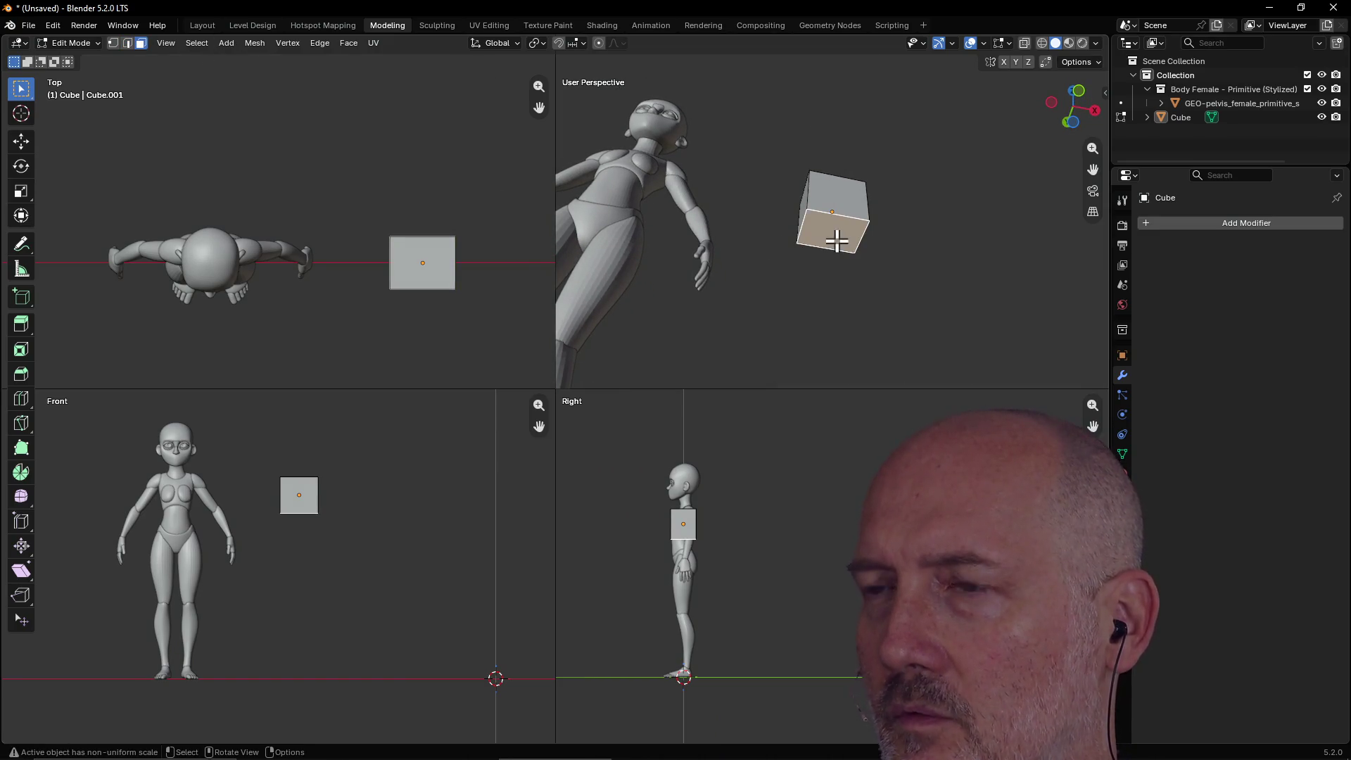
key(s)
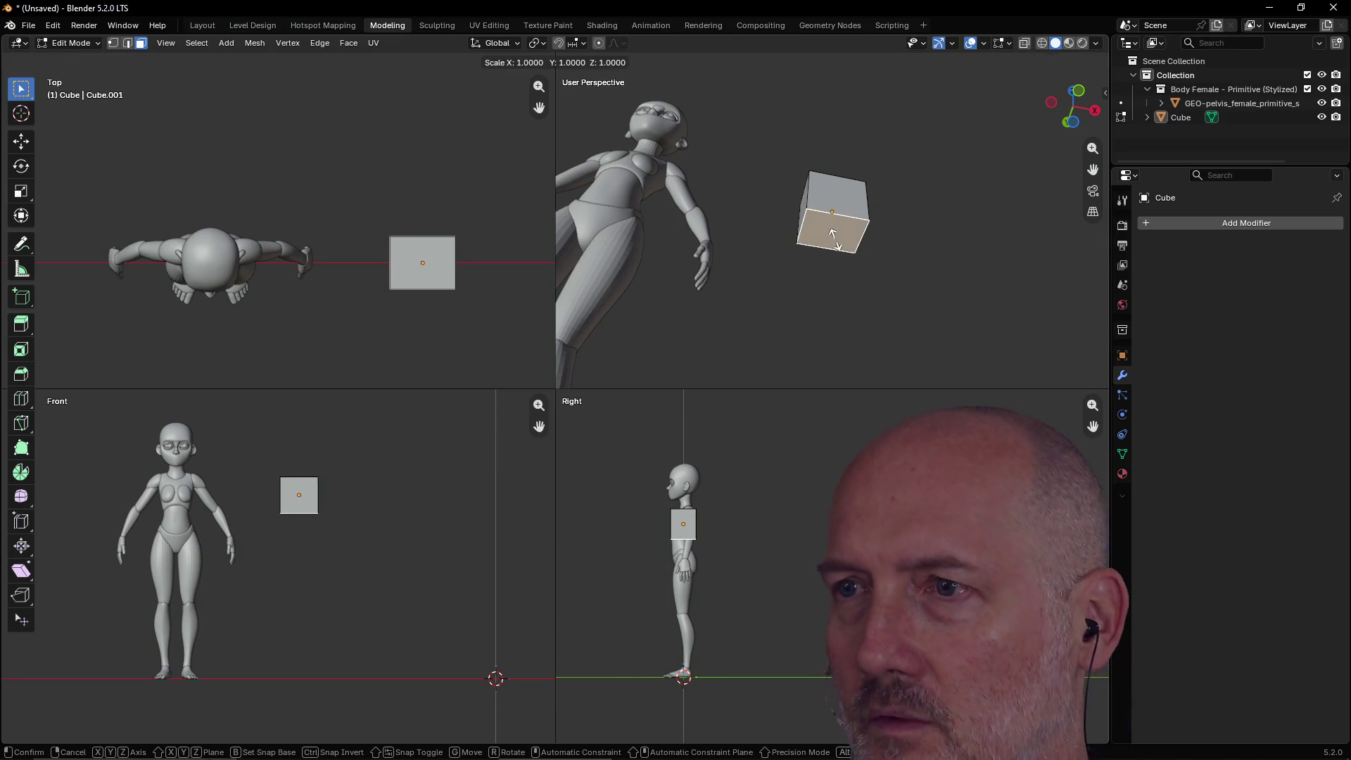
key(x)
click(852, 204)
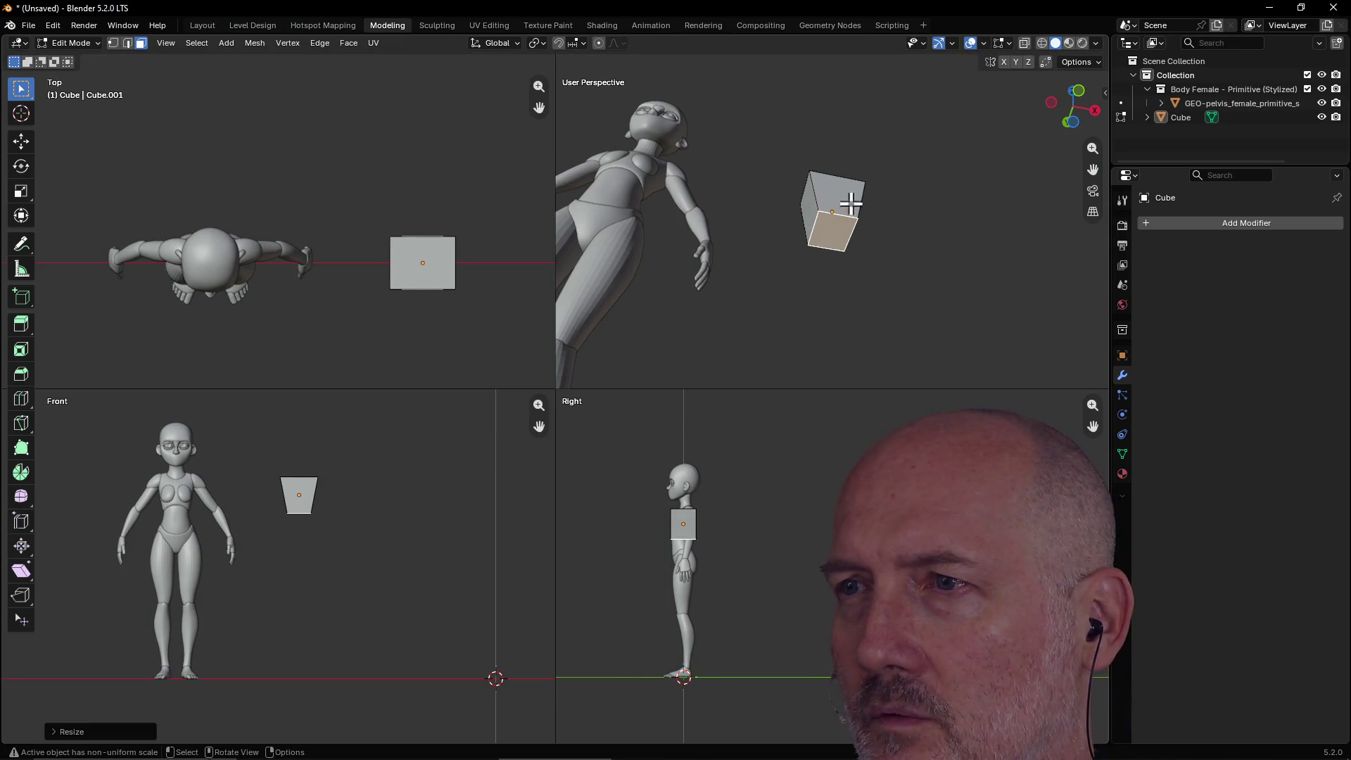
mouse_move(860, 204)
middle_down()
mouse_move(838, 268)
mouse_move(872, 323)
mouse_move(841, 304)
mouse_move(736, 323)
mouse_move(840, 181)
mouse_move(914, 181)
mouse_move(888, 160)
middle_up()
Check the top and front faces of the tapered block, then clear the face selection.
click(838, 195)
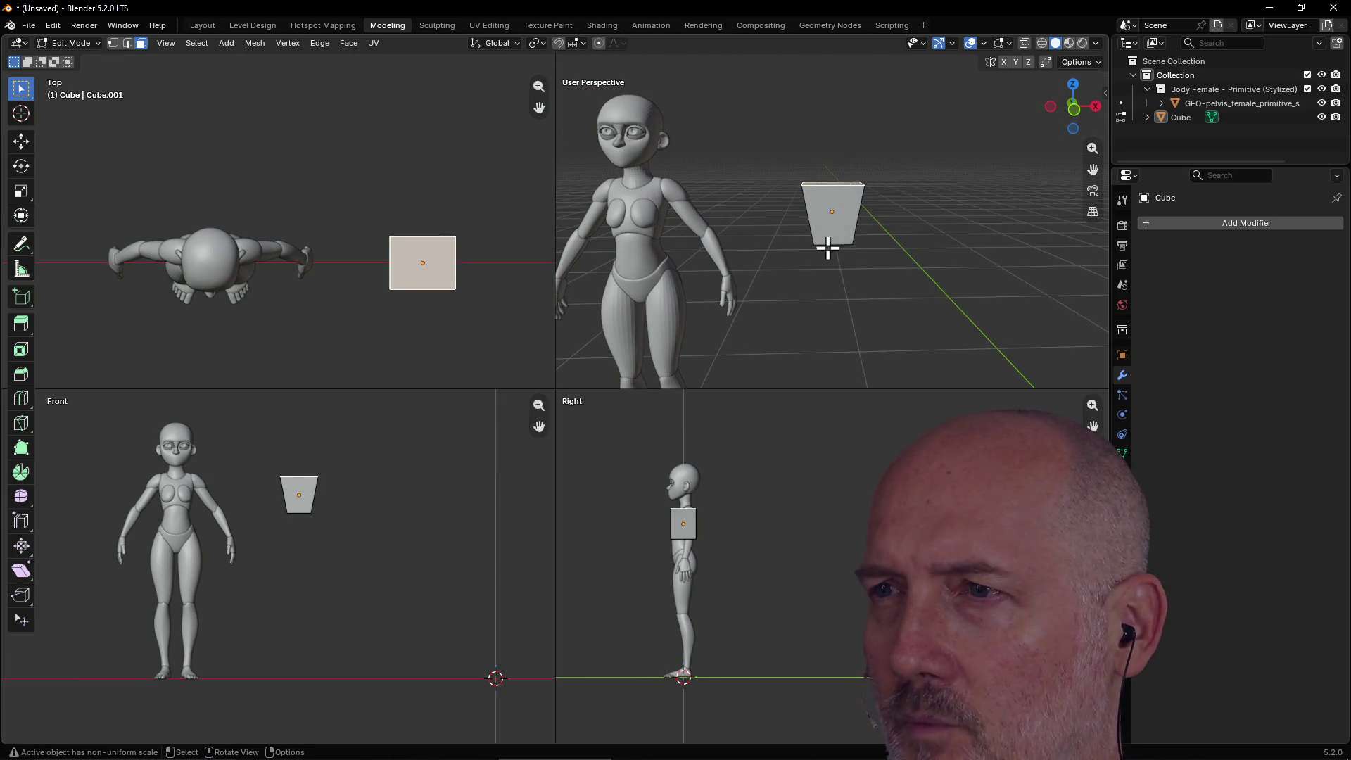
scroll(866, 256, up, 2)
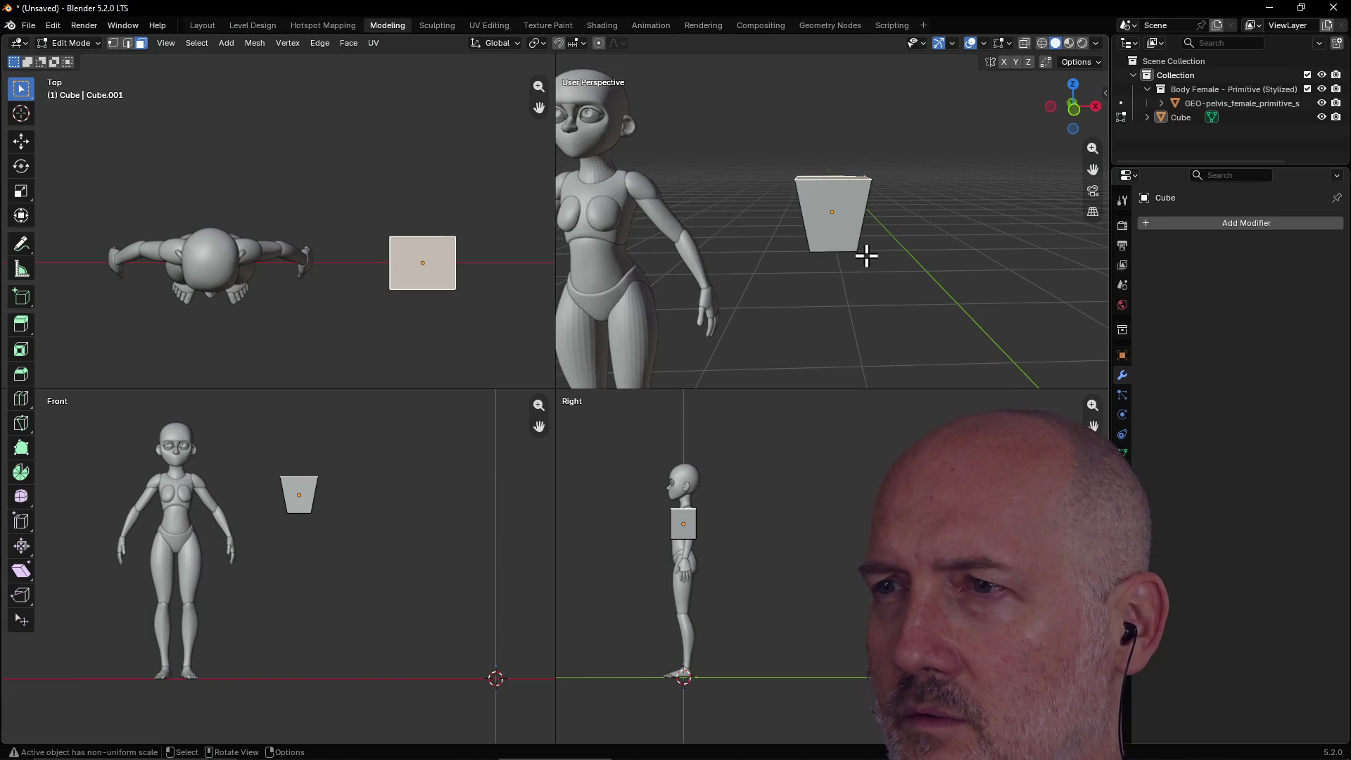
click(836, 207)
scroll(836, 208, down, 2)
click(836, 251)
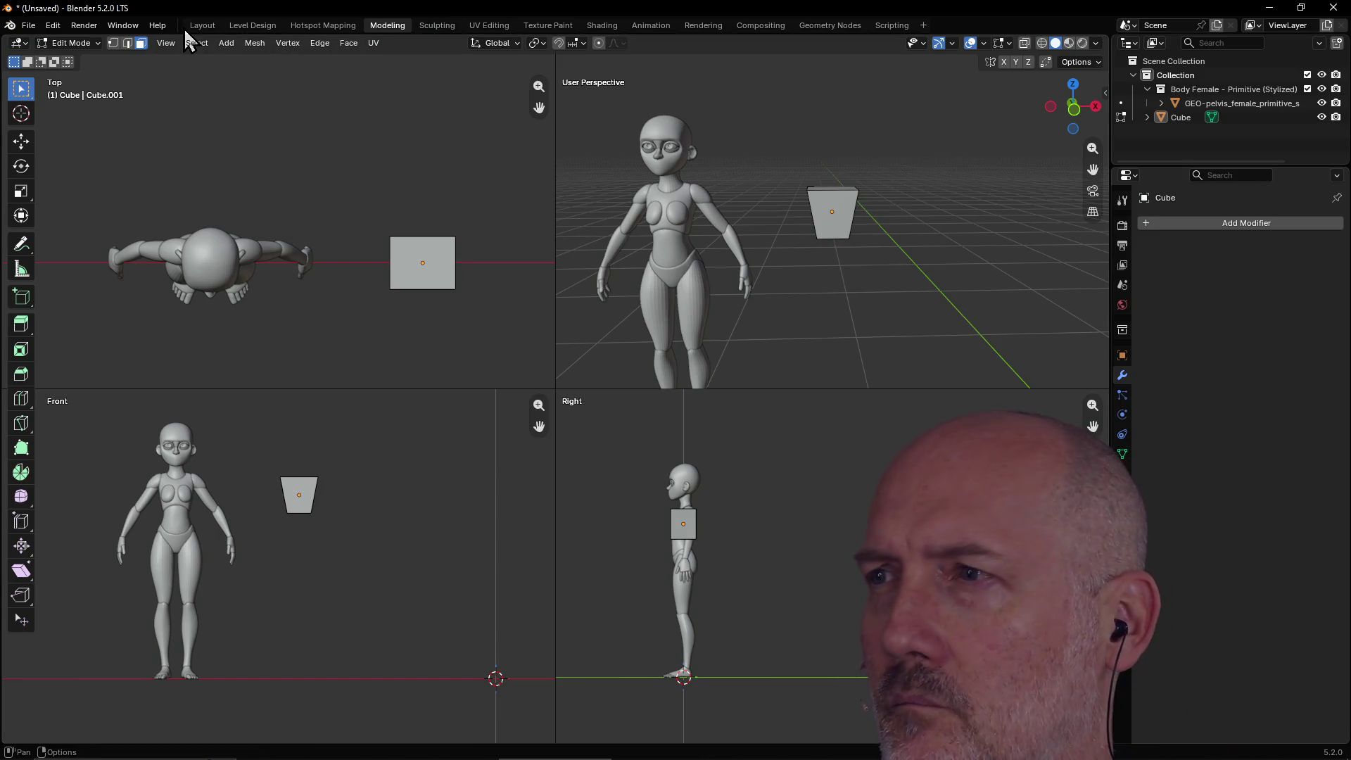
Peek at GEO-pelvis's children in the Outliner and switch to the Layout workspace.
click(1162, 105)
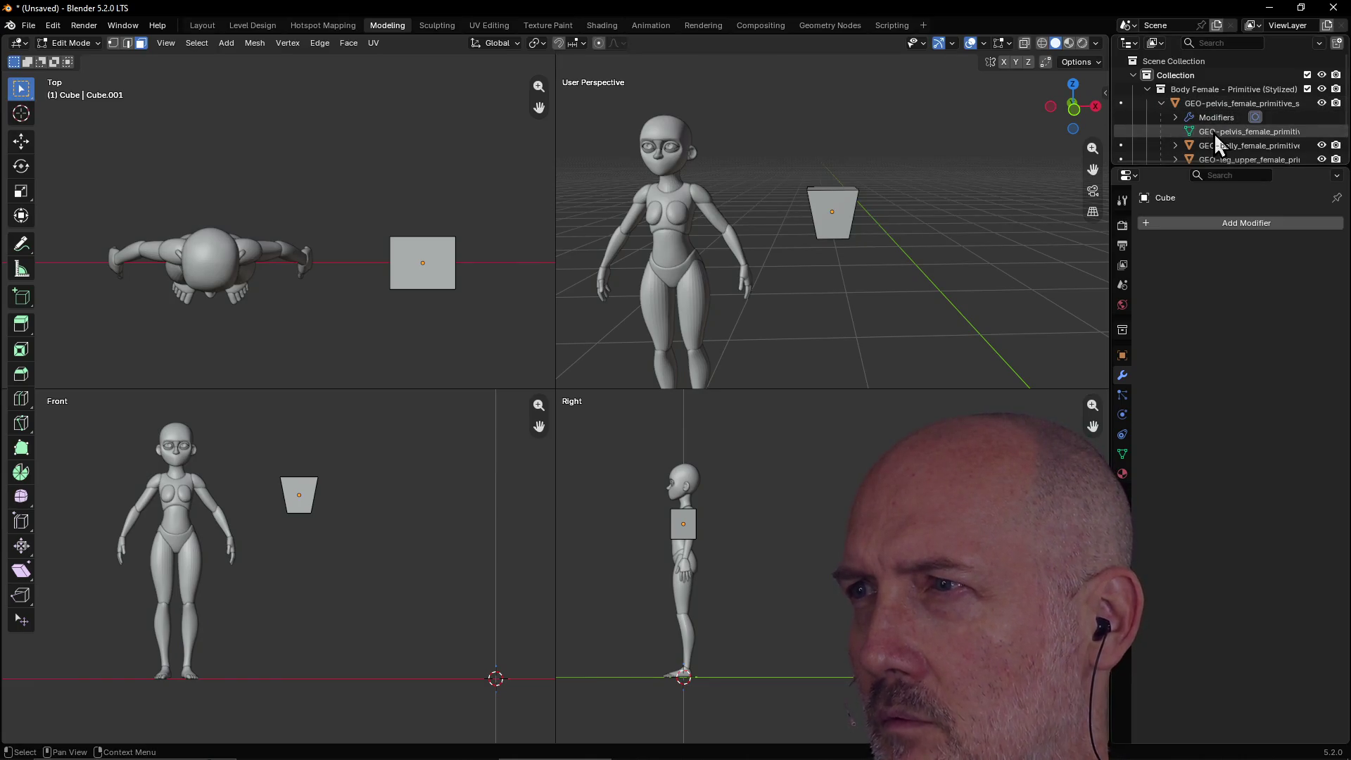
click(1163, 104)
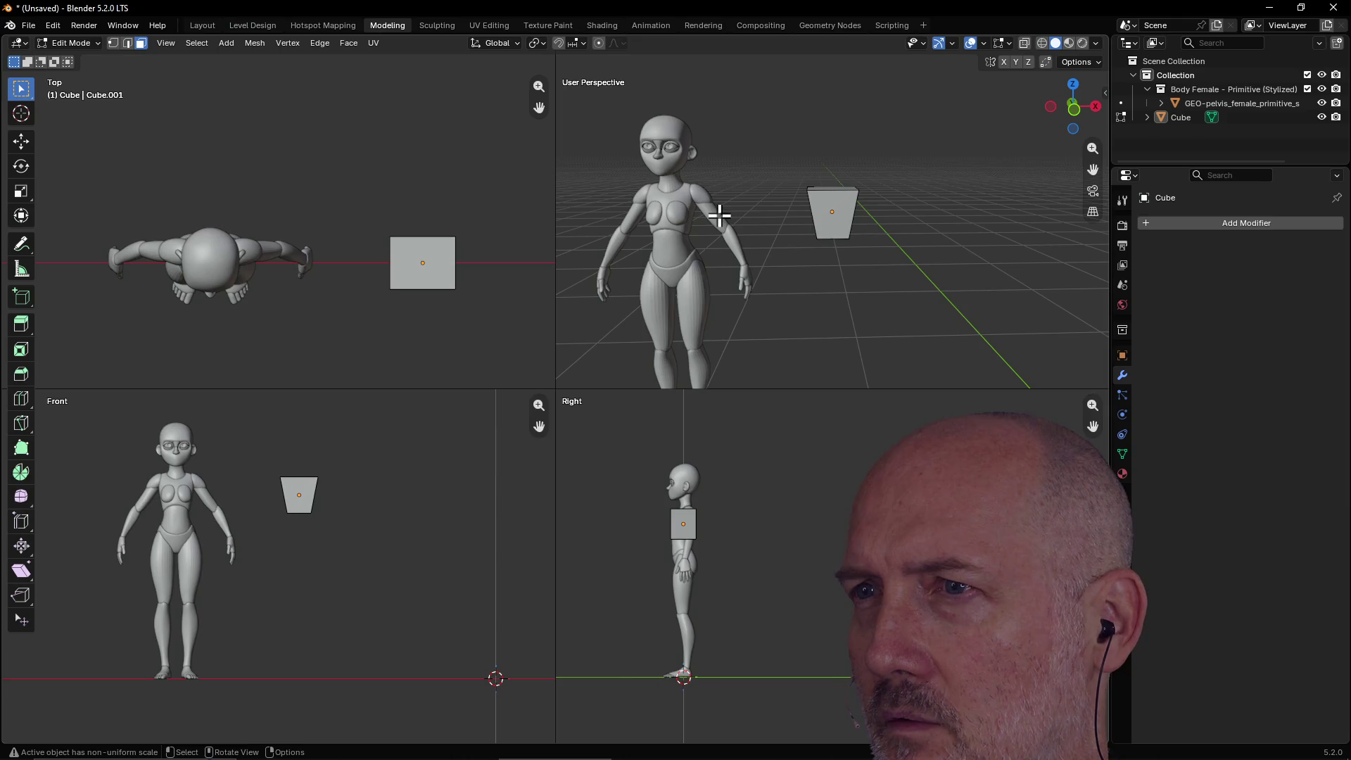
click(202, 26)
Frame the woman and the tapered cube in the perspective view, then deselect everything.
mouse_move(802, 289)
middle_down()
mouse_move(770, 259)
mouse_move(856, 275)
mouse_move(862, 243)
middle_up()
click(698, 227)
mouse_move(698, 228)
middle_down()
mouse_move(697, 190)
mouse_move(721, 224)
mouse_move(708, 252)
middle_up()
key(Escape)
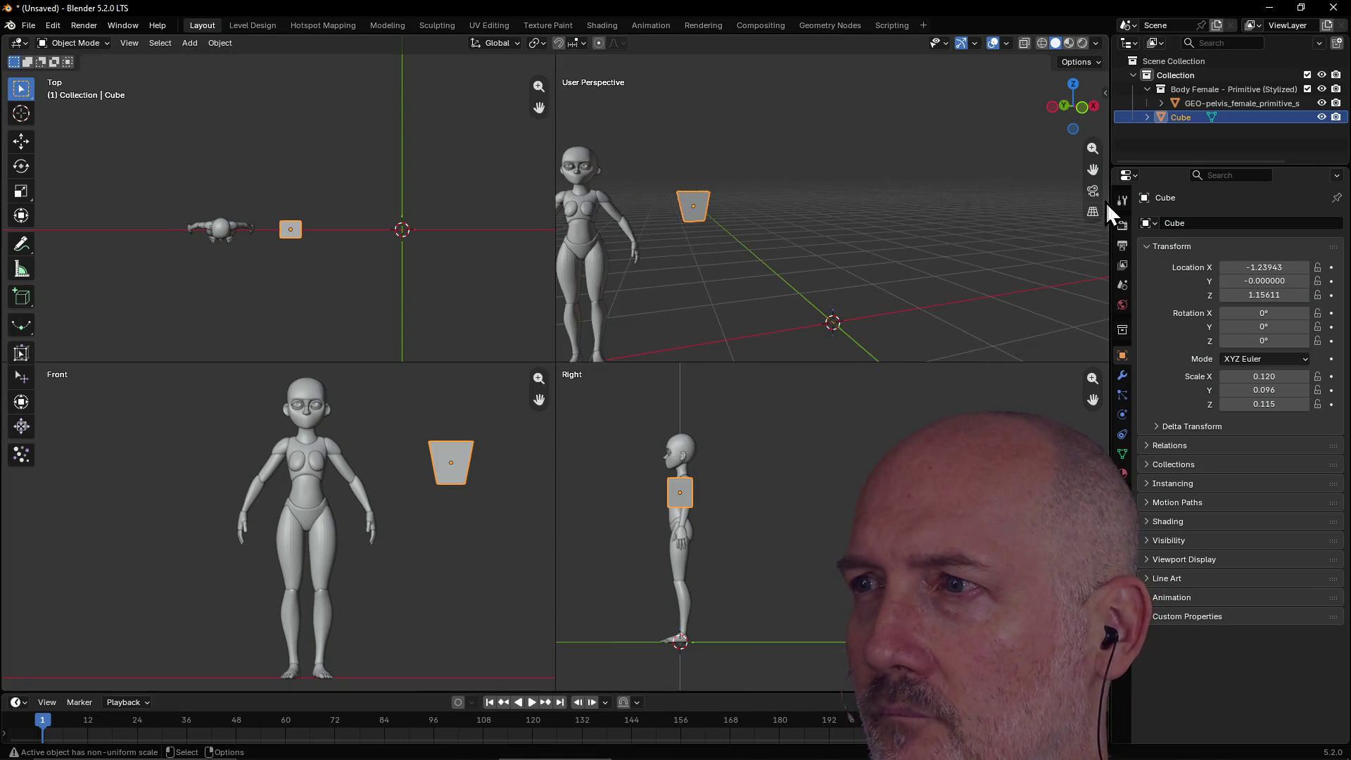
mouse_move(1093, 168)
mouse_down()
mouse_move(1069, 172)
mouse_move(1295, 176)
mouse_move(944, 218)
mouse_up()
scroll(944, 217, up, 3)
drag(1094, 170, 964, 251)
middle_drag(962, 252, 919, 251)
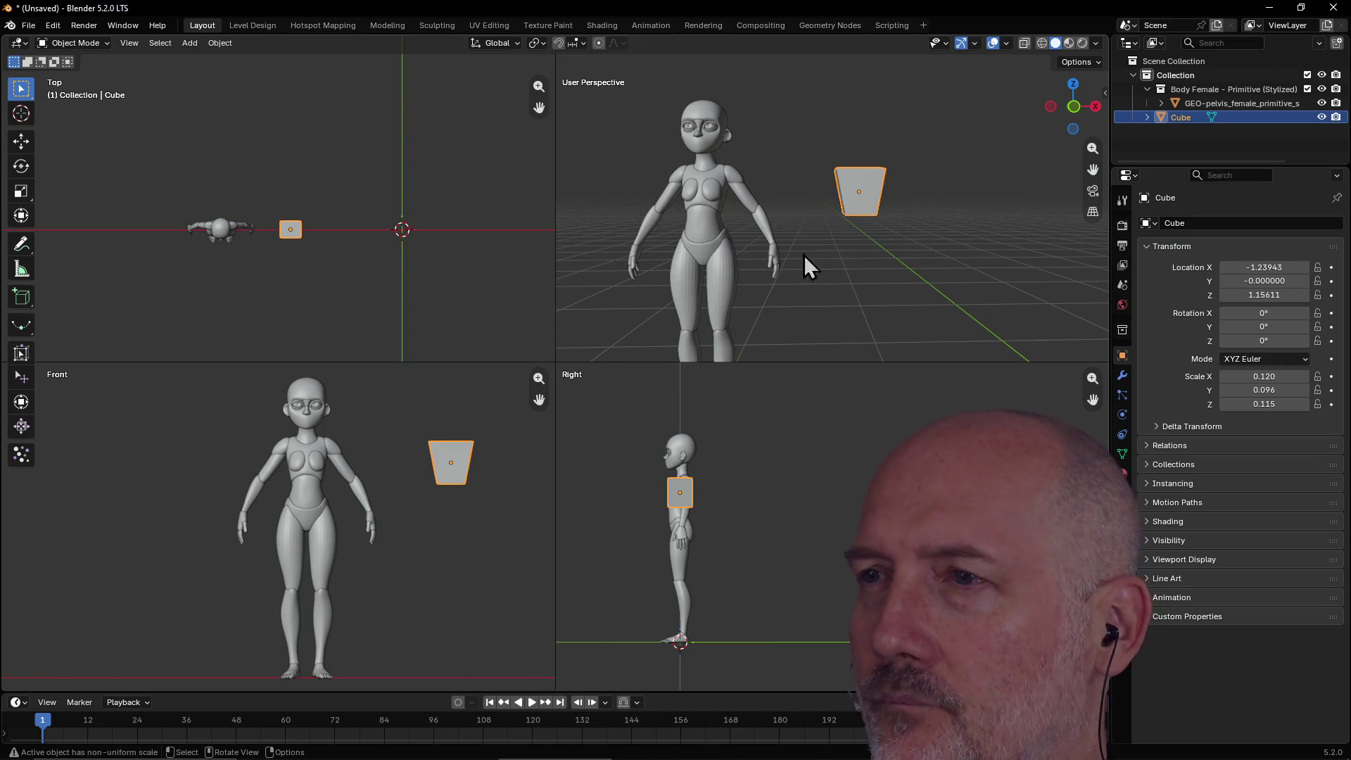
click(852, 263)
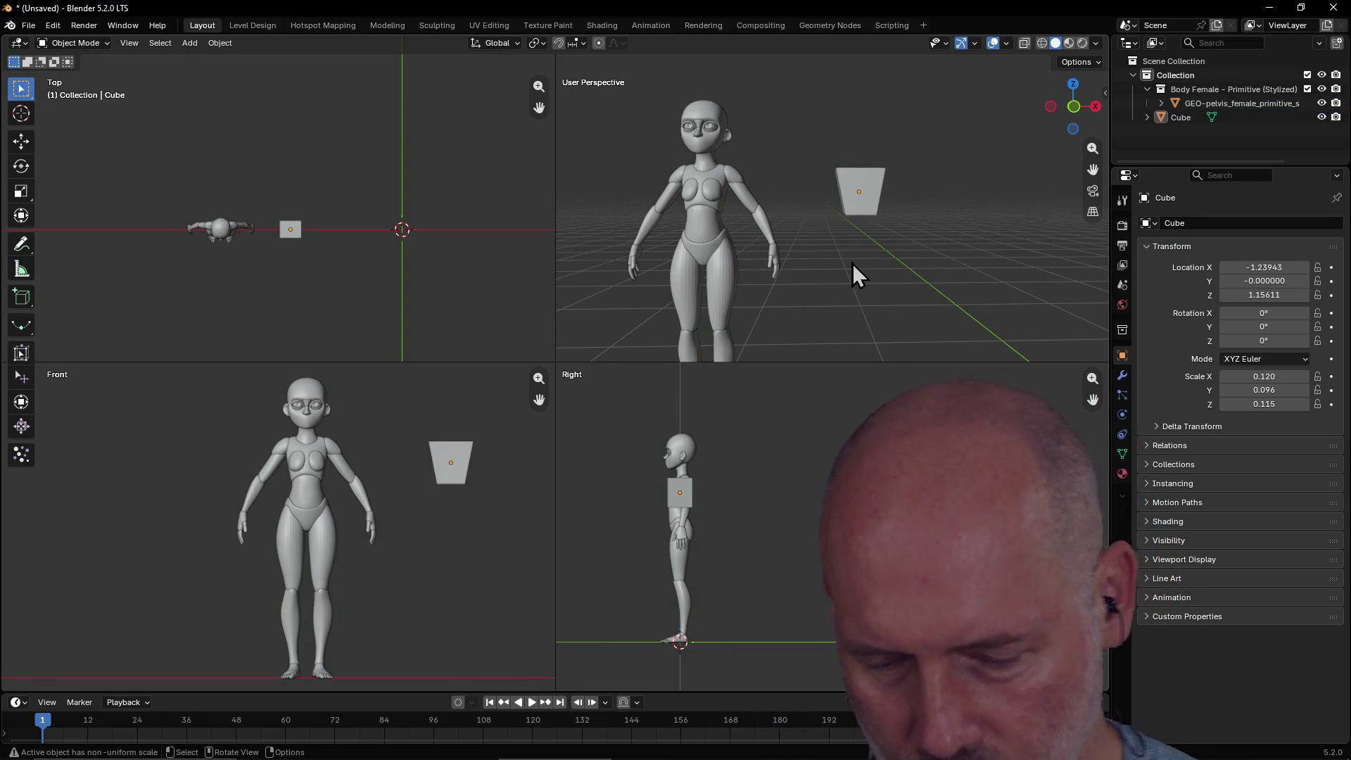
Add a cylinder mesh and expand its Add Cylinder settings.
key(shift+a)
mouse_move(851, 263)
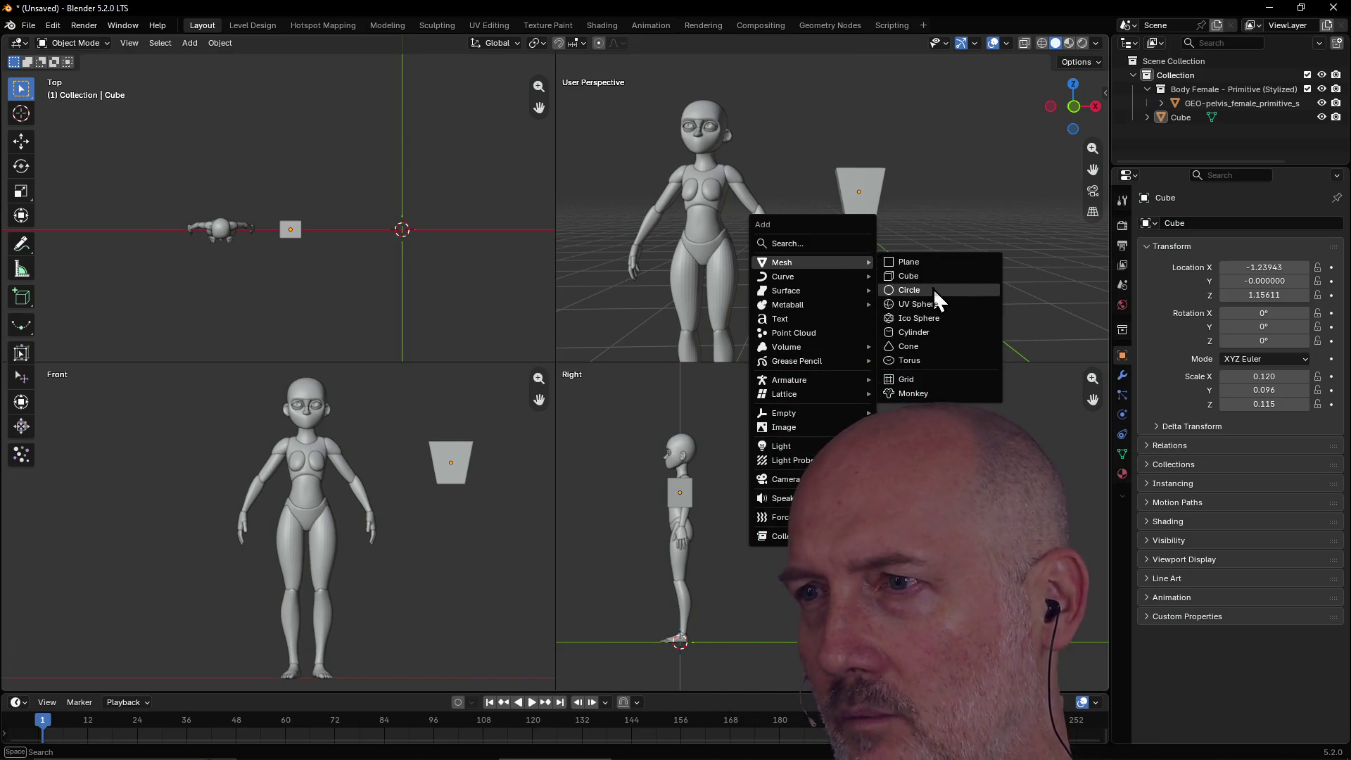
click(916, 334)
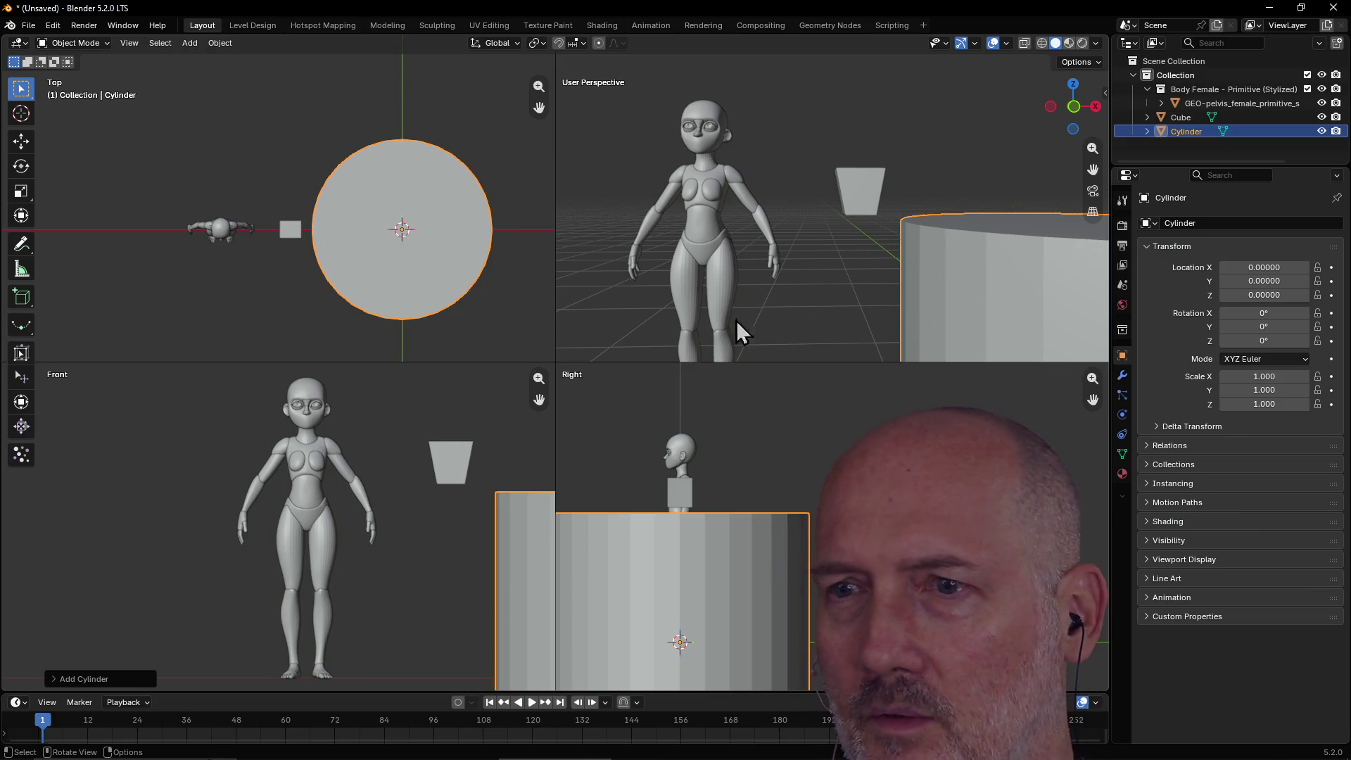
click(53, 678)
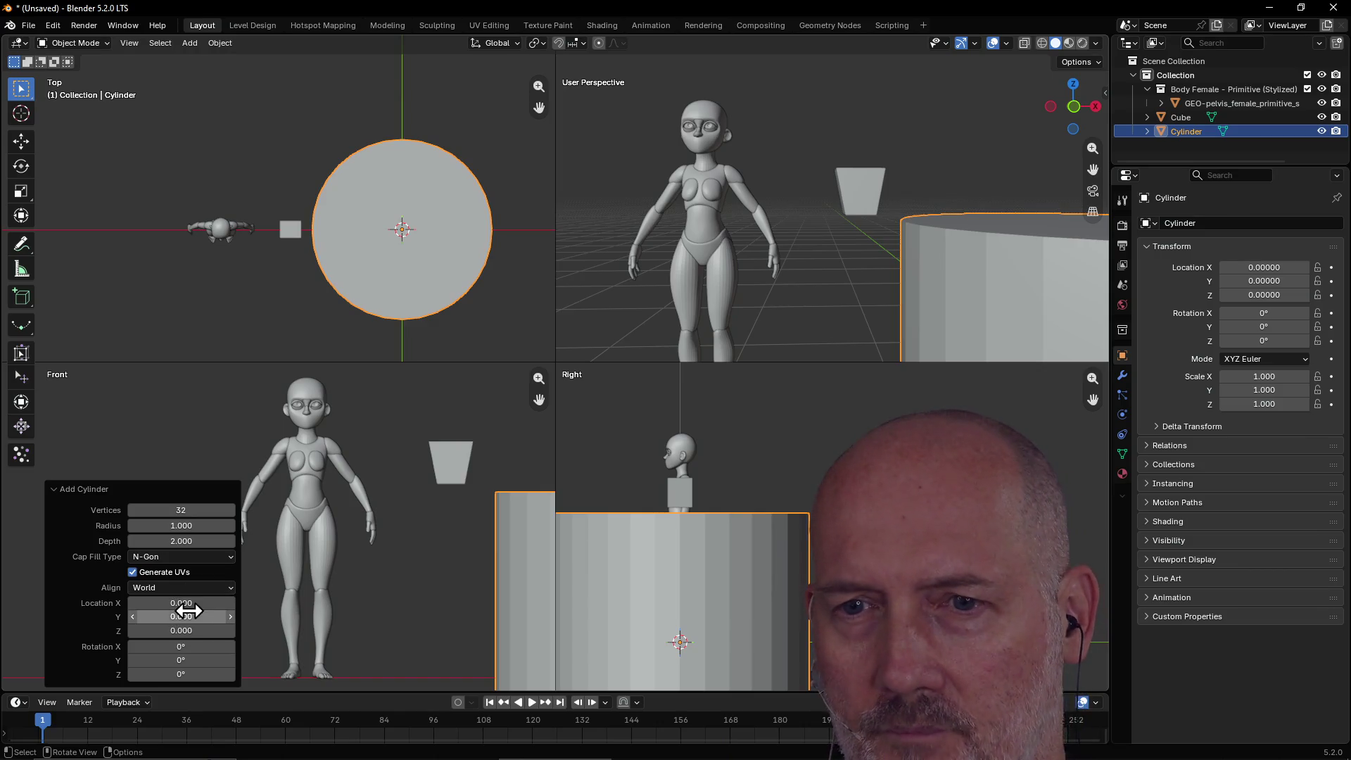
Give the cylinder radius 0.08, depth 0.12, location X -1.23, Z 0.97, under the block.
drag(181, 603, 113, 603)
drag(195, 528, 60, 528)
drag(181, 603, 171, 602)
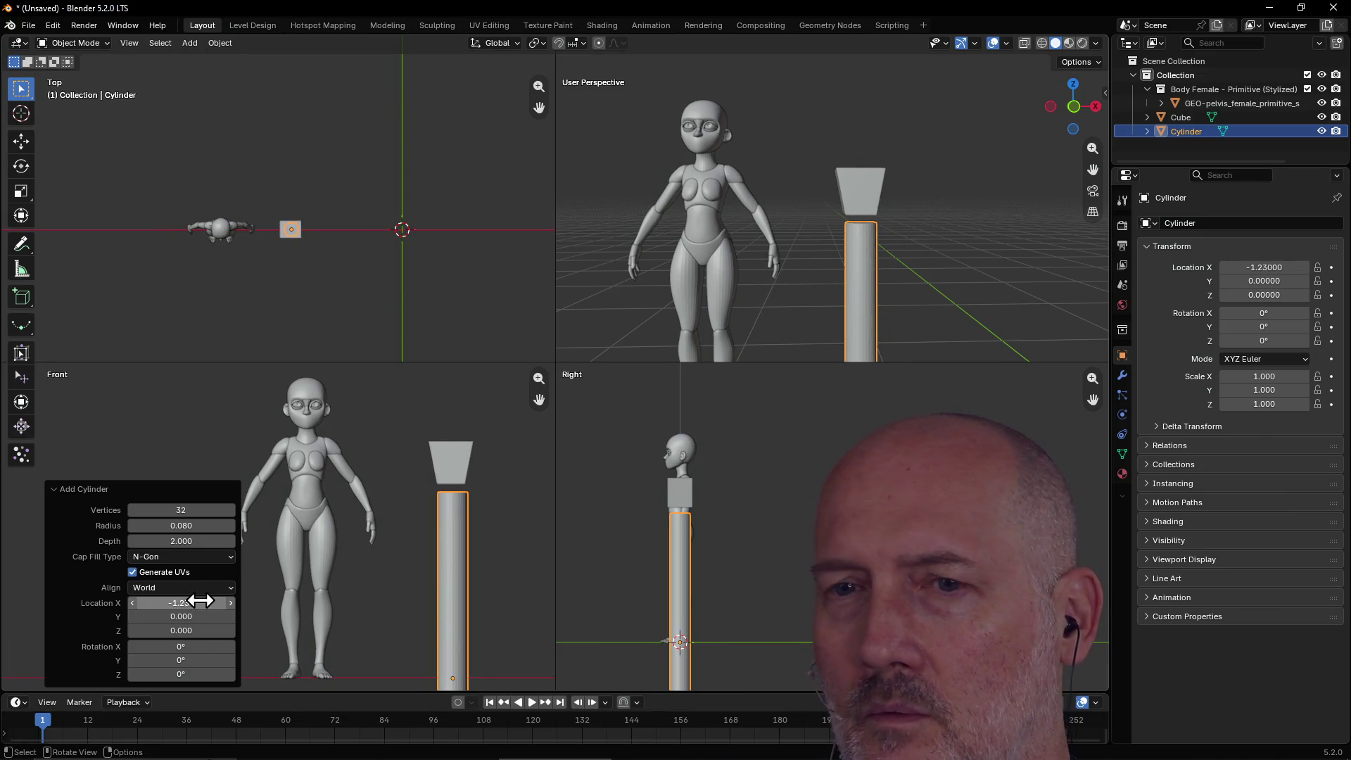
drag(180, 541, 148, 541)
mouse_move(181, 541)
mouse_down()
mouse_move(204, 541)
mouse_move(181, 541)
mouse_up()
text(0.200)
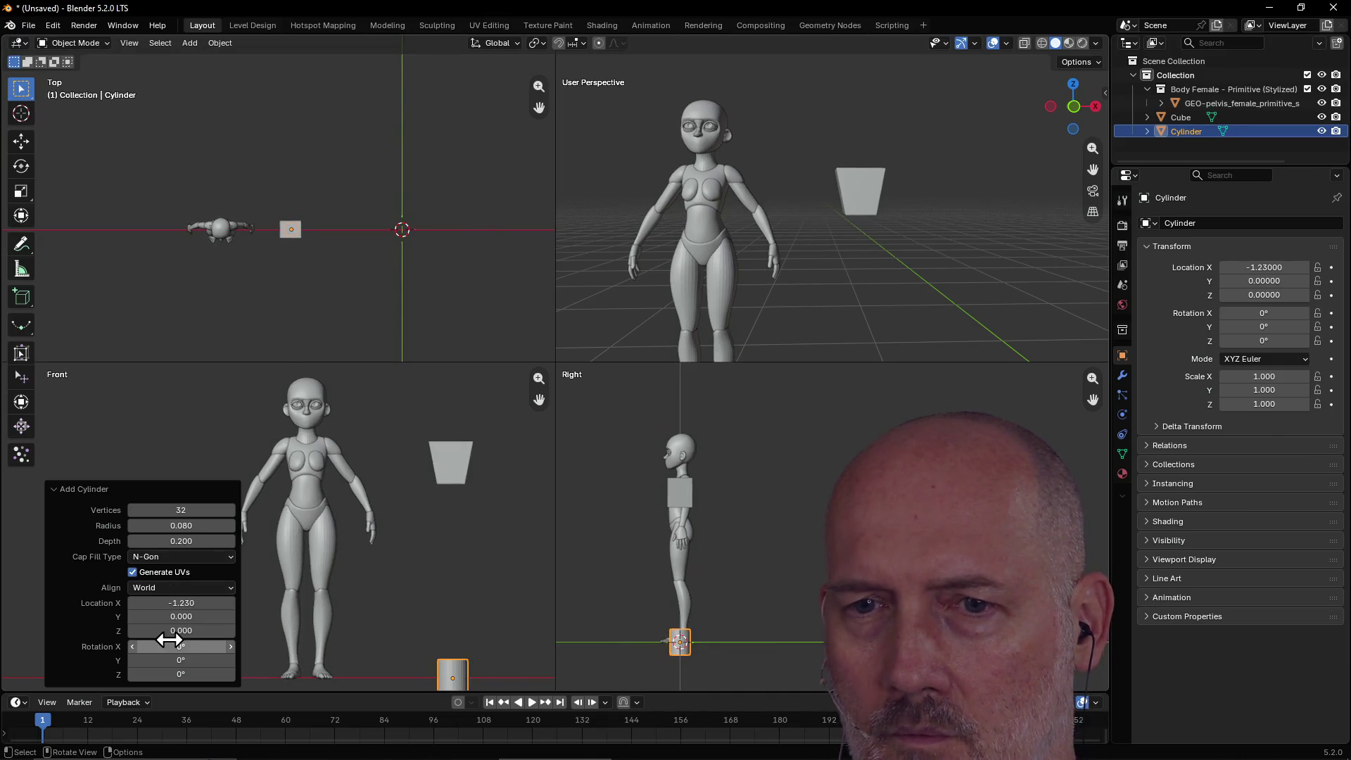
drag(170, 632, 240, 632)
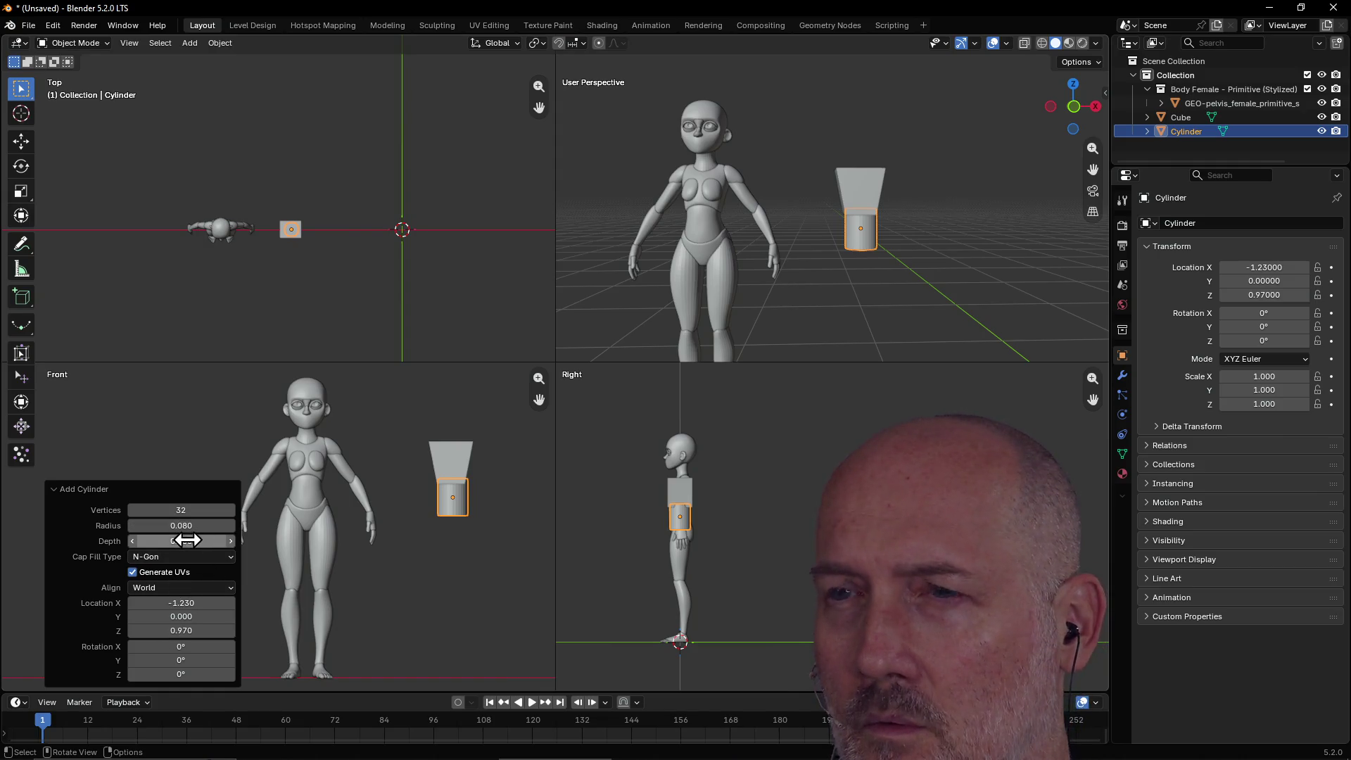
mouse_move(186, 539)
mouse_down()
mouse_move(155, 540)
mouse_move(187, 539)
mouse_up()
text(0.120)
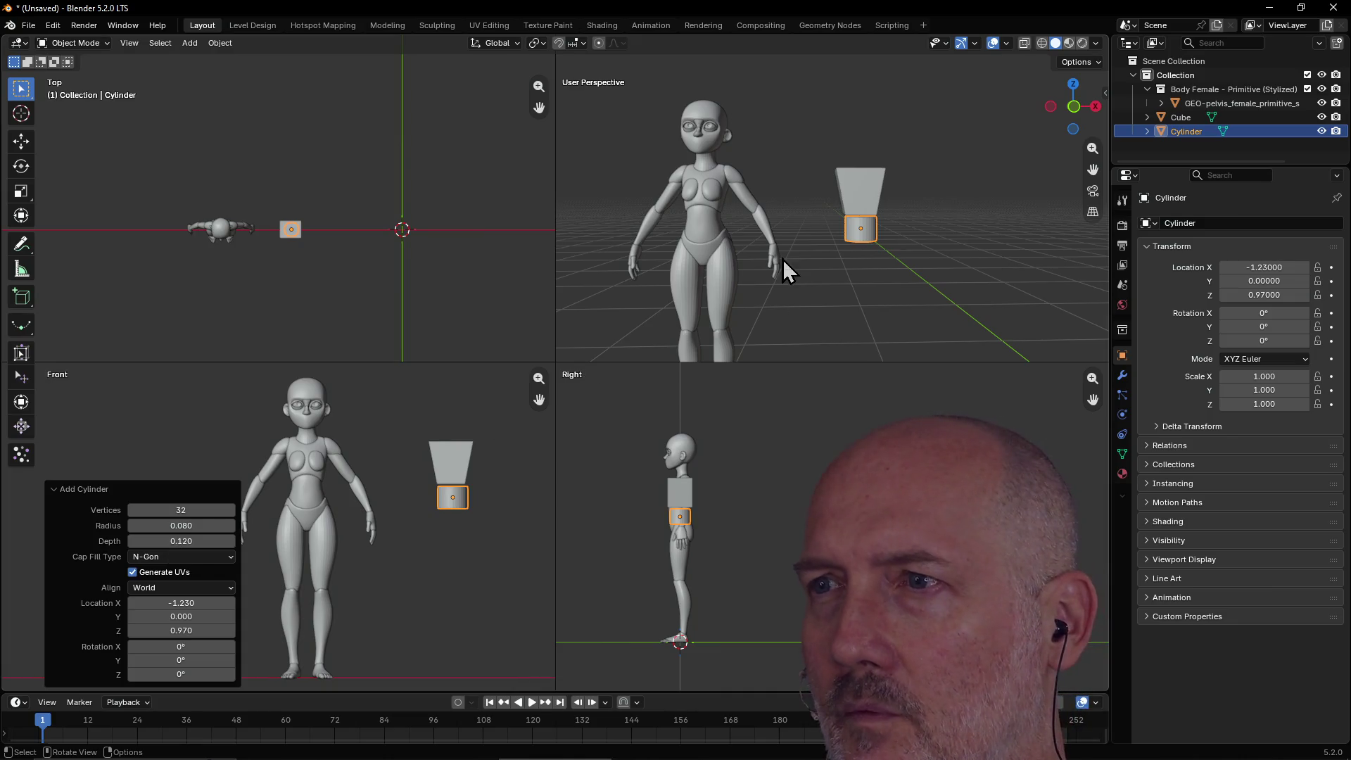
click(881, 199)
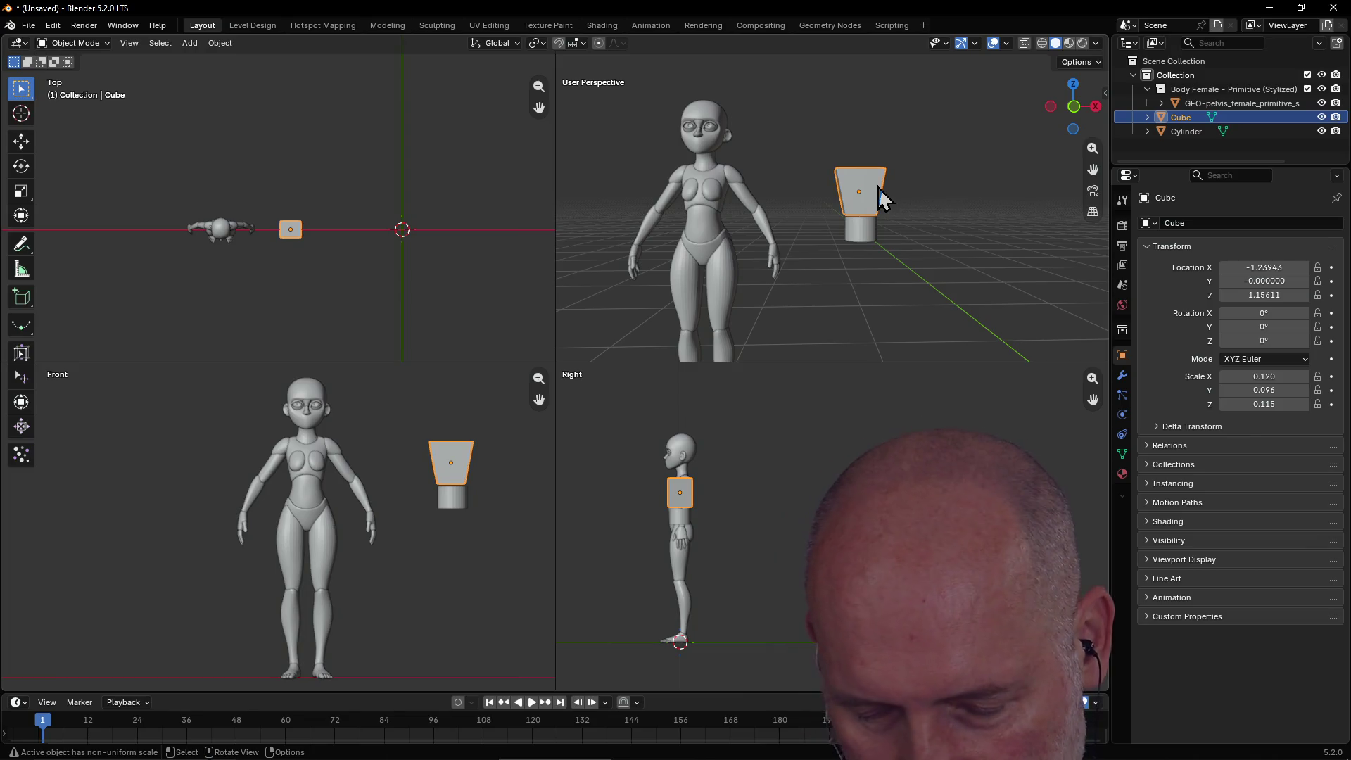
Duplicate the tapered block, flip the copy 180° and place it below the cylinder.
key(shift+d)
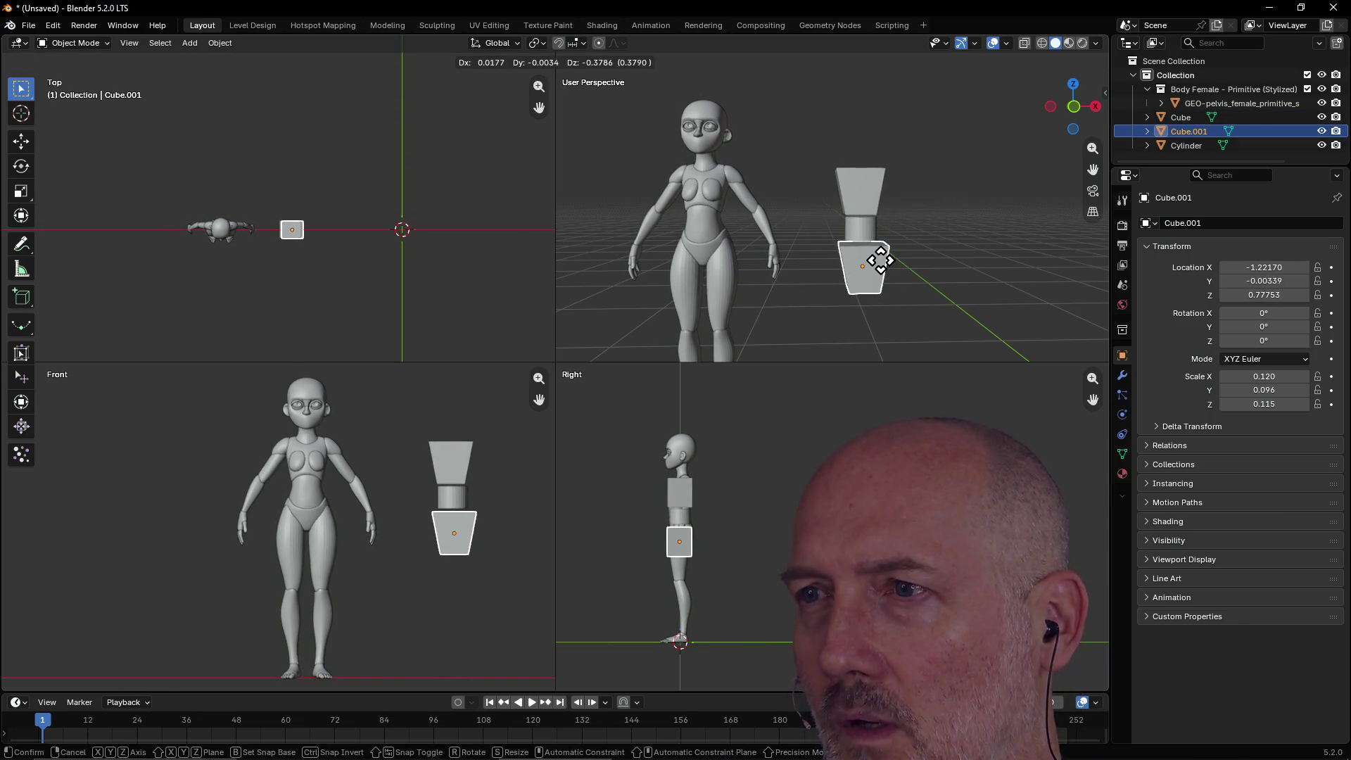
click(878, 262)
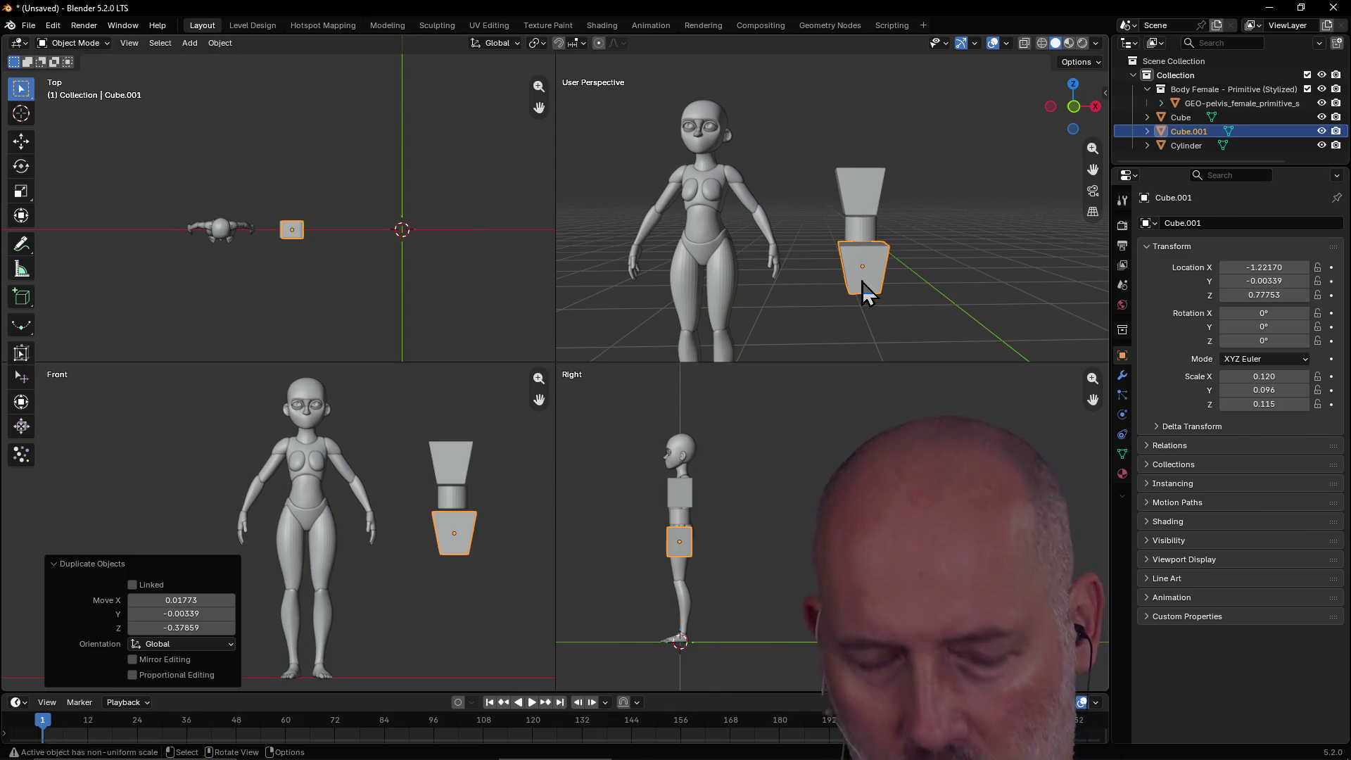
key(r)
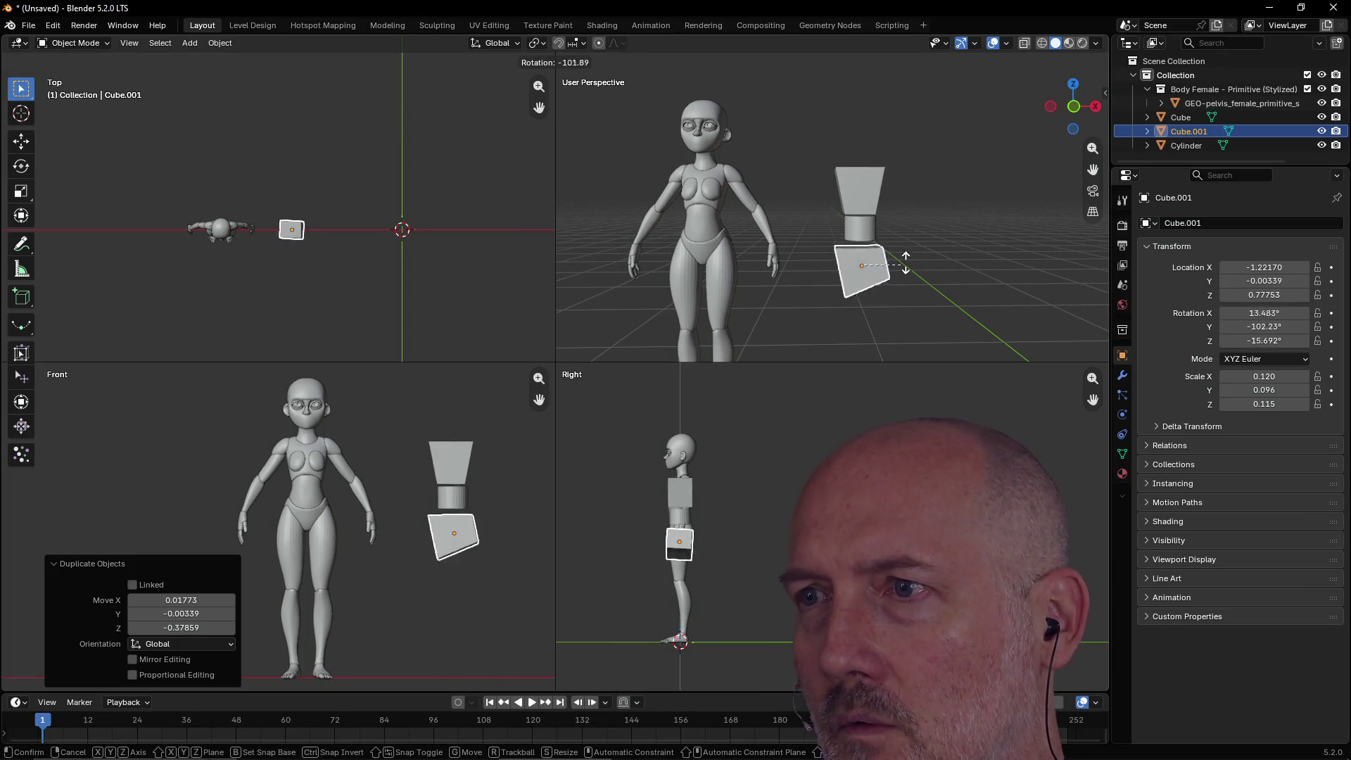
ctrl+click(883, 201)
key(g)
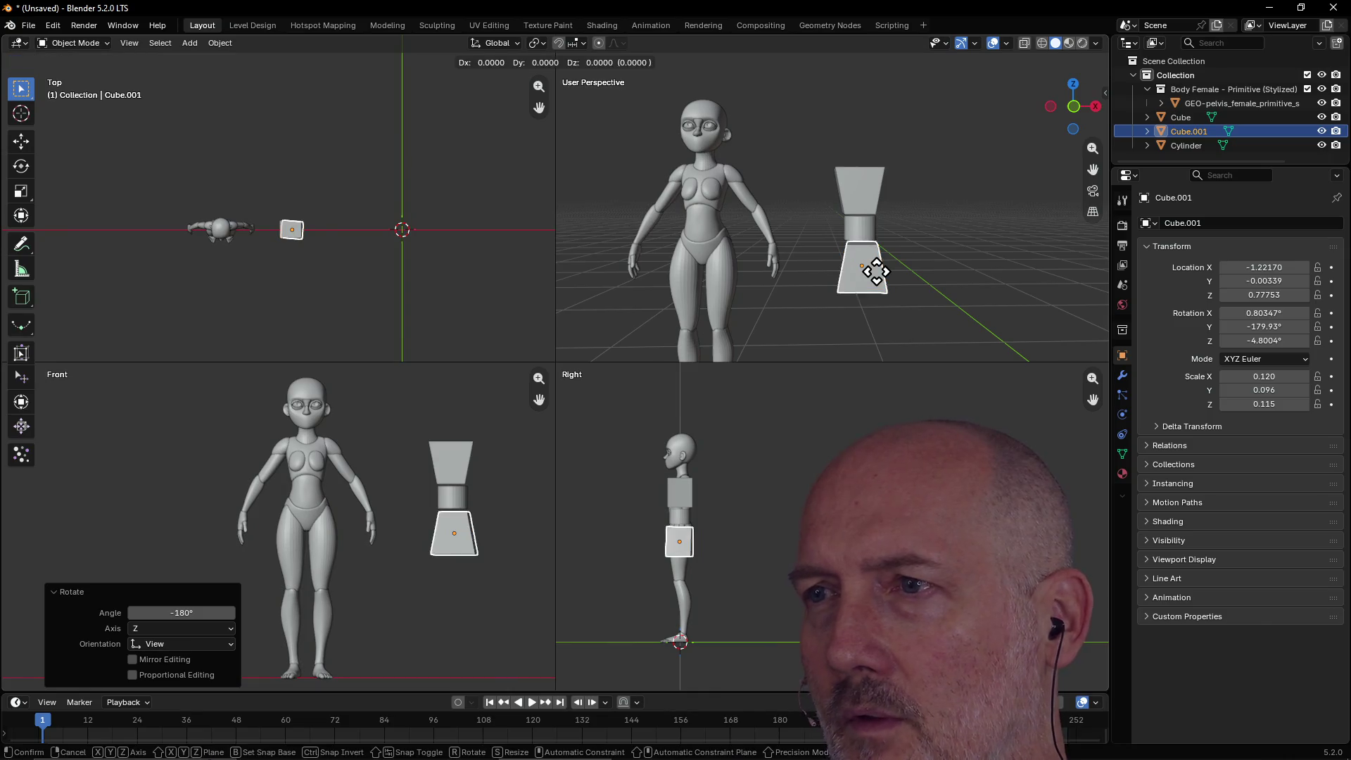
click(865, 272)
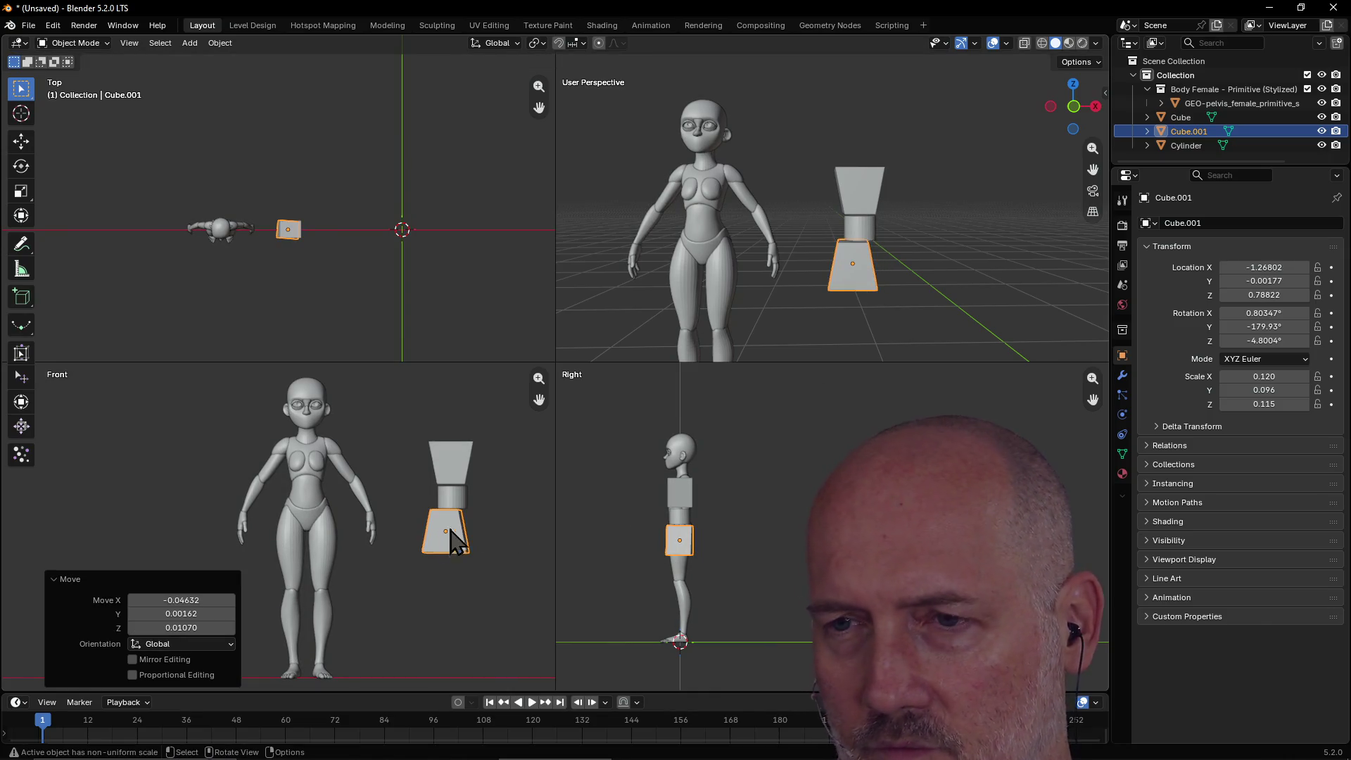
Nudge the lower block Cube.001 and upper block Cube into place, then edit Cube.001's mesh.
key(g)
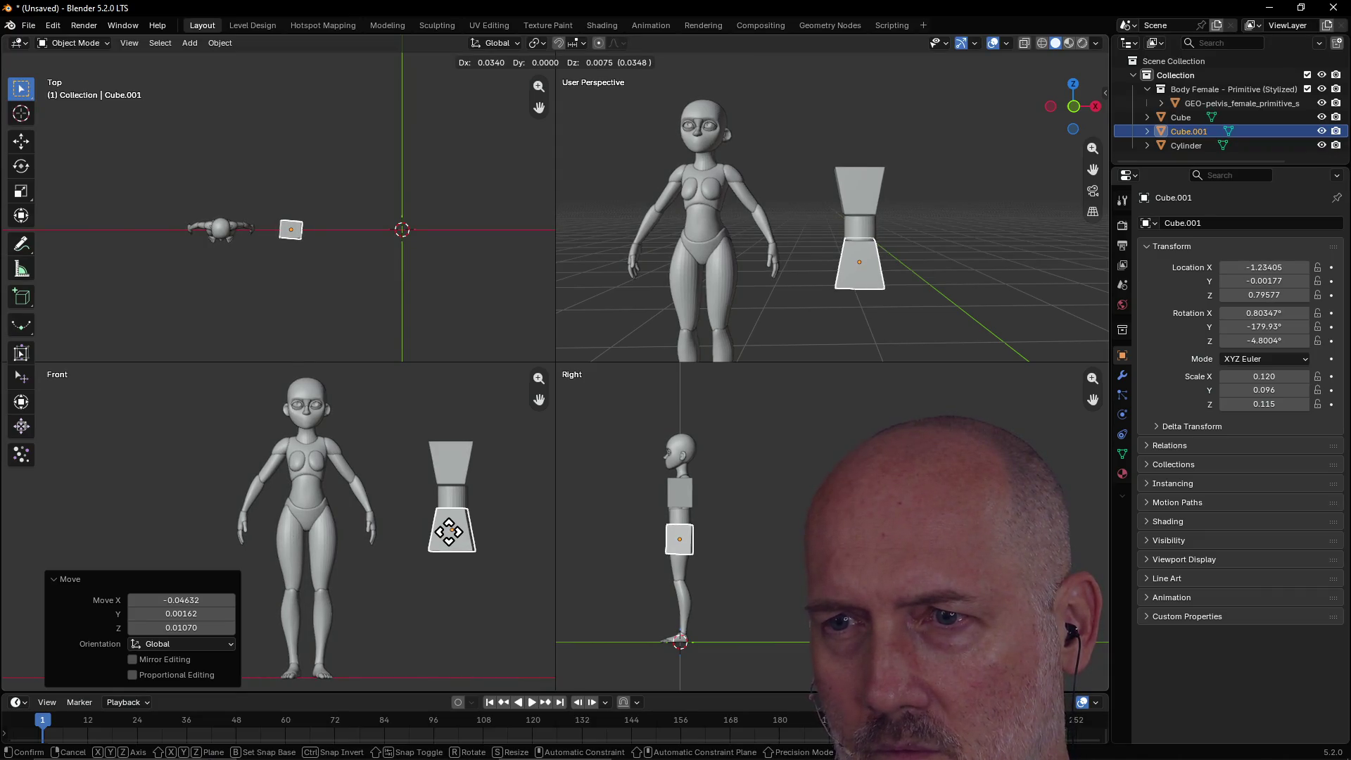
click(450, 531)
click(450, 464)
key(g)
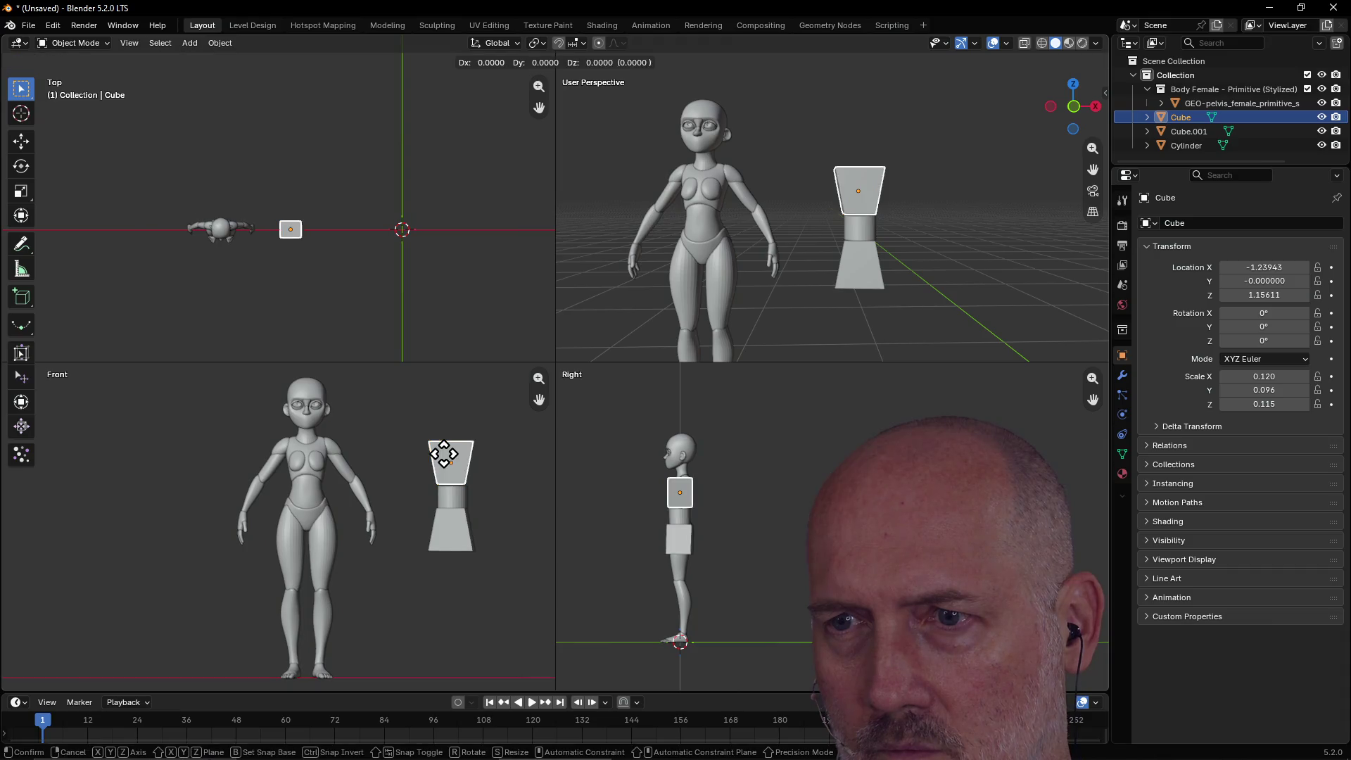
click(445, 459)
click(444, 525)
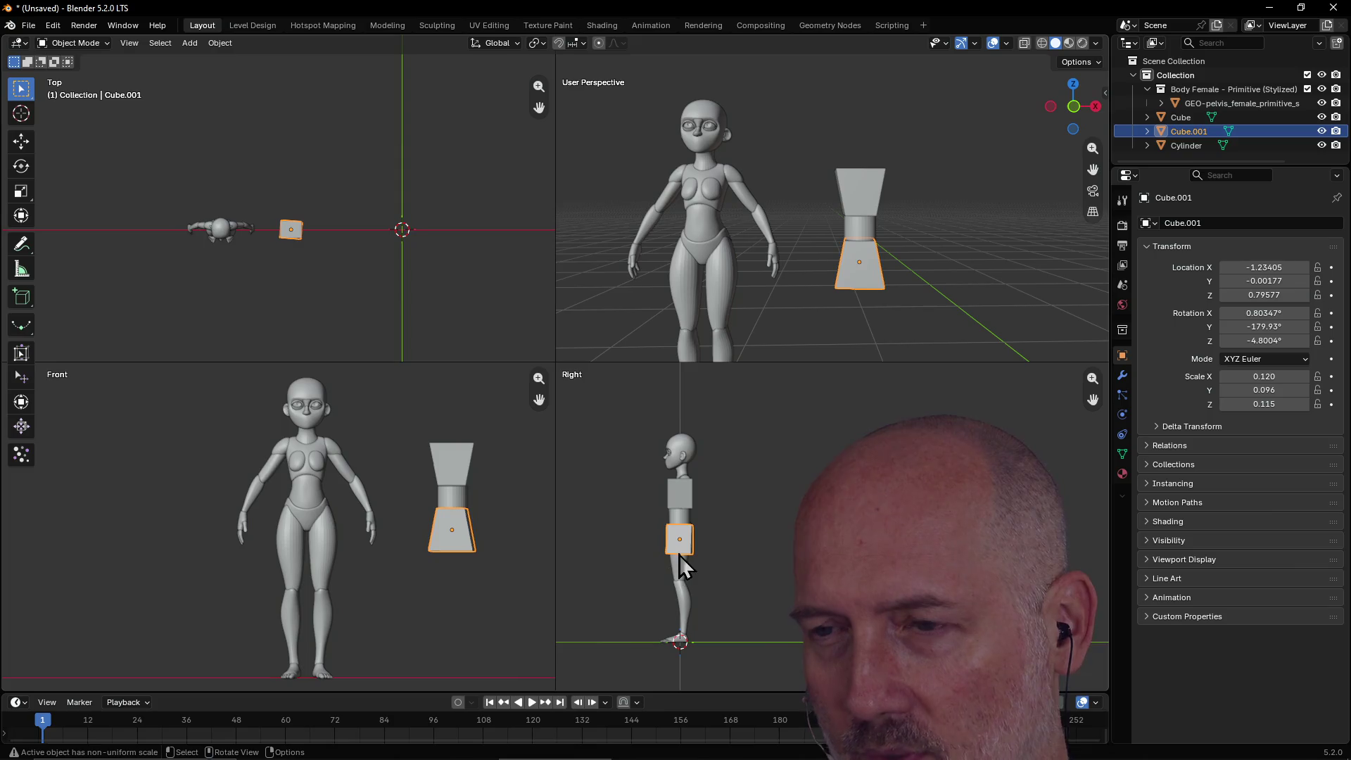
click(487, 544)
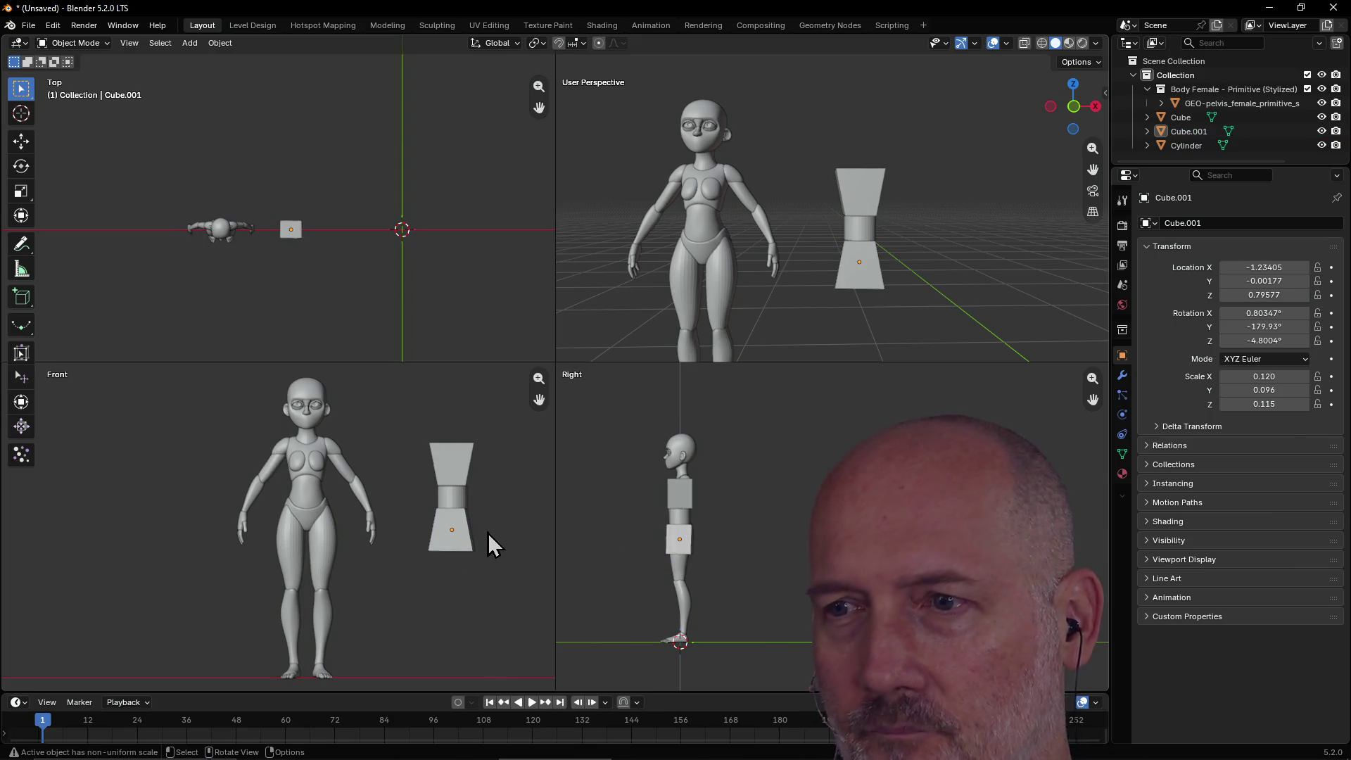
click(449, 540)
key(Tab)
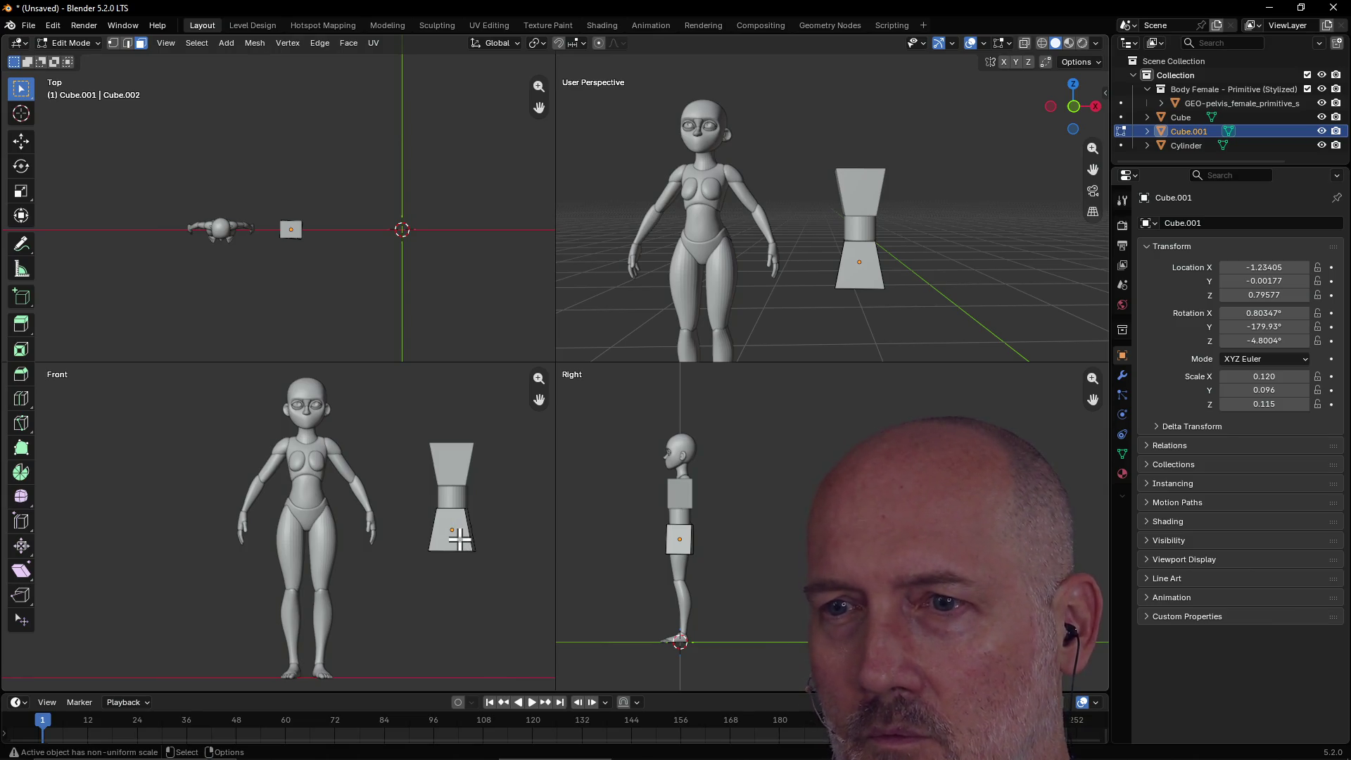
Turn off the Edge Length readouts in the mesh edit overlays.
click(458, 539)
scroll(492, 540, up, 2)
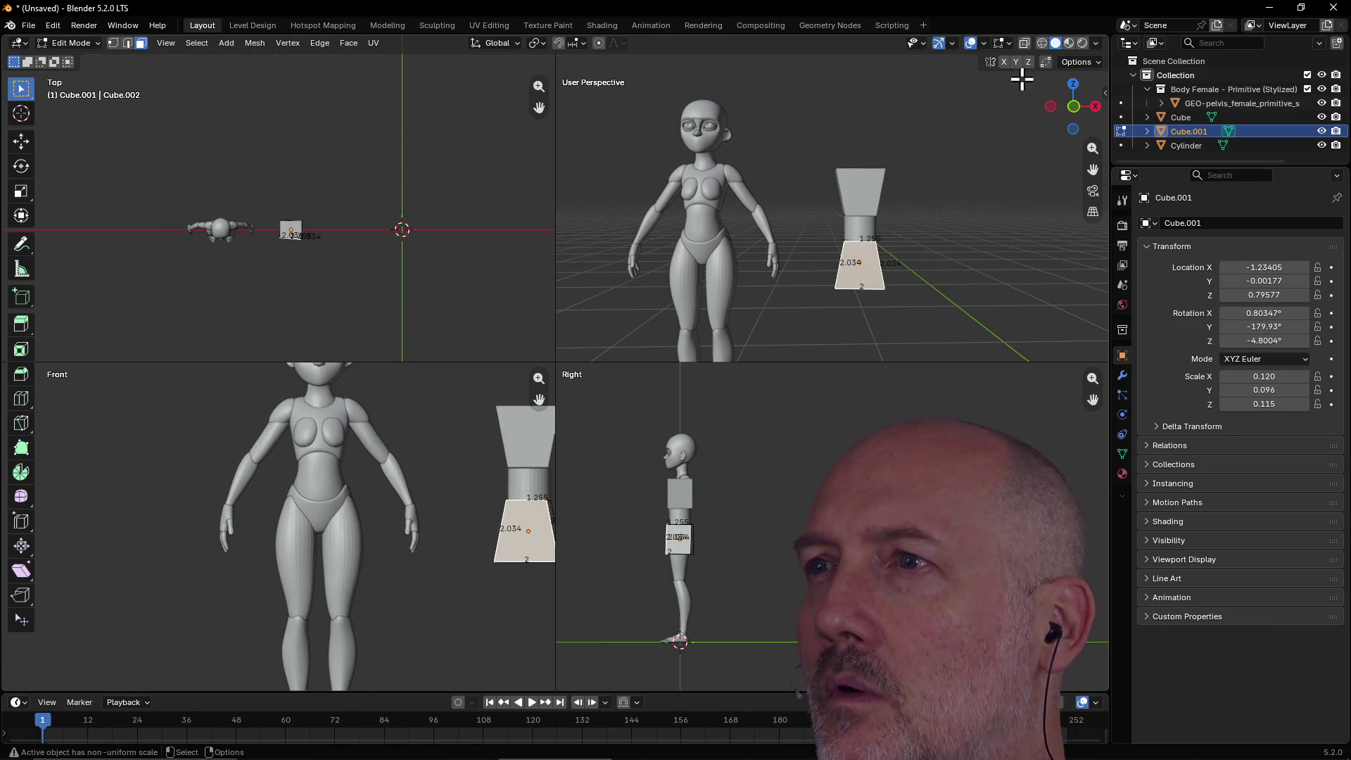
click(1010, 44)
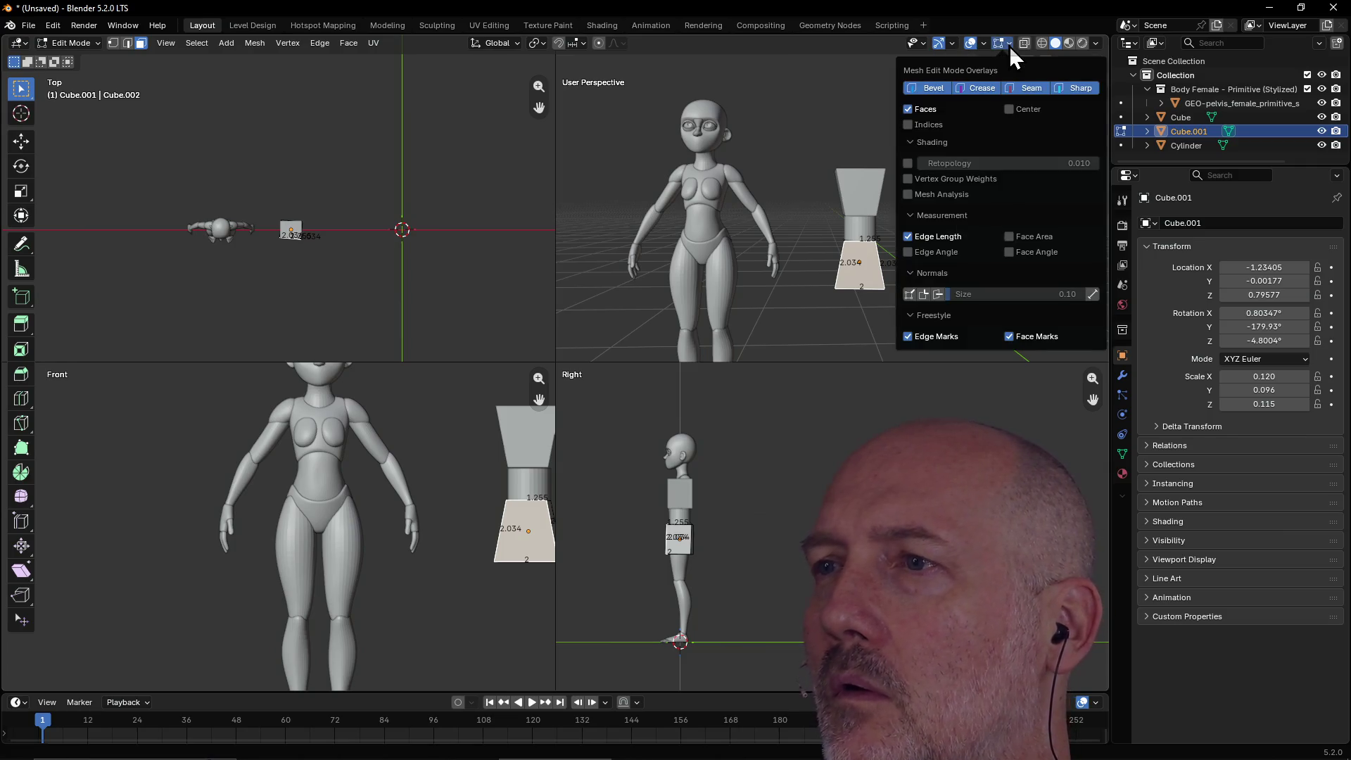
click(907, 237)
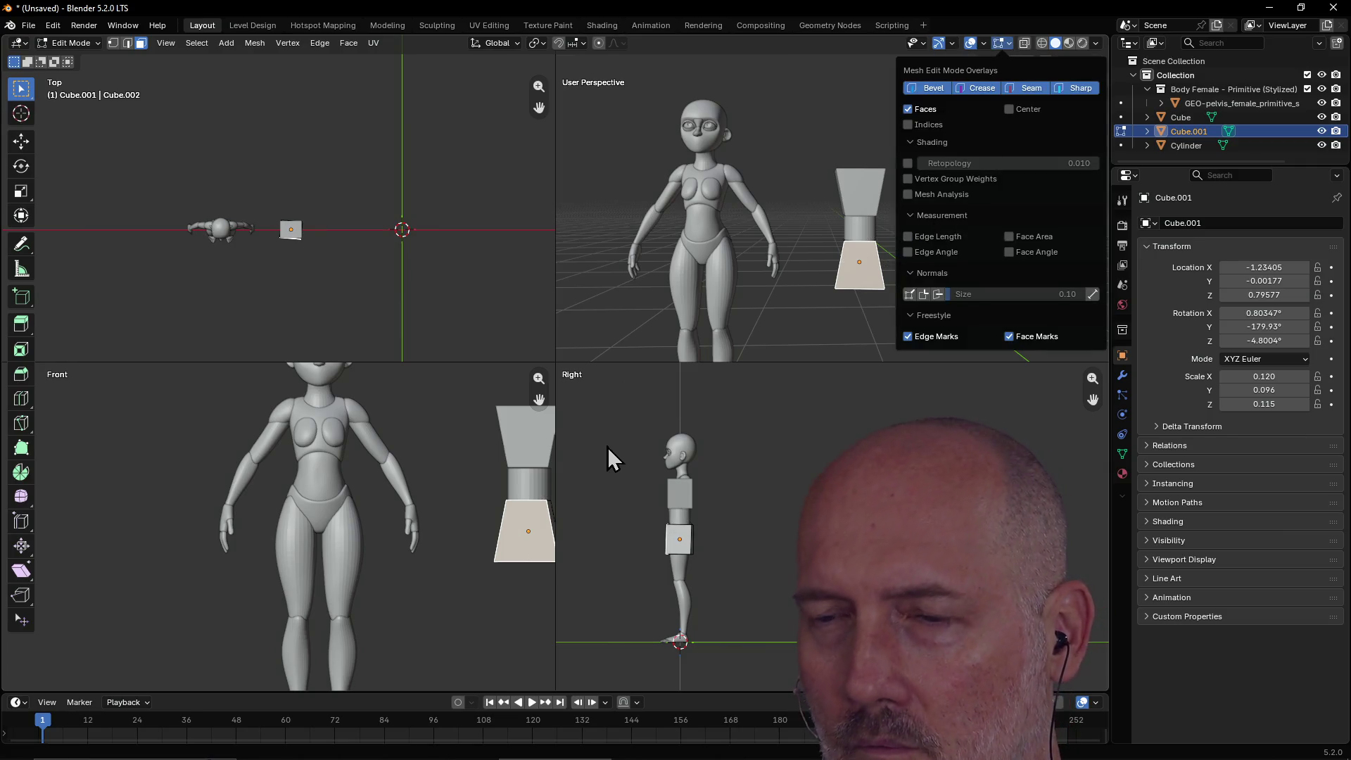
click(536, 414)
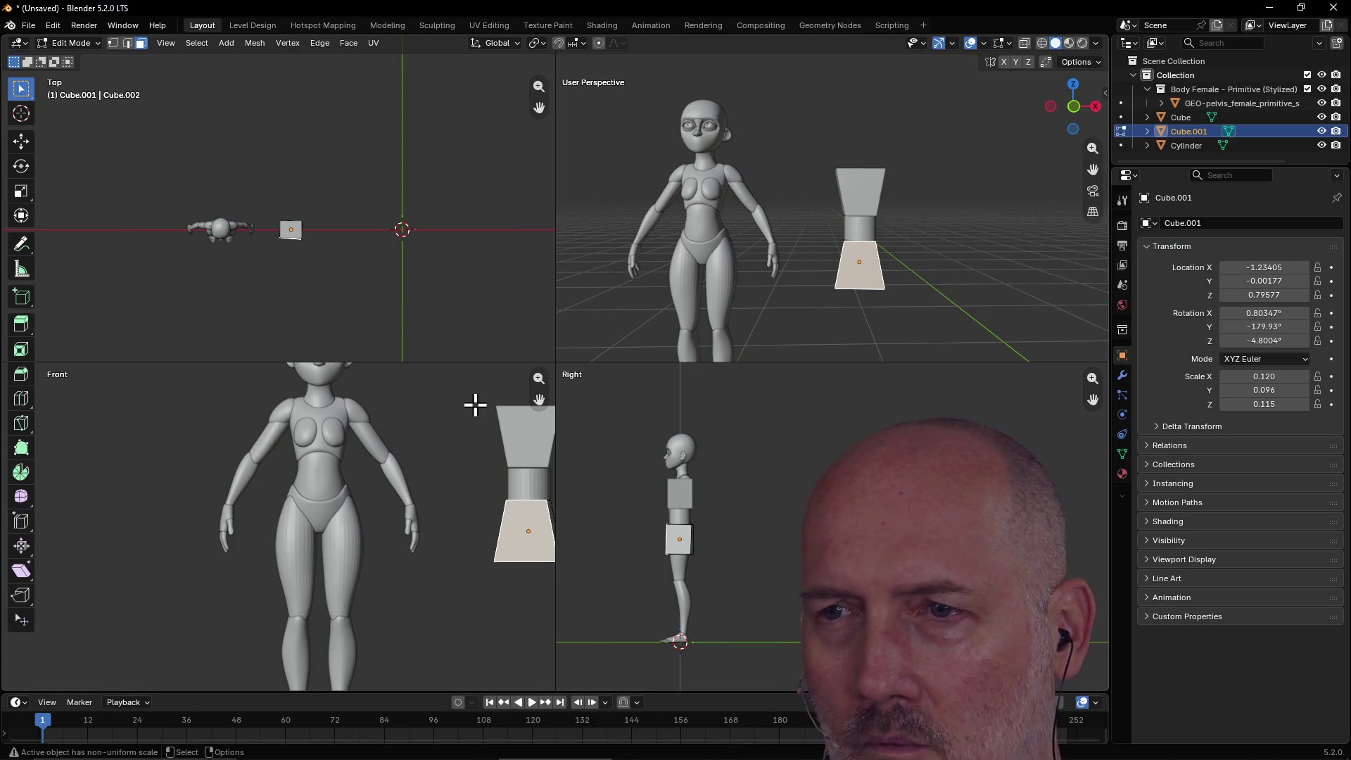
drag(536, 400, 442, 435)
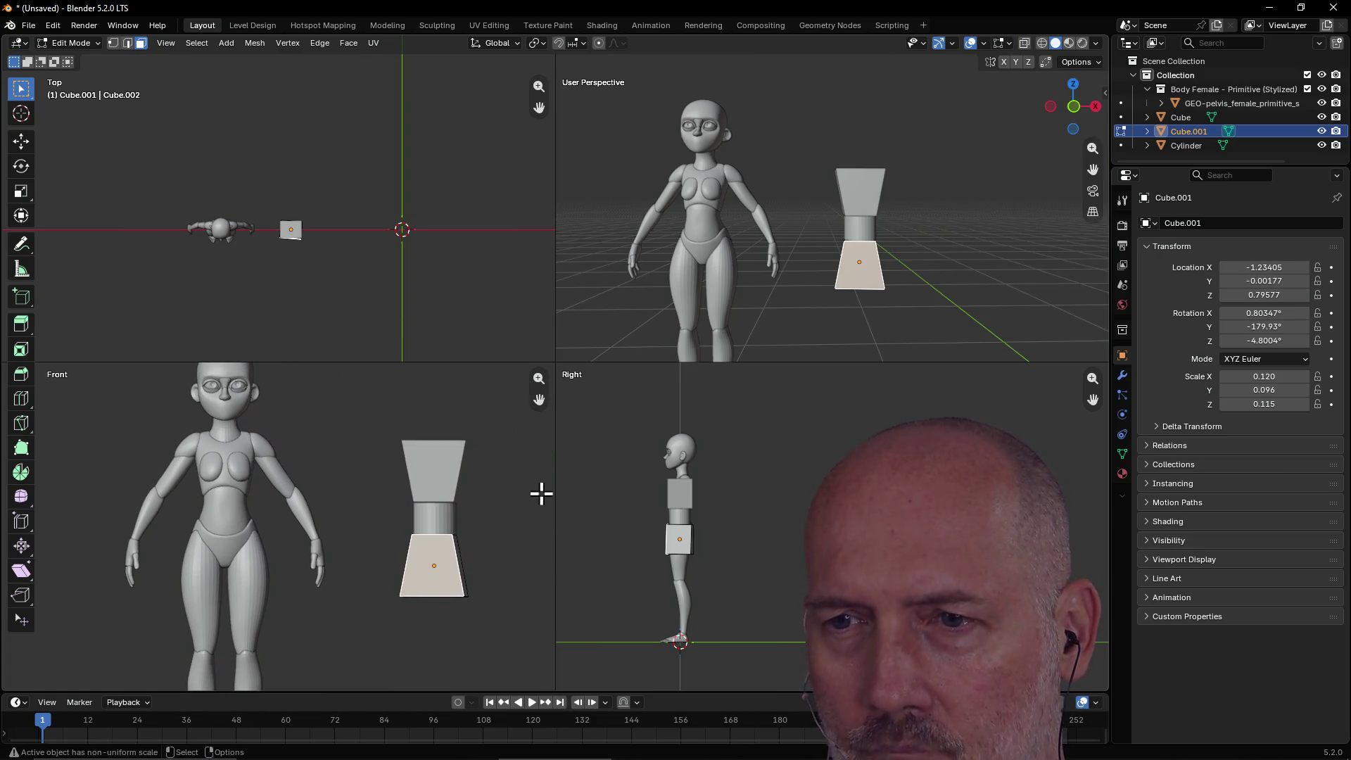
click(451, 599)
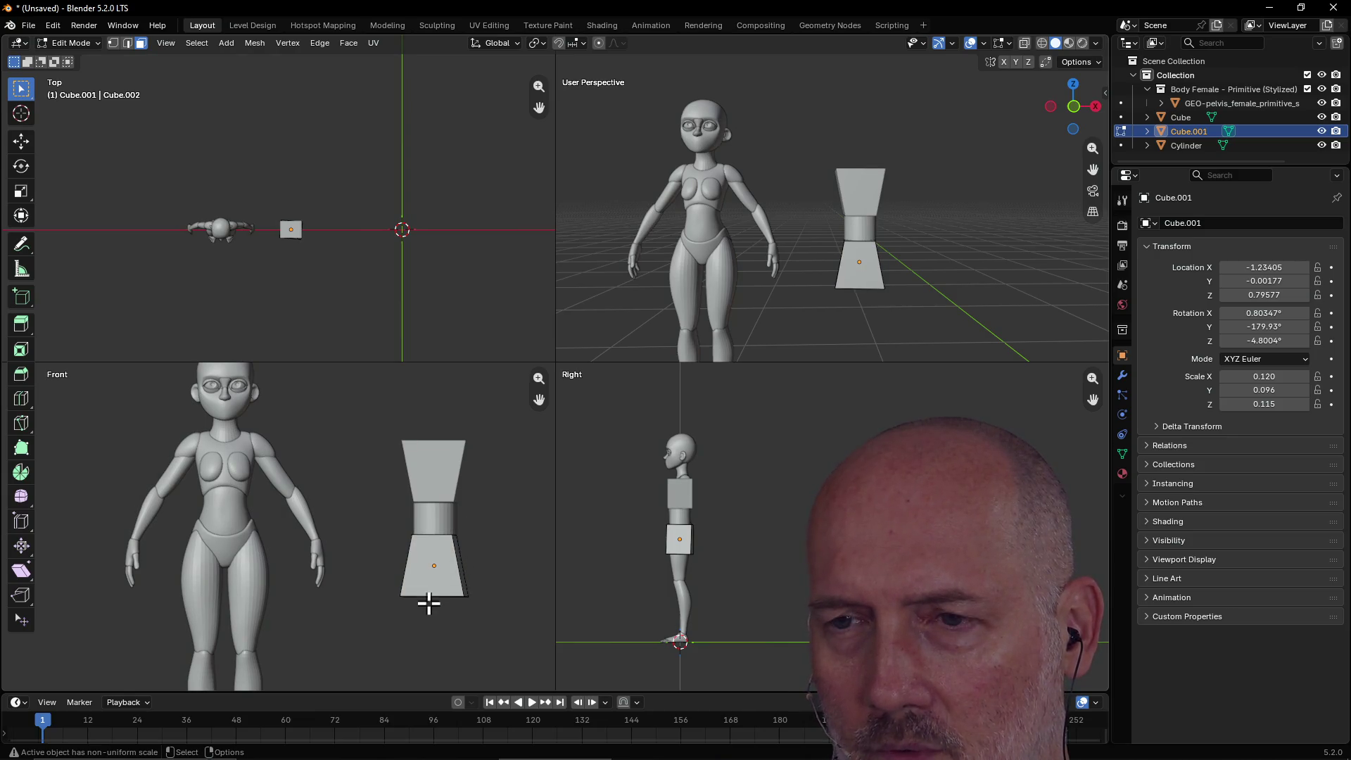
Raise Cube.001's bottom face along Z into a thin slab and return to Object Mode.
mouse_move(775, 311)
middle_down()
mouse_move(766, 250)
mouse_move(837, 204)
middle_up()
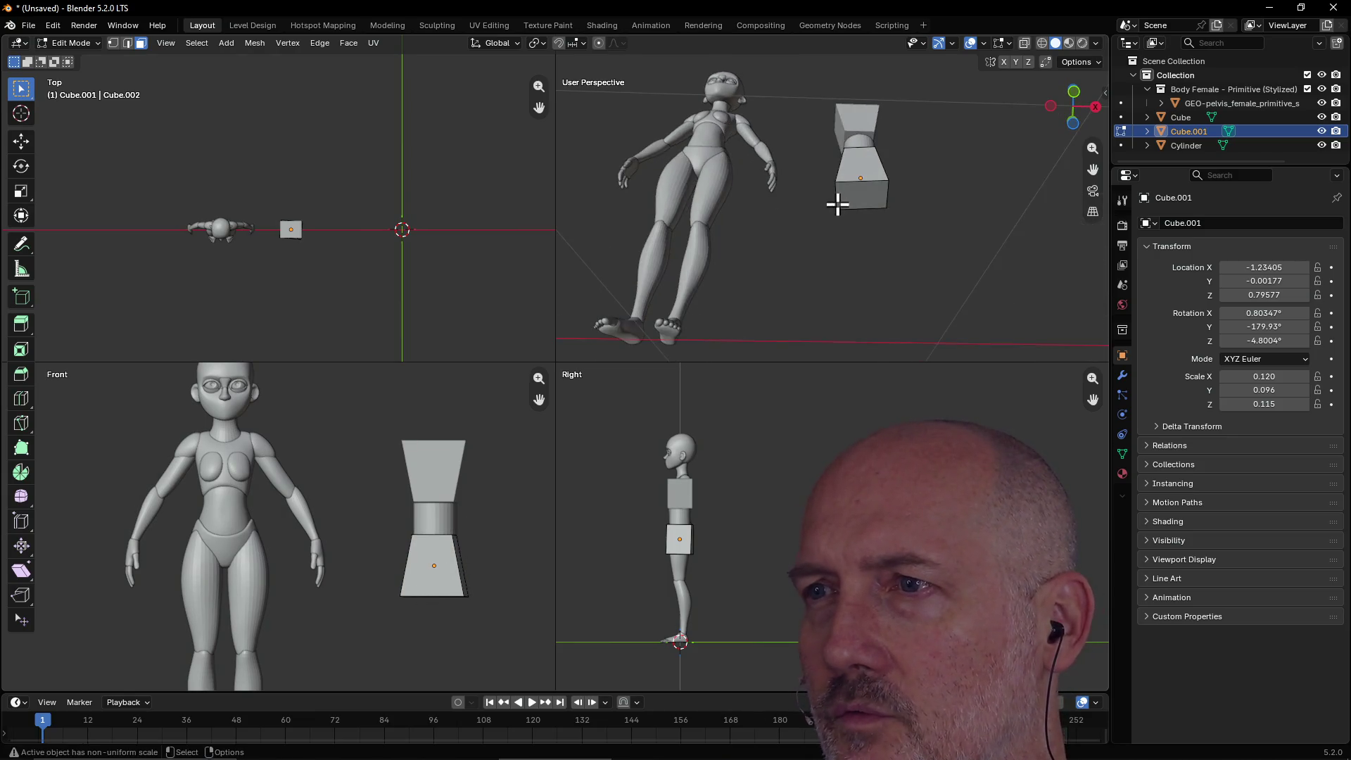
click(862, 194)
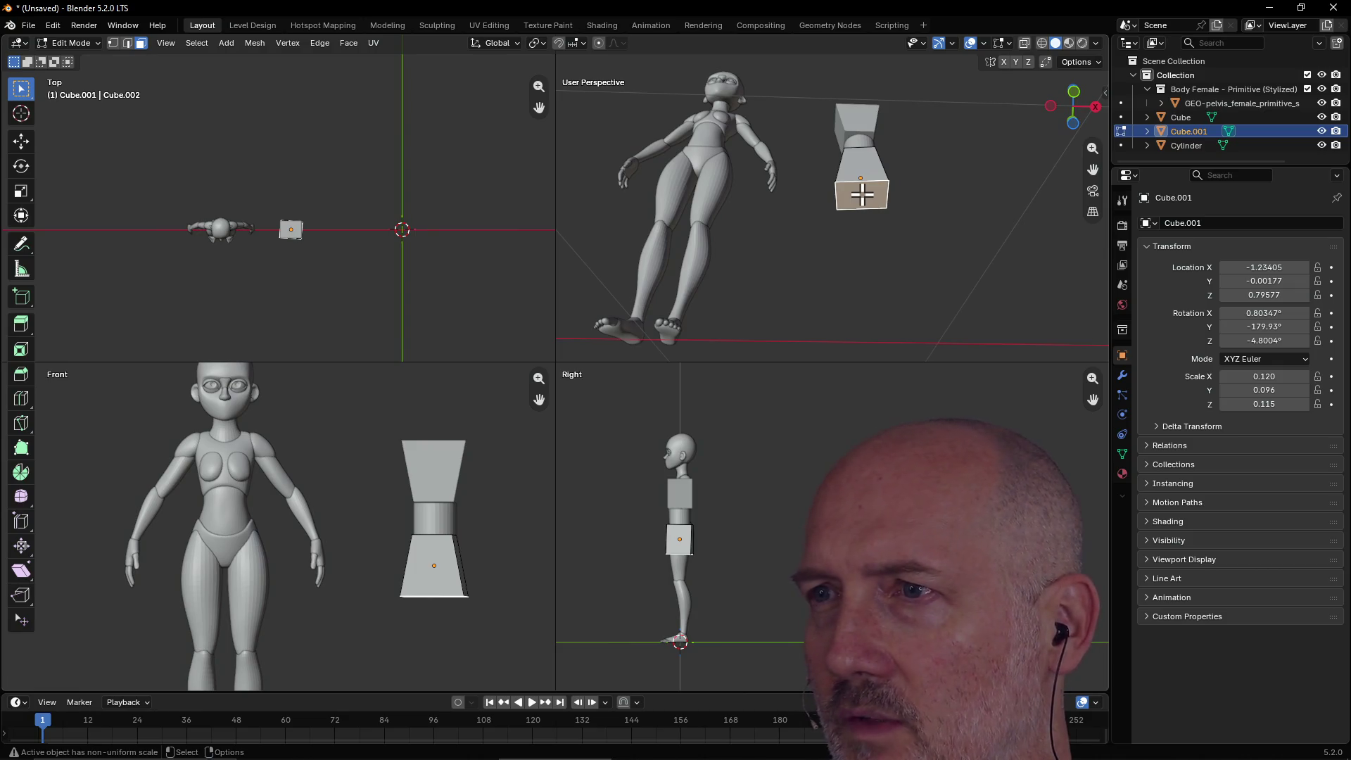
mouse_move(862, 195)
middle_down()
mouse_move(858, 263)
mouse_move(872, 226)
middle_up()
key(g)
key(z)
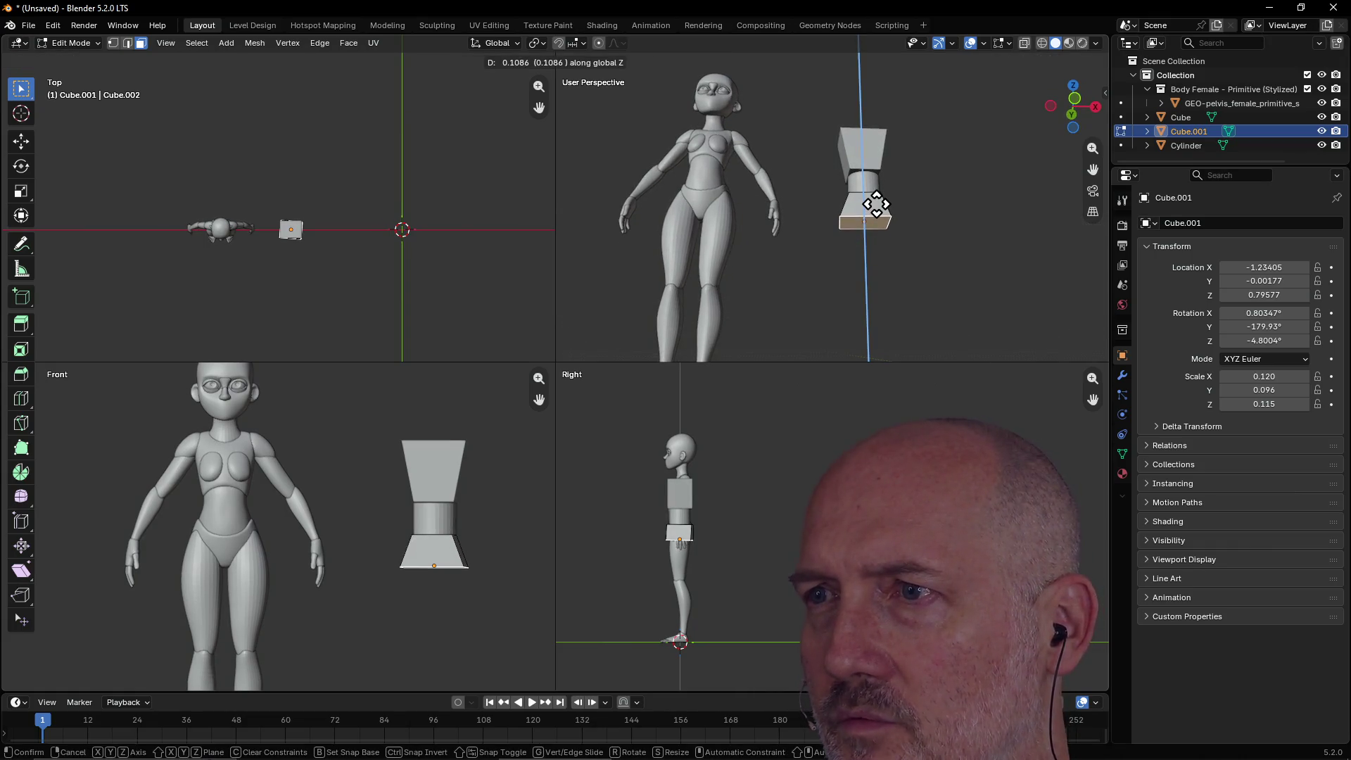
click(877, 192)
mouse_move(920, 193)
middle_down()
mouse_move(904, 247)
mouse_move(928, 230)
middle_up()
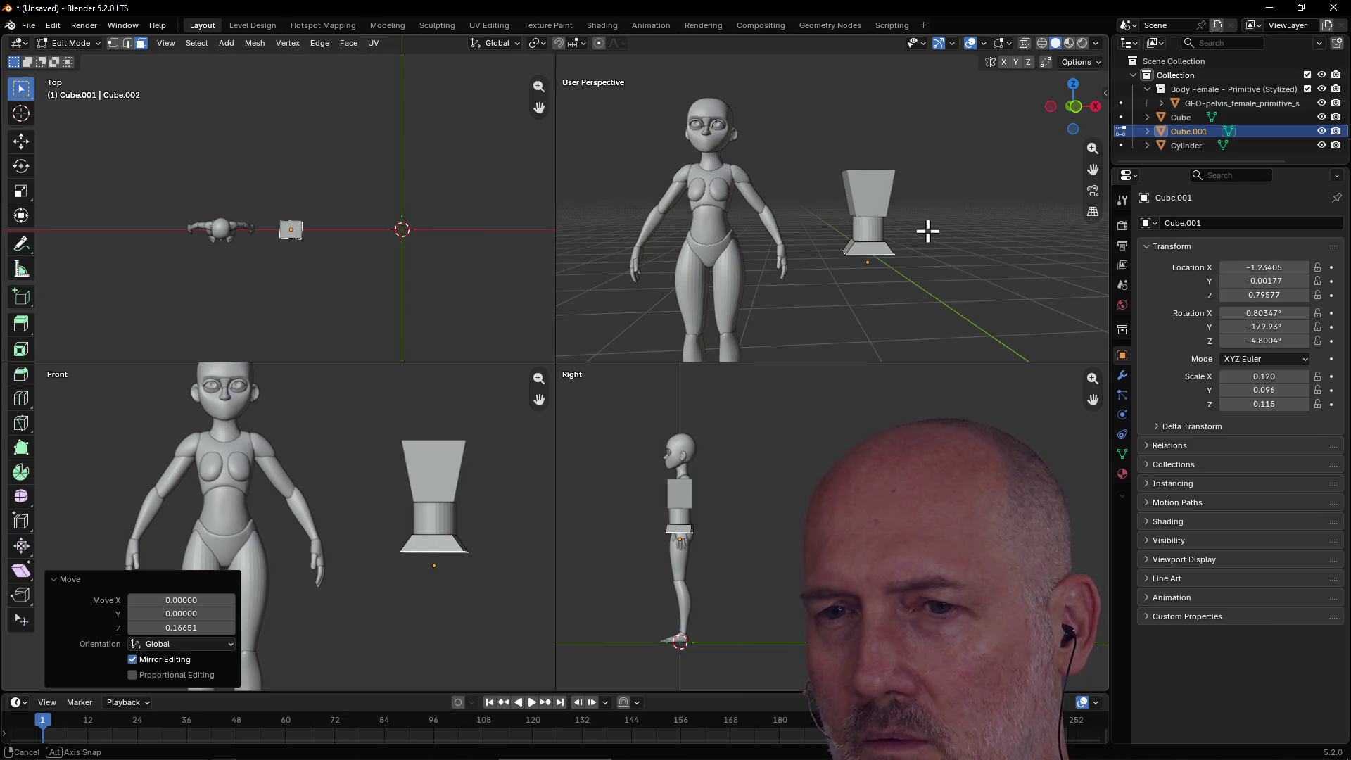
middle_drag(928, 231, 896, 243)
click(868, 252)
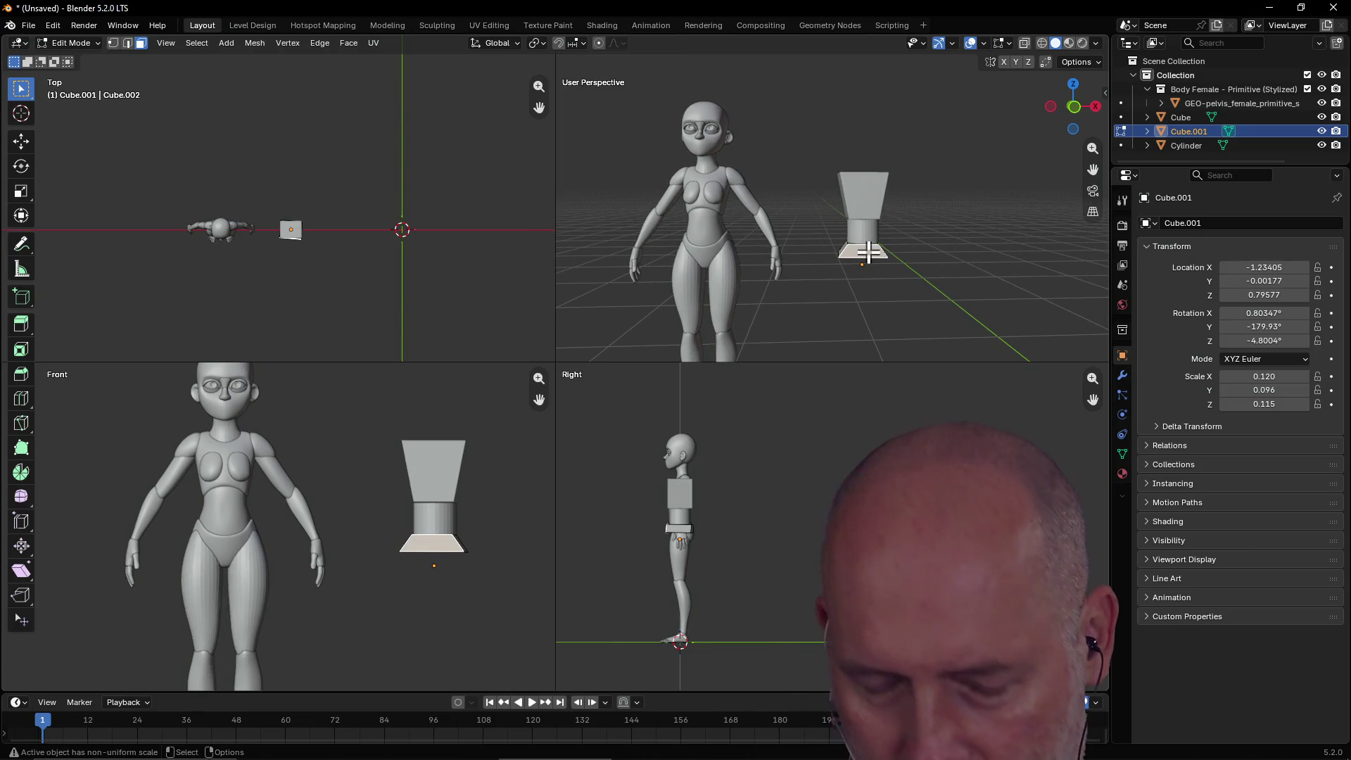
key(Tab)
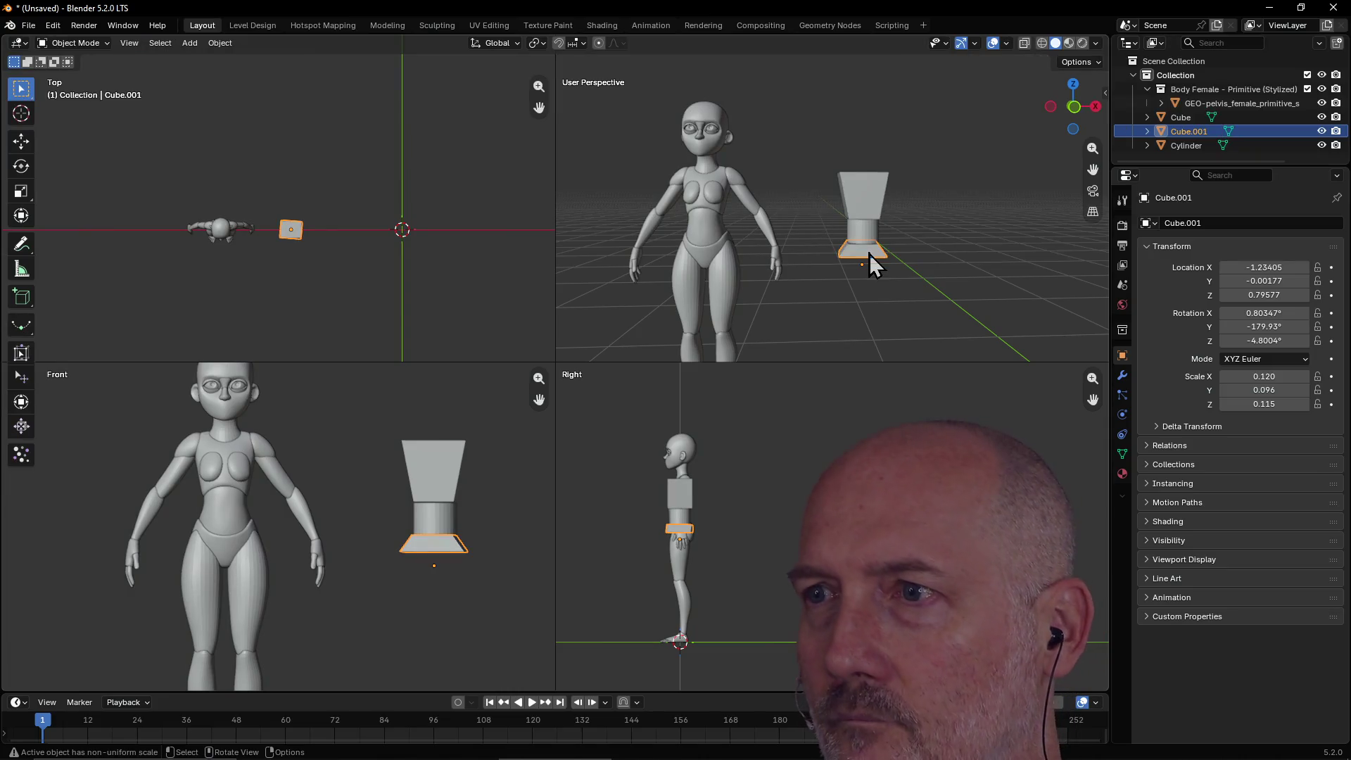
Flip the slab about 183° and raise it along Z beneath the cylinder.
key(r)
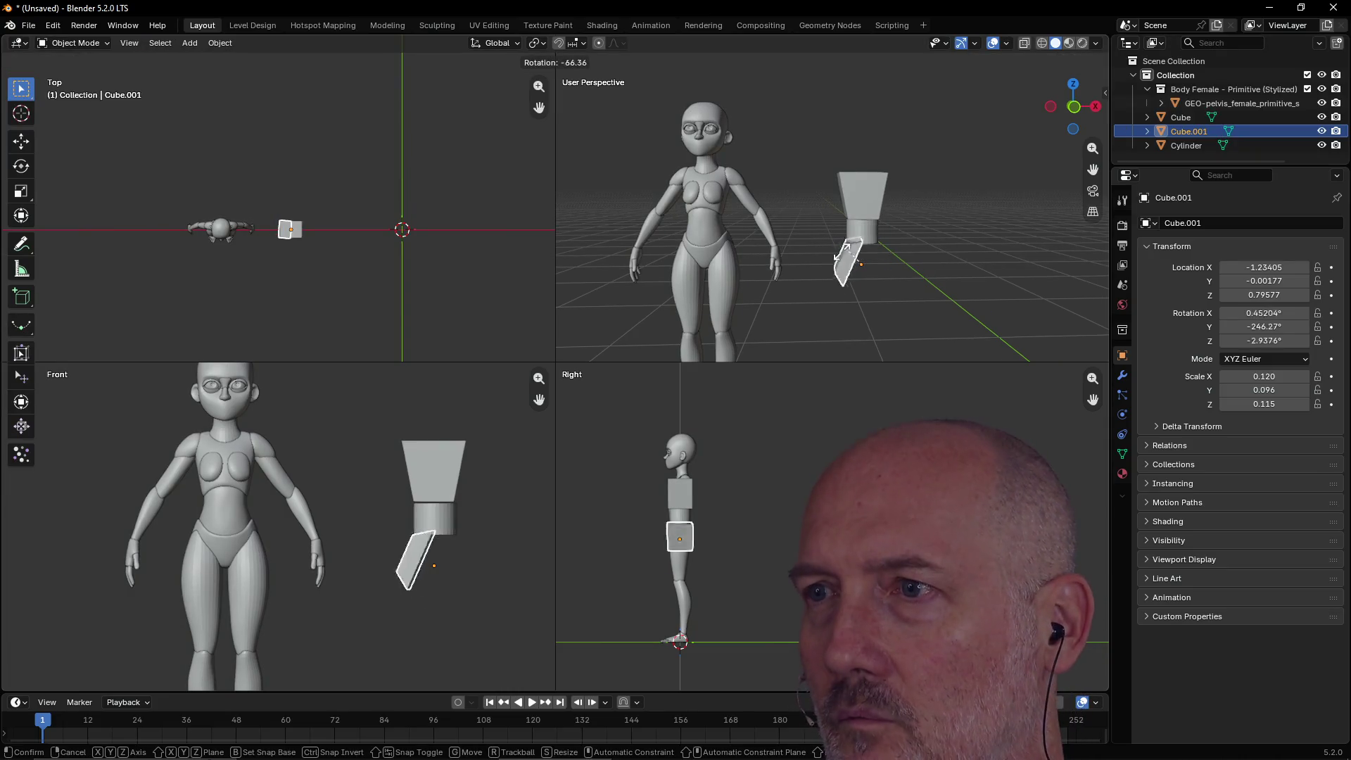
click(873, 297)
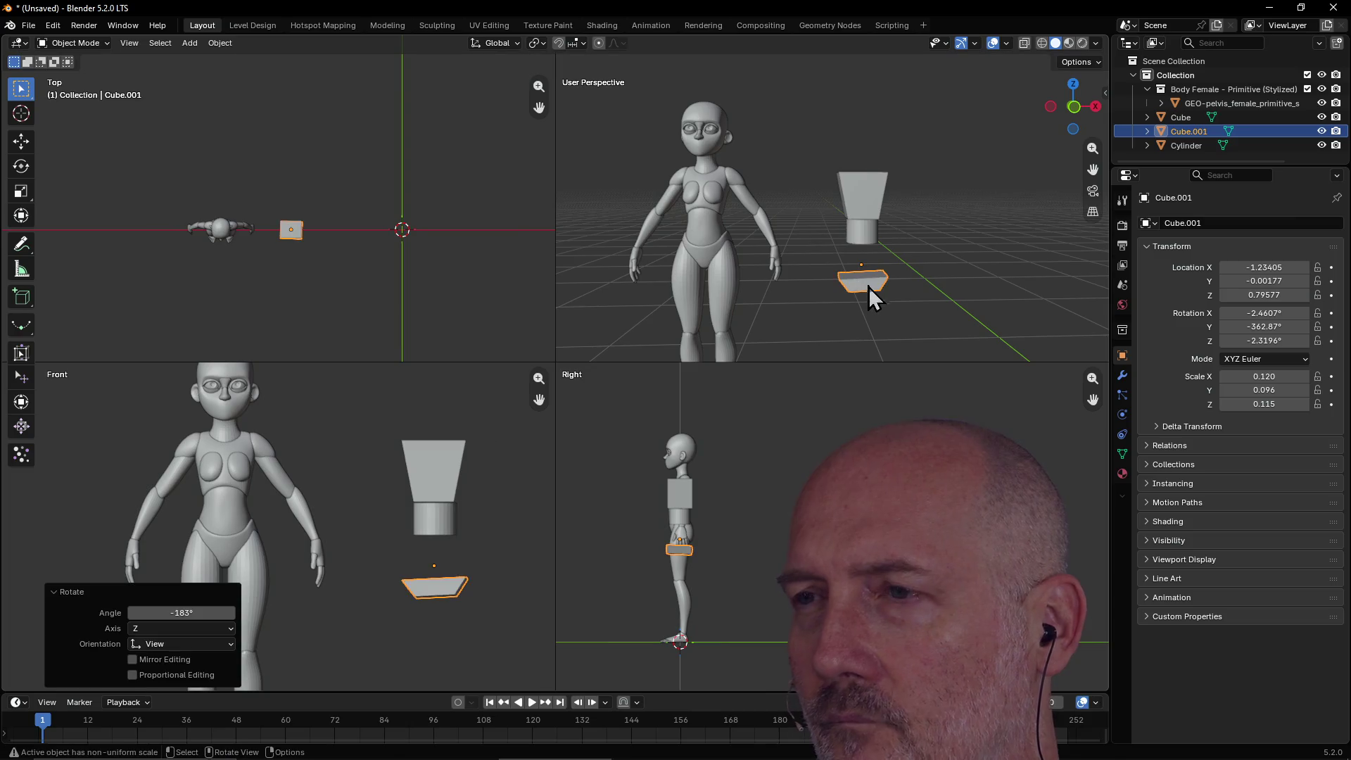
key(g)
key(z)
click(872, 264)
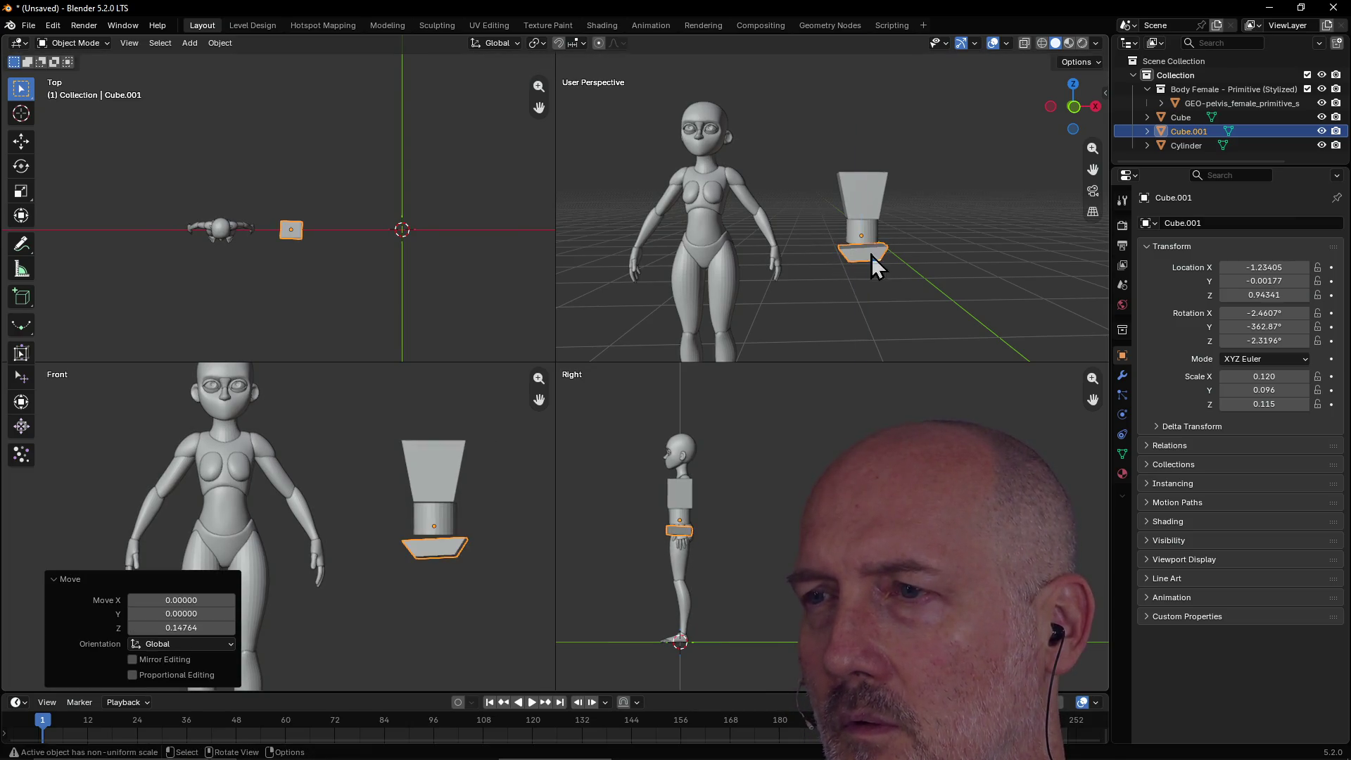
scroll(901, 301, up, 2)
scroll(900, 301, up, 3)
middle_drag(899, 301, 884, 291)
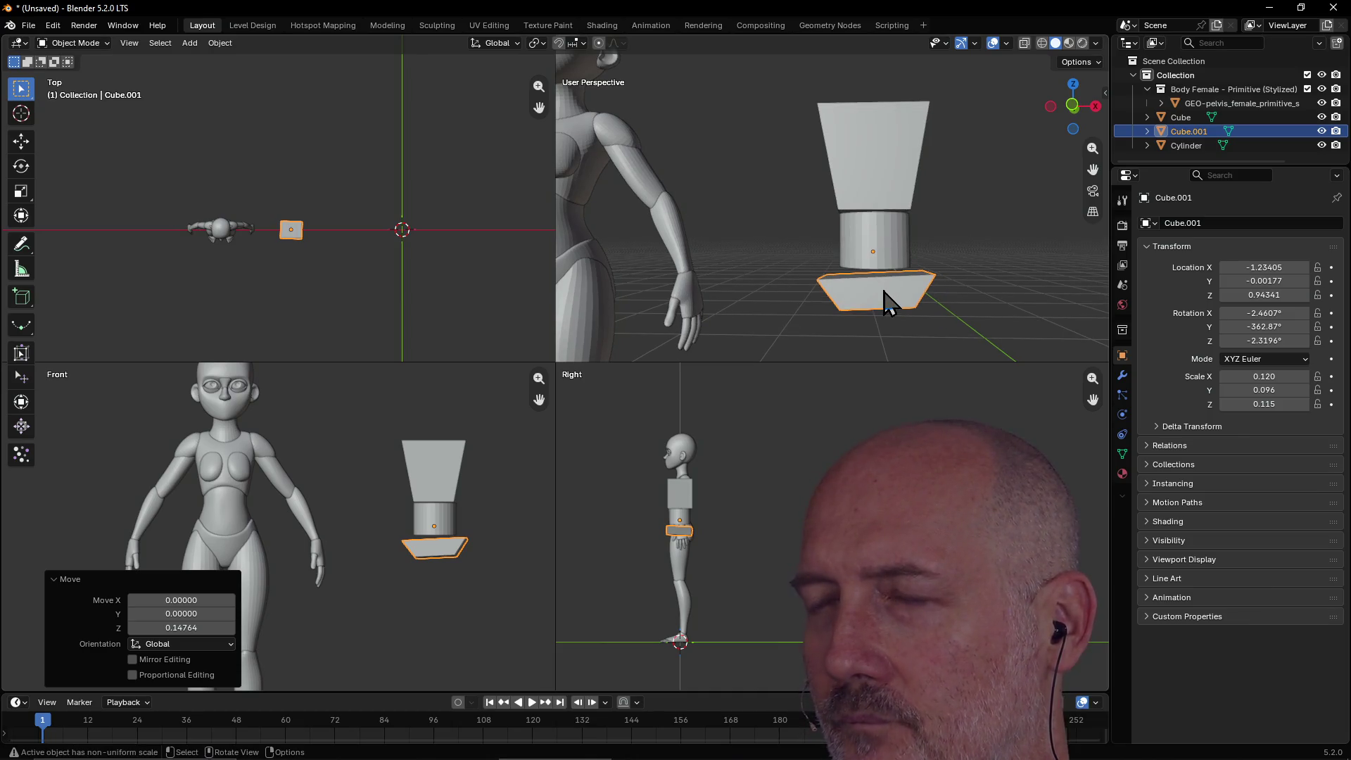
Lift the slab slightly higher to Z 0.95143 and tilt it 3.18°.
key(g)
key(z)
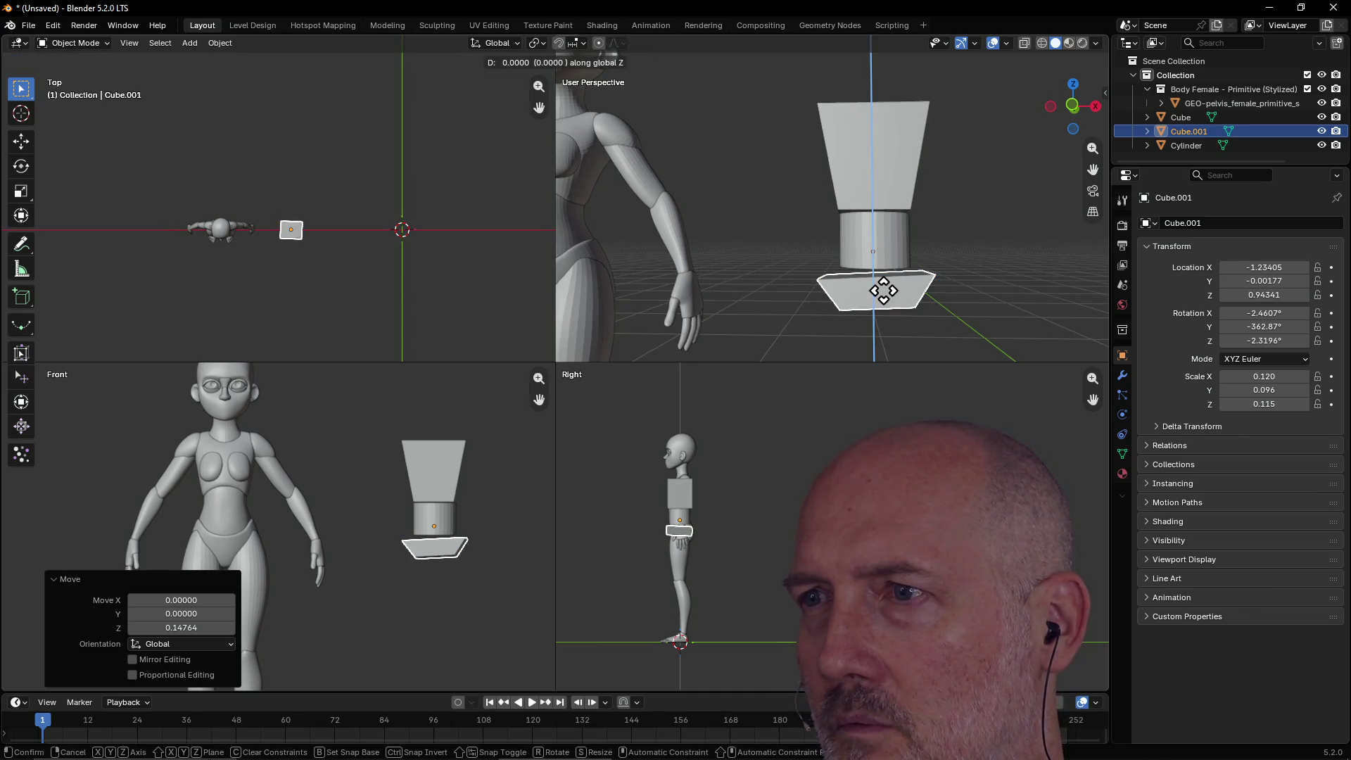
click(885, 288)
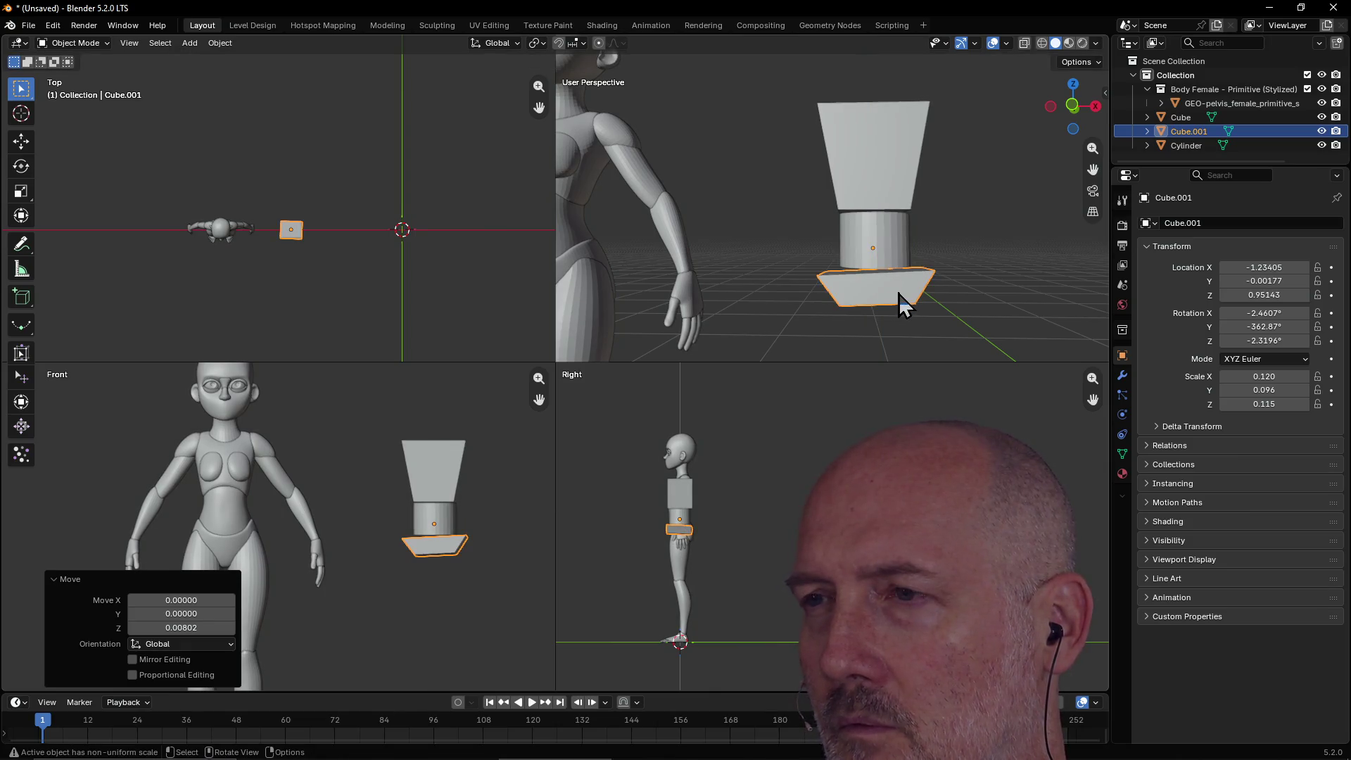
key(r)
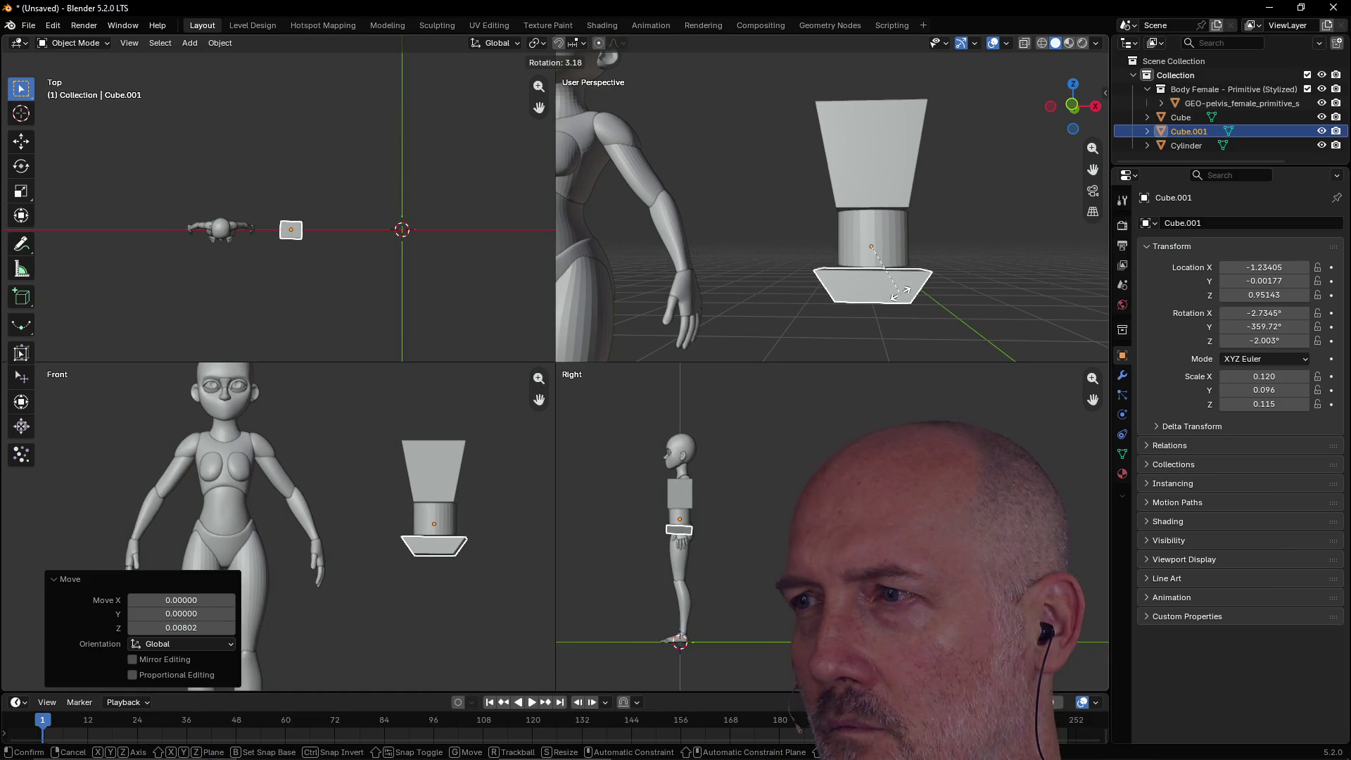
click(901, 292)
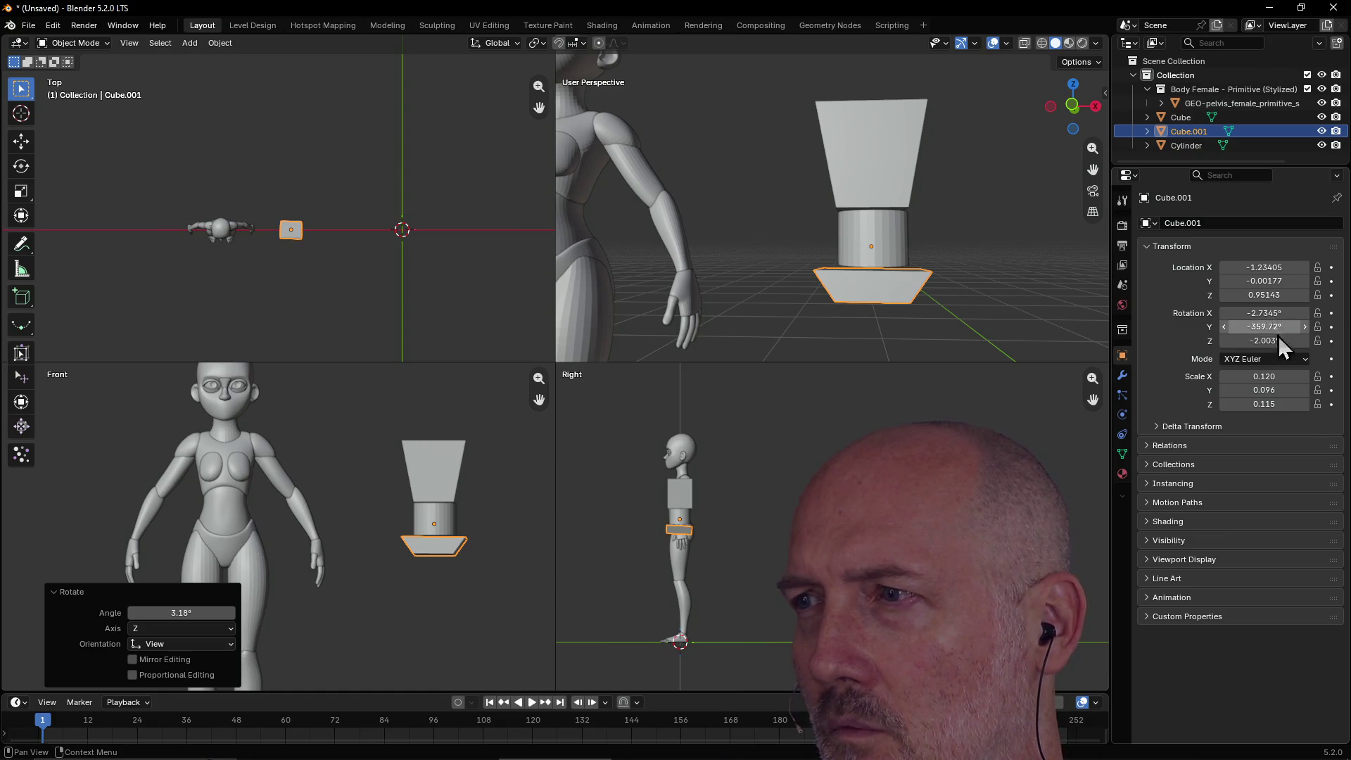
Select the bottom slab Cube.001 and set its Y rotation to 0°.
click(940, 273)
mouse_move(940, 273)
middle_down()
mouse_move(934, 327)
mouse_move(961, 319)
mouse_move(852, 281)
mouse_move(905, 294)
middle_up()
click(885, 299)
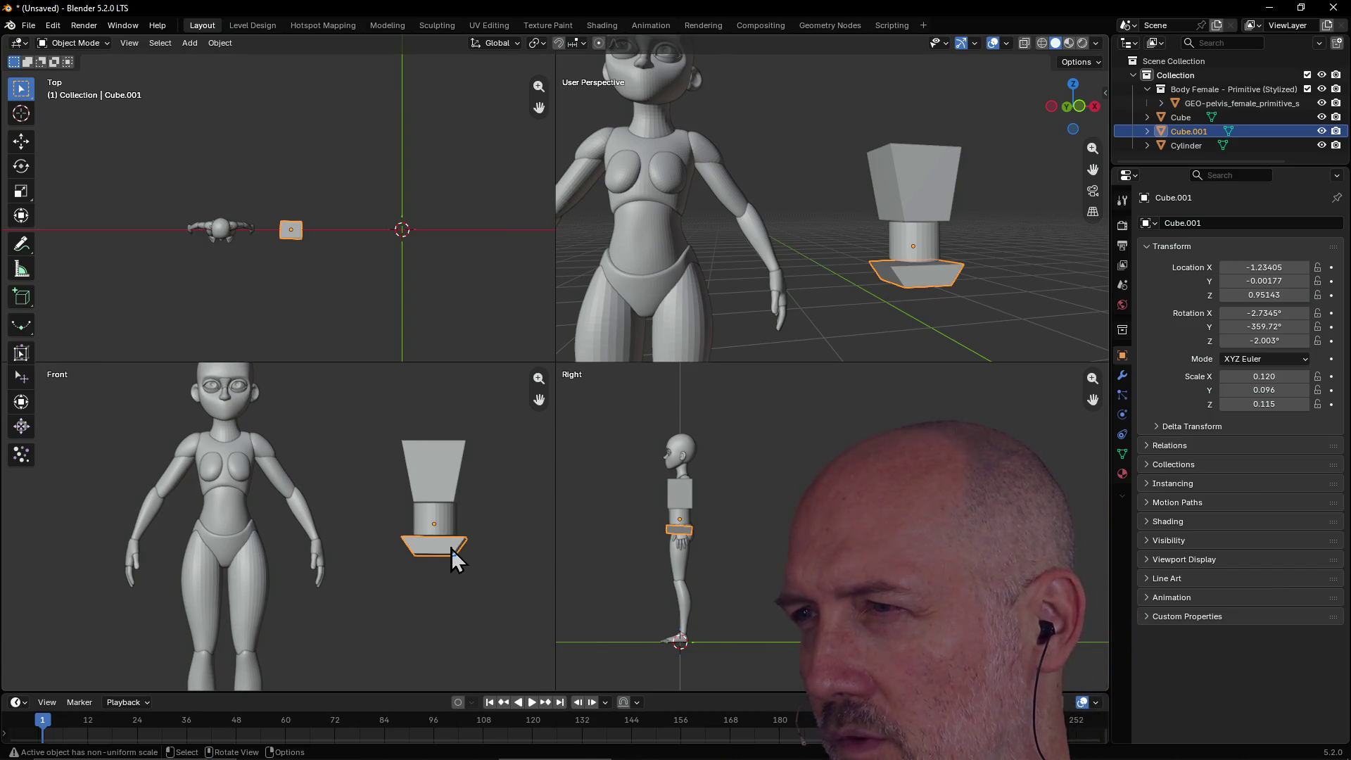
click(1281, 328)
text(0)
key(Return)
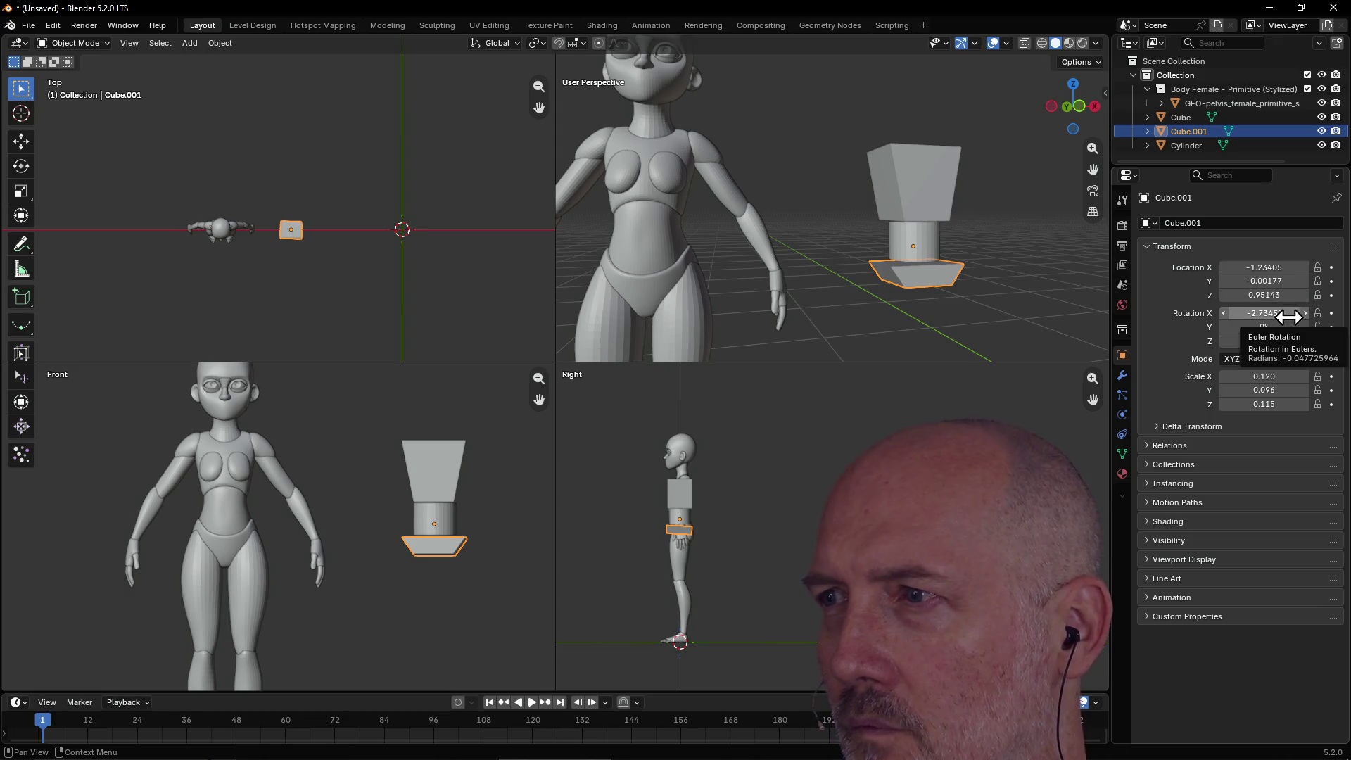
Set Cube.001's X and Z rotation to 0° and reframe the side view on the figure.
click(1289, 313)
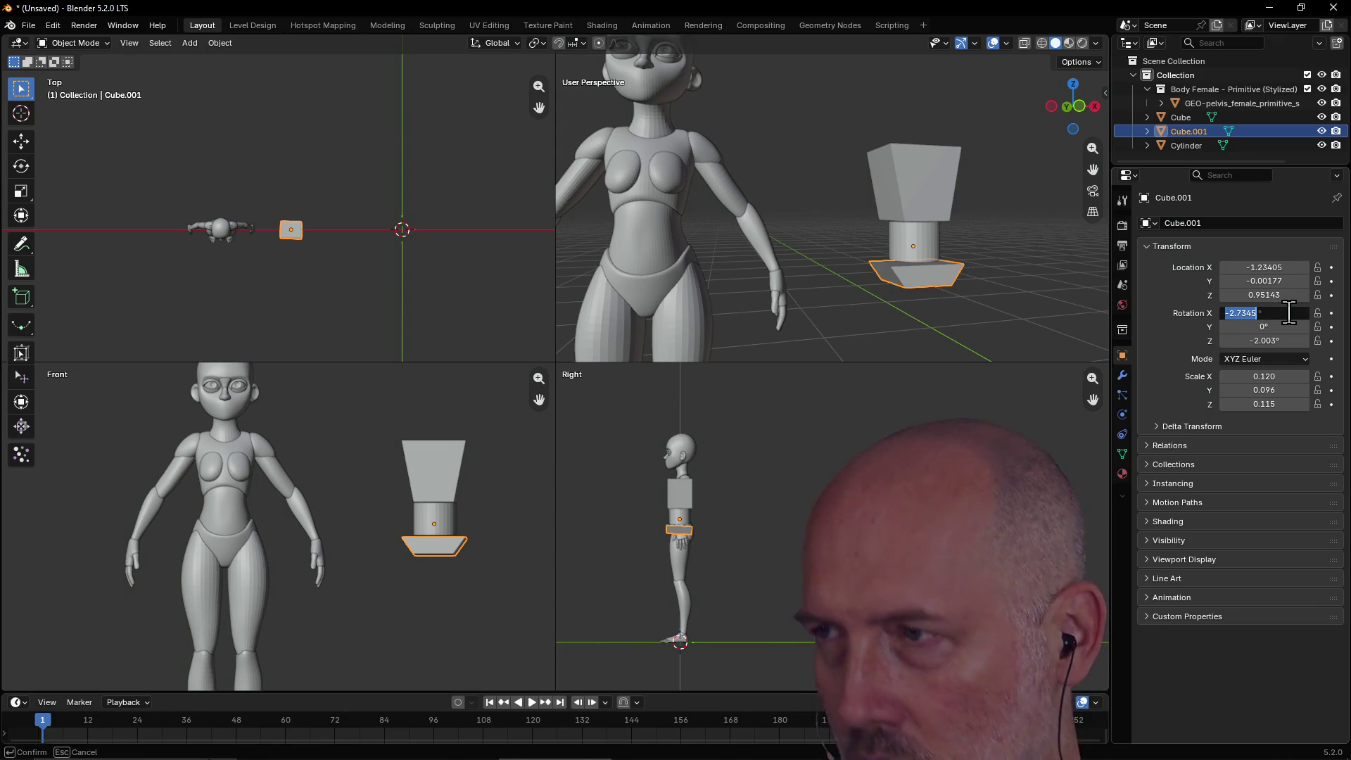
text(0)
key(Return)
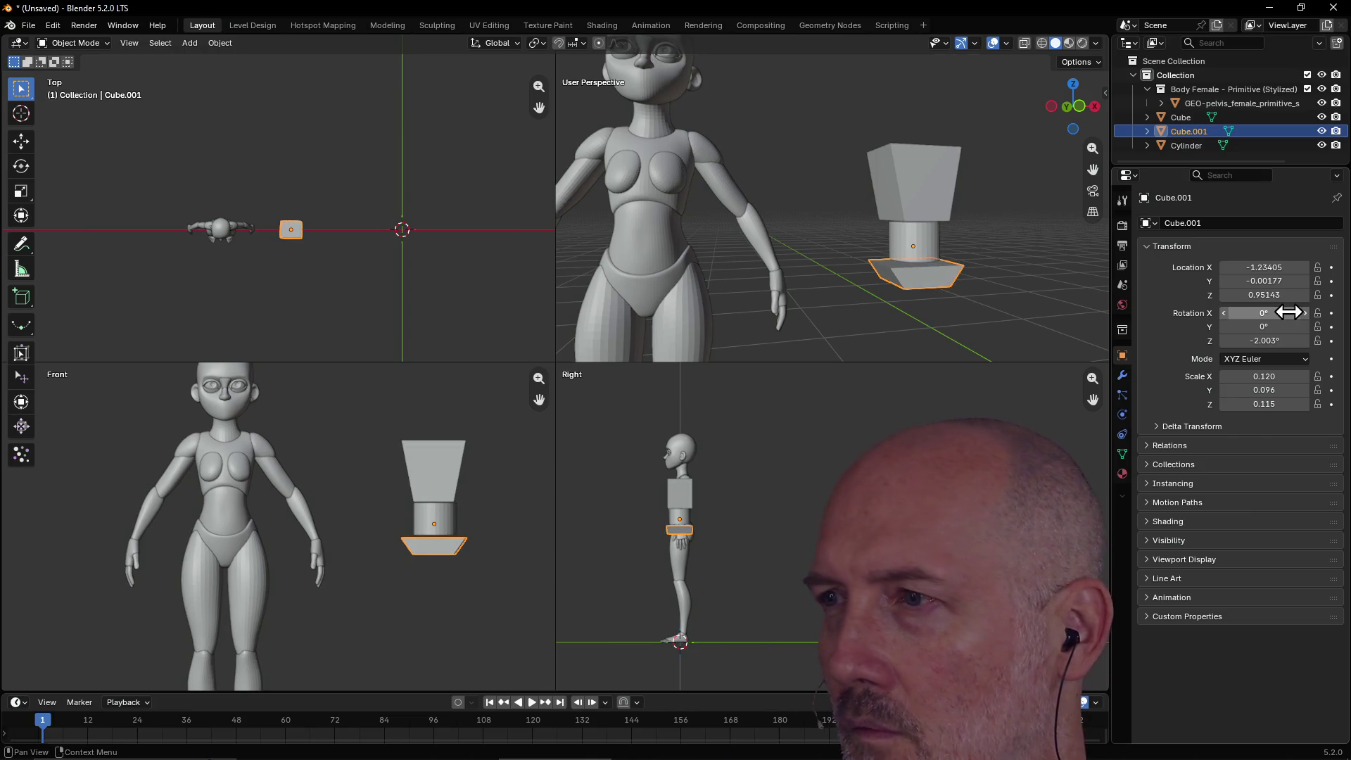
click(1276, 340)
text(0)
key(Return)
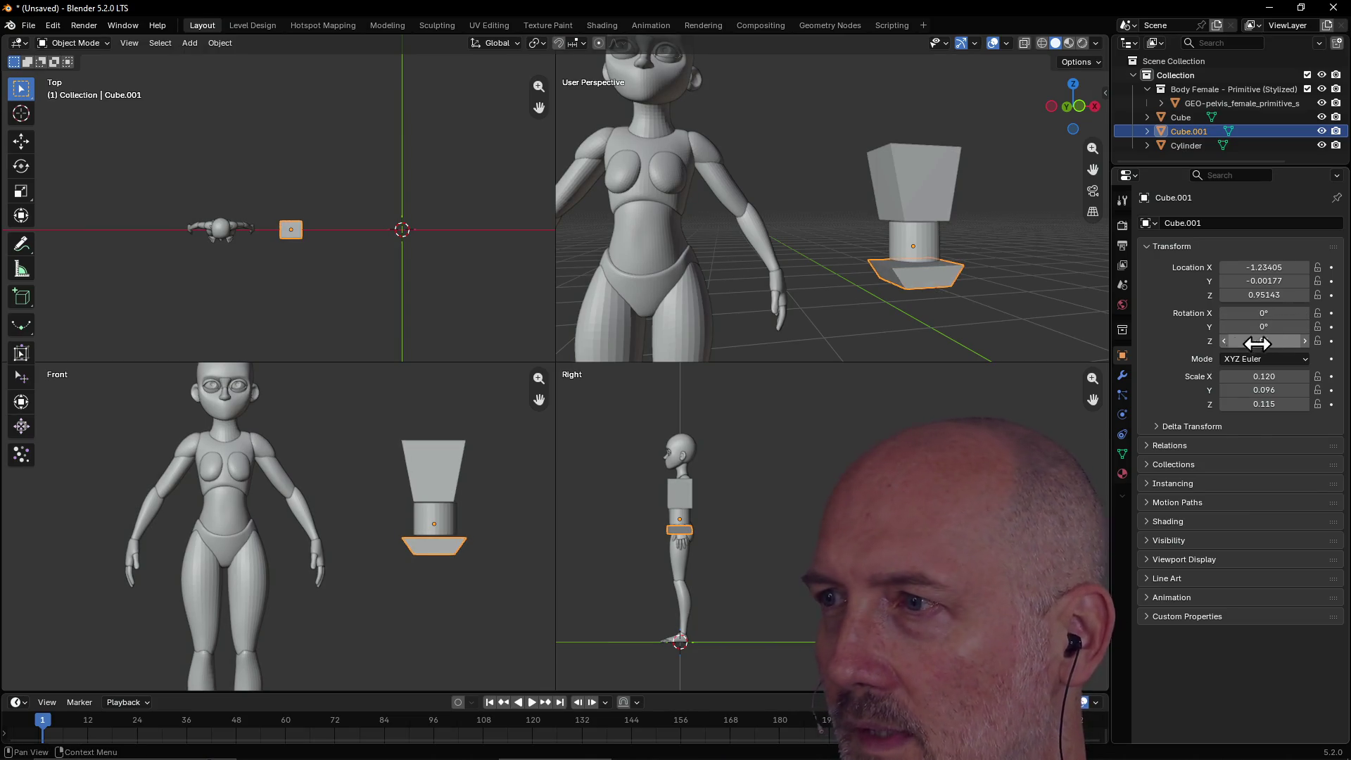
scroll(808, 401, up, 2)
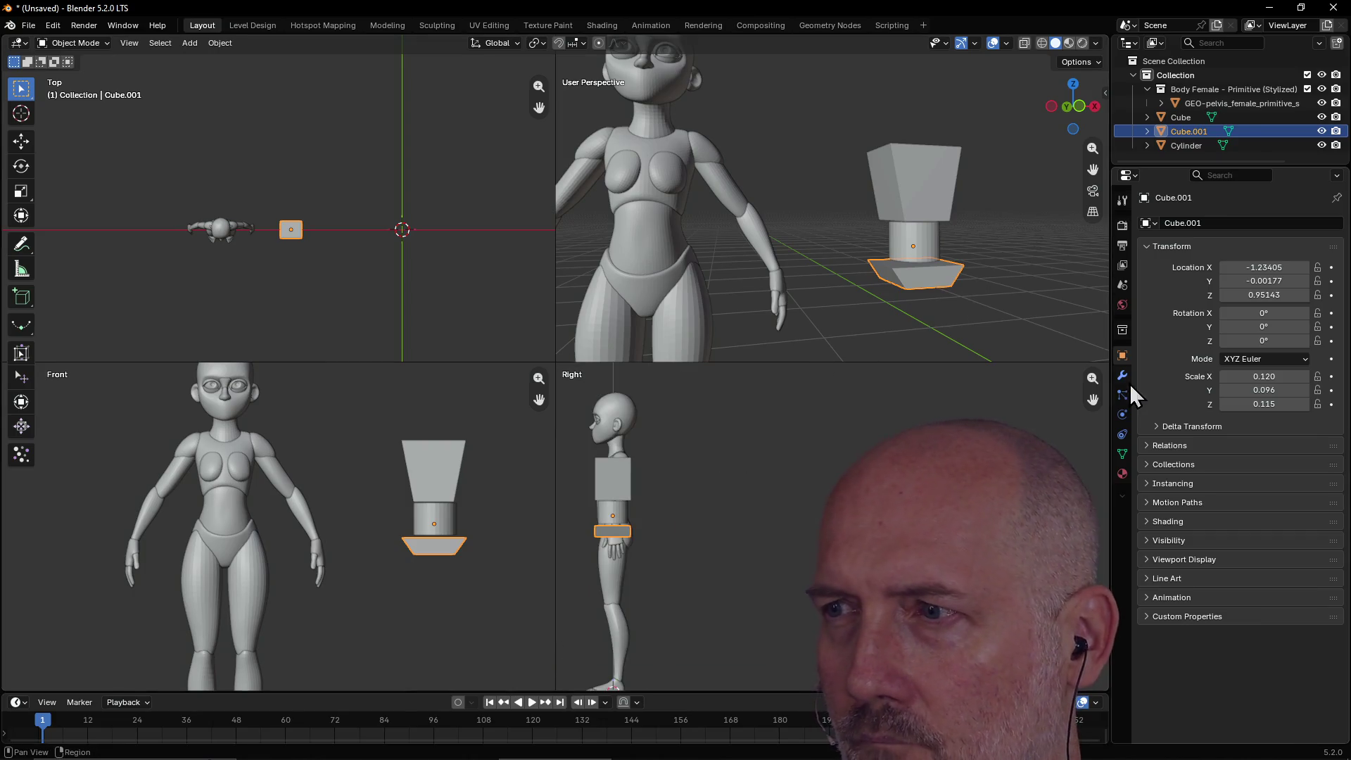
mouse_move(1093, 399)
mouse_down()
mouse_move(1077, 399)
mouse_move(1133, 399)
mouse_up()
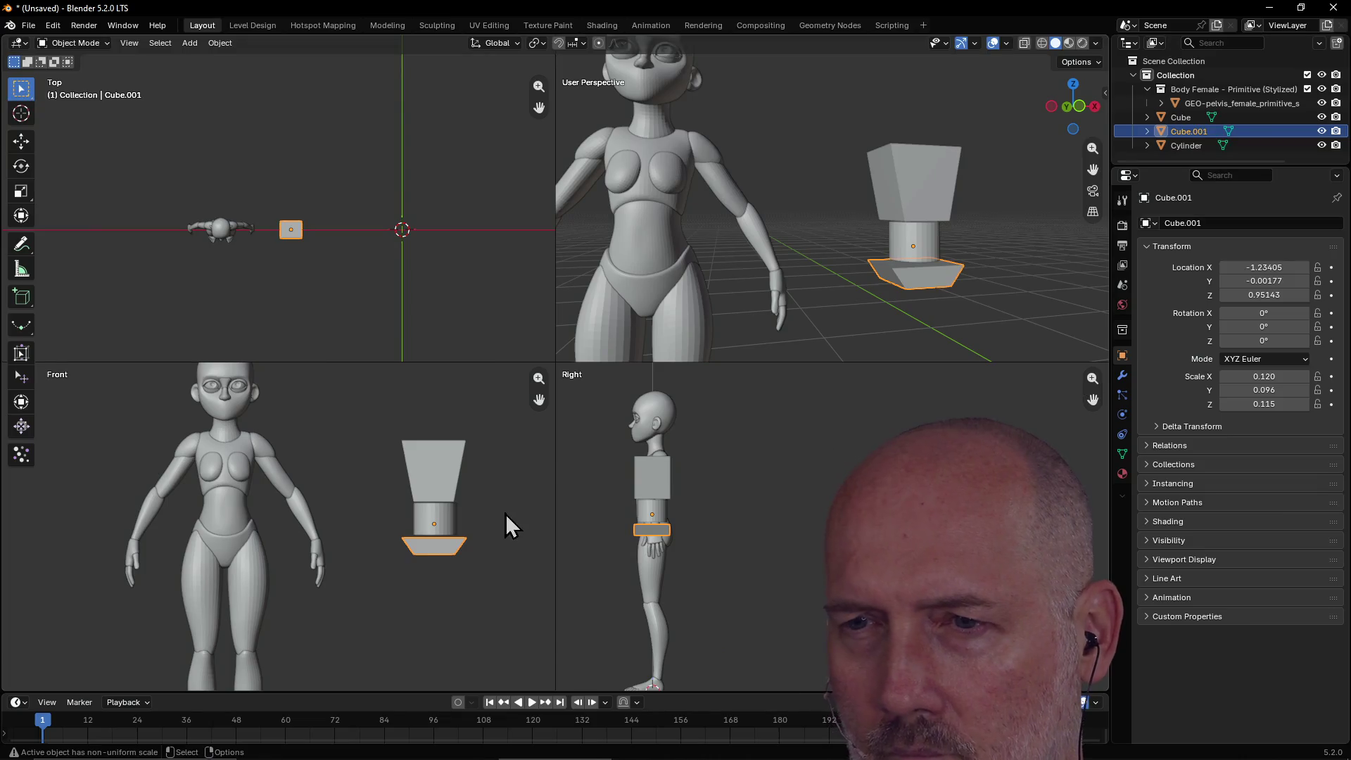
Raise Cube.001 slightly along Z and reposition the cylinder between the blocks.
key(g)
key(z)
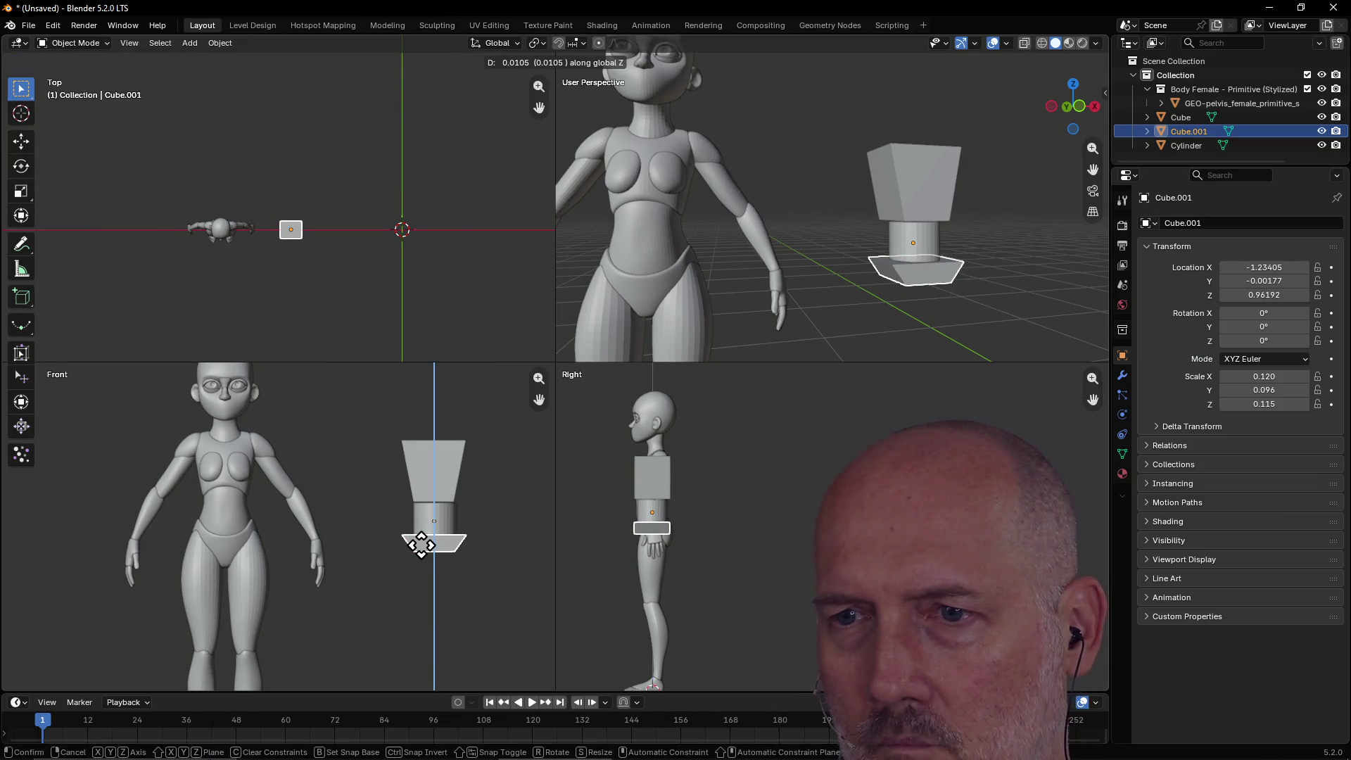
click(420, 546)
click(442, 517)
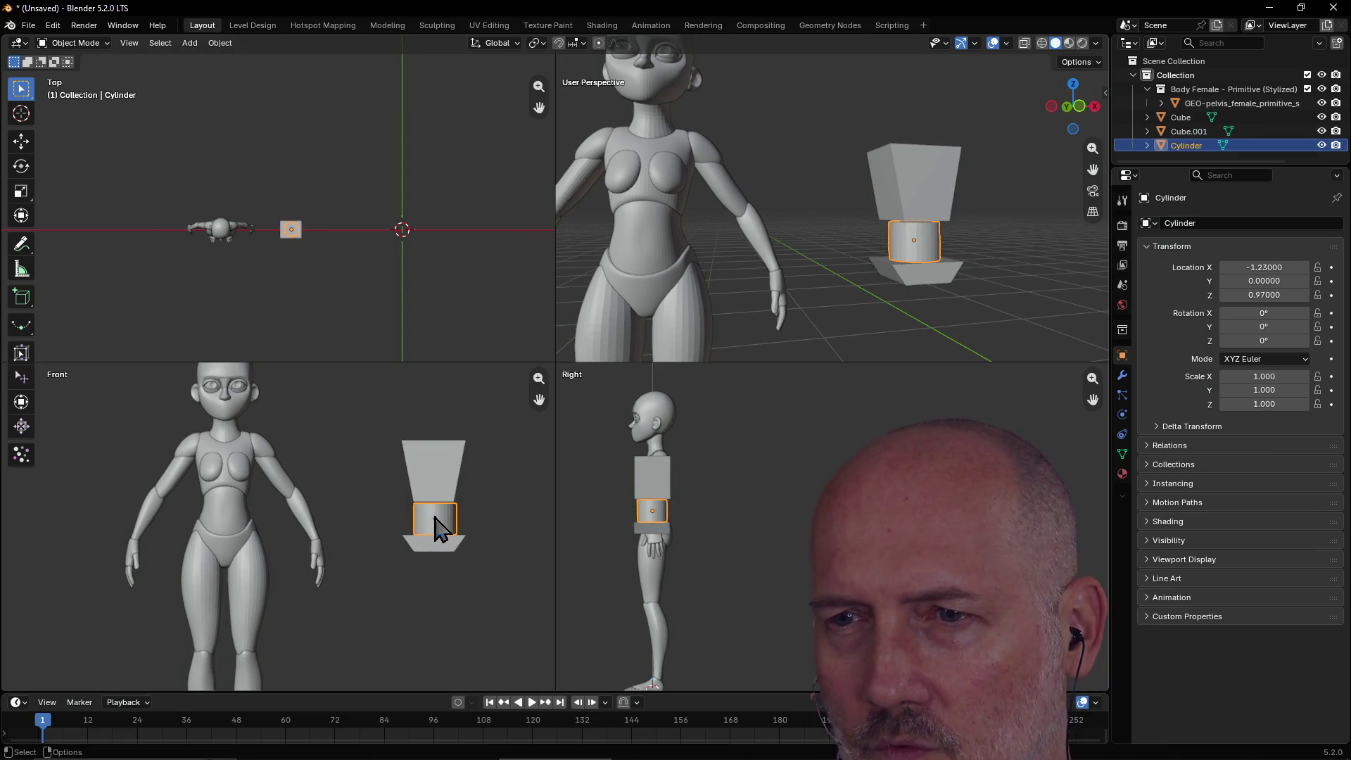
key(g)
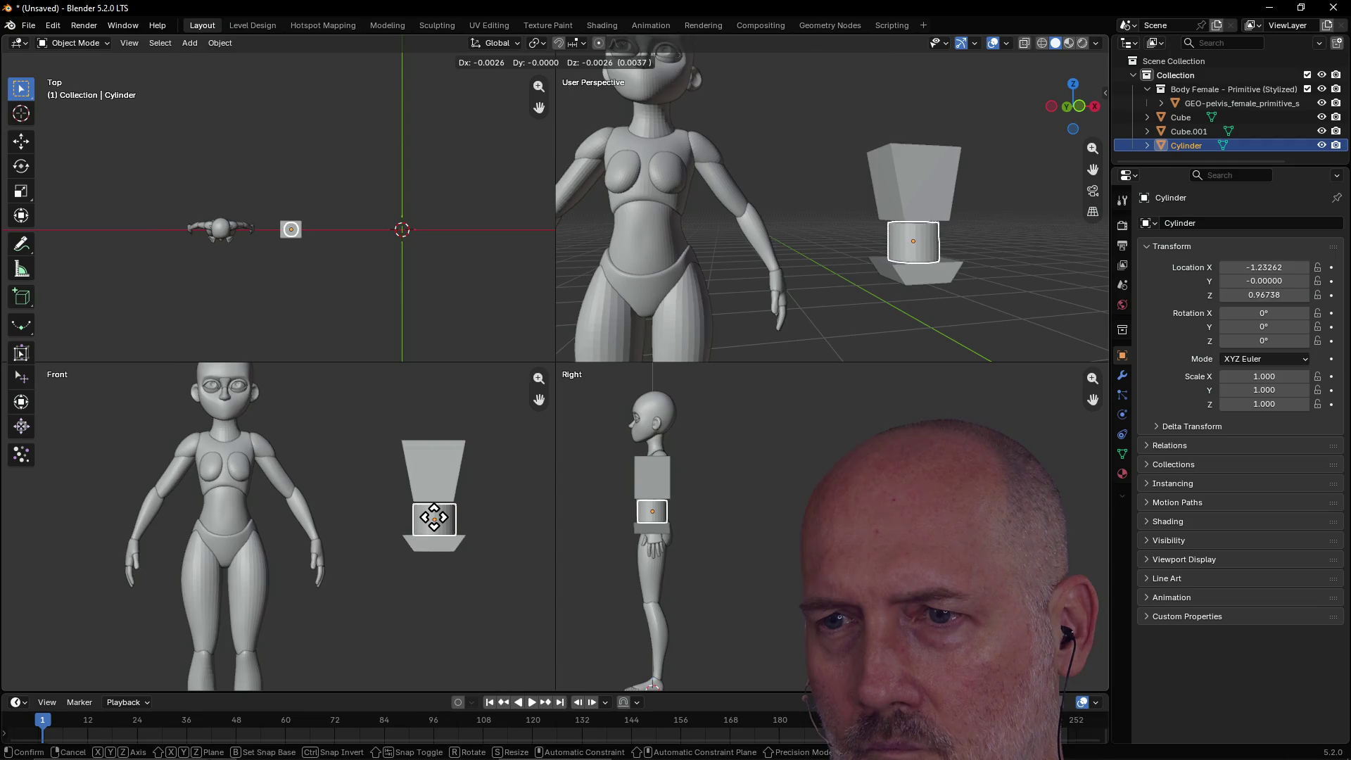
click(432, 515)
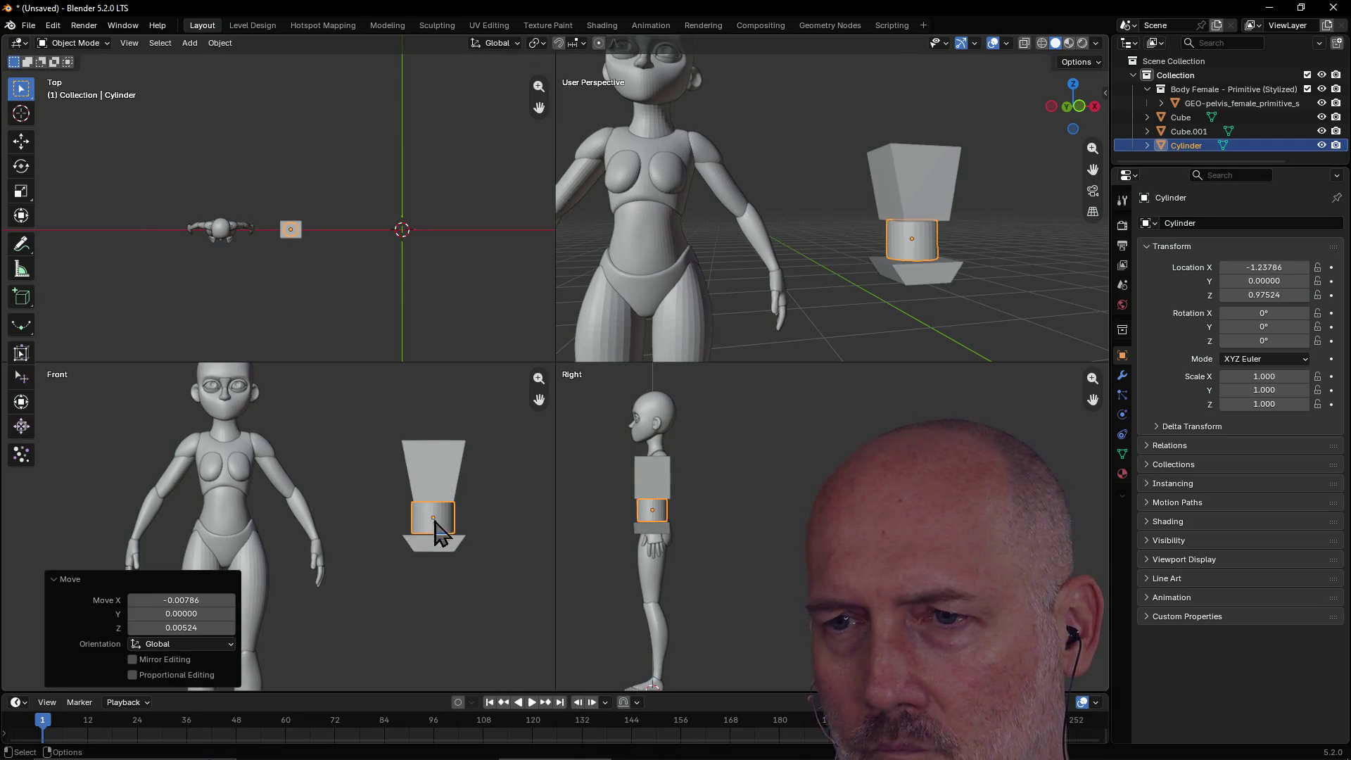
Keyframe Cube.001 and nudge it sideways to X -1.23930, Z 0.96192.
click(437, 546)
key(i)
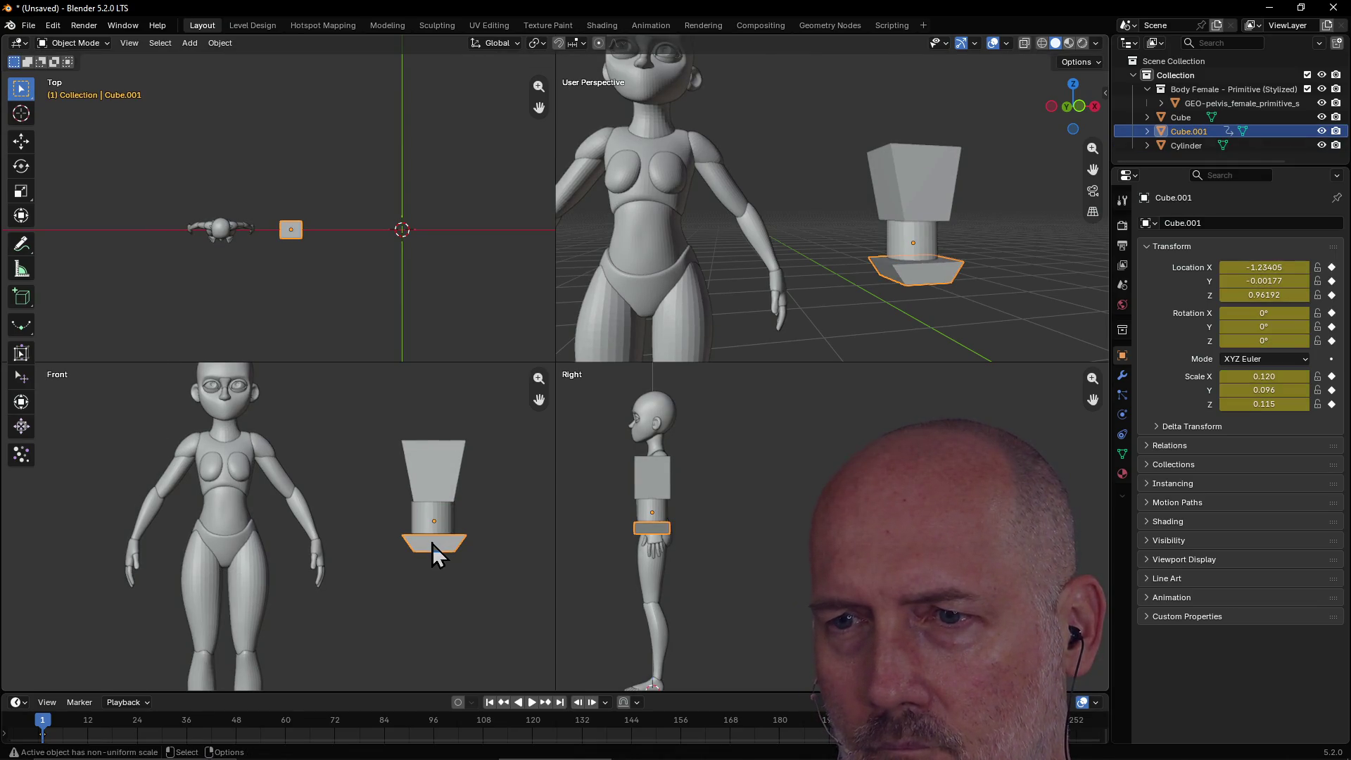
key(b)
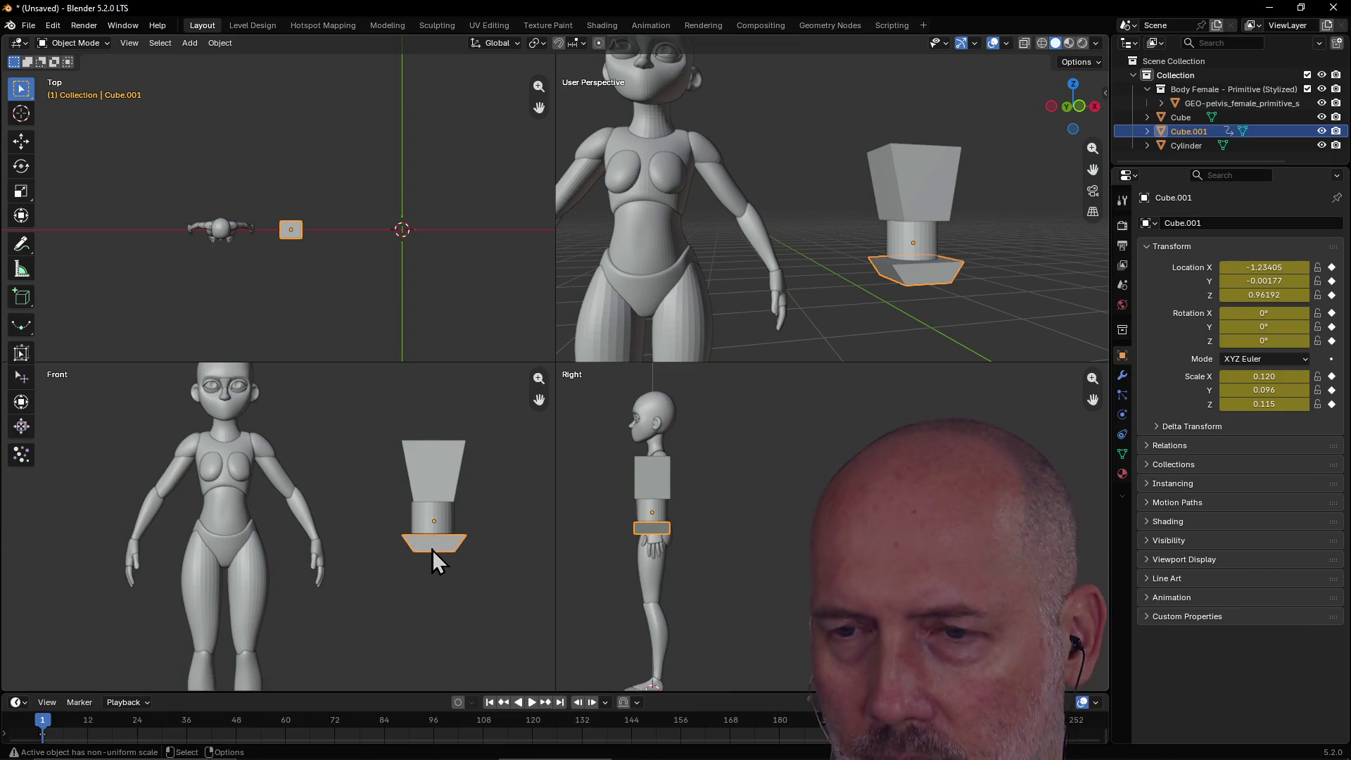
key(Escape)
key(g)
click(429, 548)
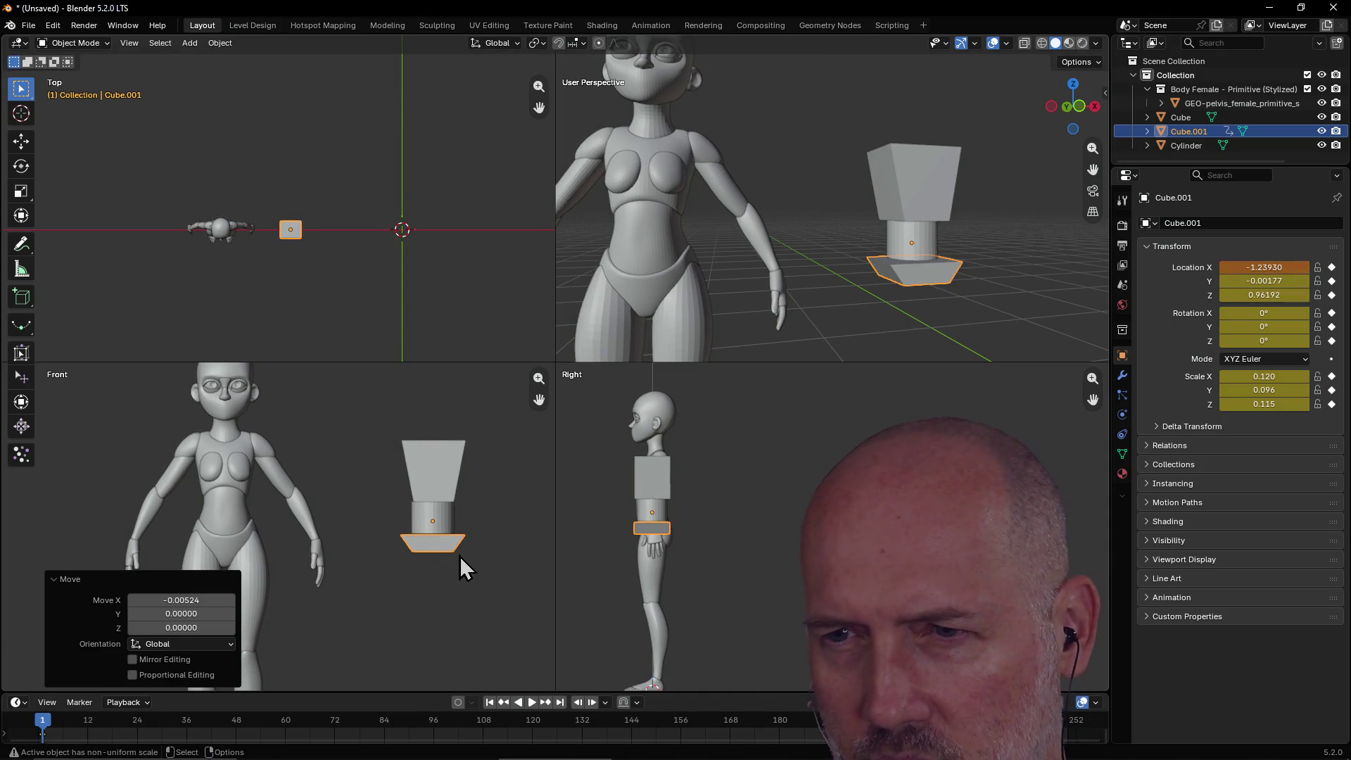
In Edit Mode, select Cube.001's bottom face and start moving it down along Z.
mouse_move(855, 264)
middle_down()
mouse_move(957, 293)
mouse_move(809, 277)
mouse_move(814, 259)
mouse_move(877, 256)
mouse_move(838, 253)
mouse_move(823, 223)
mouse_move(803, 225)
mouse_move(823, 245)
middle_up()
key(Tab)
click(798, 209)
key(g)
key(z)
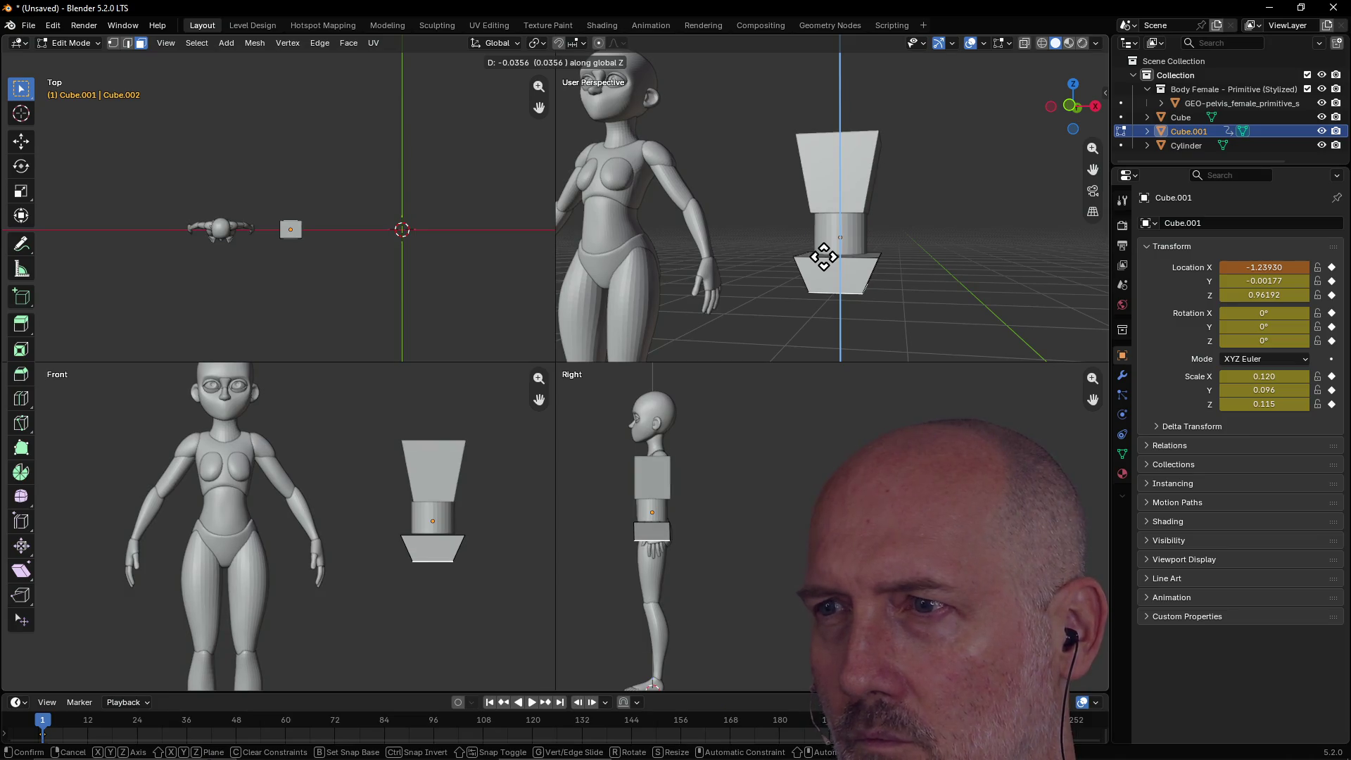
Lower Cube.001's bottom face 0.03559, scale it to 0.54 on X, and return to Object Mode.
click(823, 257)
middle_drag(814, 251, 820, 221)
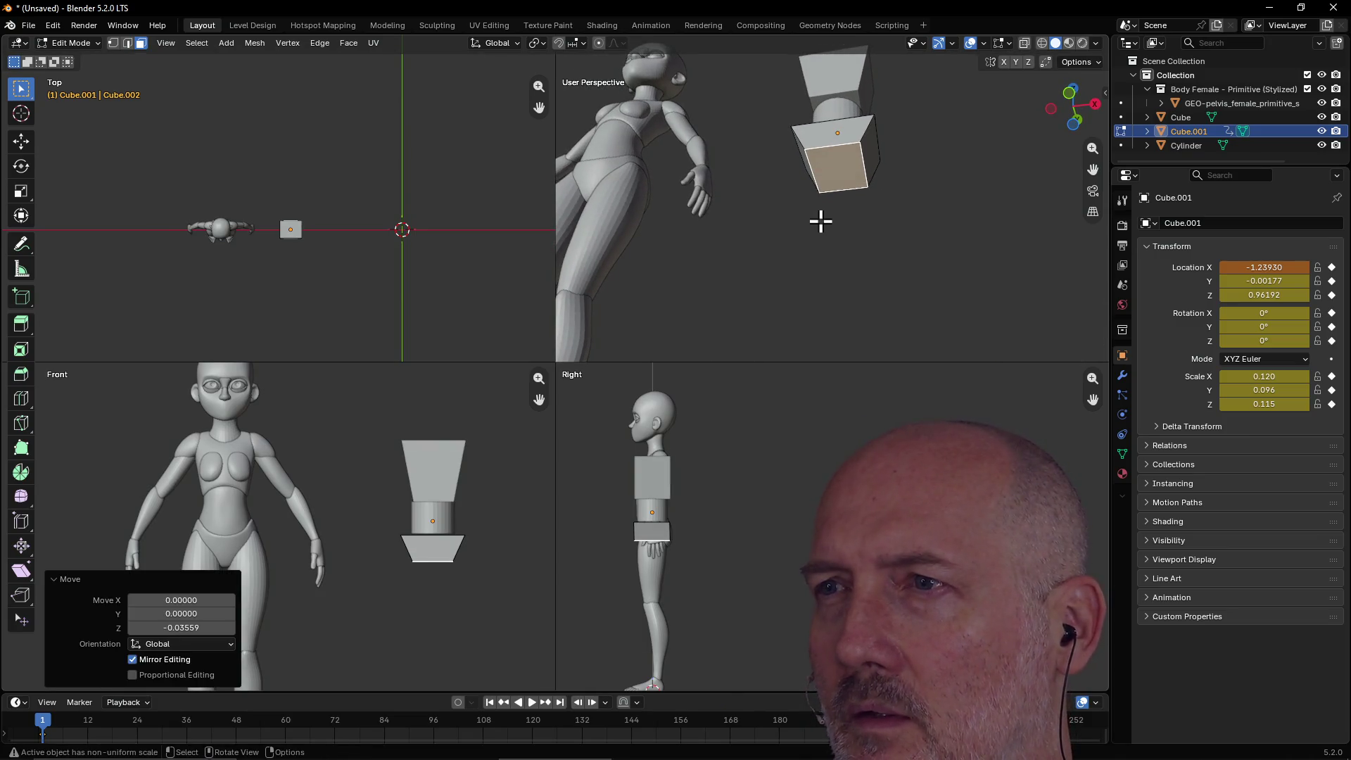
key(s)
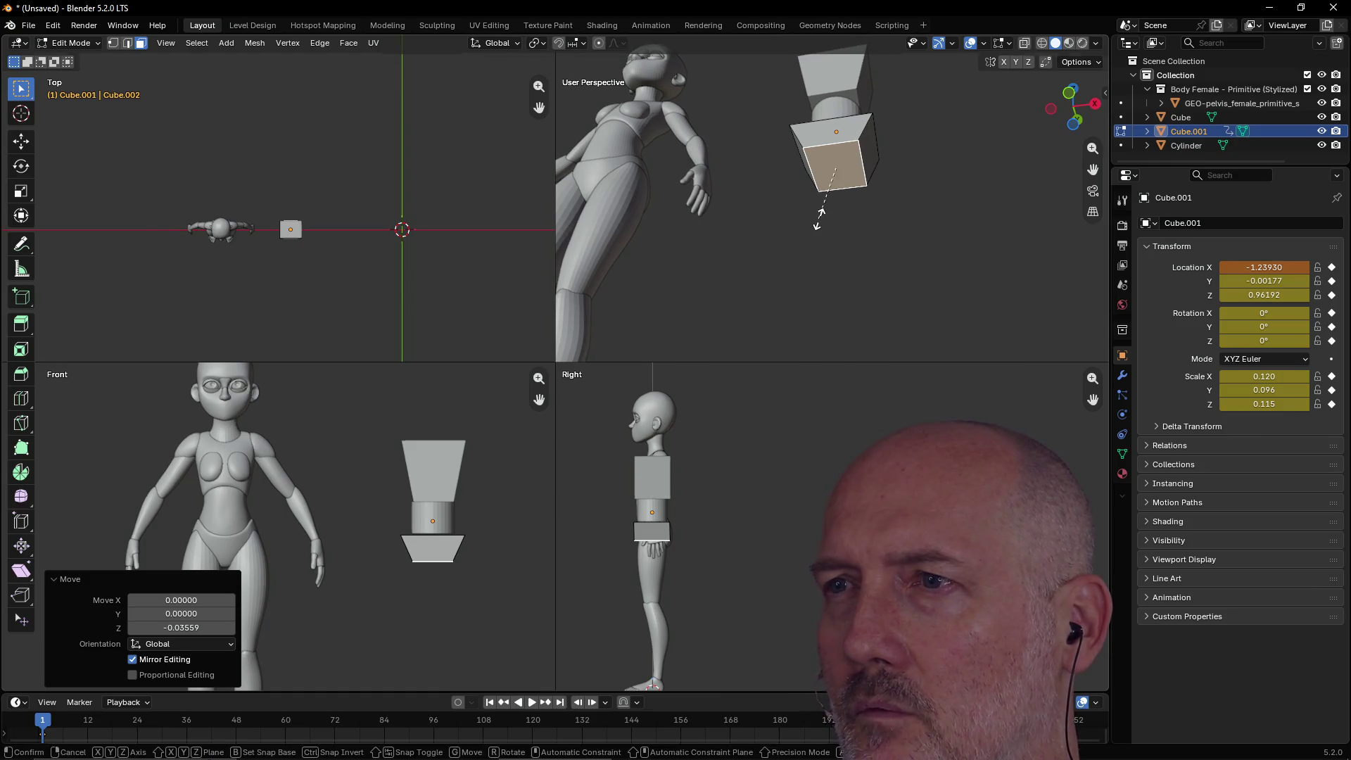
key(x)
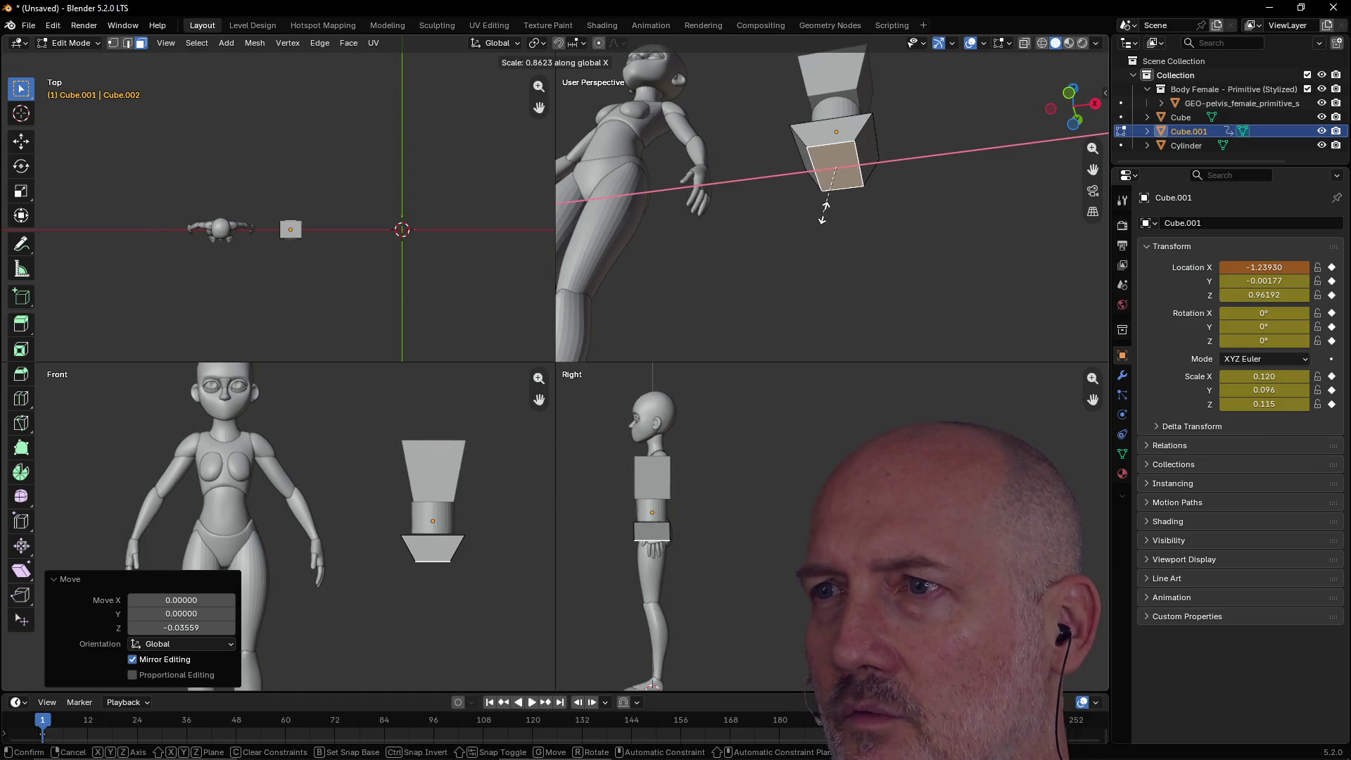
click(847, 190)
mouse_move(848, 191)
middle_down()
mouse_move(860, 246)
mouse_move(826, 301)
mouse_move(832, 250)
mouse_move(754, 277)
mouse_move(684, 262)
mouse_move(832, 281)
mouse_move(725, 288)
mouse_move(657, 260)
mouse_move(679, 275)
middle_up()
click(629, 508)
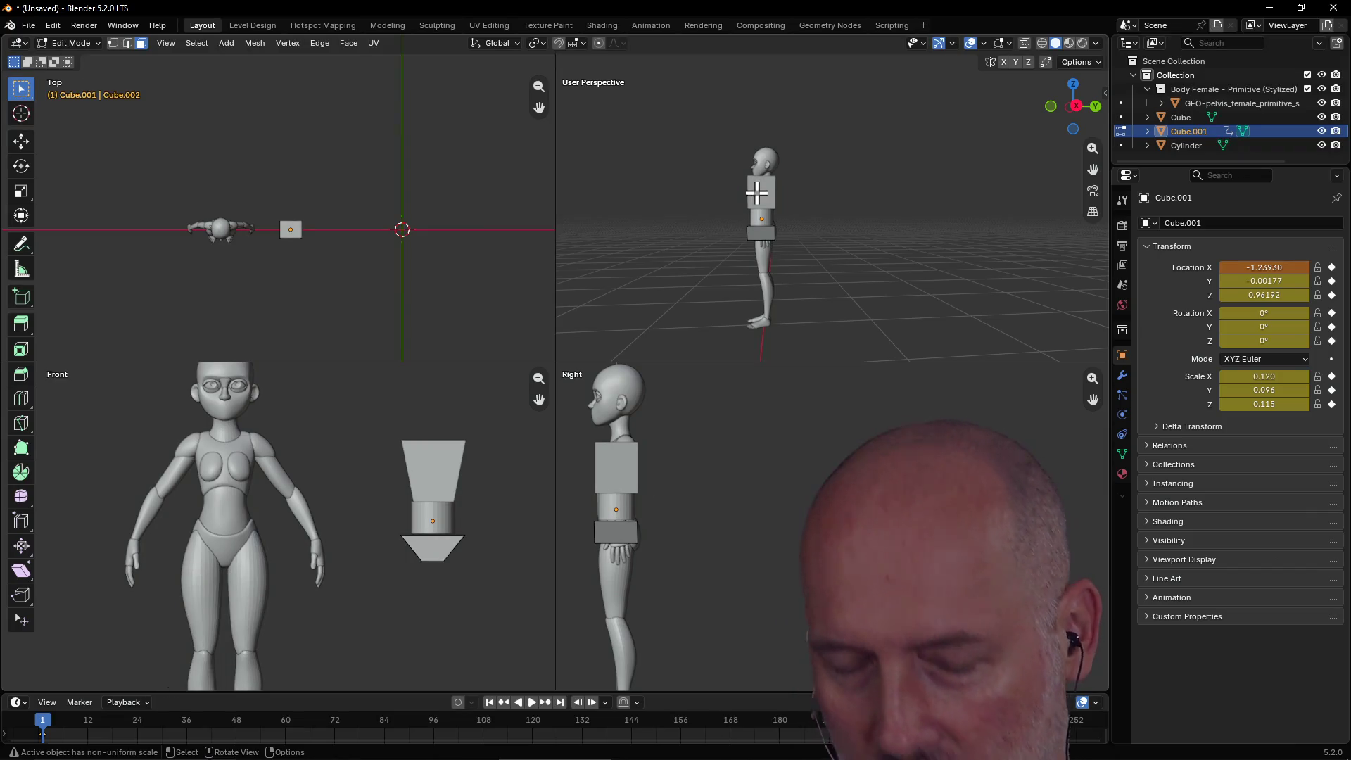
key(Tab)
scroll(610, 513, up, 1)
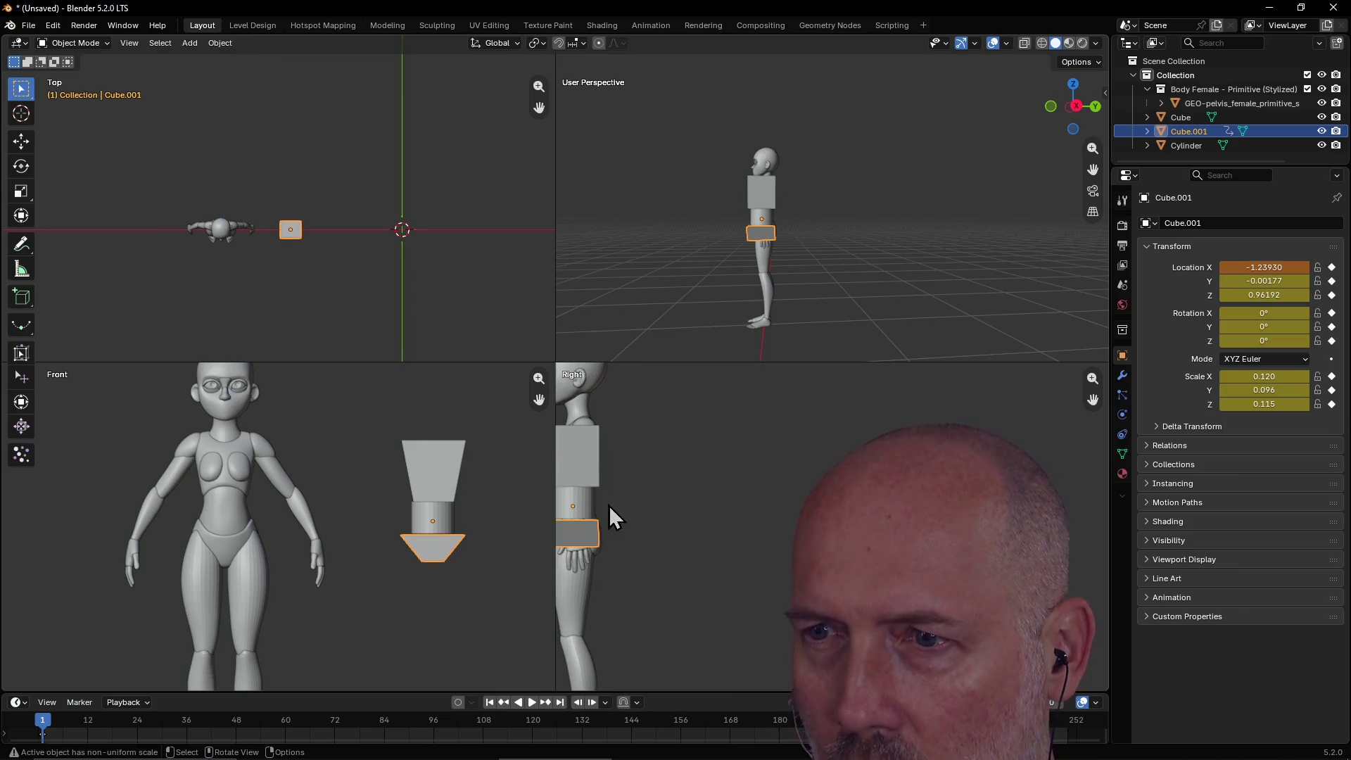
click(582, 511)
drag(1089, 399, 1185, 394)
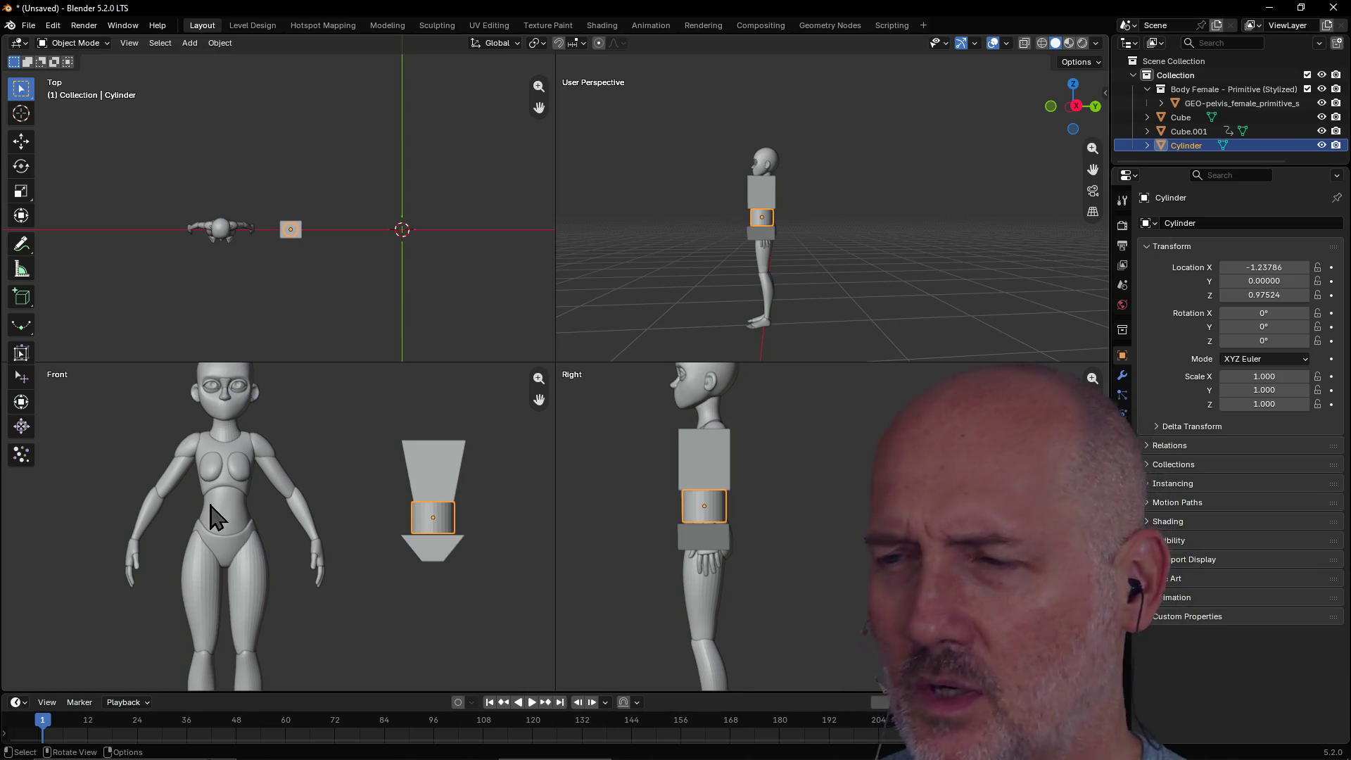
scroll(682, 506, up, 2)
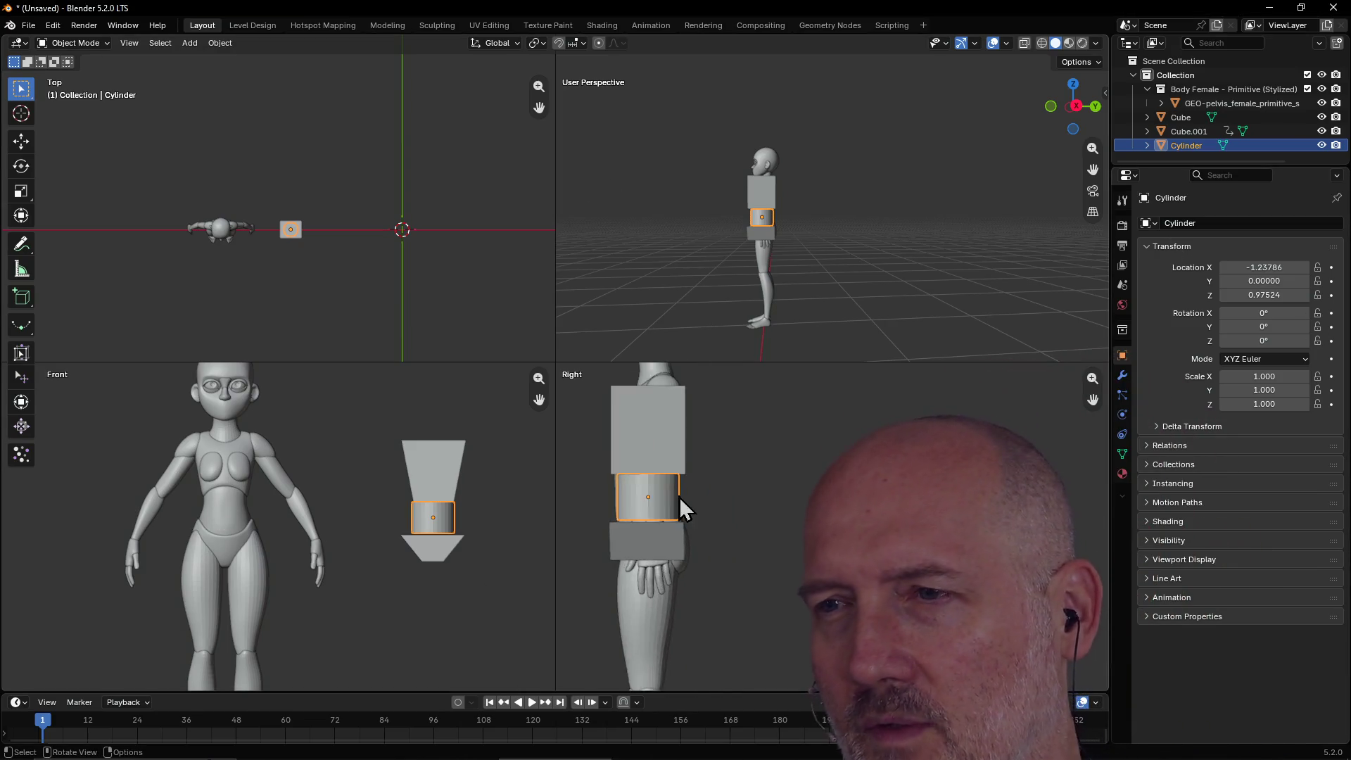
scroll(678, 497, down, 3)
scroll(678, 496, up, 1)
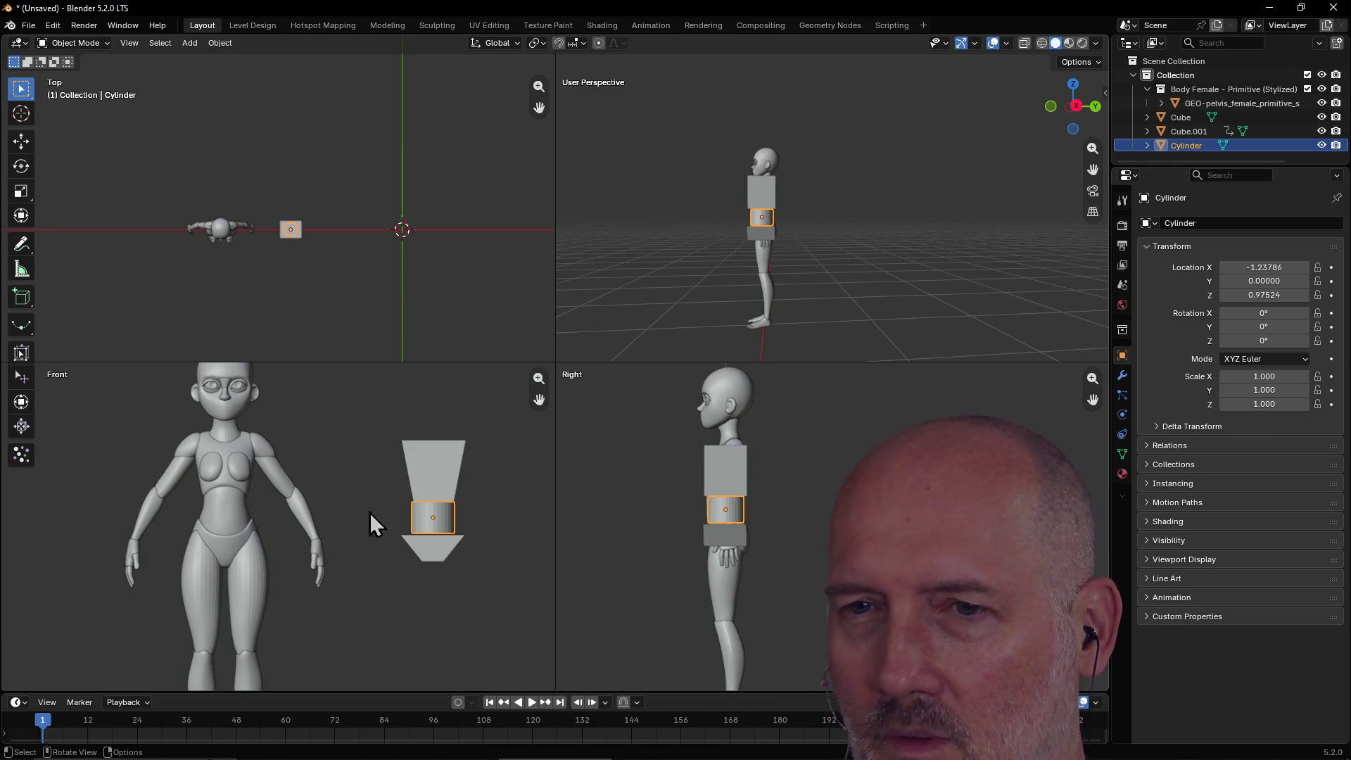
click(439, 551)
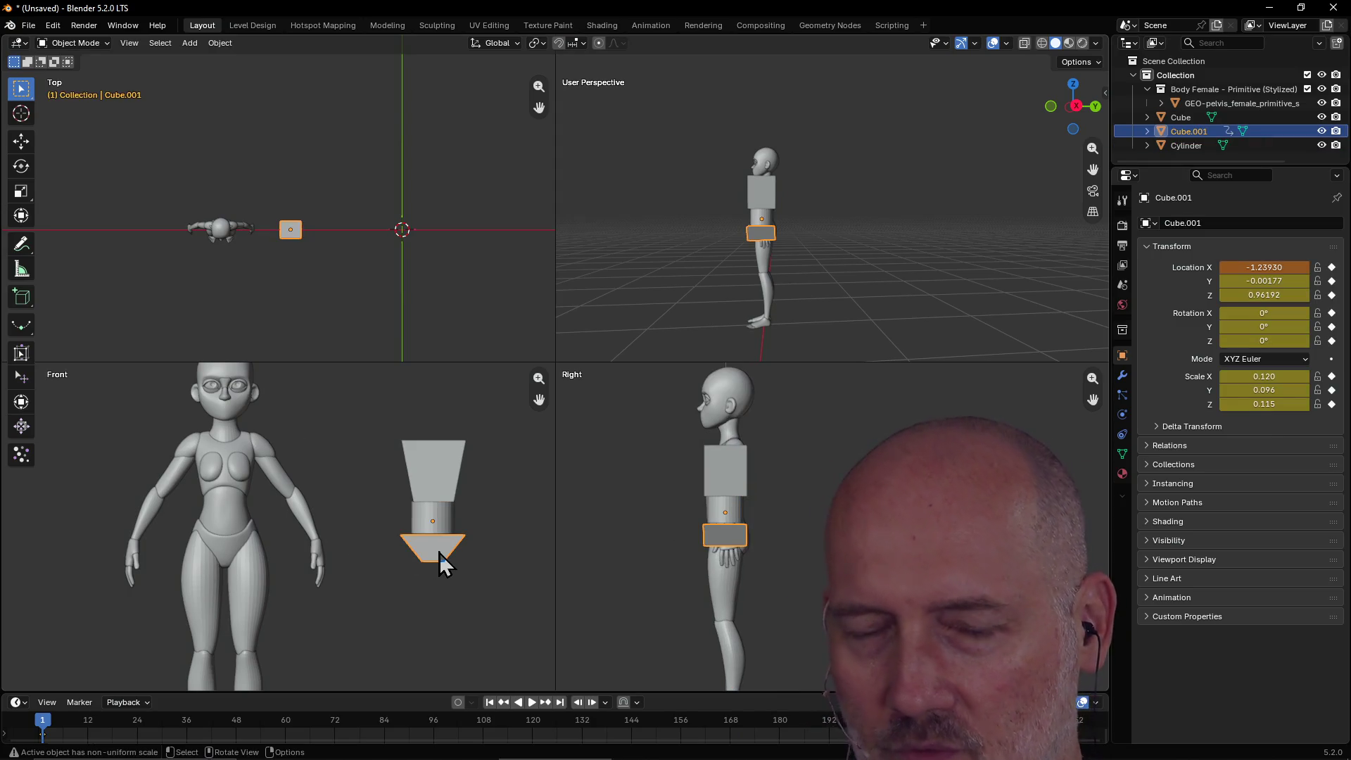
Nudge the pelvis block slightly up and shift the chest block to X -1.24089, Z 1.15381.
key(g)
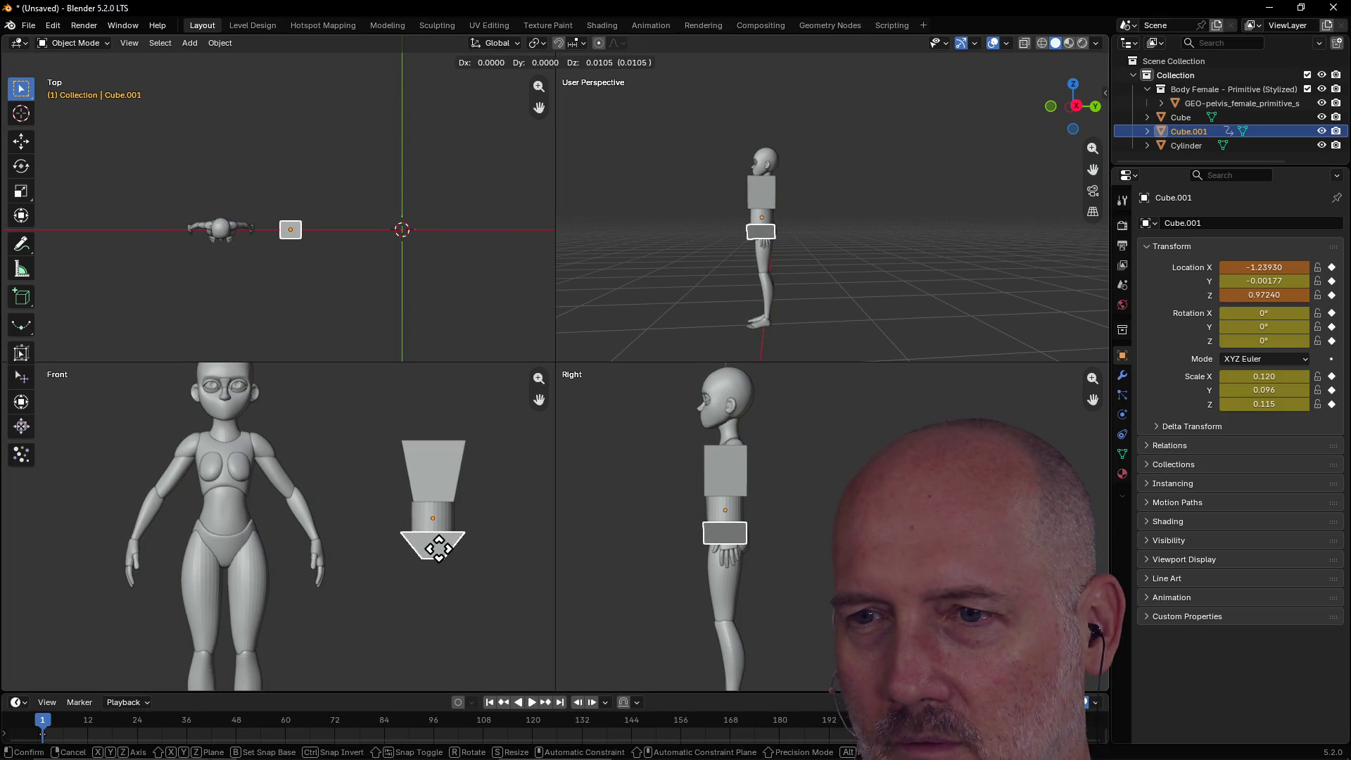
click(439, 550)
click(457, 472)
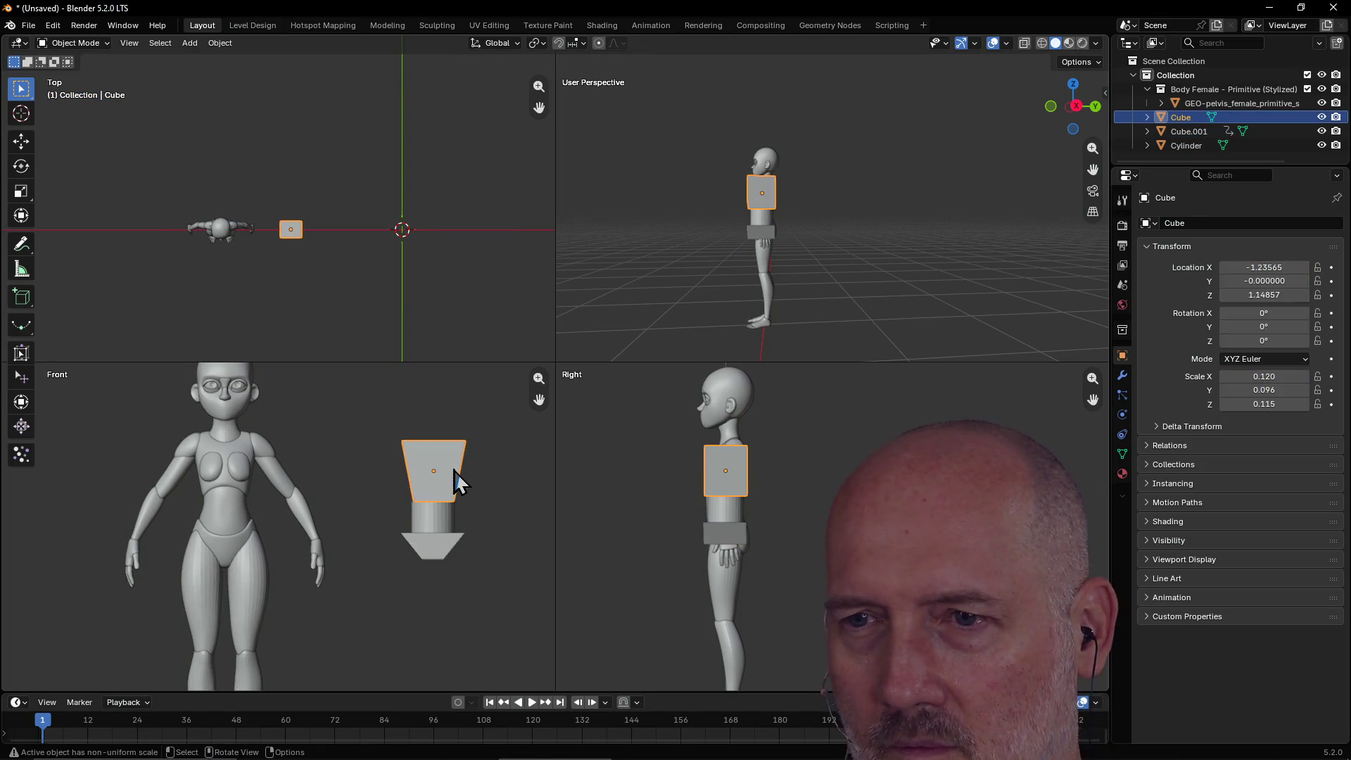
key(g)
click(453, 468)
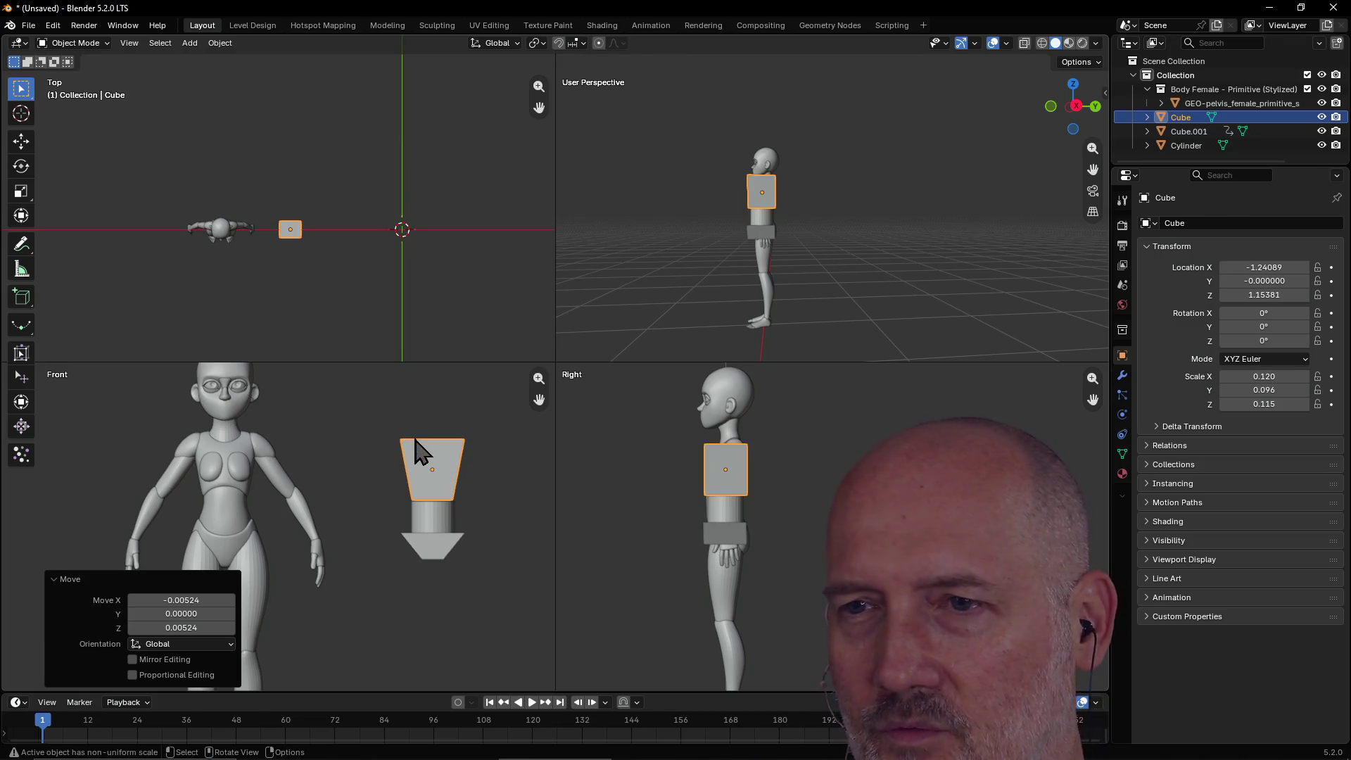
Deselect the chest, select the cylinder, then pick Cube in the Outliner.
click(432, 416)
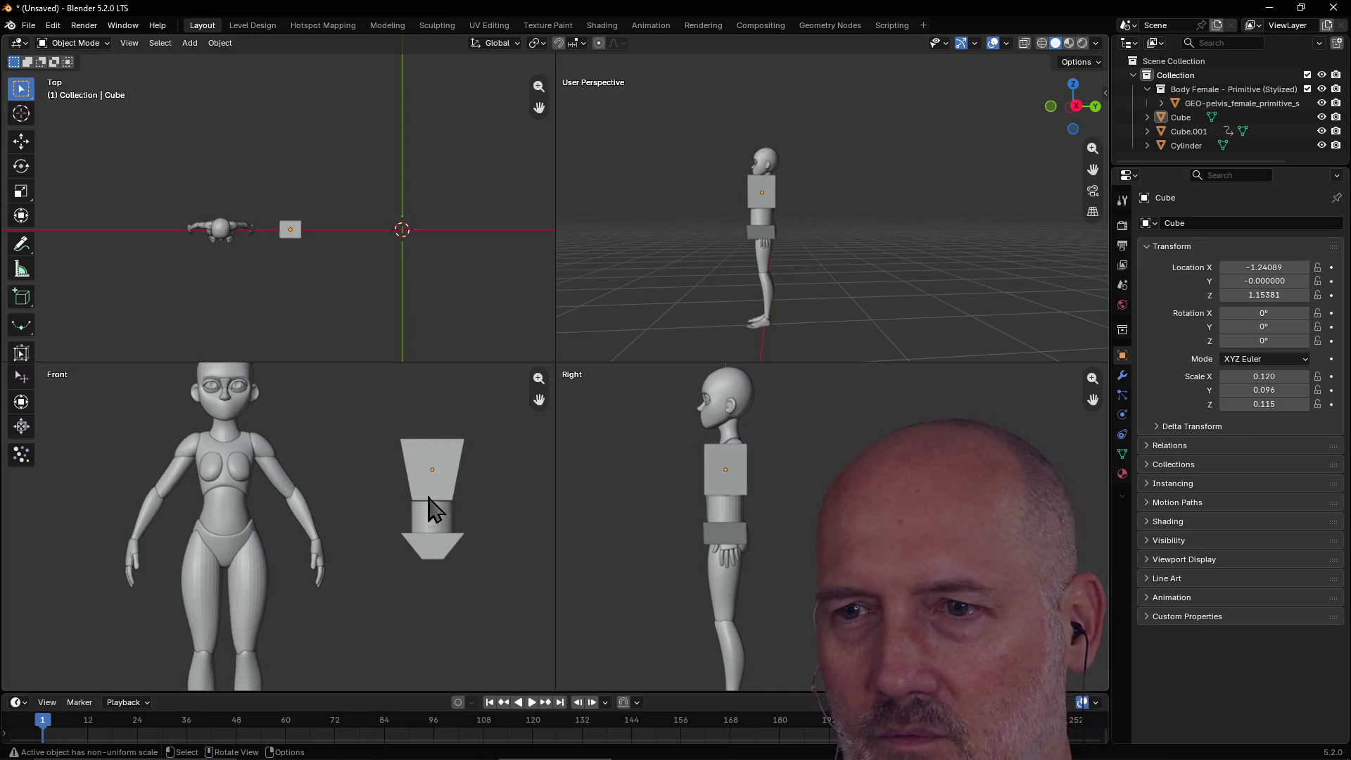
click(434, 516)
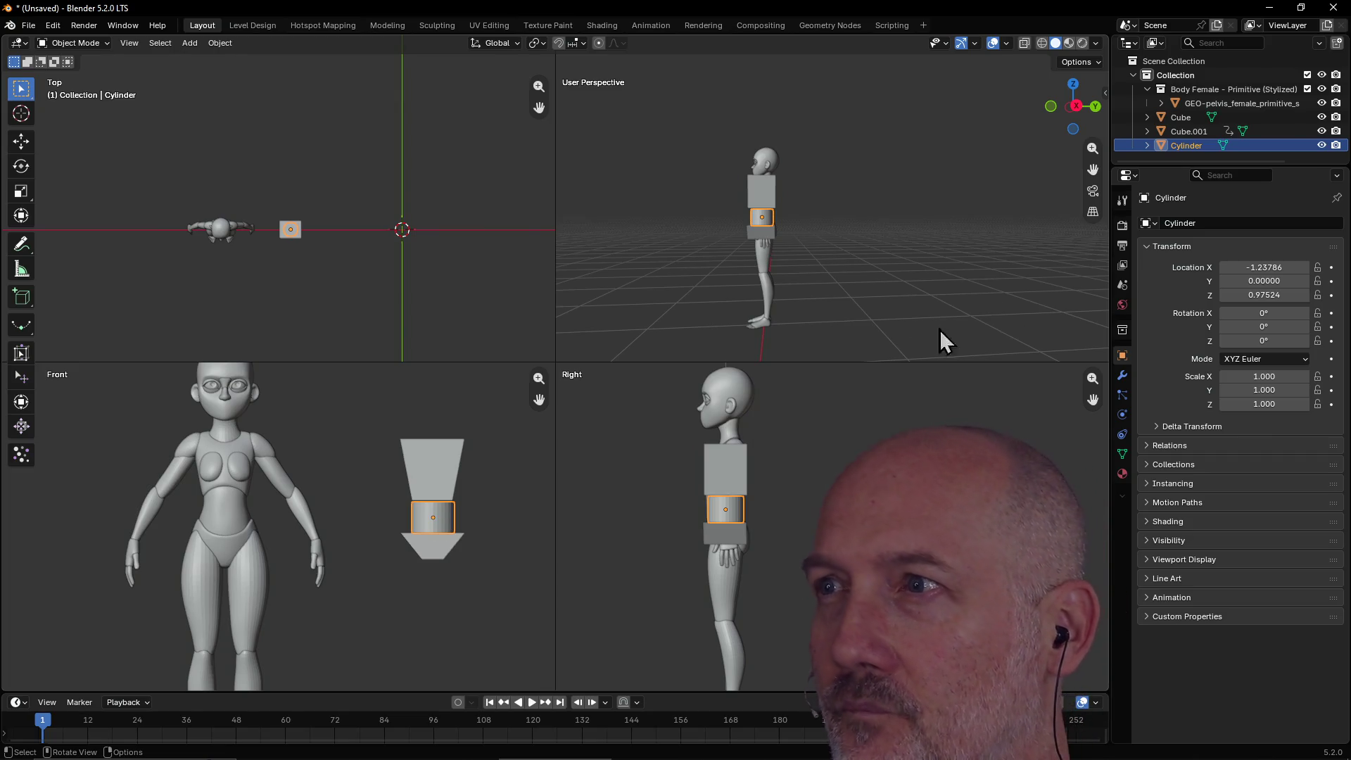
click(1186, 120)
Rename the Cube chest block to Chest in the Outliner.
click(1184, 145)
click(1179, 120)
double_click(1179, 119)
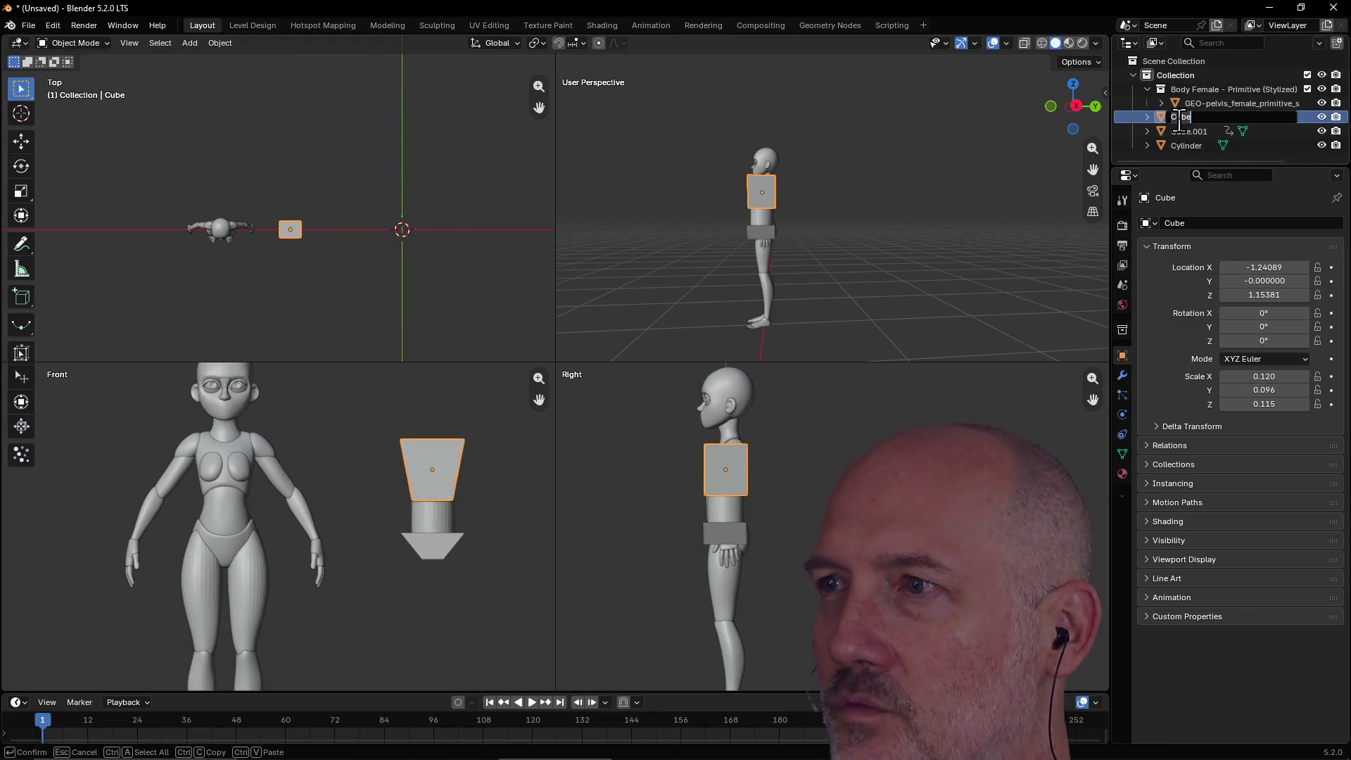
text(Tors)
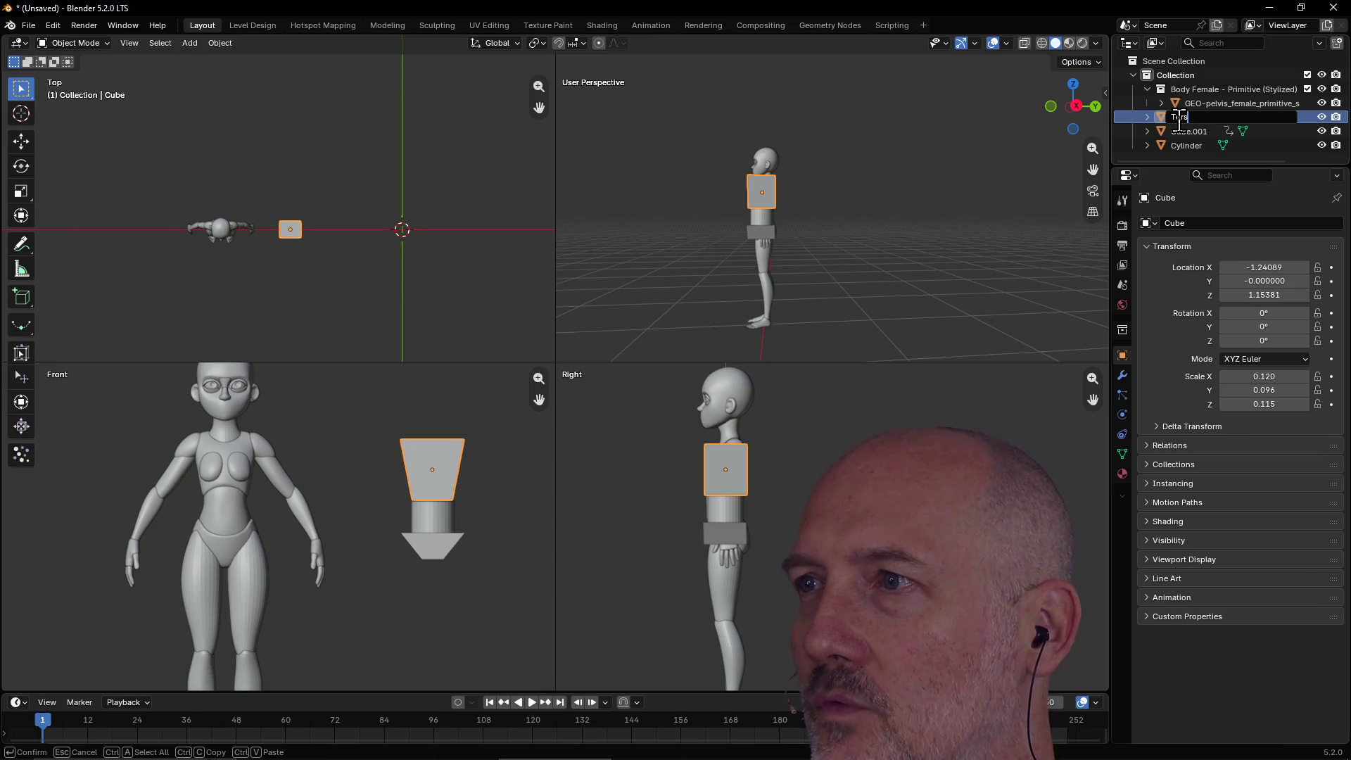
text(o)
key(Return)
click(1179, 133)
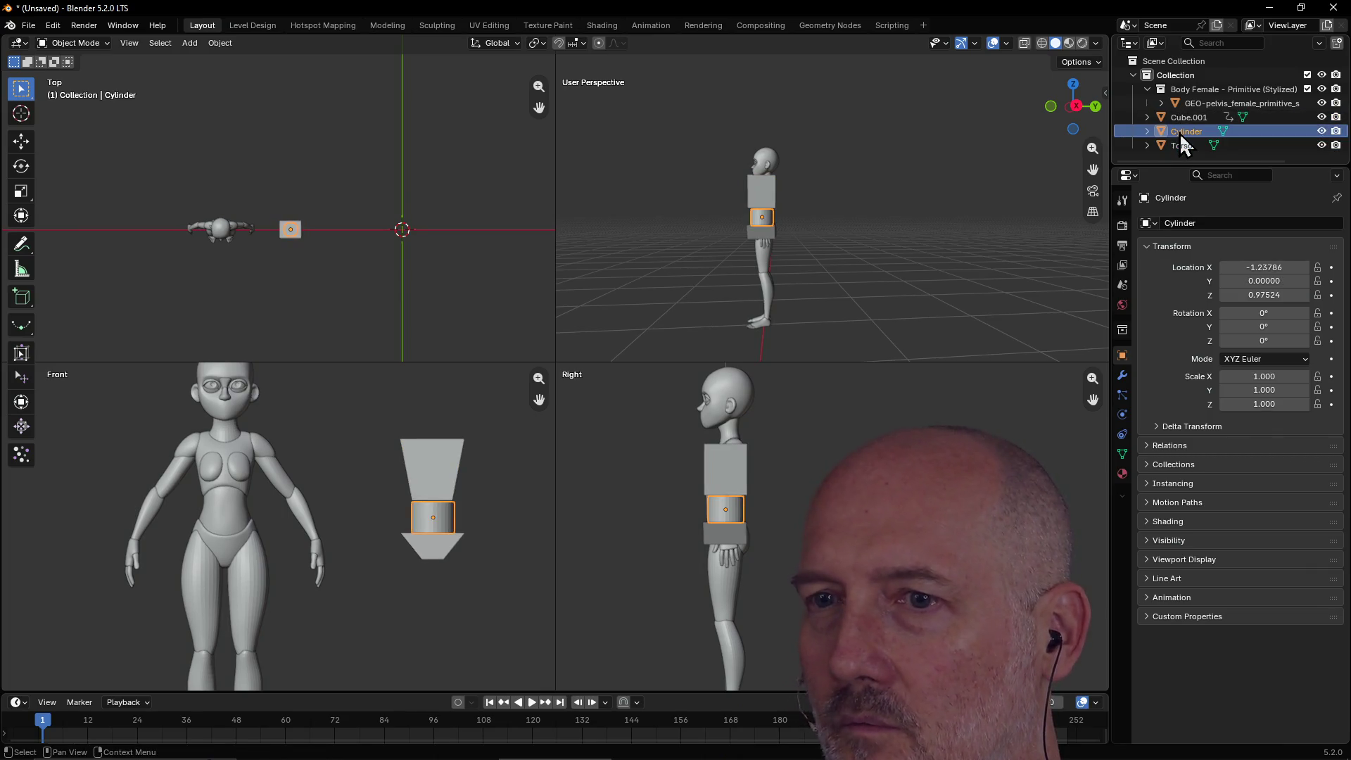
double_click(1182, 118)
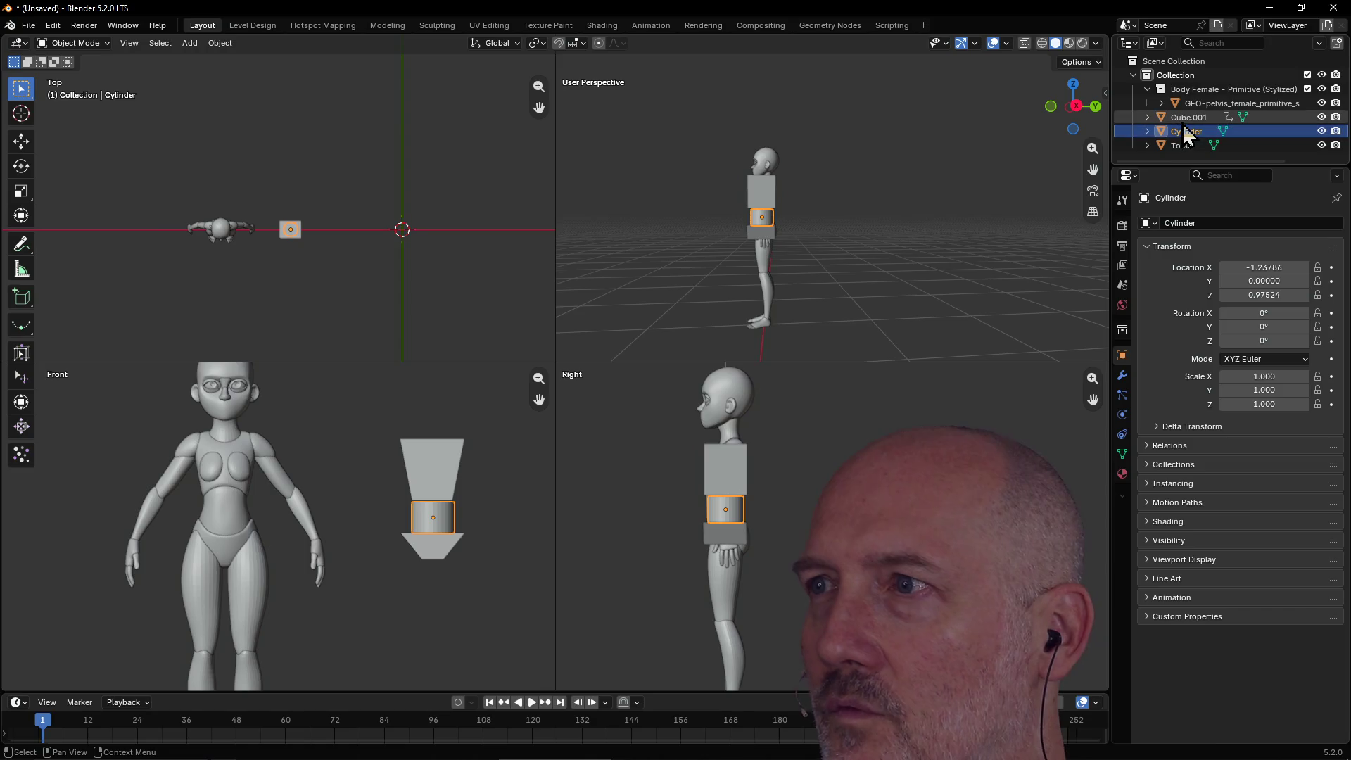
click(1181, 148)
double_click(1180, 147)
text(Chest)
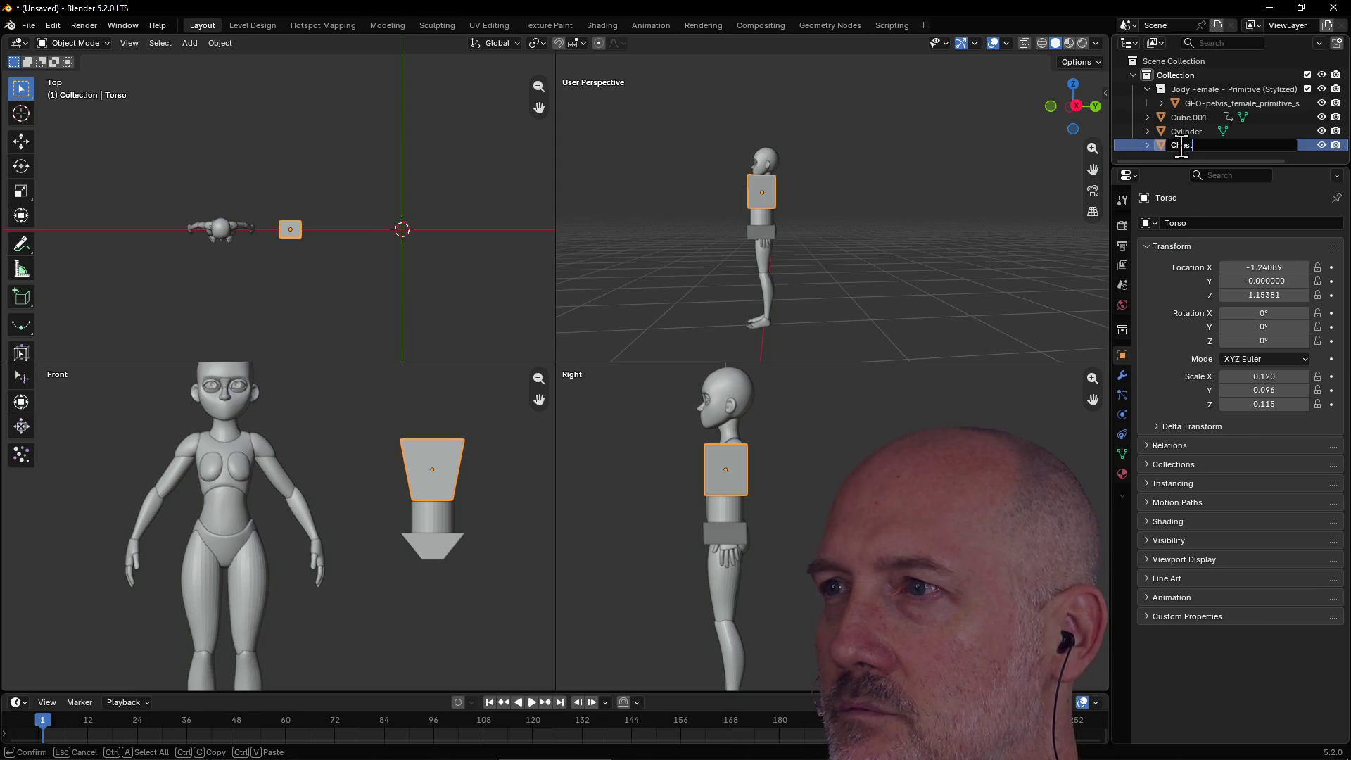
key(Return)
Rename the bottom block Cube.001 to Pelvis.
click(1187, 132)
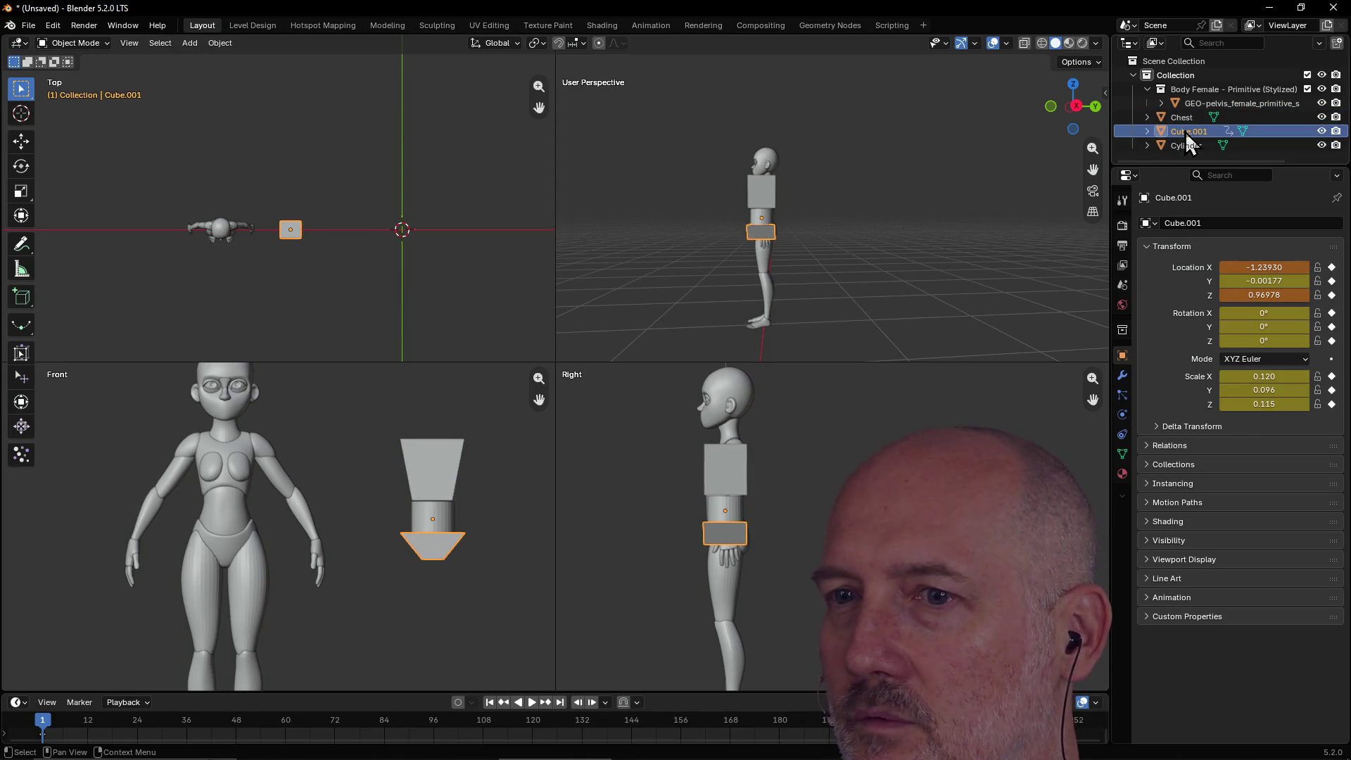
double_click(1187, 133)
text(Pe)
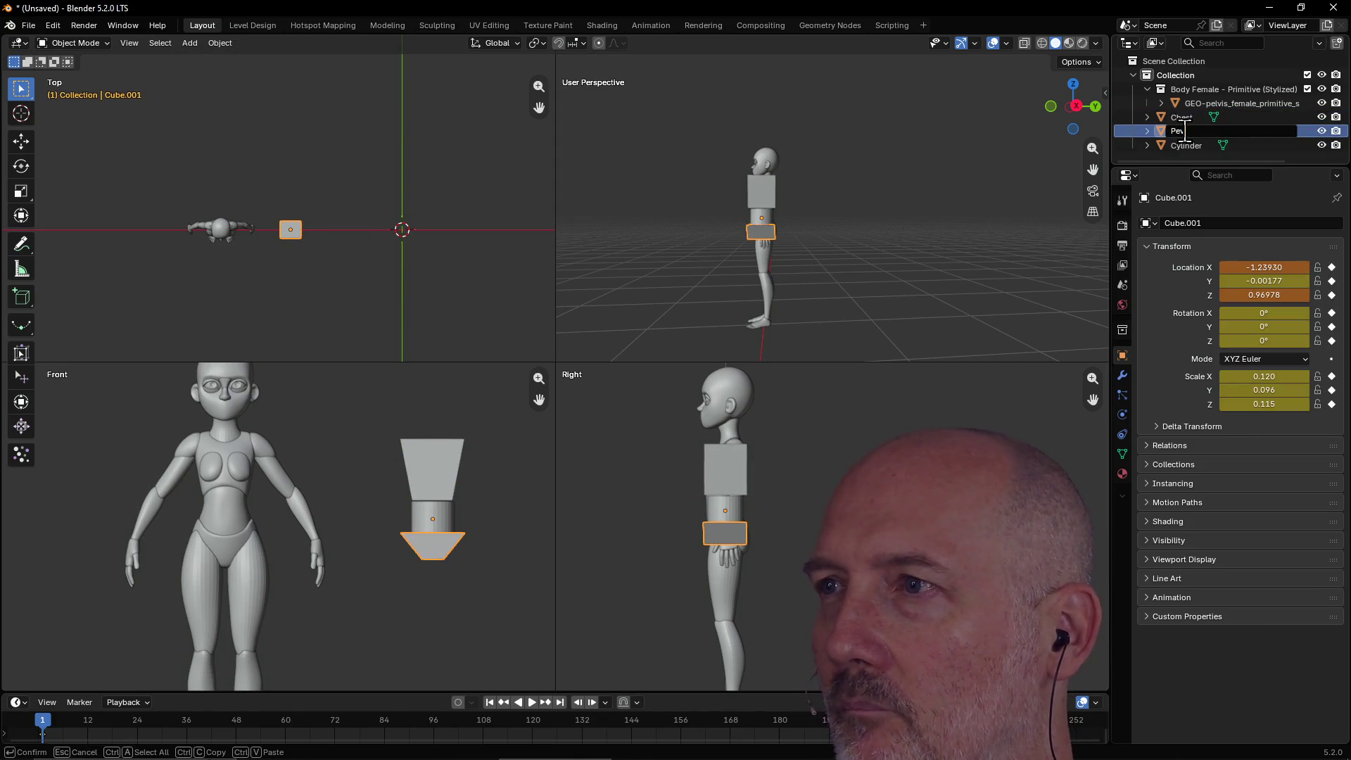
text(lvis)
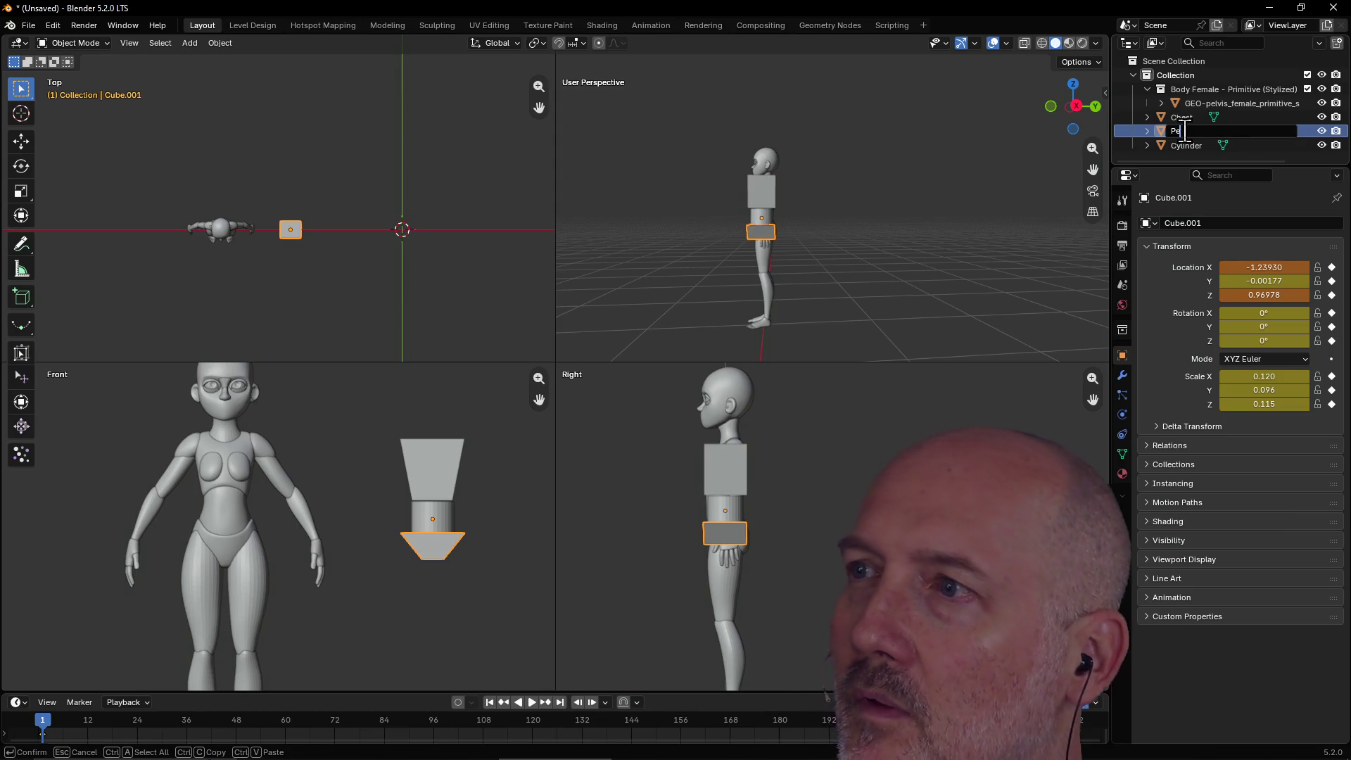
key(Return)
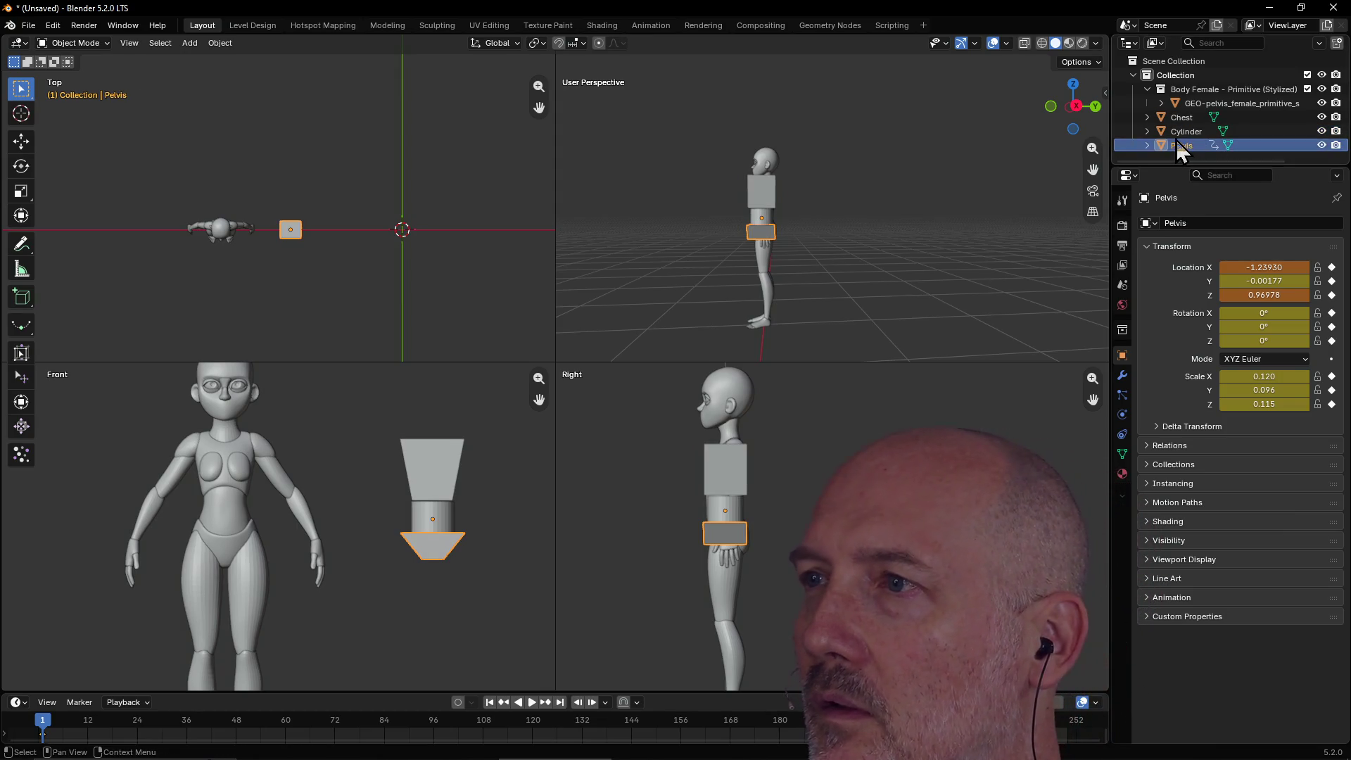
Rename the middle Cylinder to Stomach.
click(1187, 132)
double_click(1182, 132)
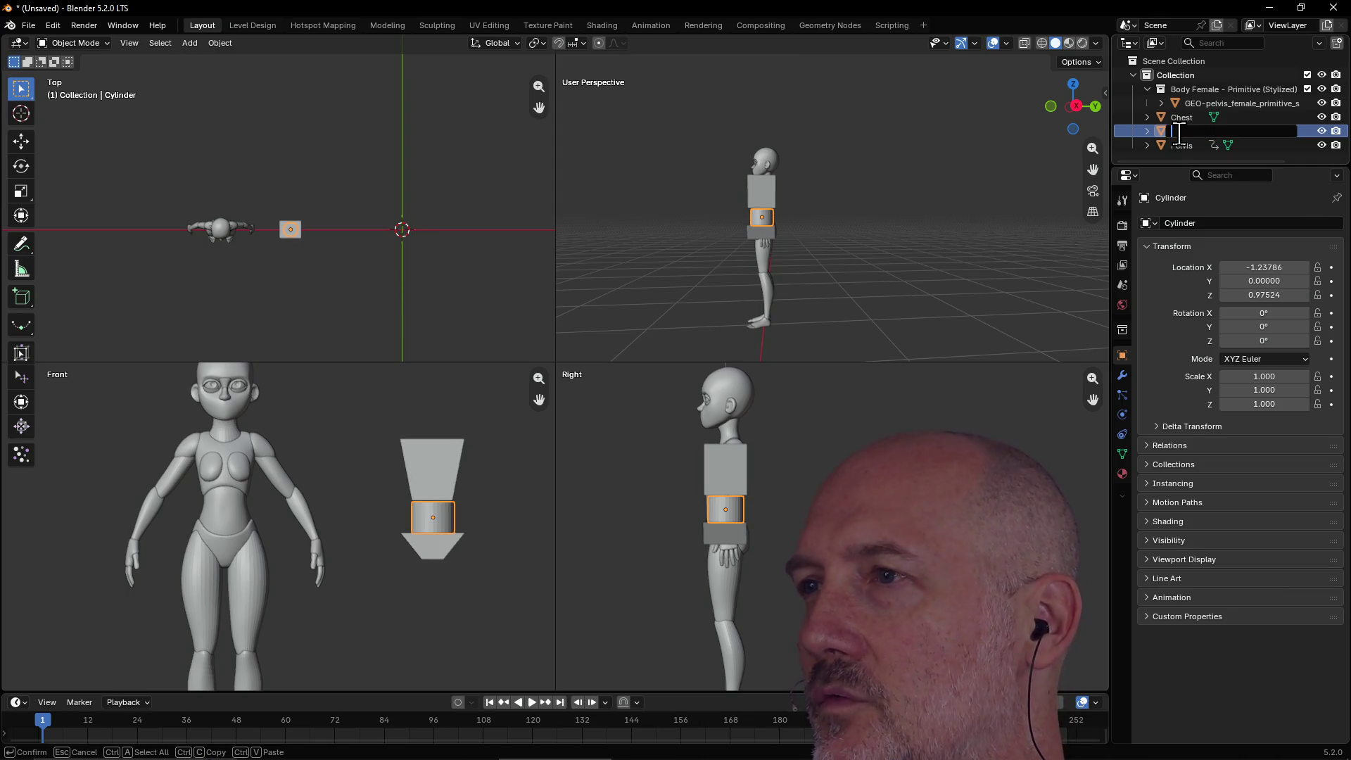
text(Stomach)
key(Return)
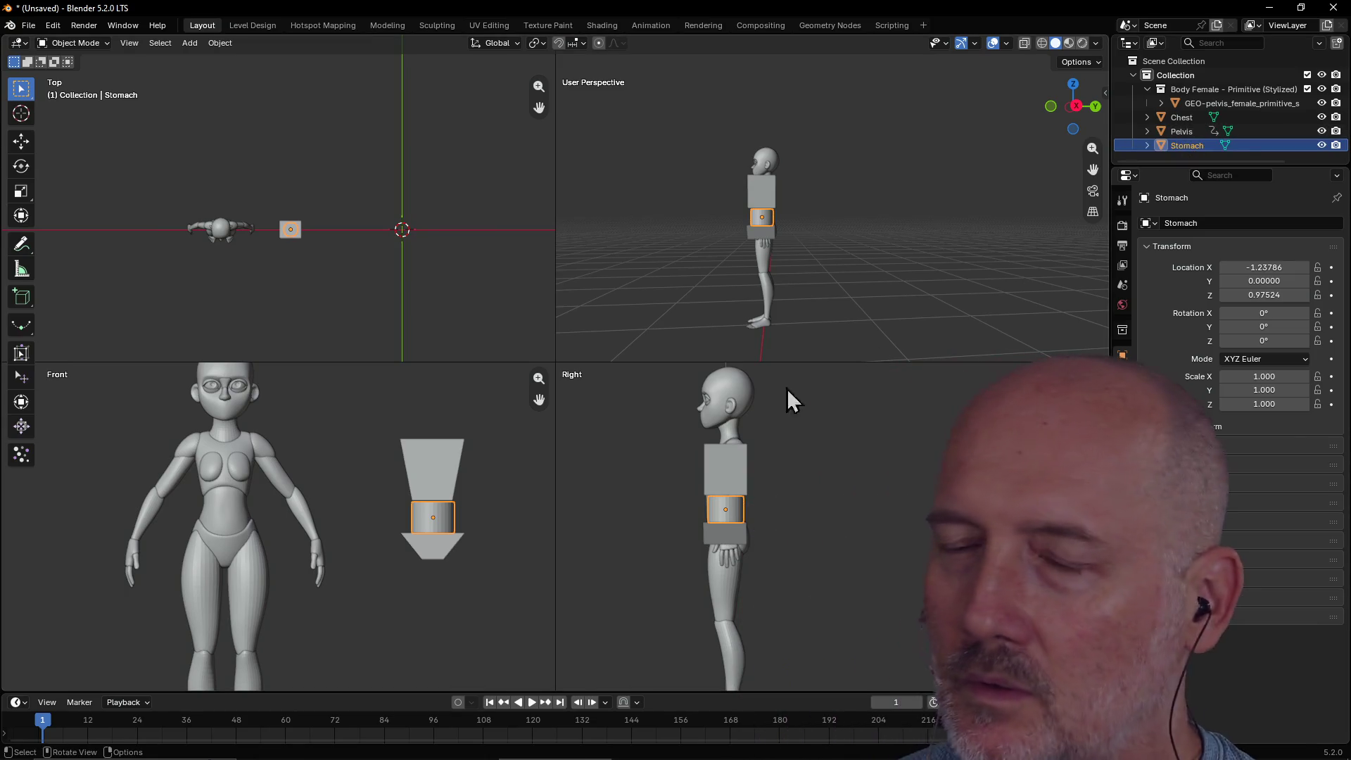
Pan and zoom the Front view onto the reference figure and block stack, then bring up the Add menu.
scroll(491, 436, down, 1)
scroll(491, 437, up, 1)
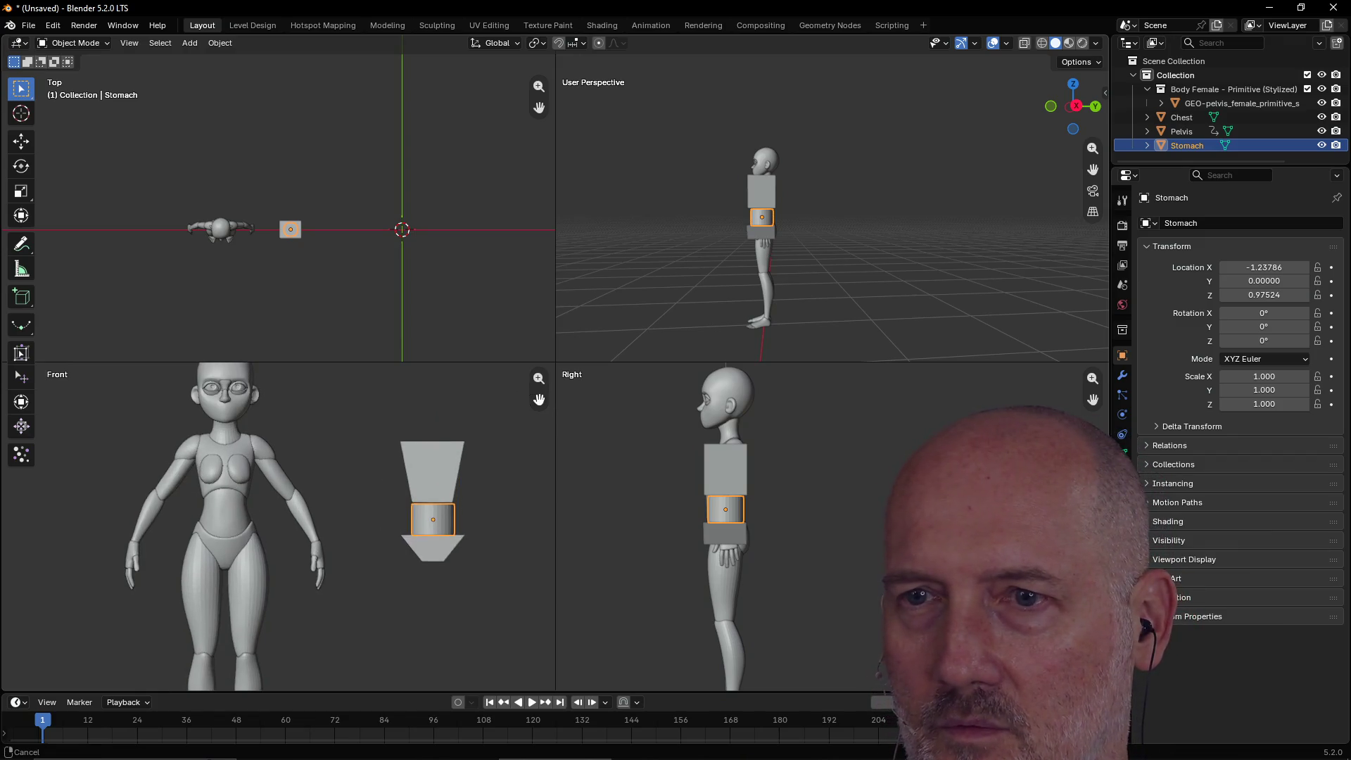
drag(539, 399, 533, 401)
scroll(456, 446, up, 2)
scroll(457, 448, down, 2)
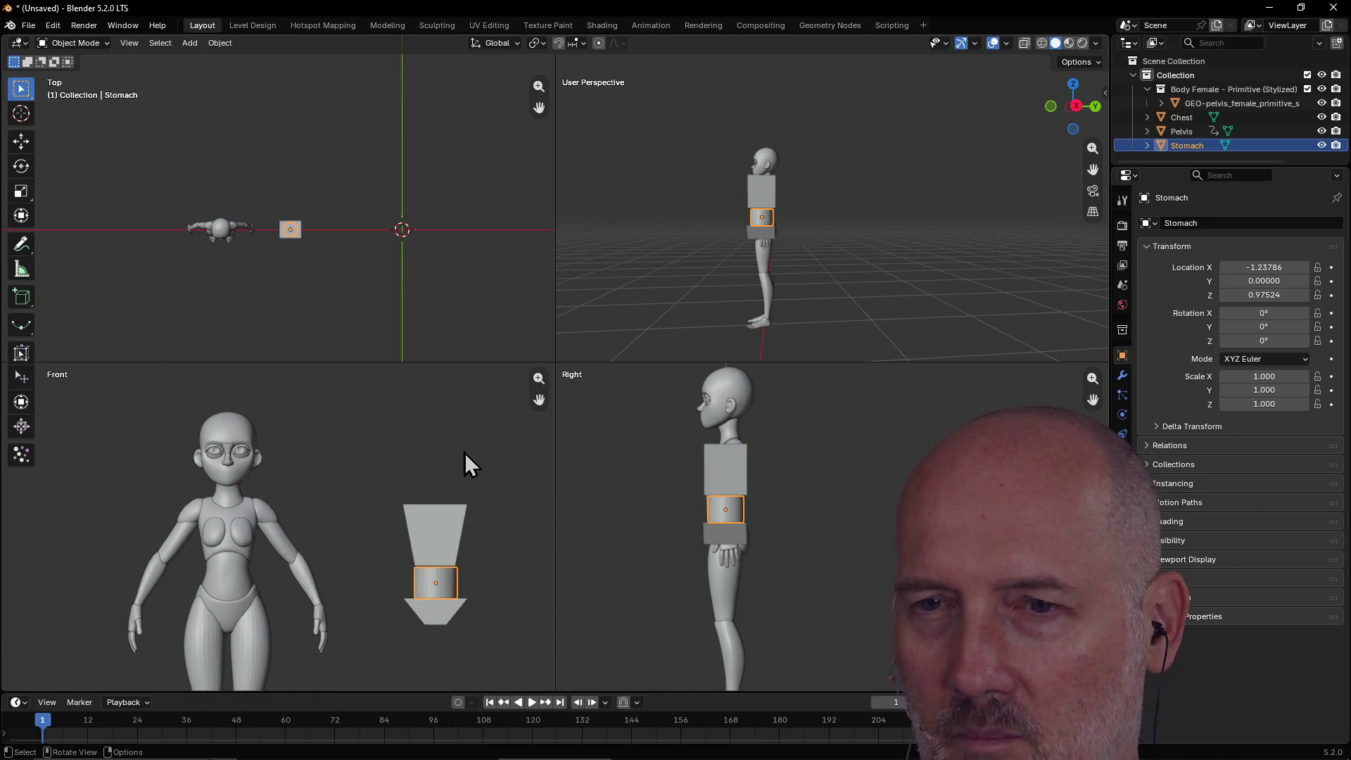
scroll(460, 483, up, 2)
scroll(485, 476, down, 1)
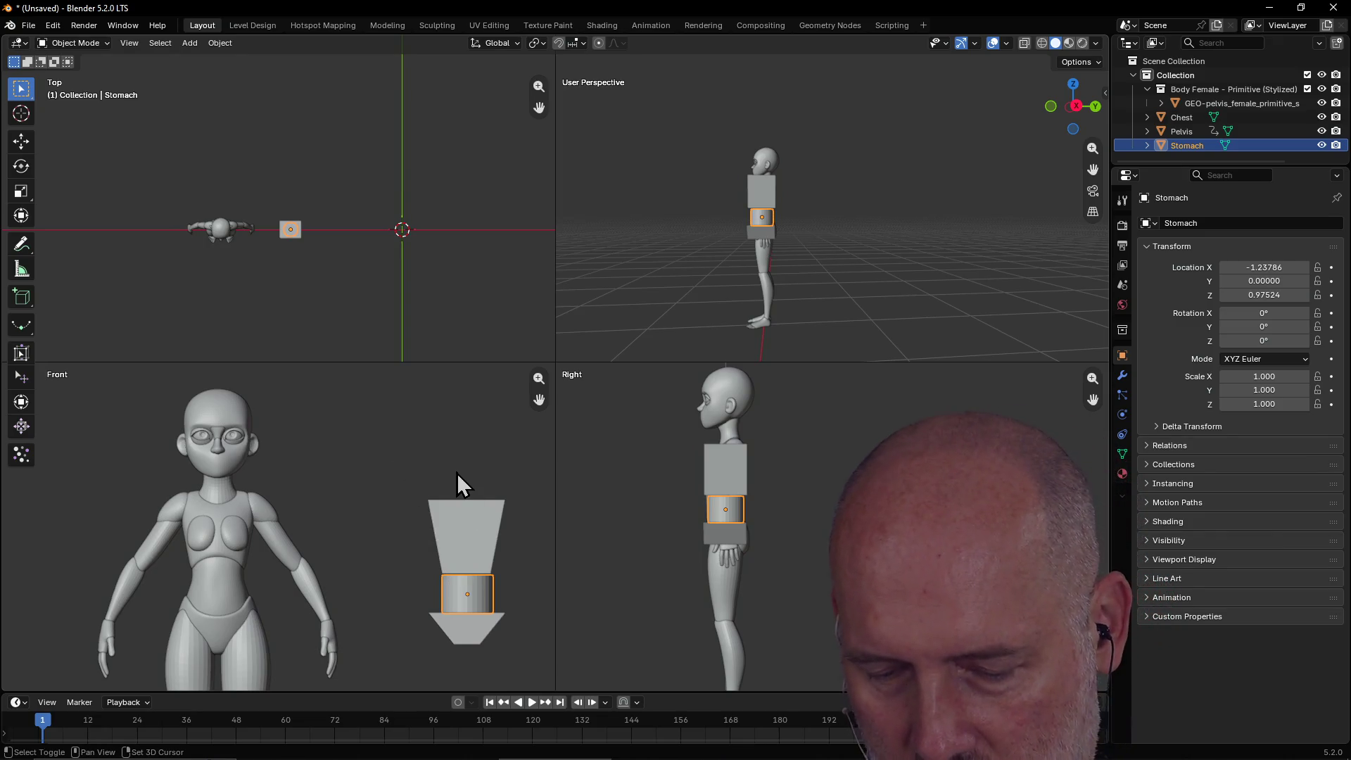
key(shift+a)
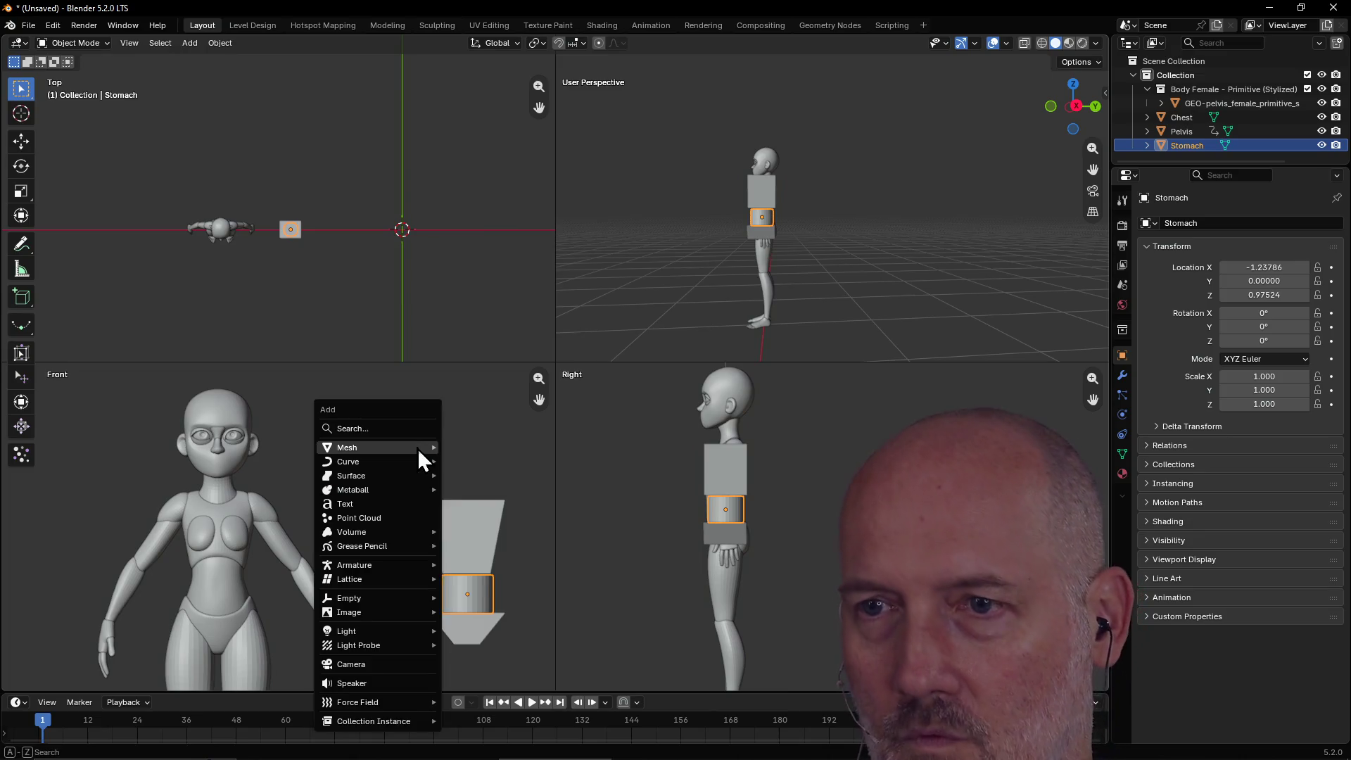
Add a cylinder with radius 0.040 and depth 0.070, placed at Z 1.300 on the chest.
mouse_move(417, 449)
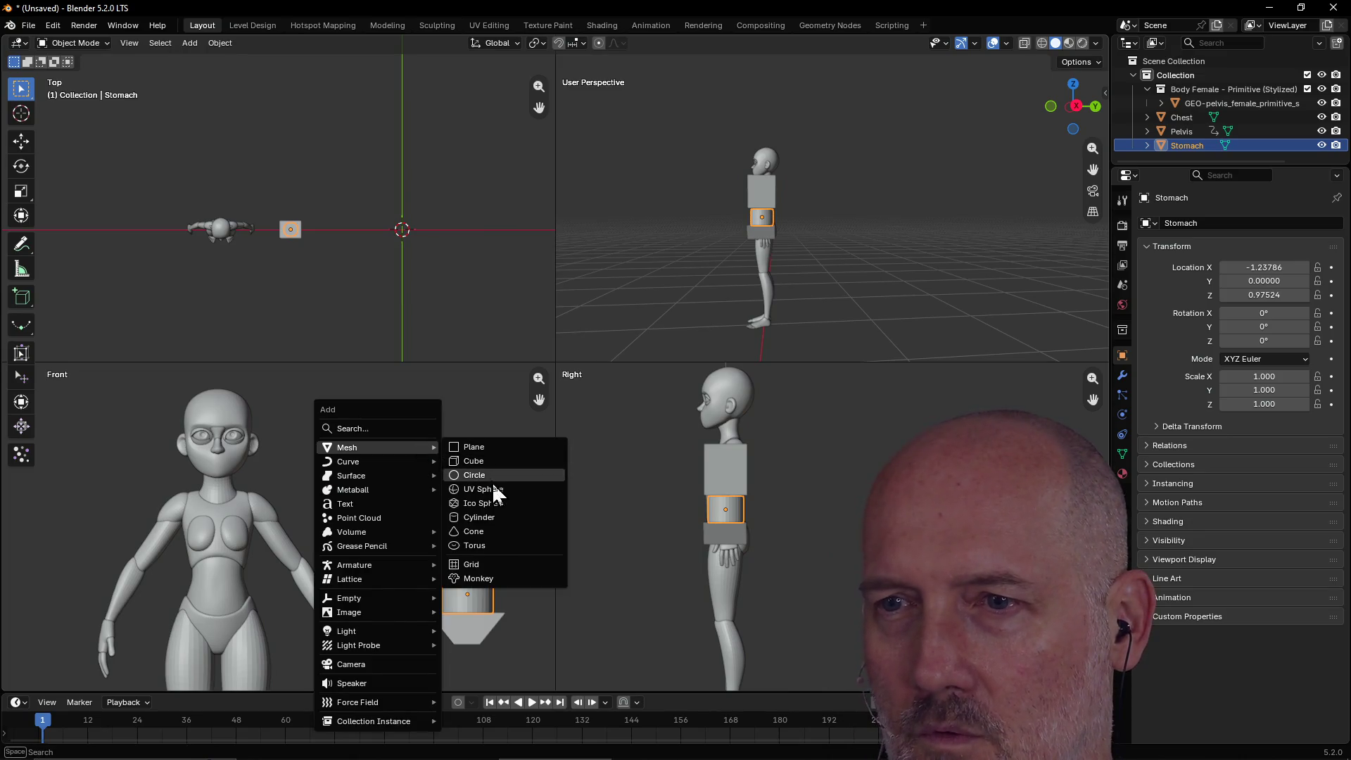
click(490, 521)
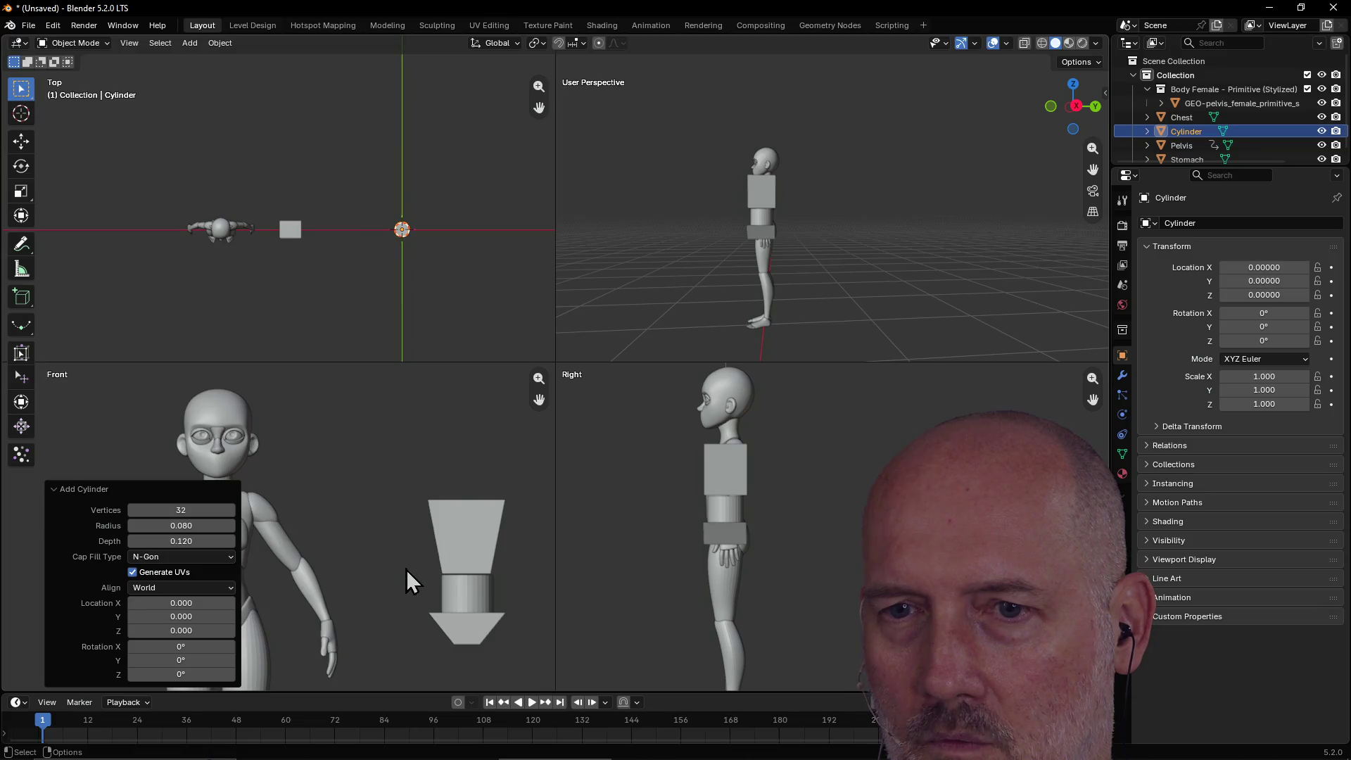
mouse_move(188, 631)
mouse_down()
mouse_move(255, 630)
mouse_move(193, 603)
mouse_move(138, 603)
mouse_up()
text(-1.240)
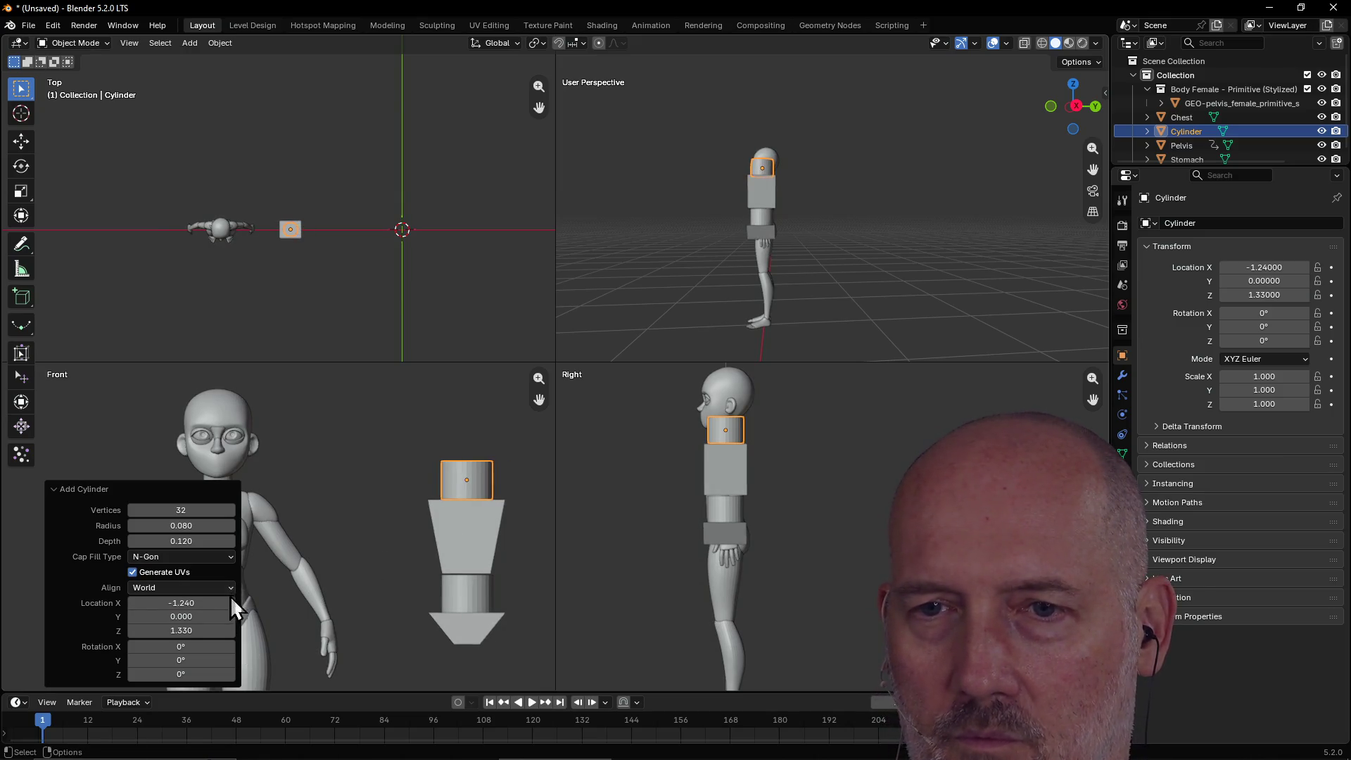
mouse_move(188, 541)
mouse_down()
mouse_move(158, 526)
mouse_move(234, 527)
mouse_move(163, 523)
mouse_up()
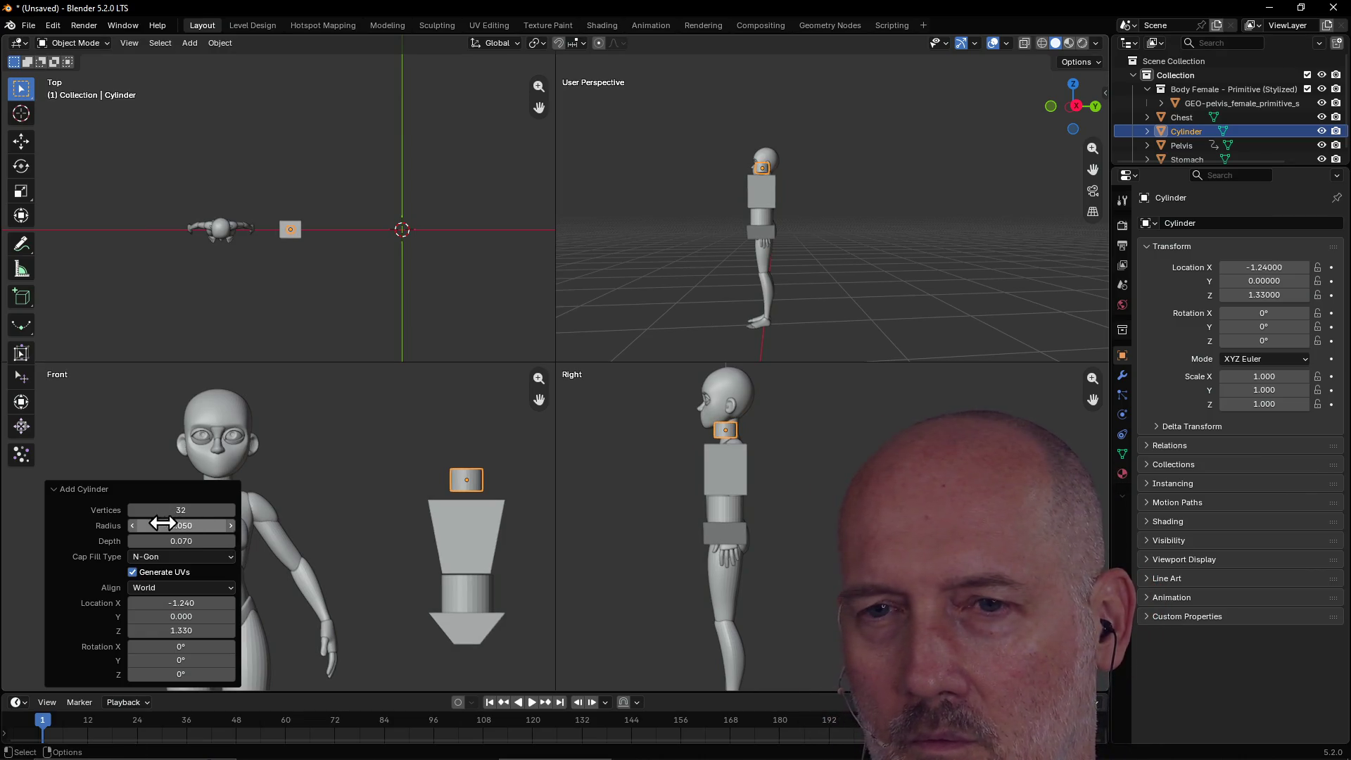
click(134, 526)
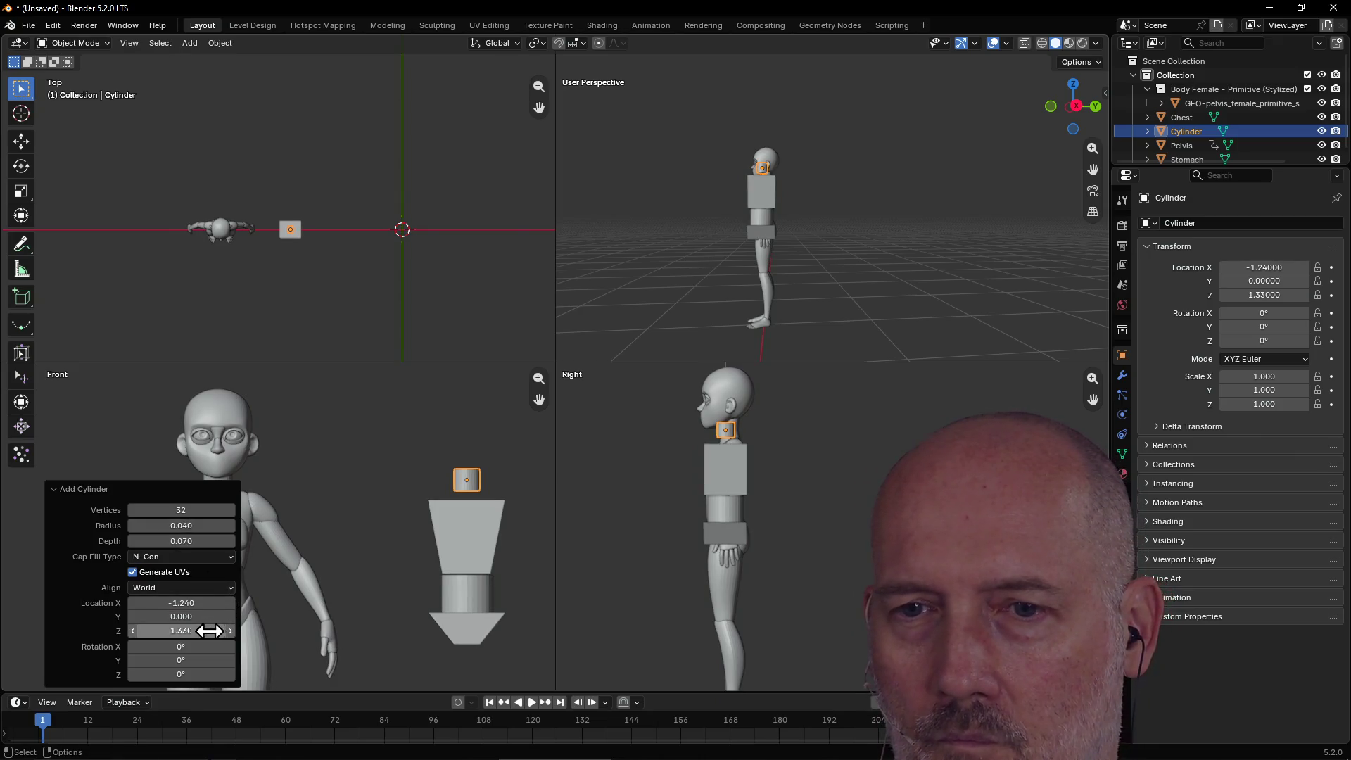
click(133, 632)
click(133, 631)
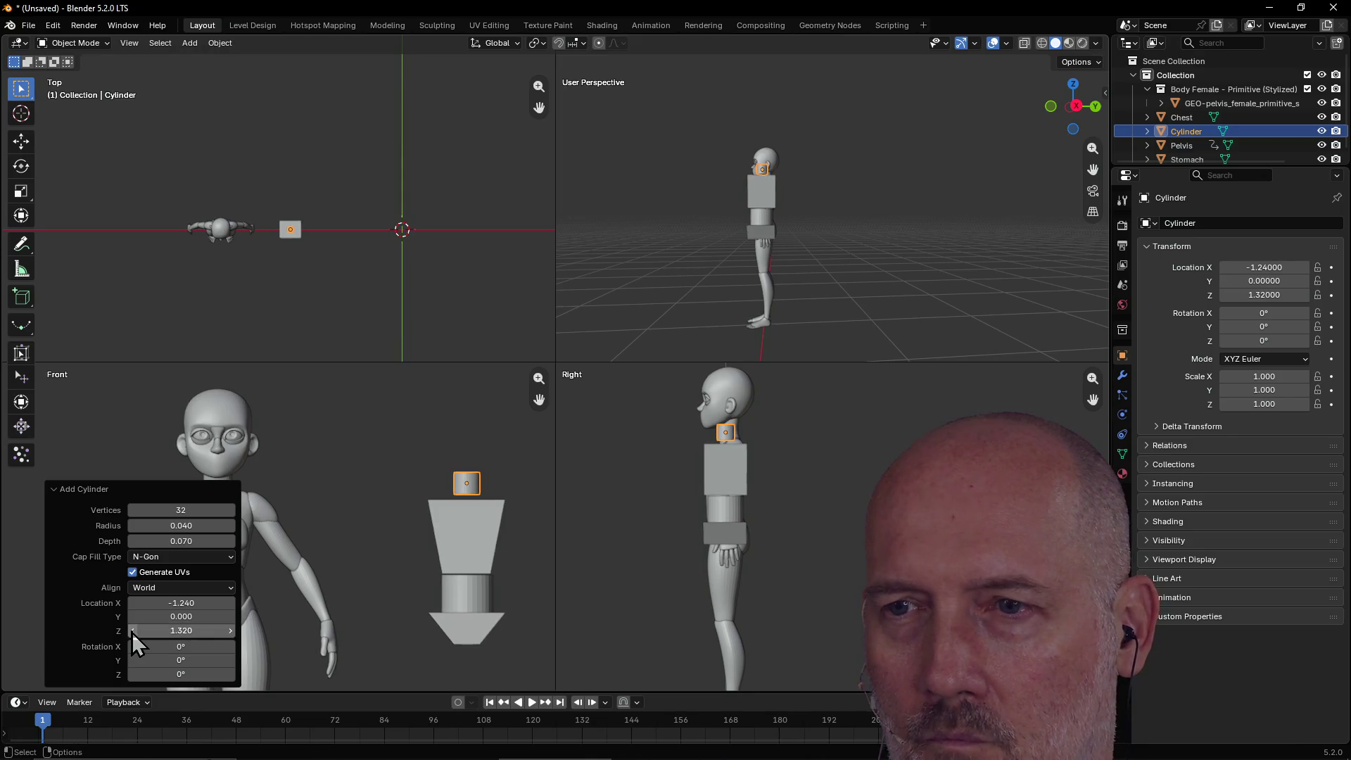
click(132, 631)
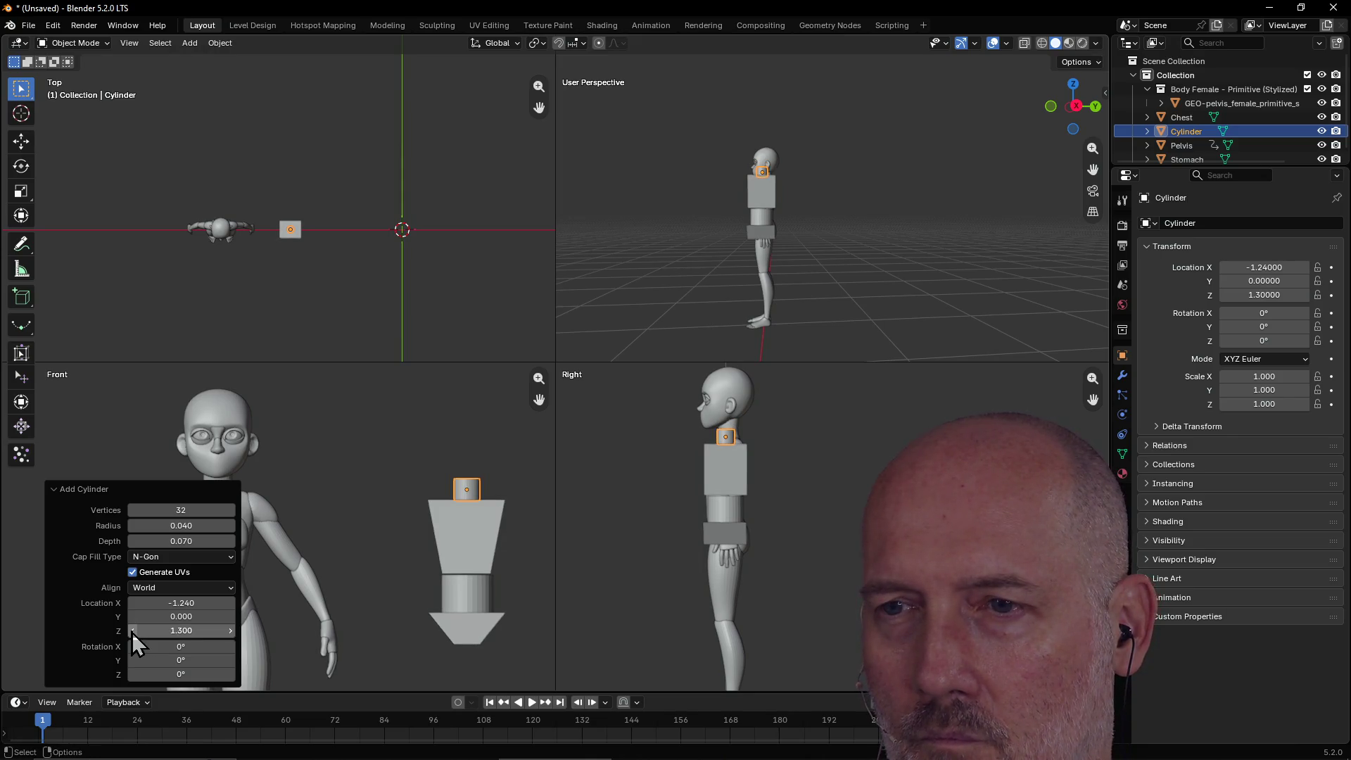
Clear the selection, check the neck cylinder, then select the Stomach cylinder.
click(423, 472)
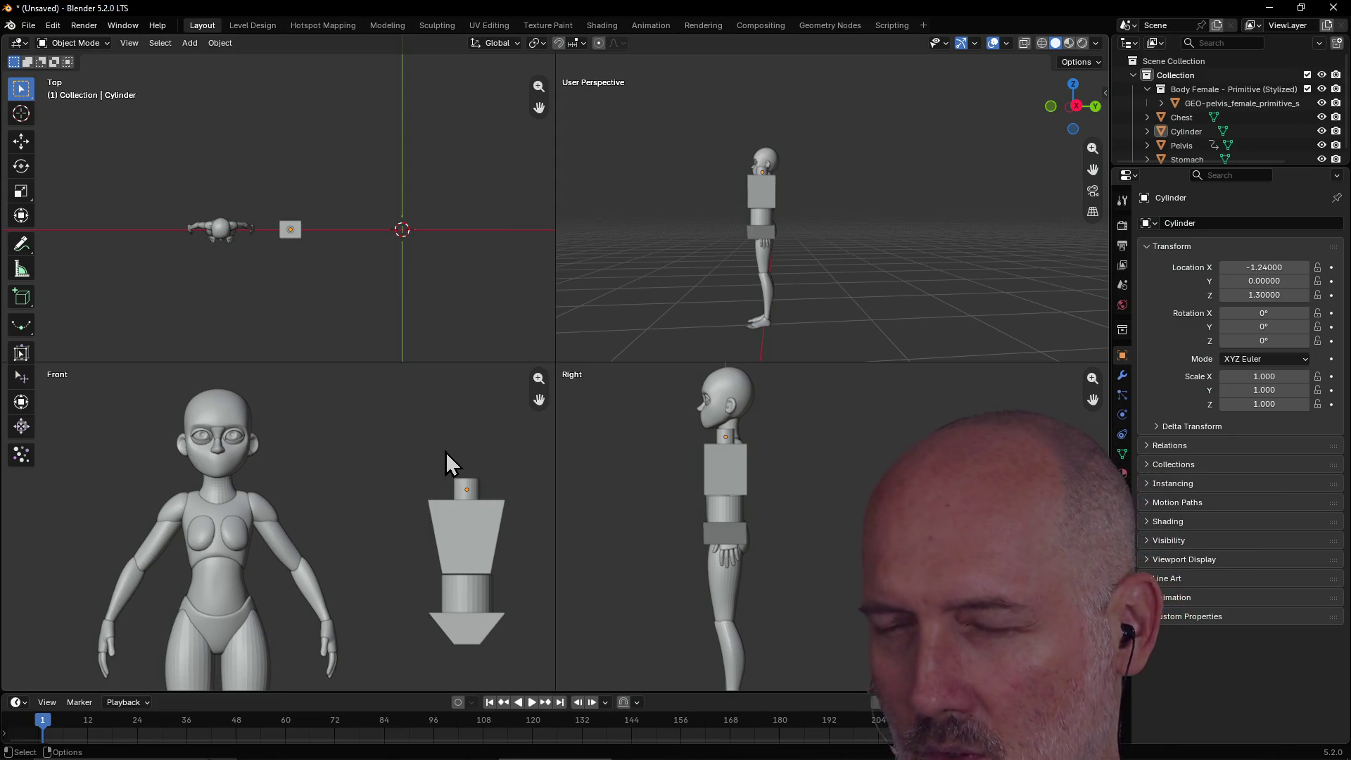
click(729, 439)
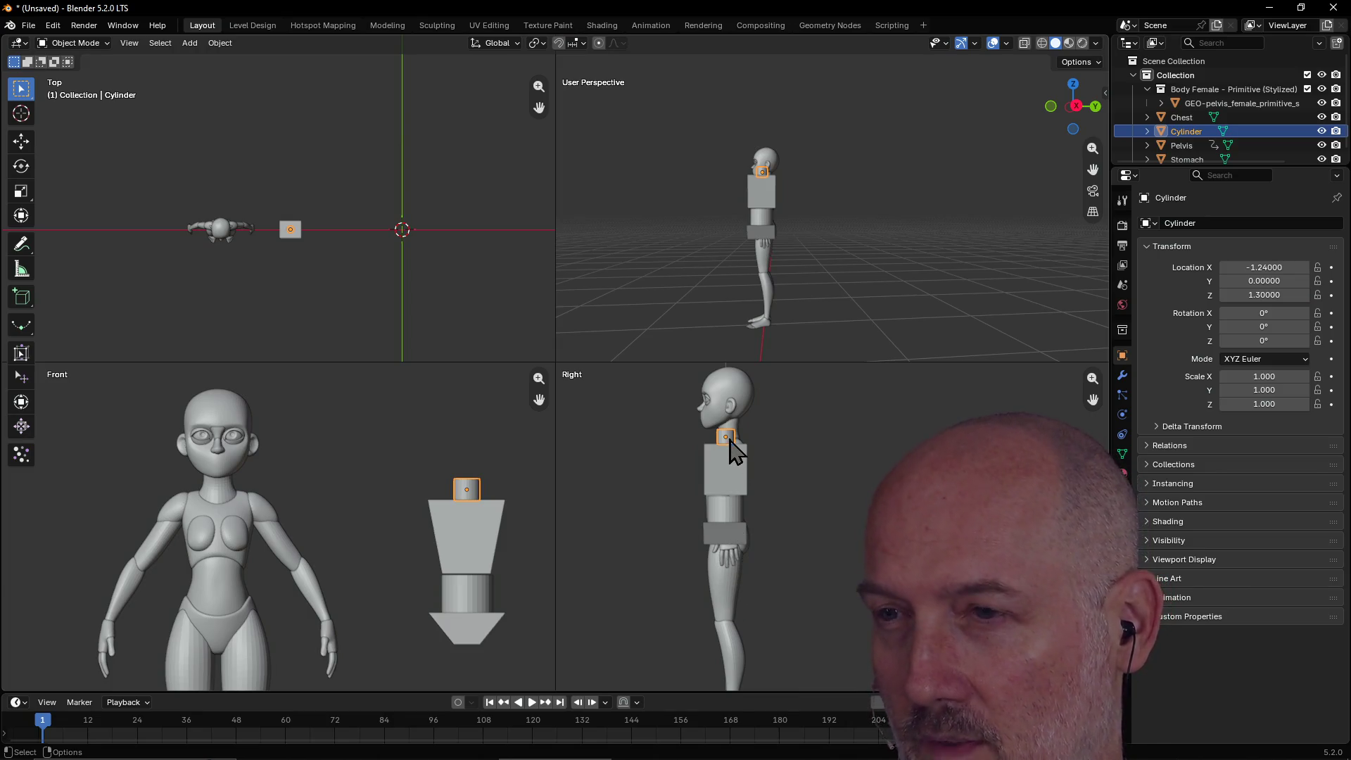
click(491, 432)
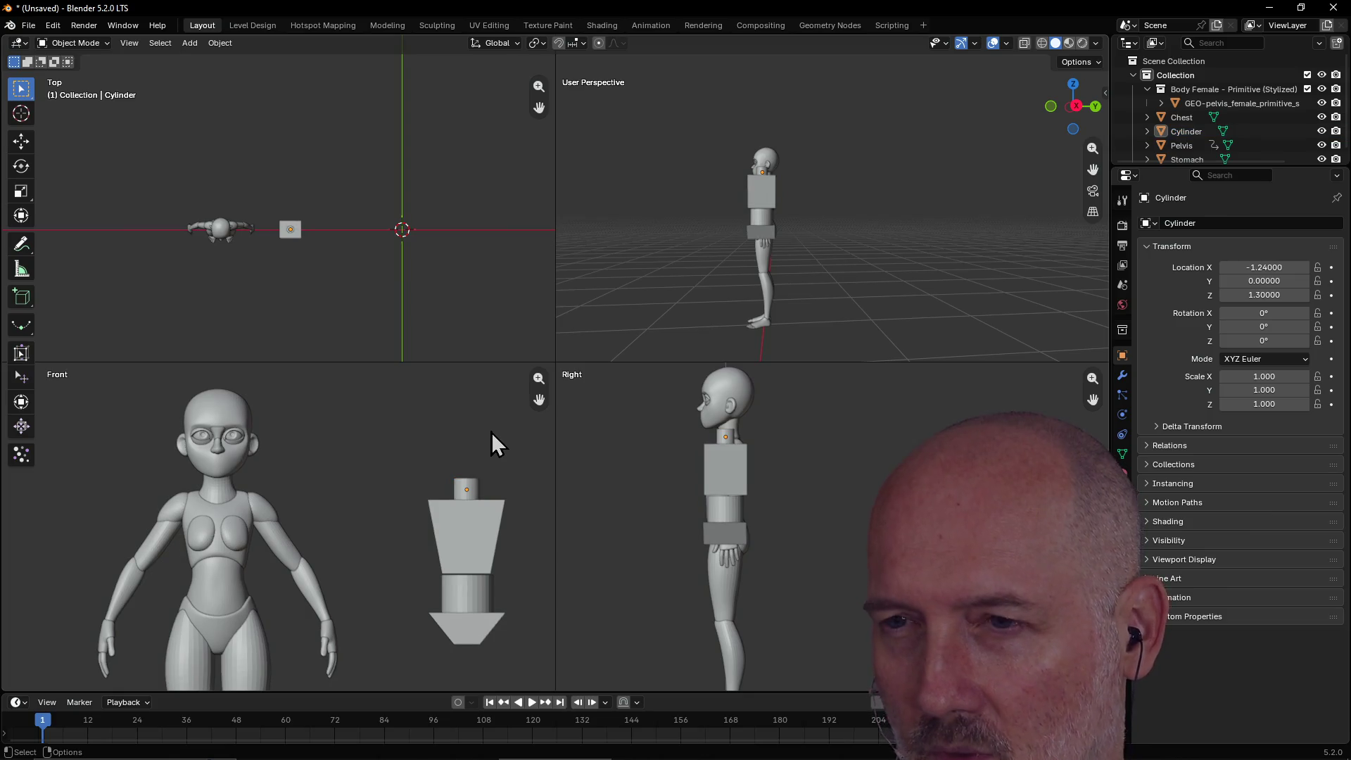
click(462, 593)
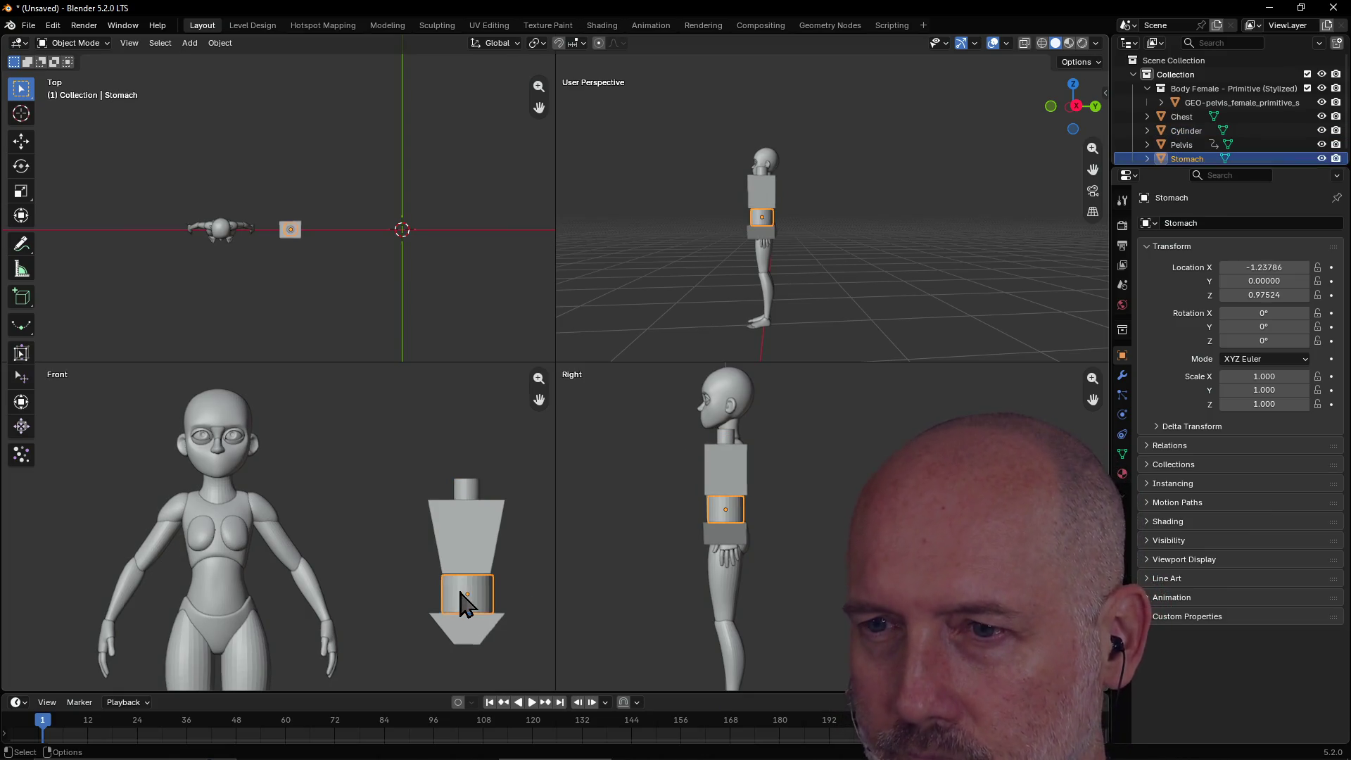
Move the Stomach cylinder to X -1.24441, Z 0.97961, then bring up the Add menu.
drag(465, 600, 474, 609)
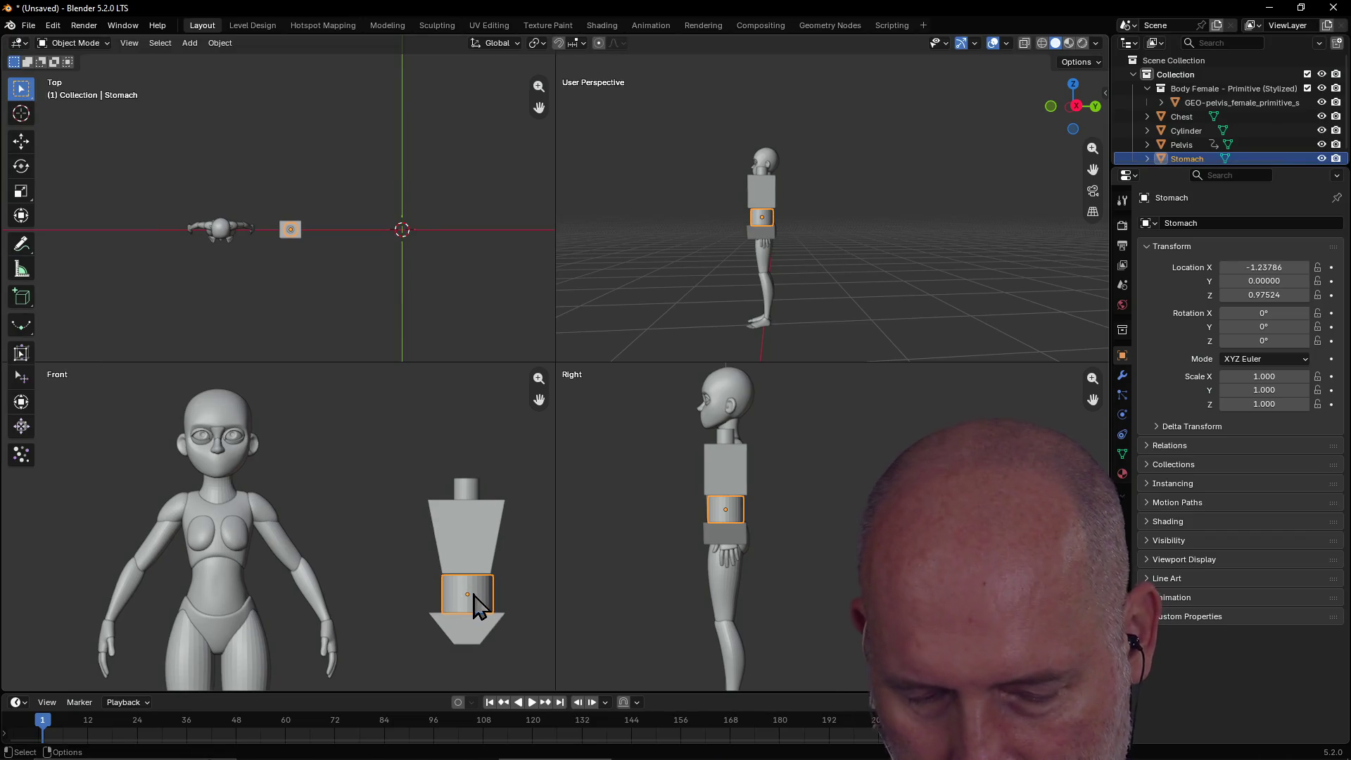
key(g)
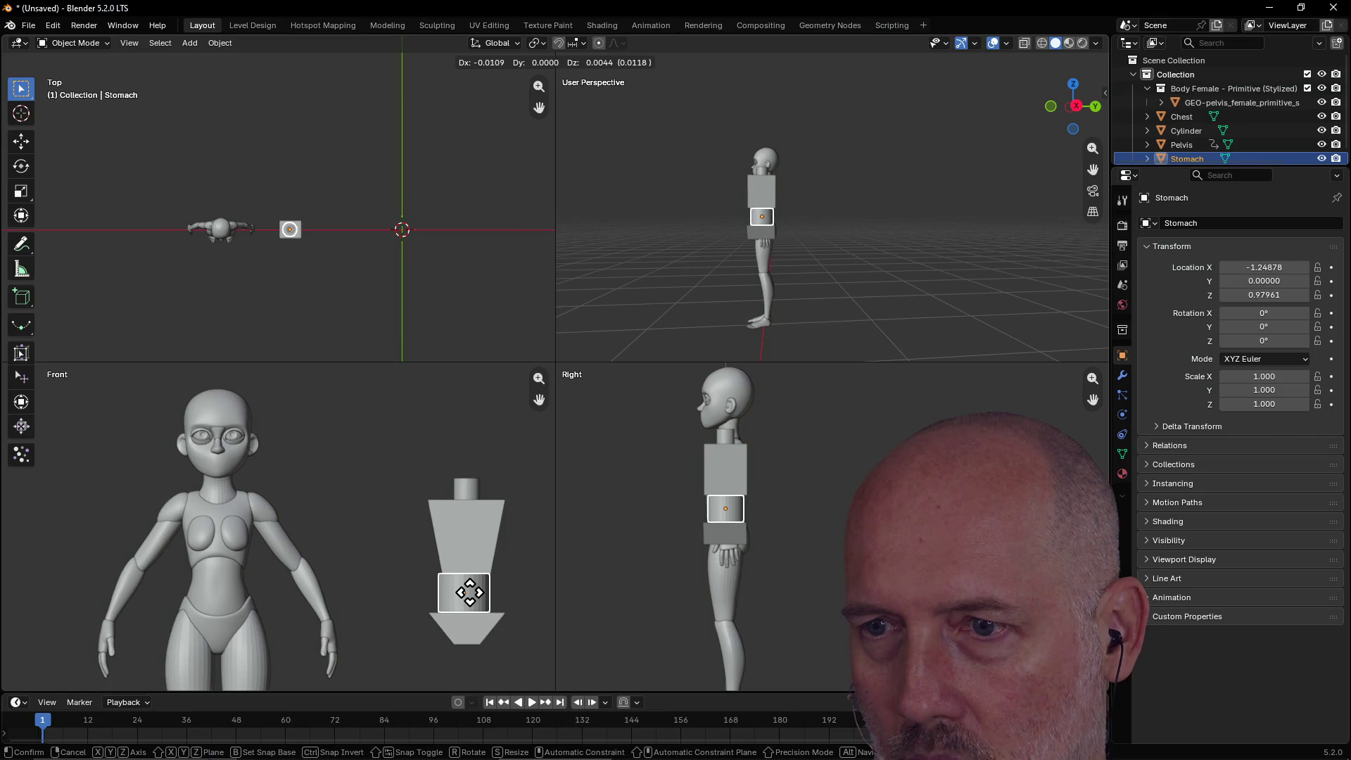
click(471, 592)
click(496, 431)
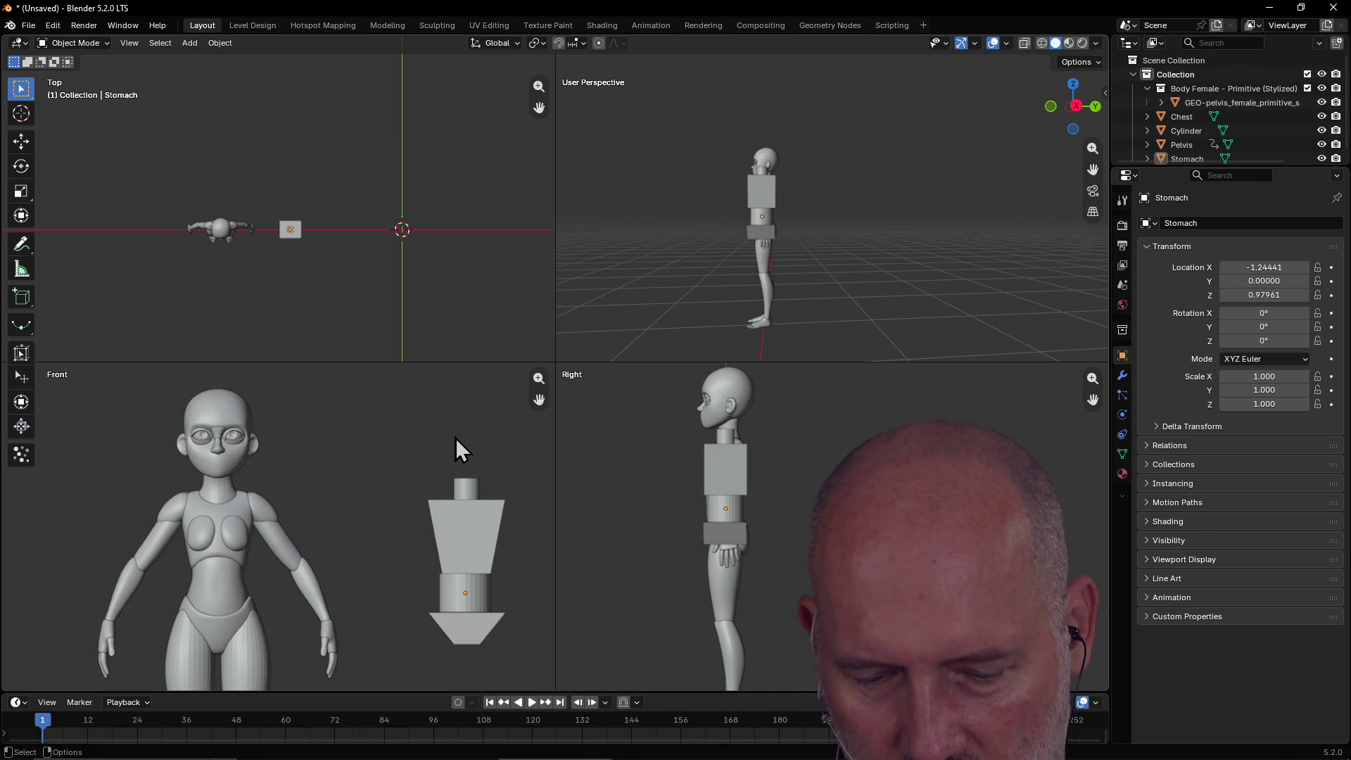
key(shift+a)
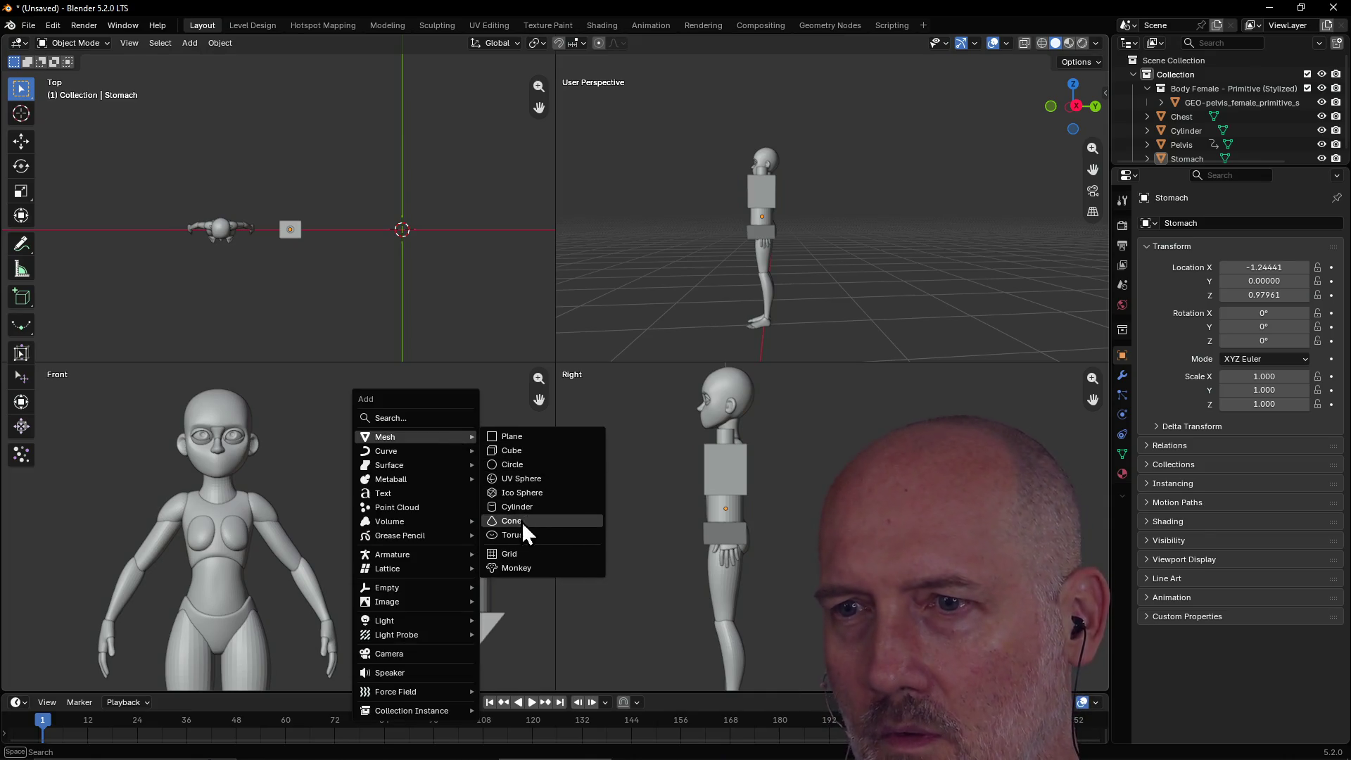
Add a UV sphere with 8 segments and 6 rings.
click(521, 483)
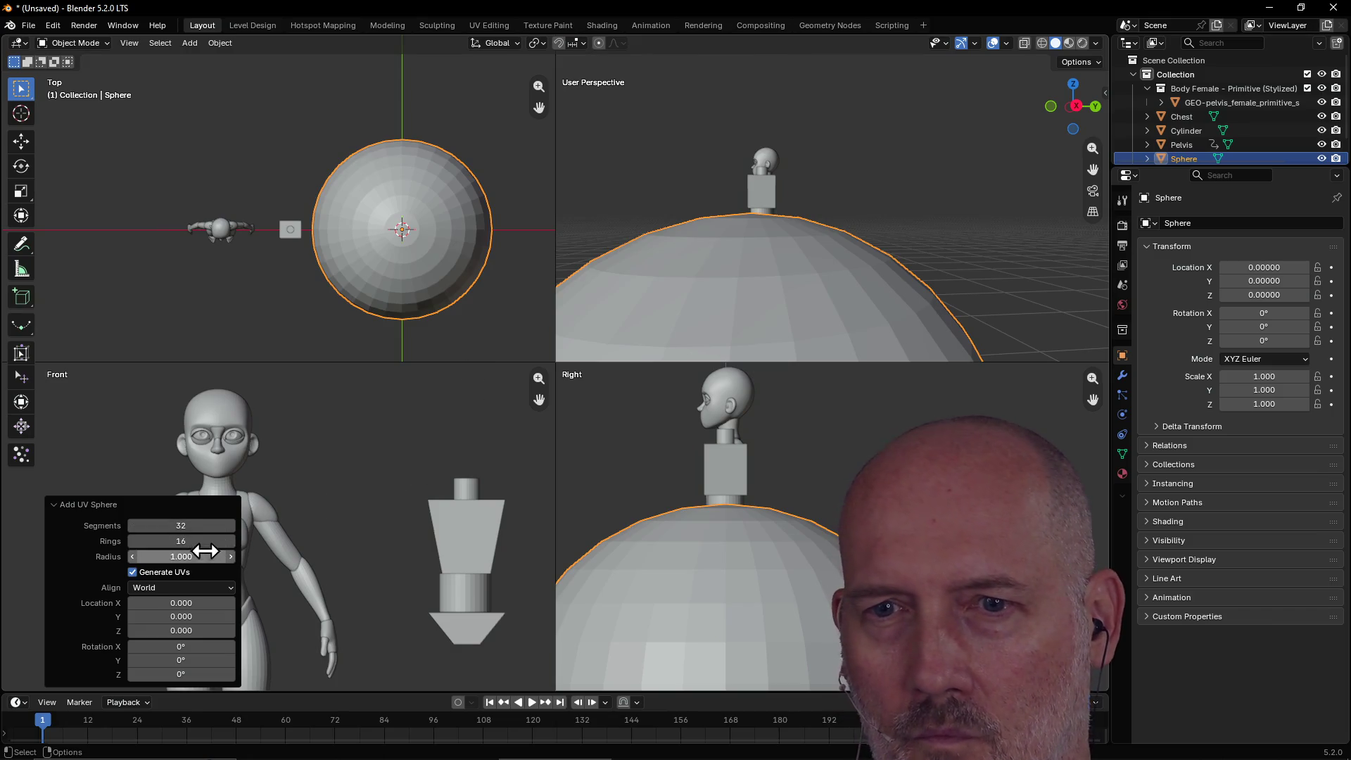
click(201, 528)
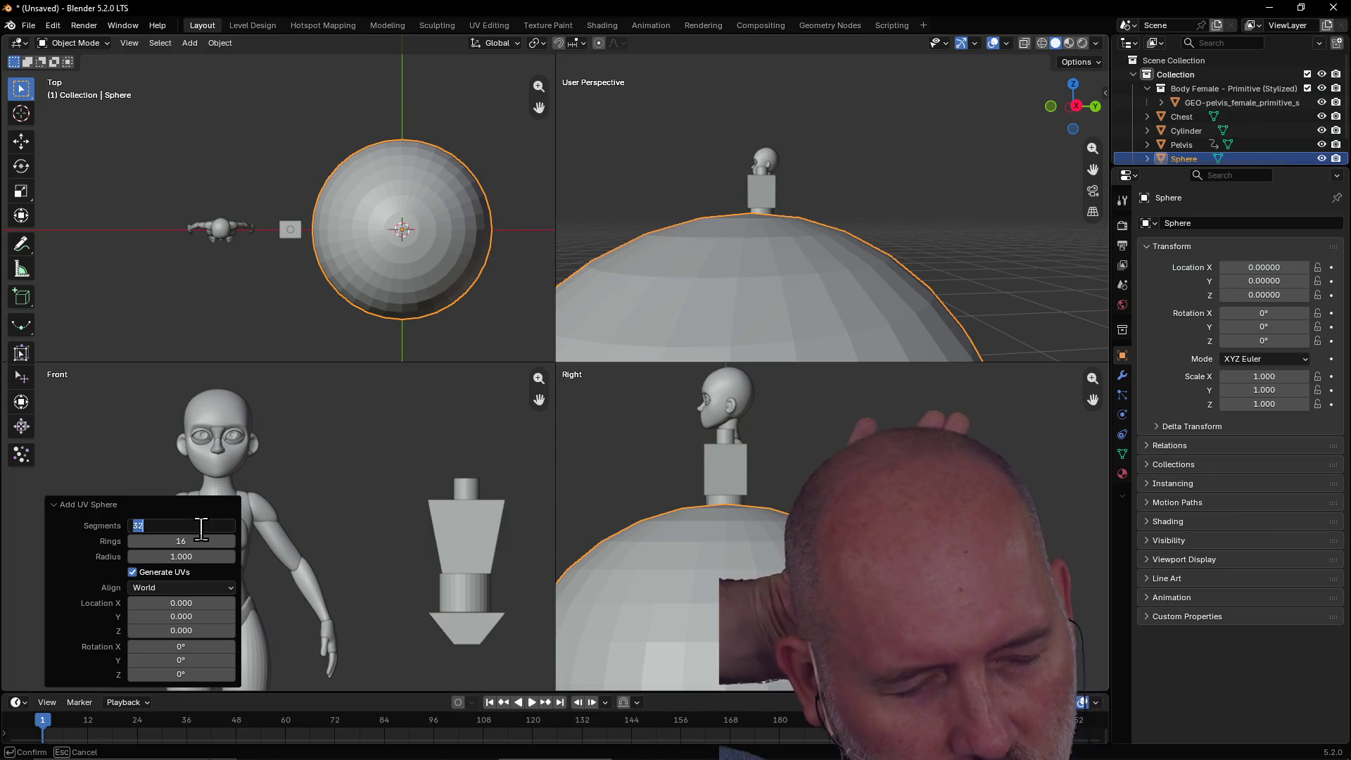
text(8)
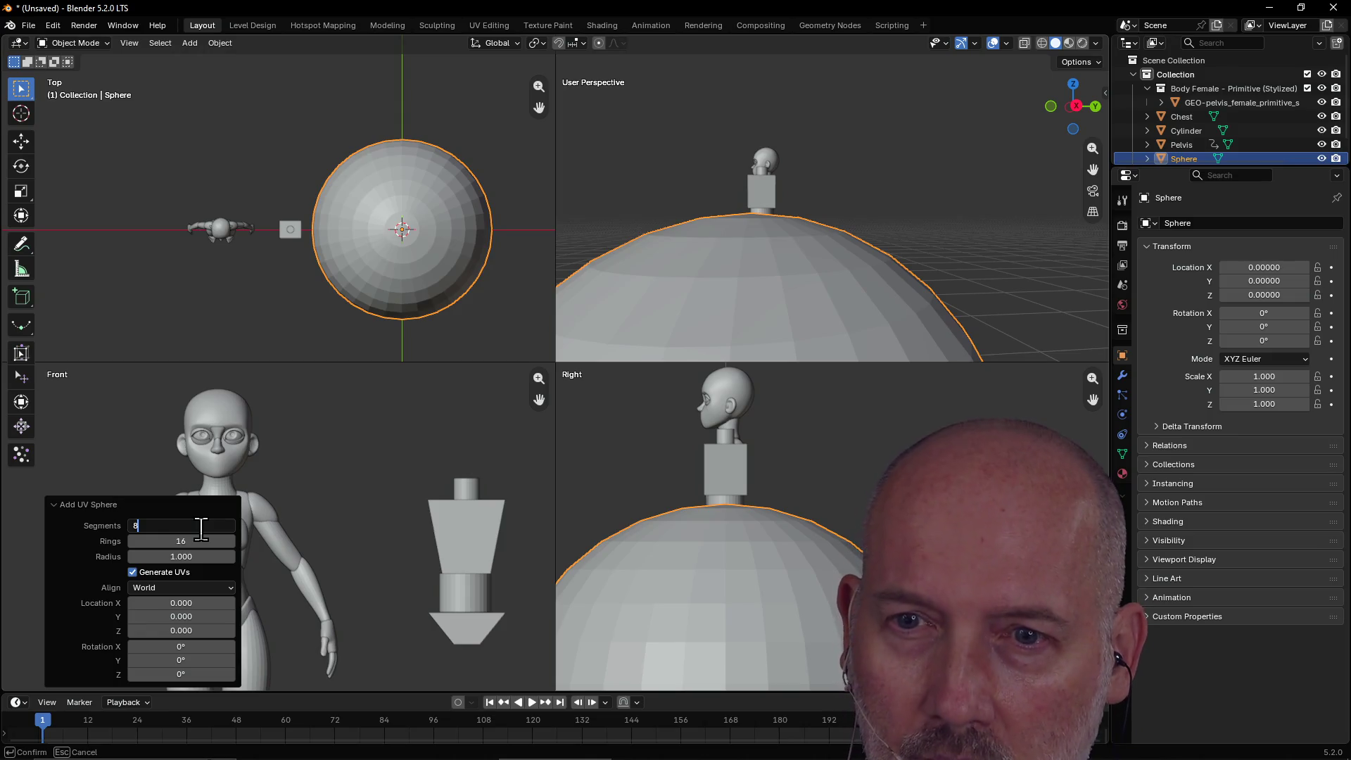
key(Return)
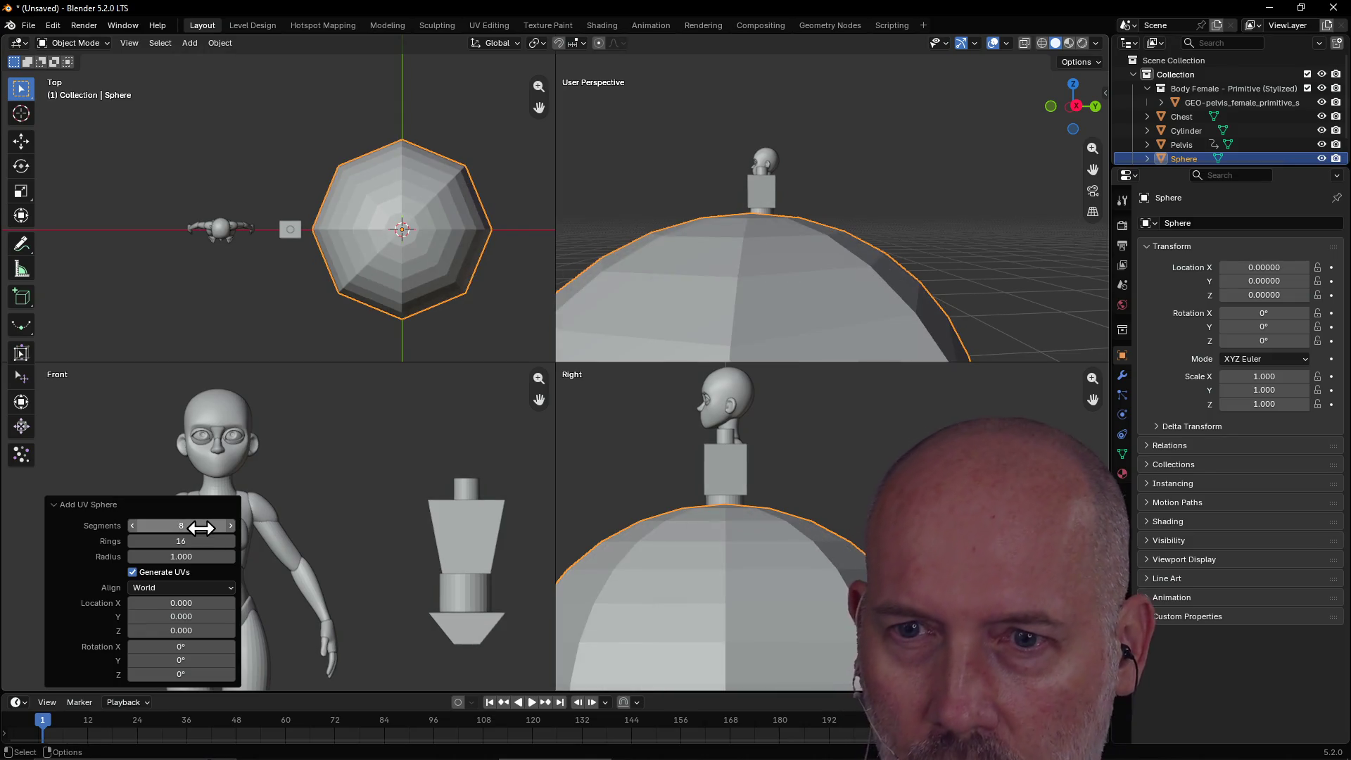
click(201, 540)
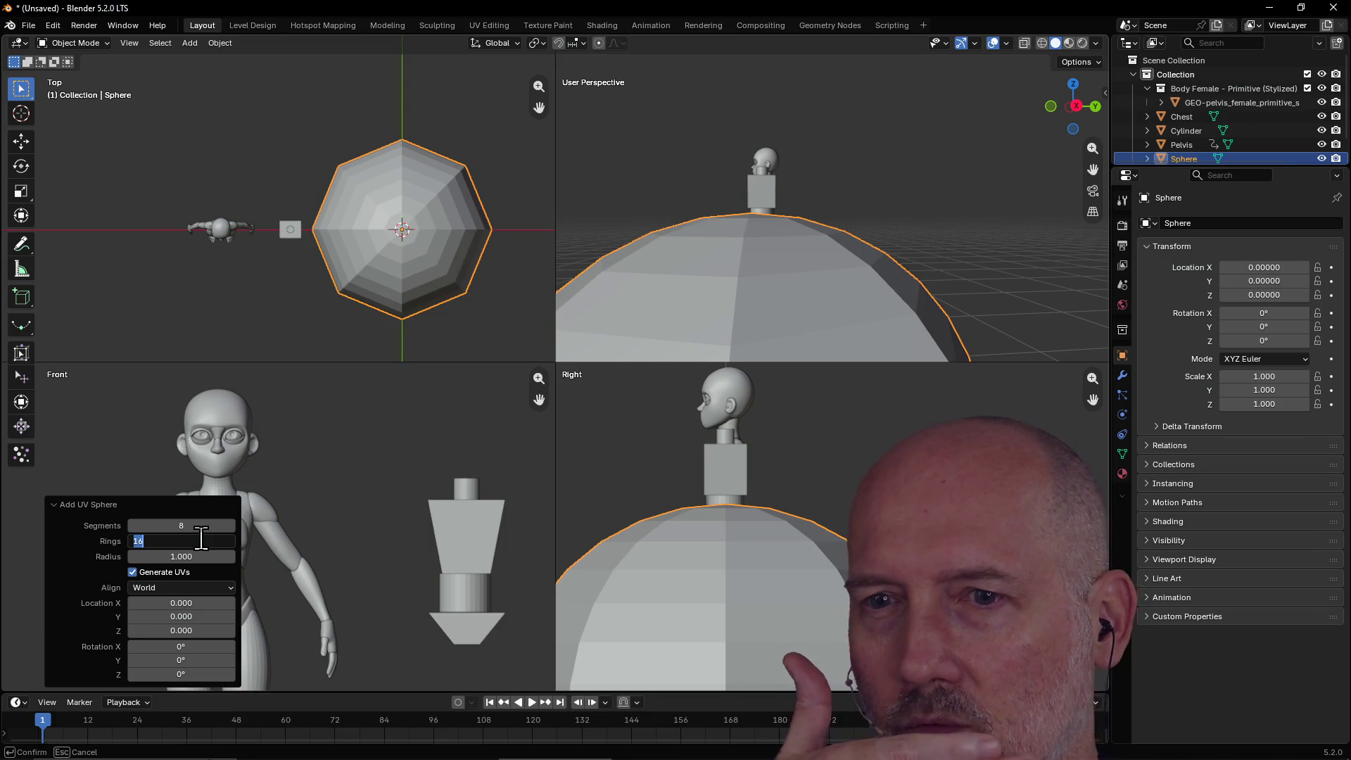
text(3)
key(Return)
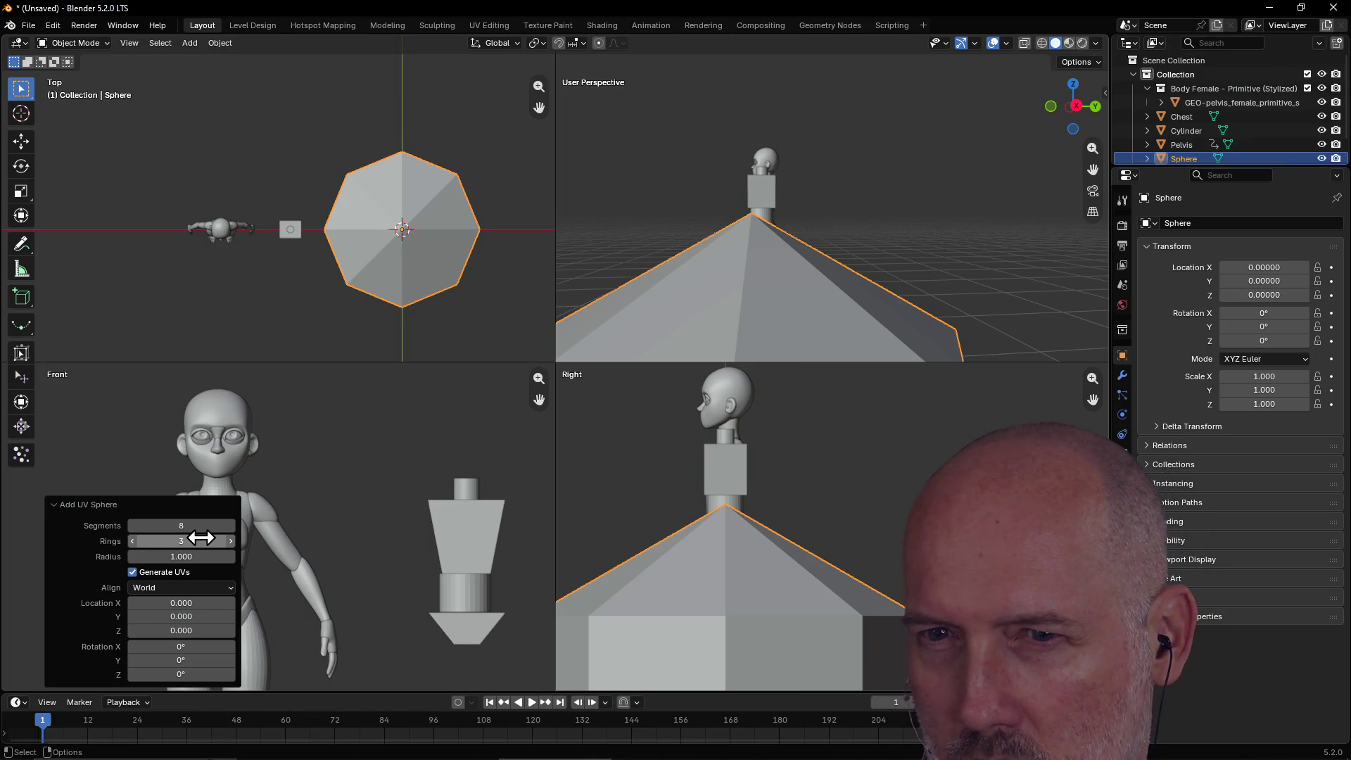
click(201, 539)
text(6)
key(Return)
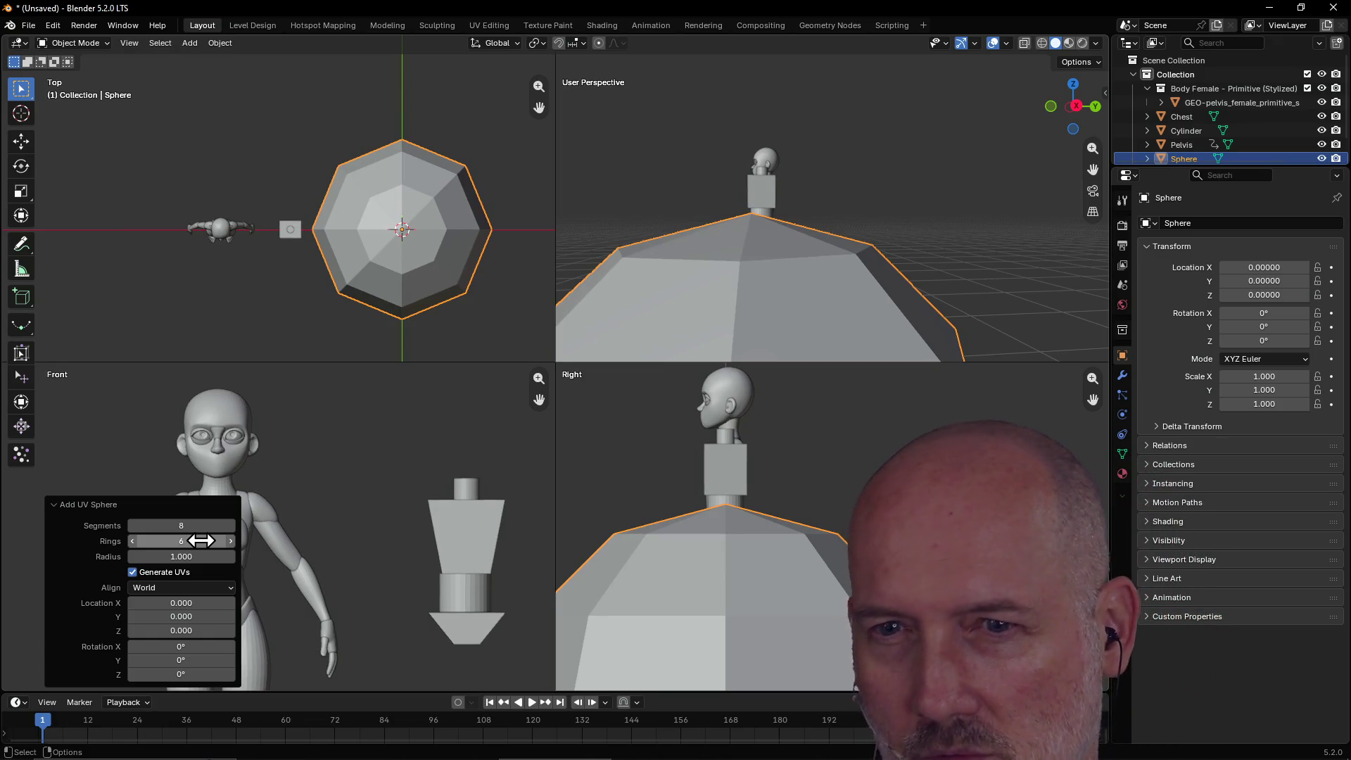
Set the sphere's radius to 0.18 and slide it toward the blocky figure.
click(201, 557)
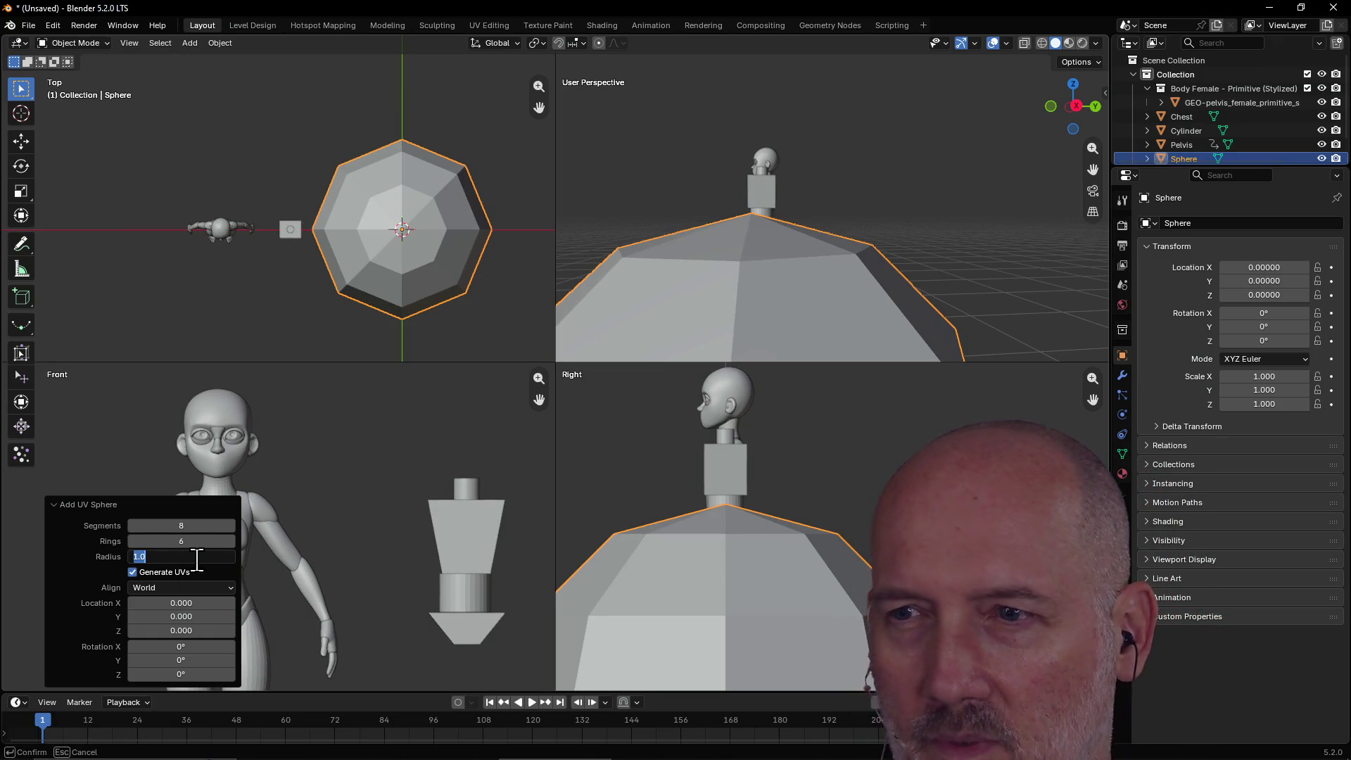
text(0.18)
key(Return)
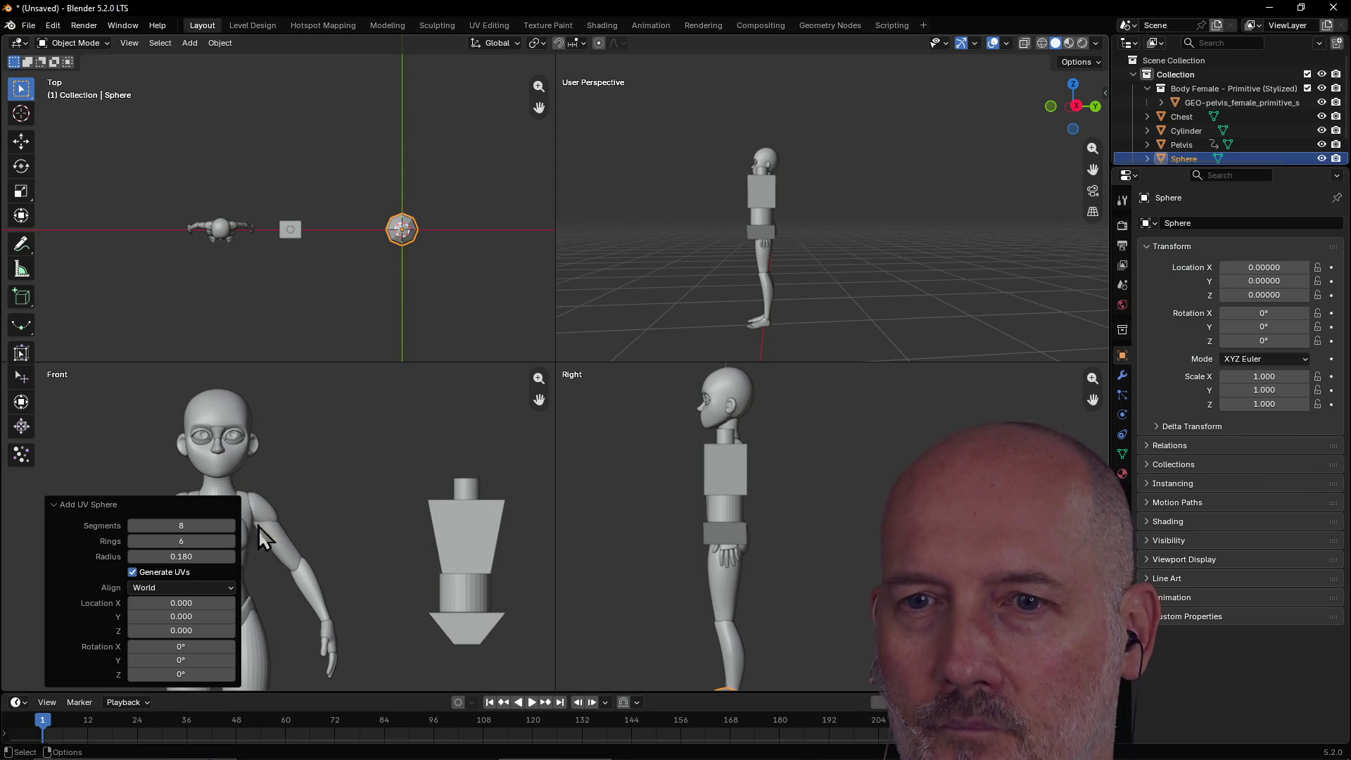
drag(181, 603, 113, 603)
In the redo panel, line the sphere up over the neck, with radius 0.070 and height 1.410.
mouse_move(201, 630)
mouse_down()
mouse_move(284, 631)
mouse_move(266, 631)
mouse_up()
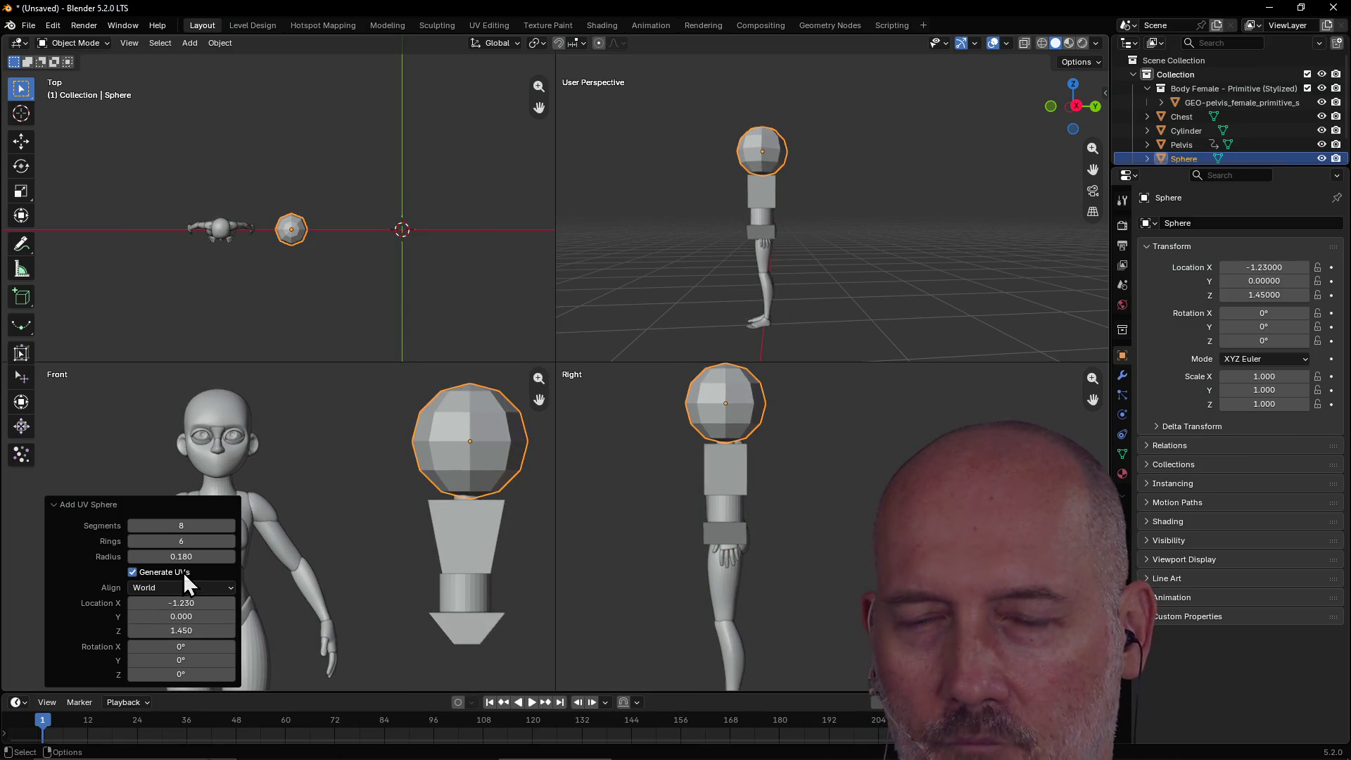
drag(190, 556, 151, 557)
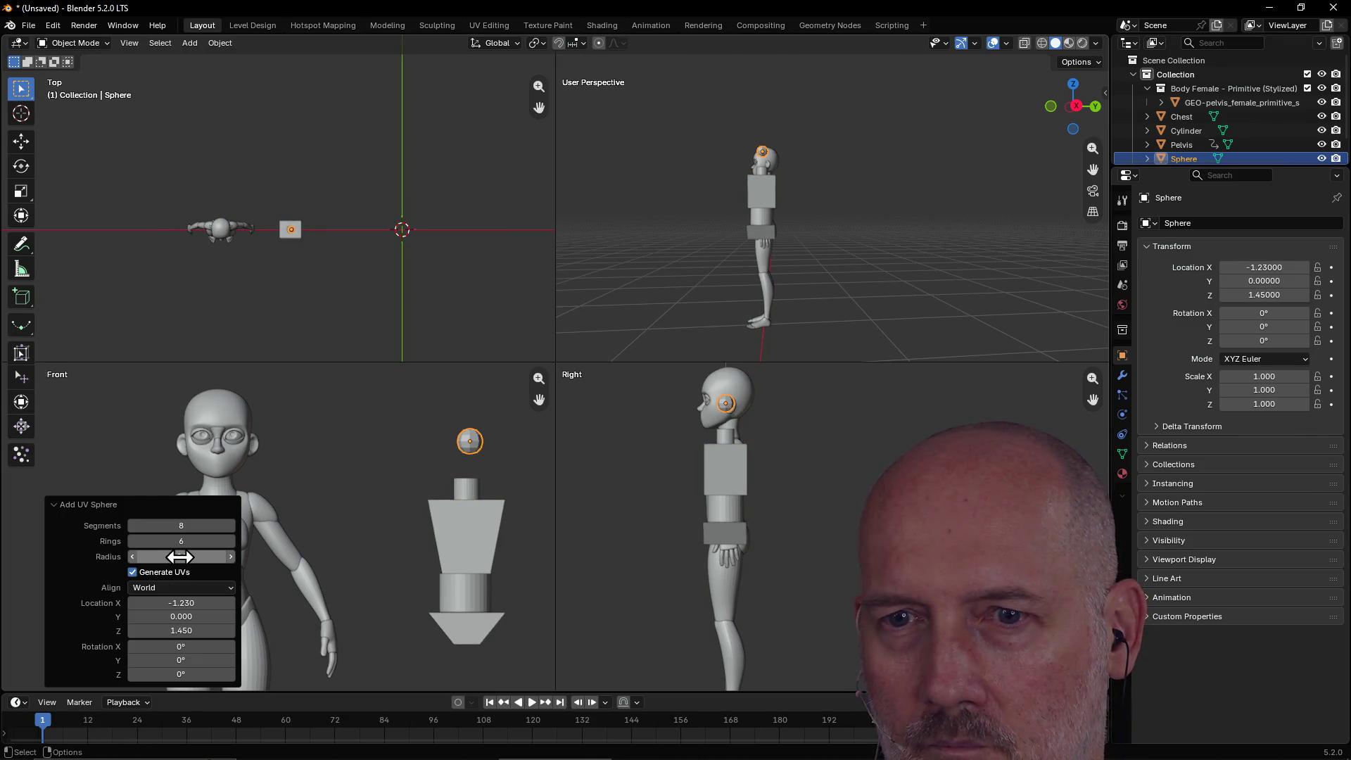
click(231, 556)
click(231, 557)
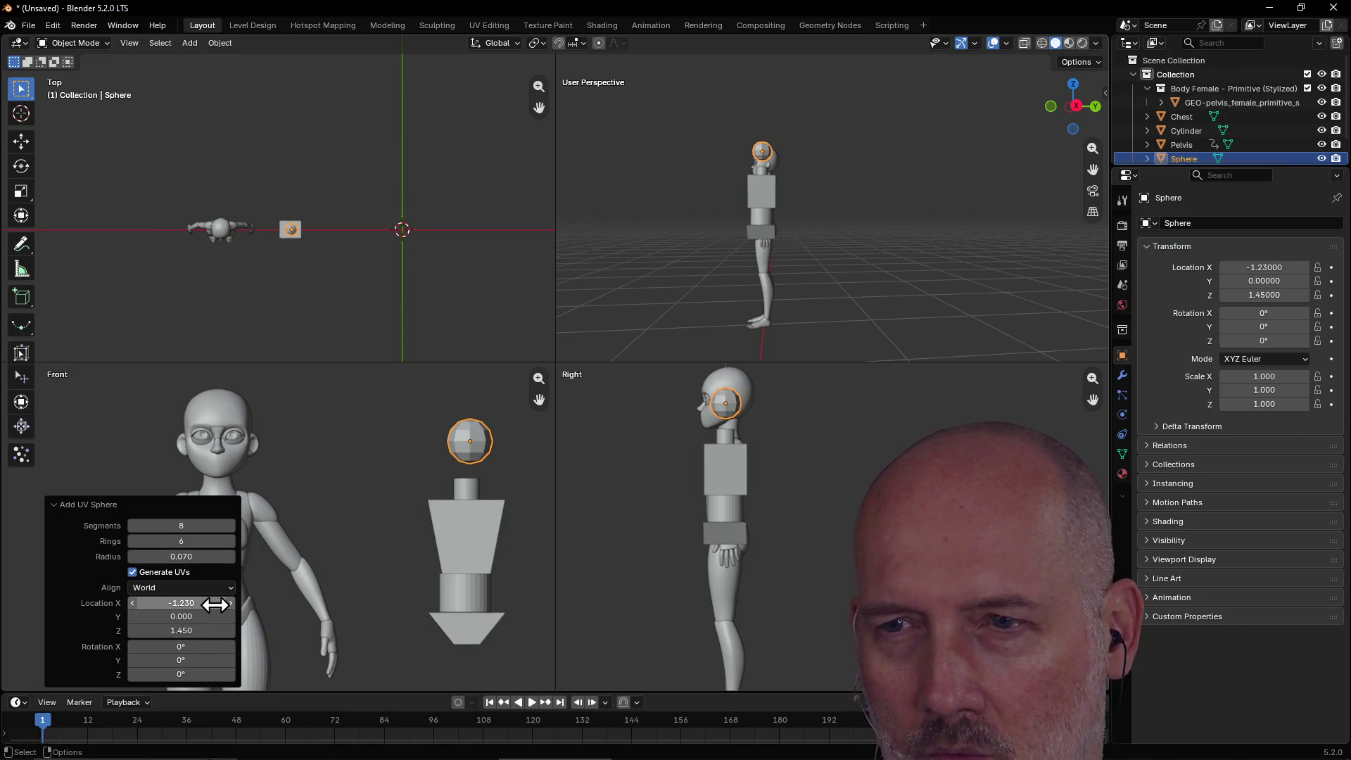
click(133, 631)
click(132, 631)
click(133, 631)
click(133, 631)
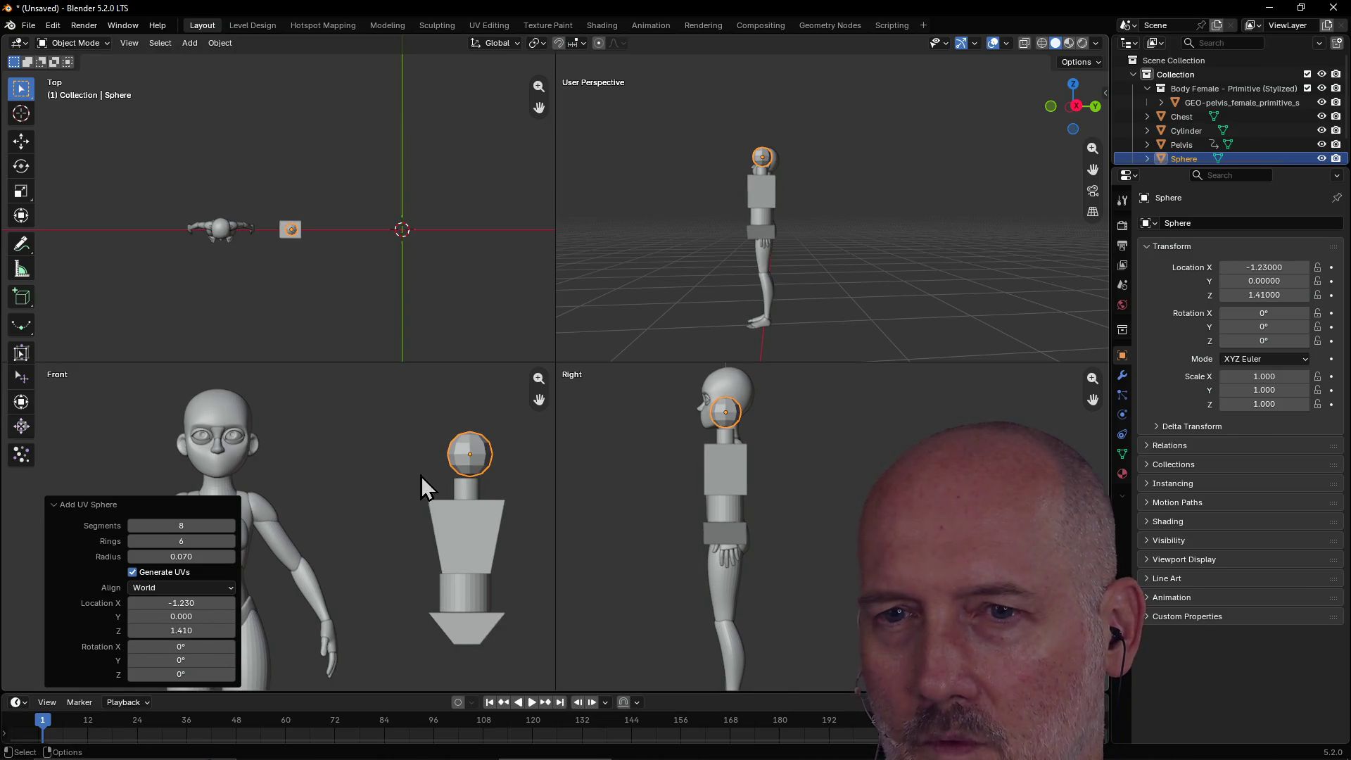
Move the sphere over the neck and enlarge it to 1.598 scale.
click(391, 451)
click(472, 455)
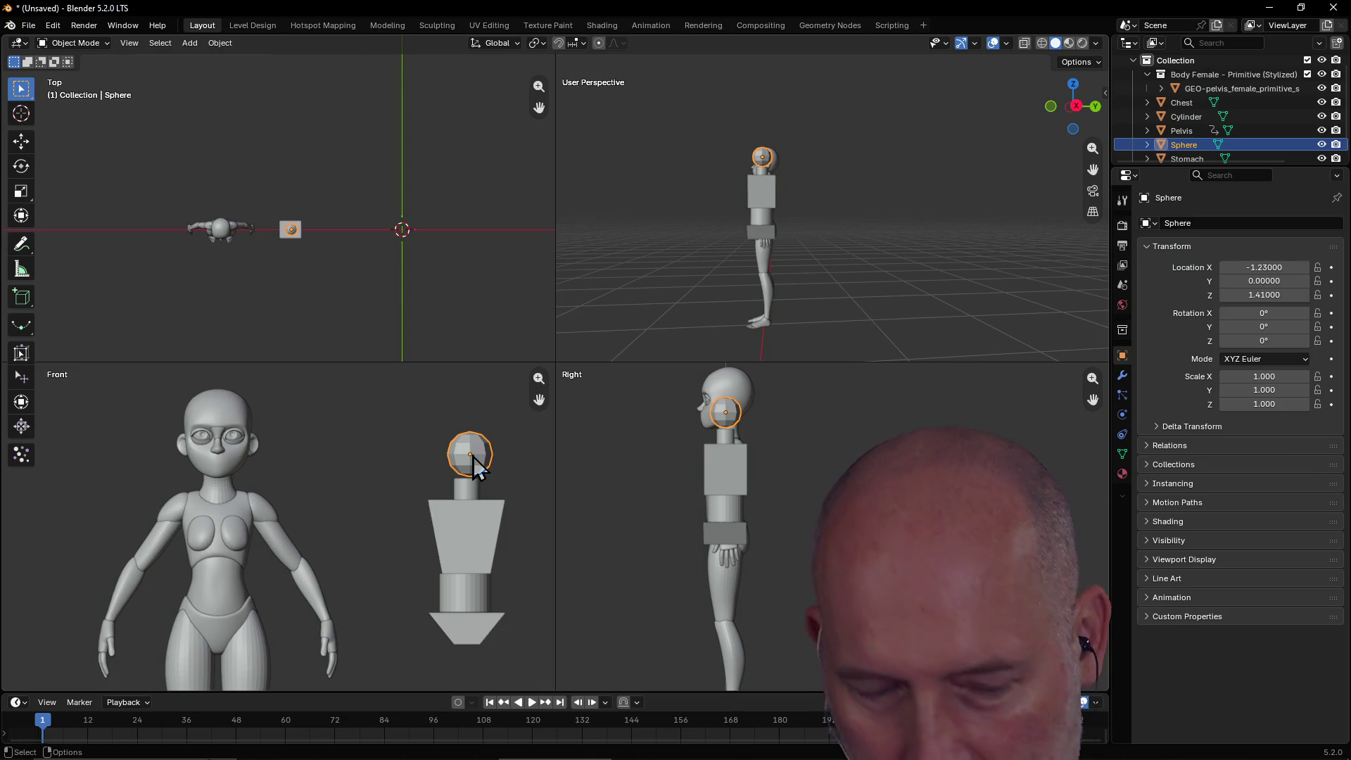
key(b)
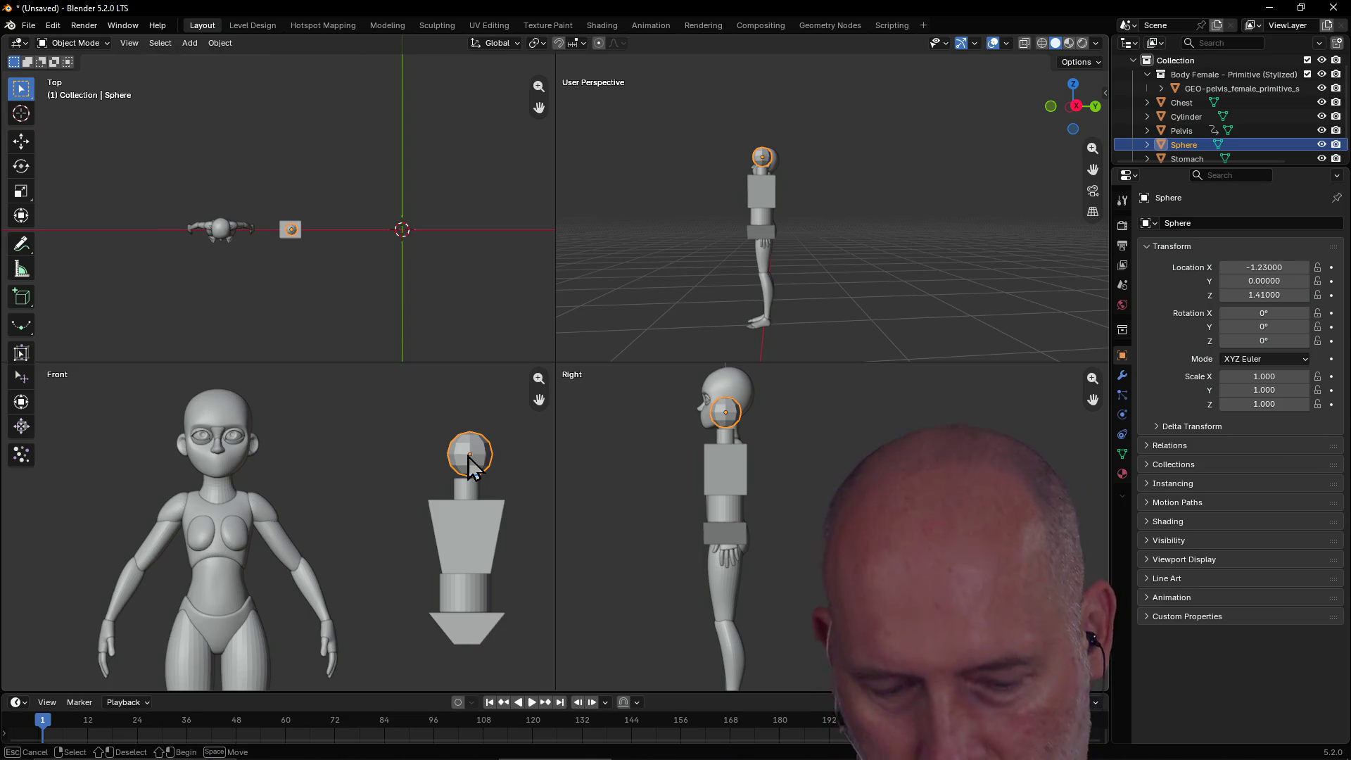
key(g)
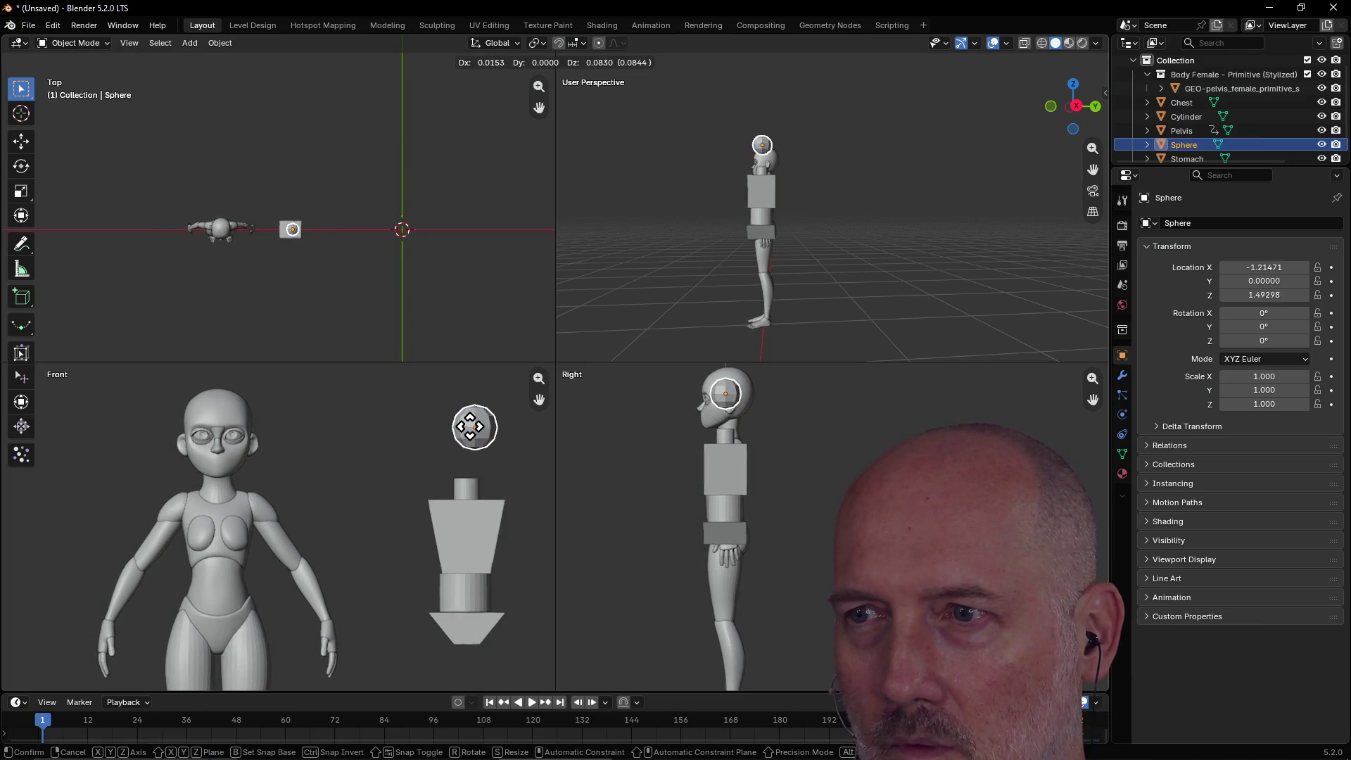
click(472, 426)
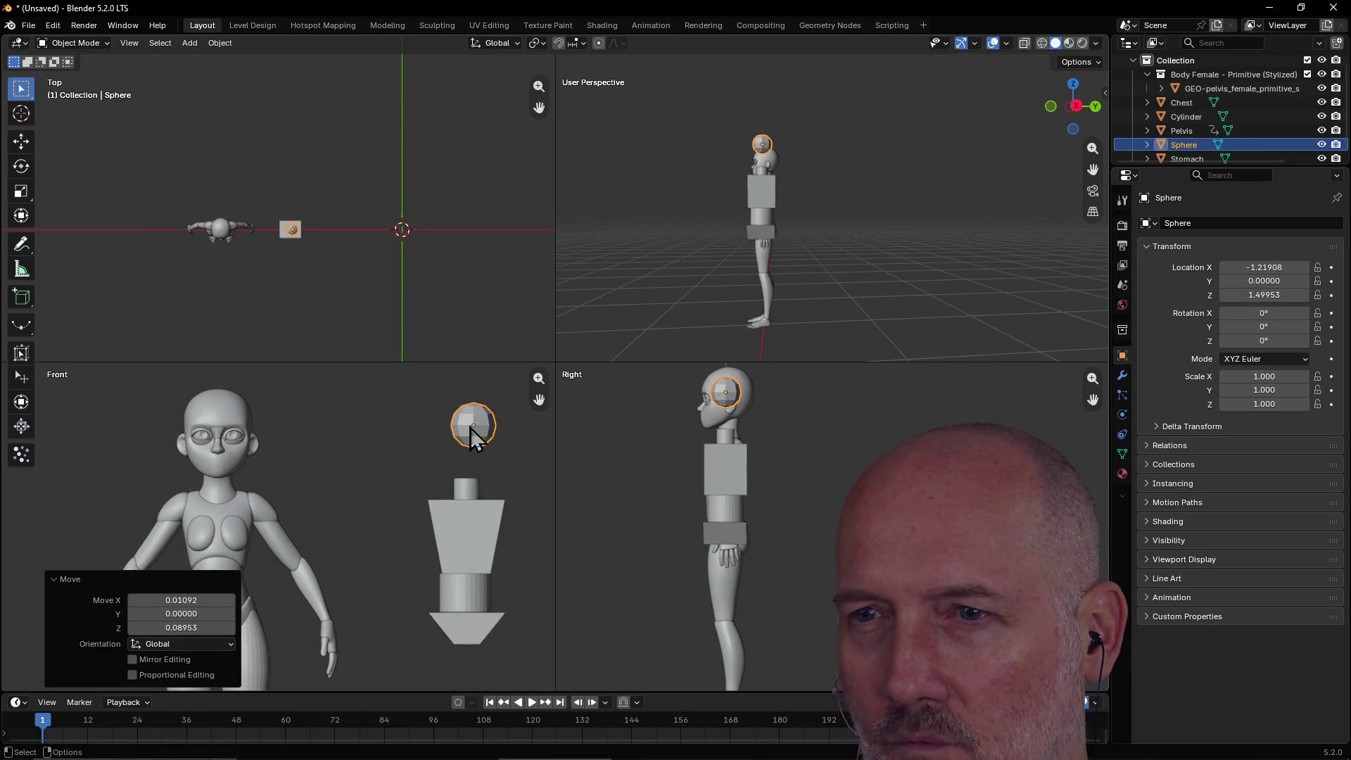
key(g)
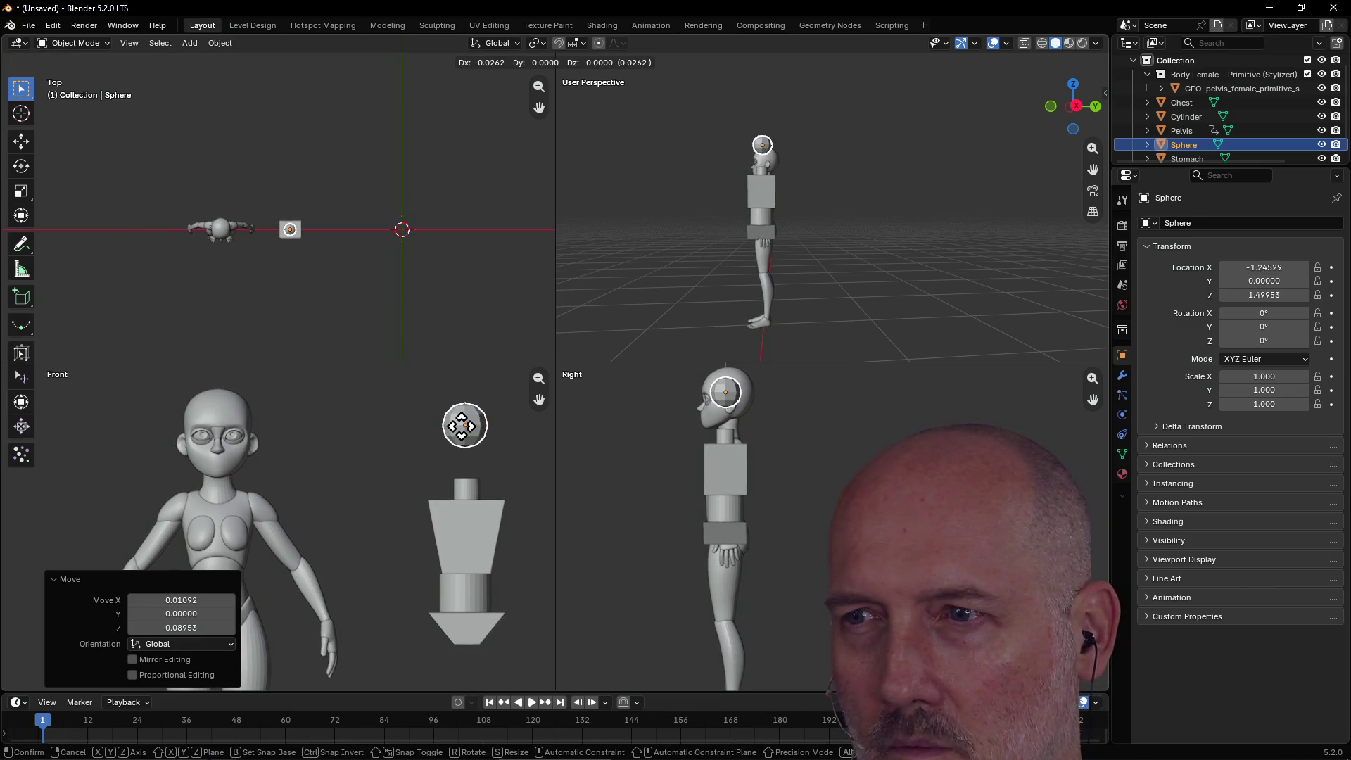
click(461, 426)
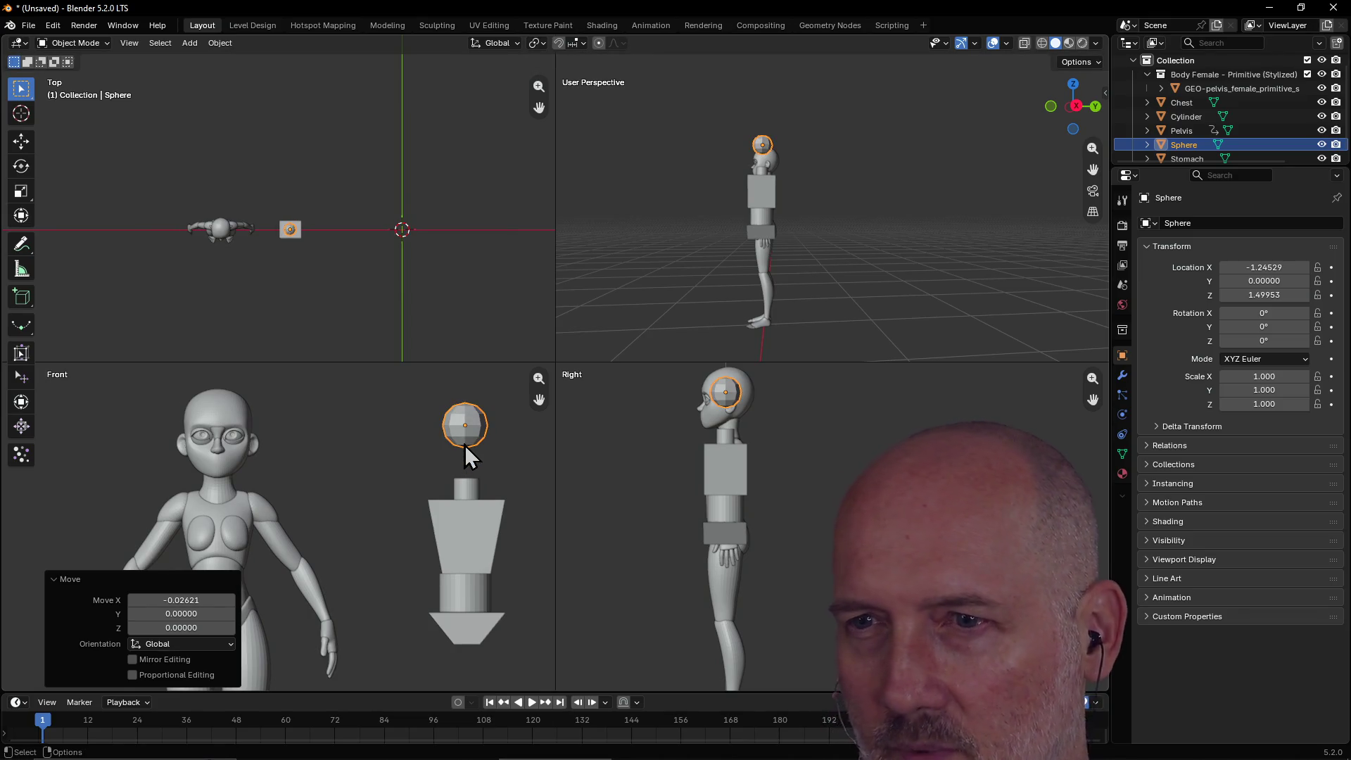
key(s)
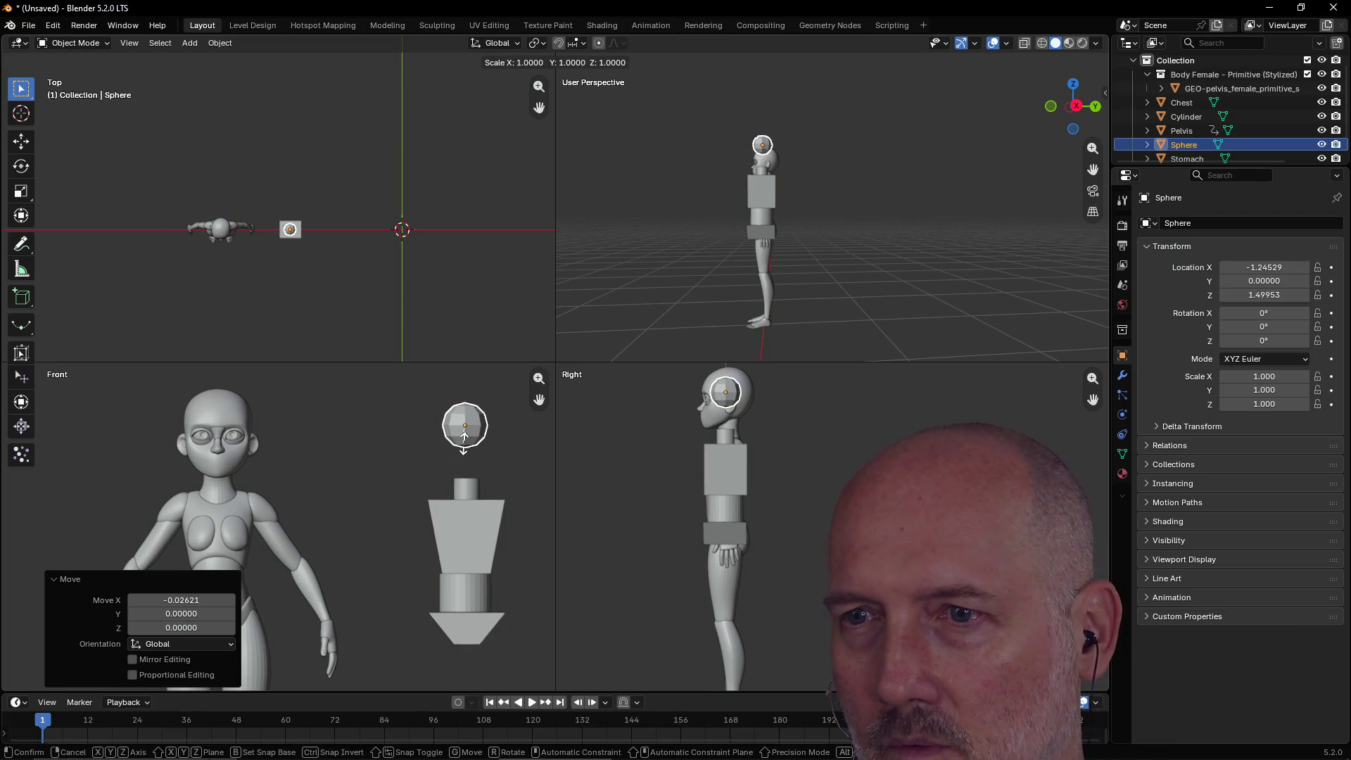
click(467, 448)
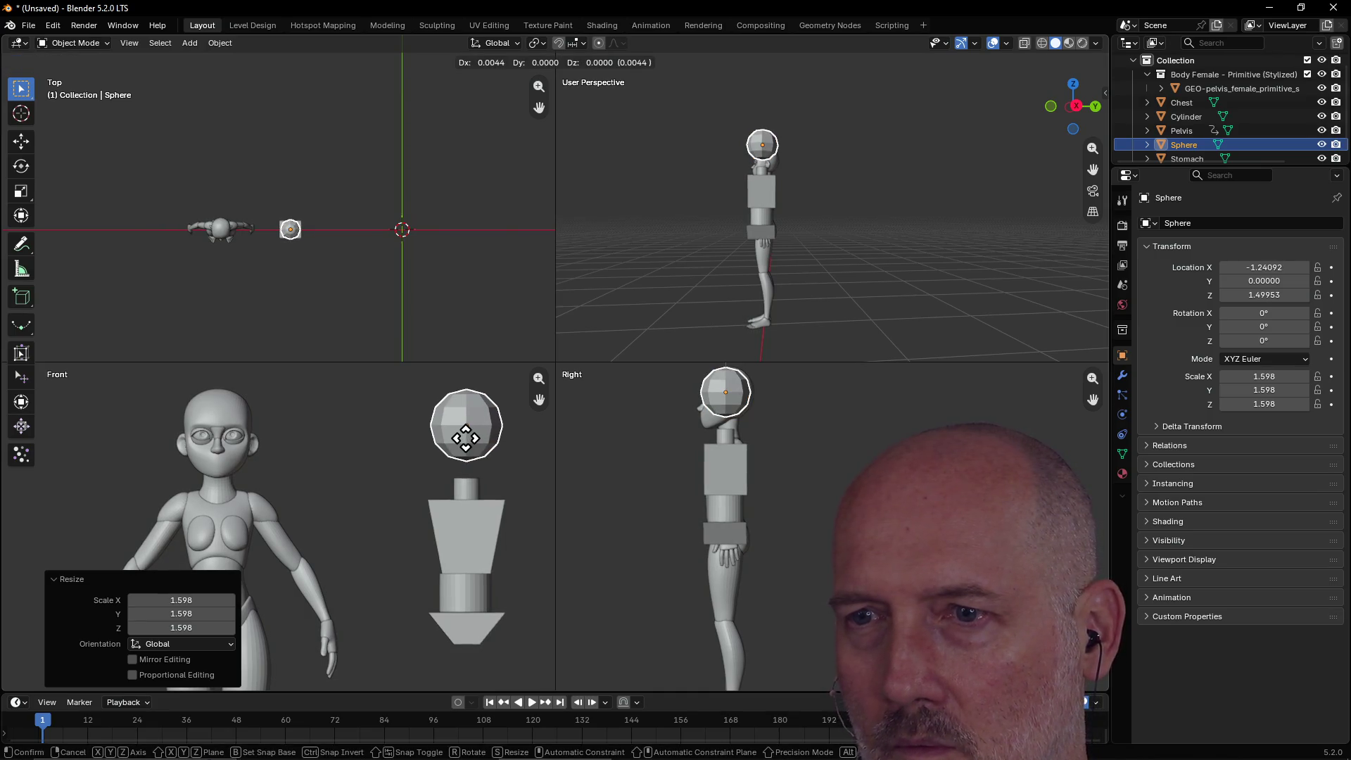
click(466, 439)
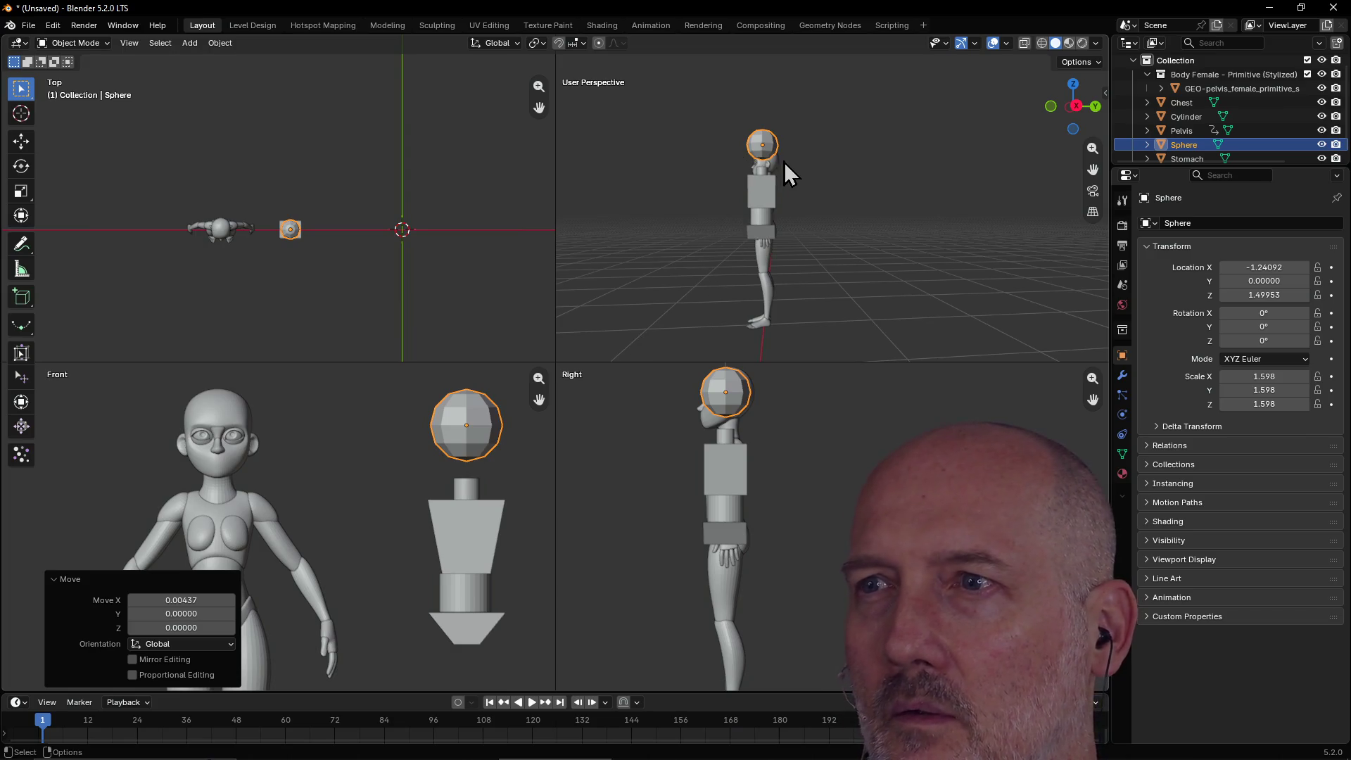
Nudge the head sphere in side view and shrink it to 0.848 scale.
drag(725, 388, 728, 390)
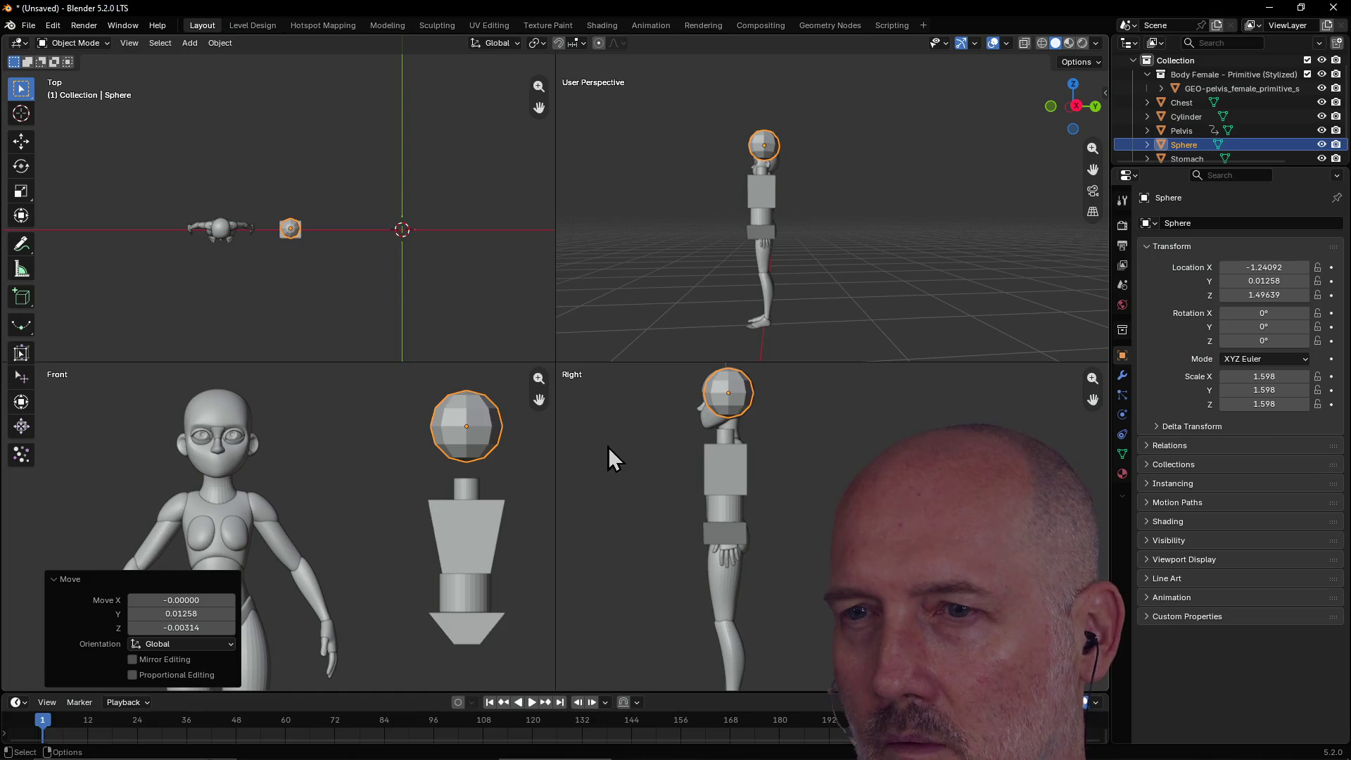
click(464, 440)
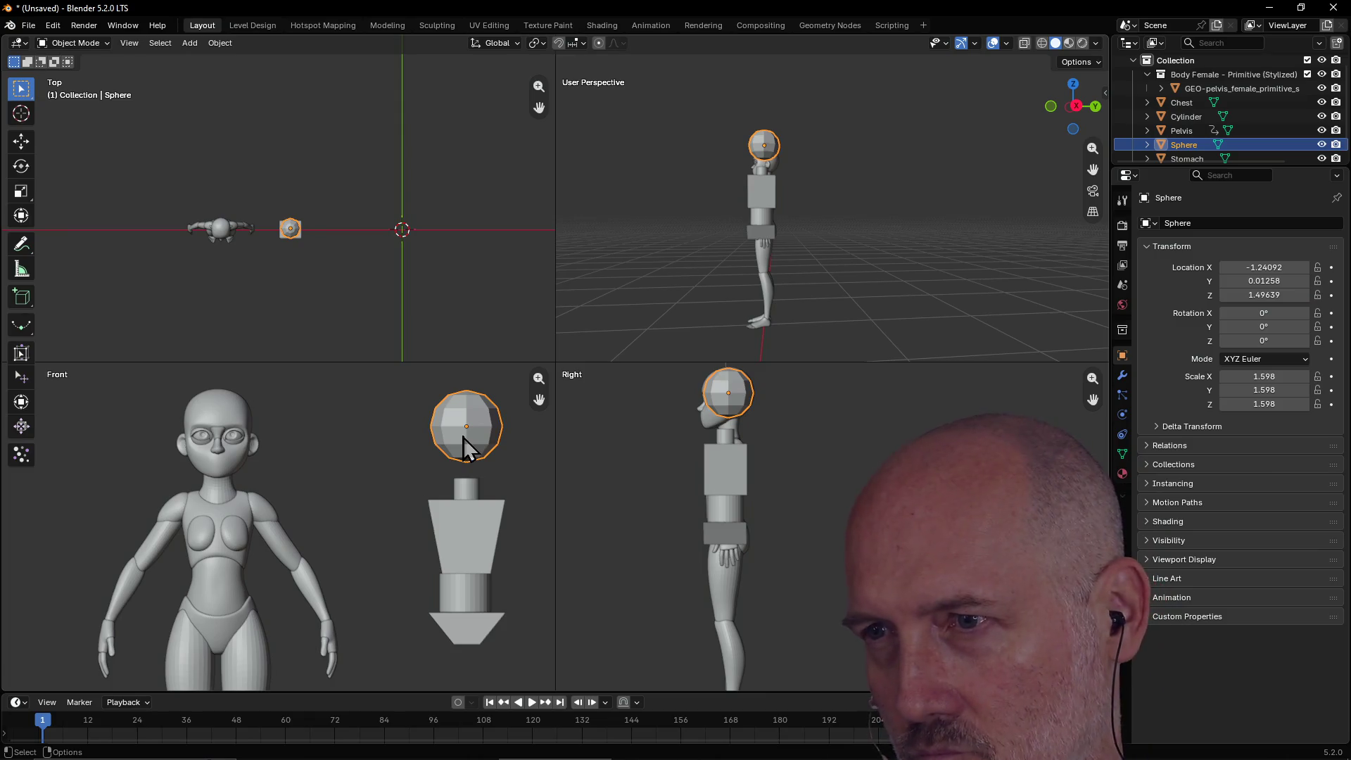
key(s)
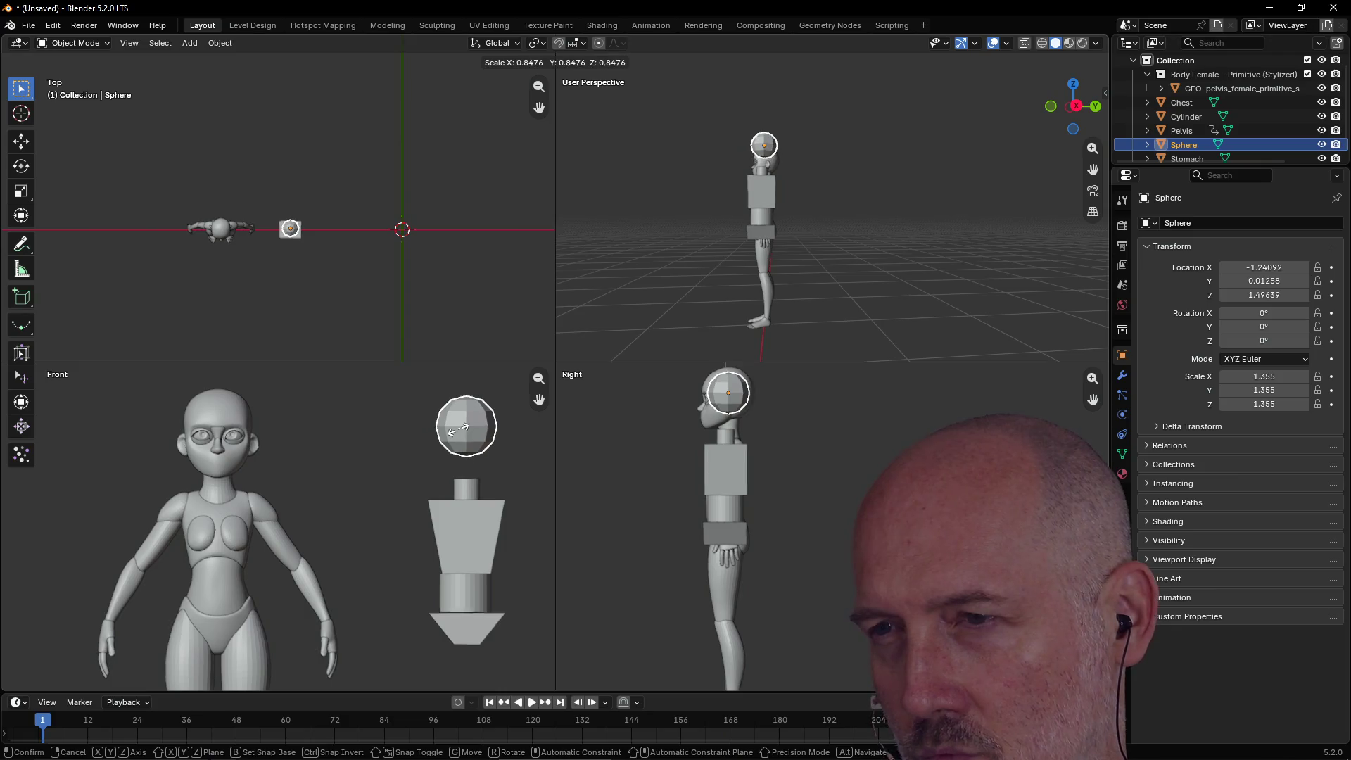
click(458, 429)
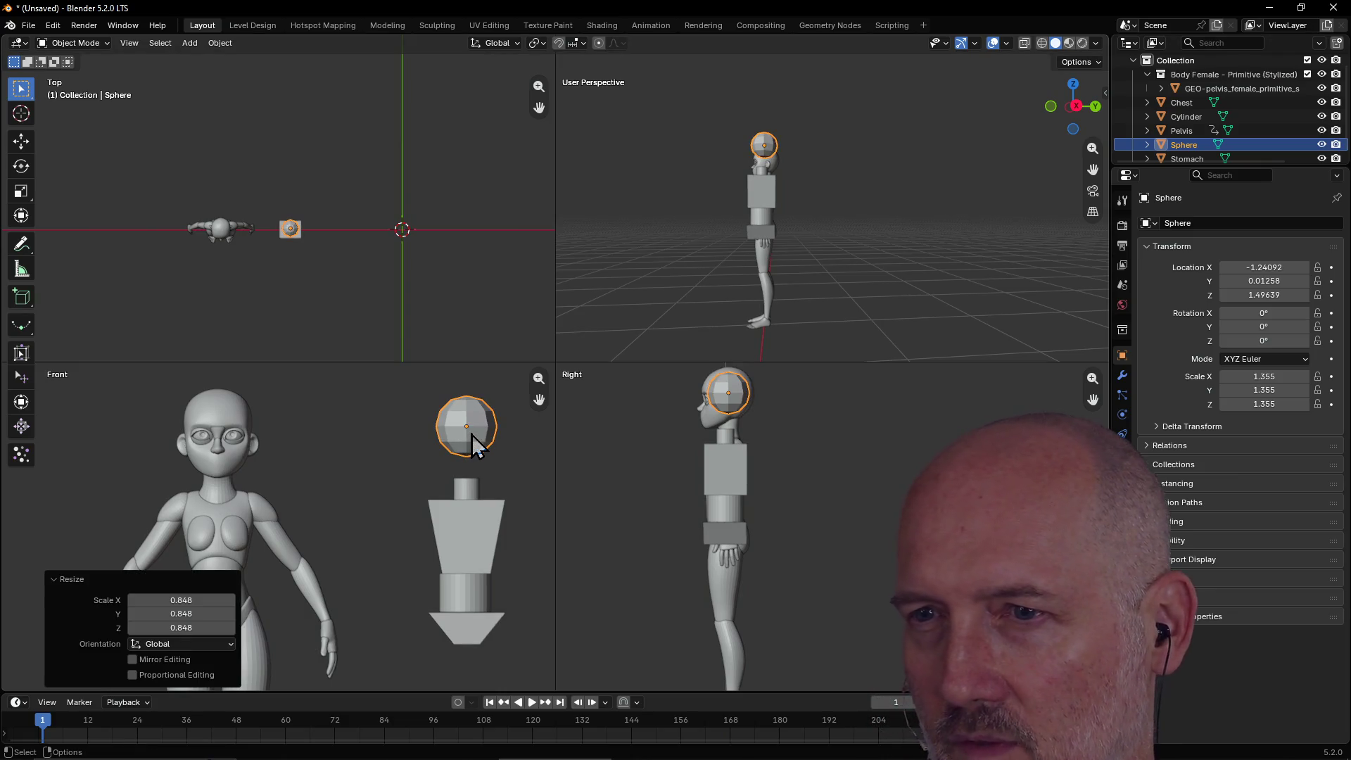
click(483, 529)
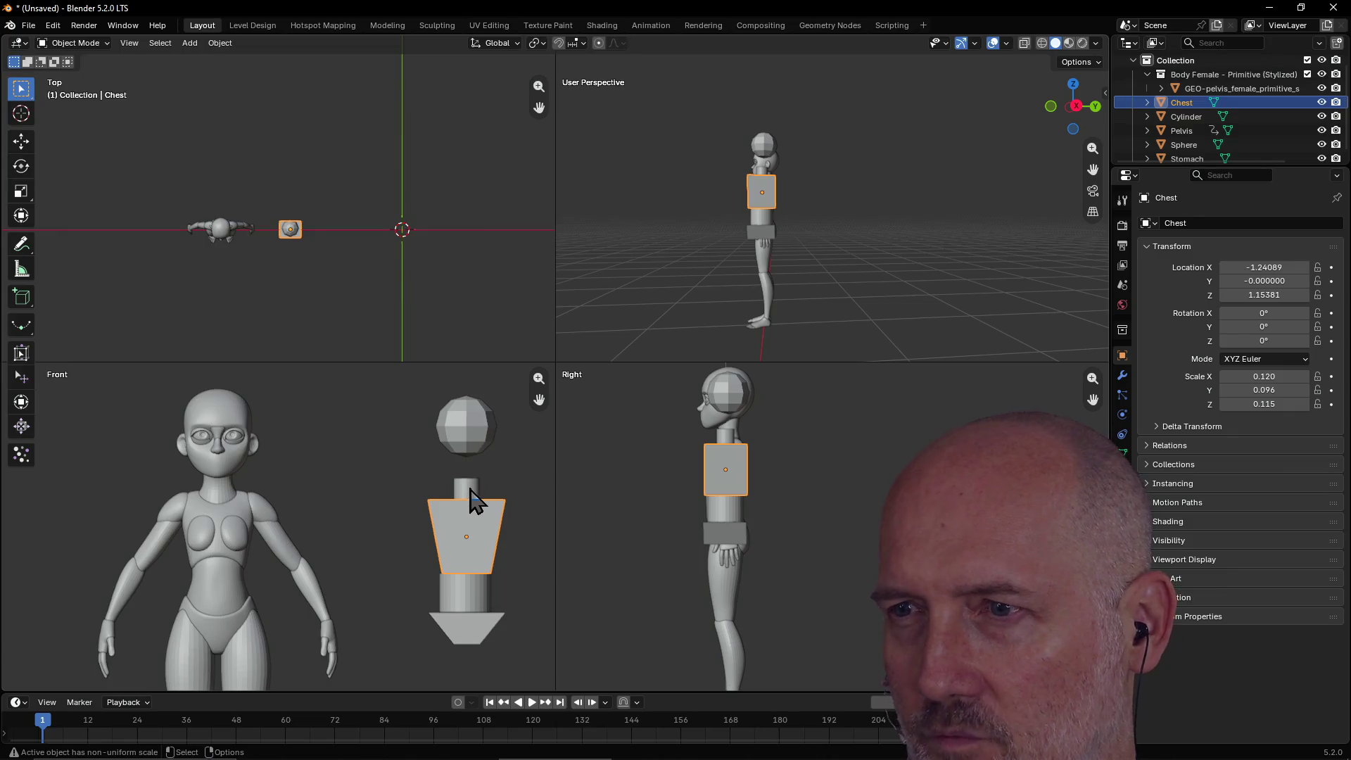
Raise the neck cylinder and scale it up to 1.217.
click(468, 489)
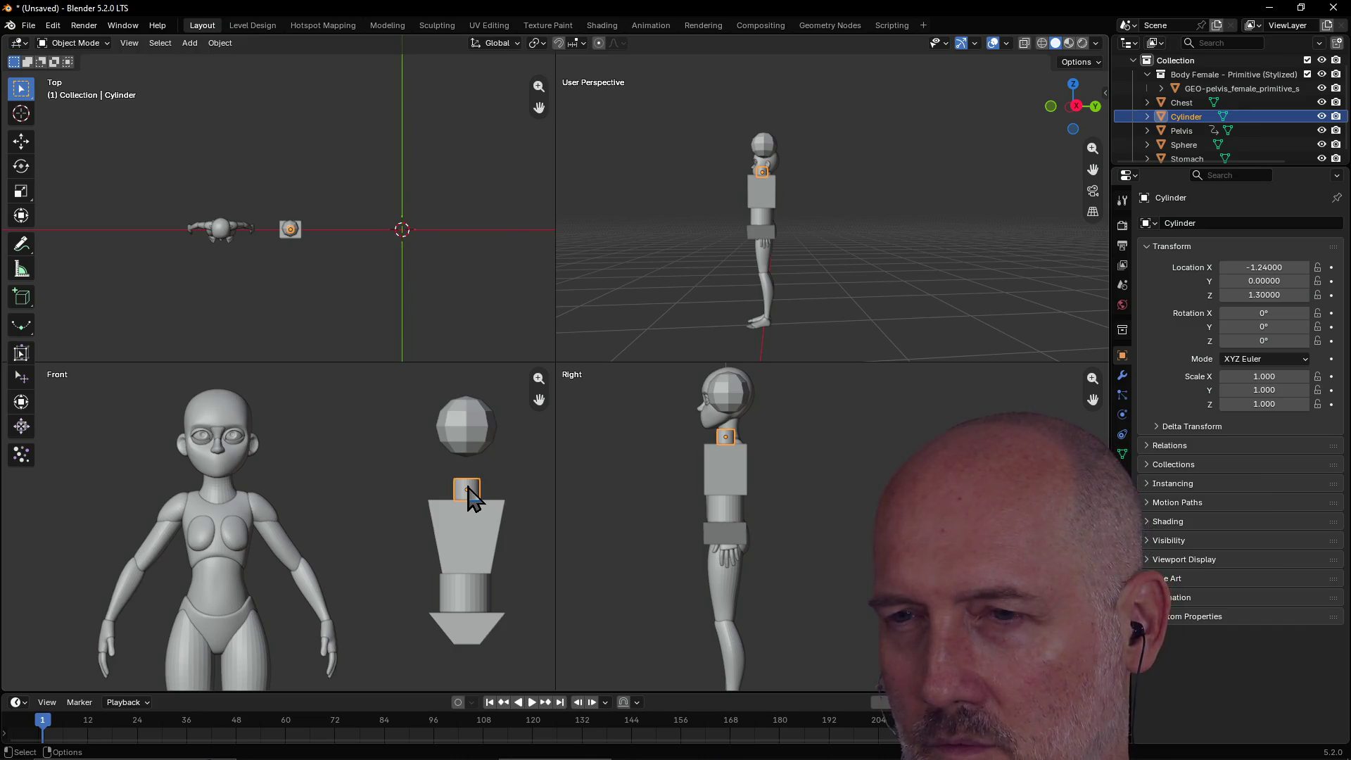
key(g)
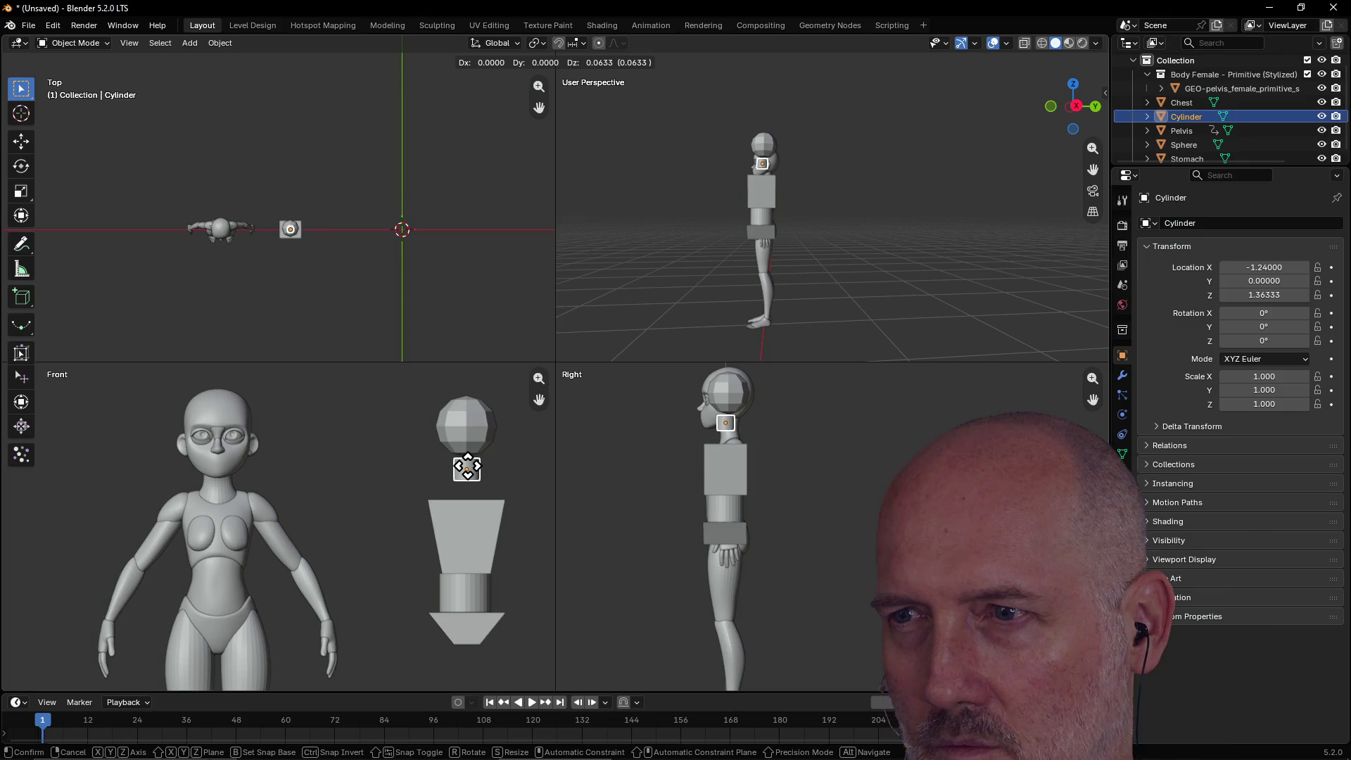
click(468, 467)
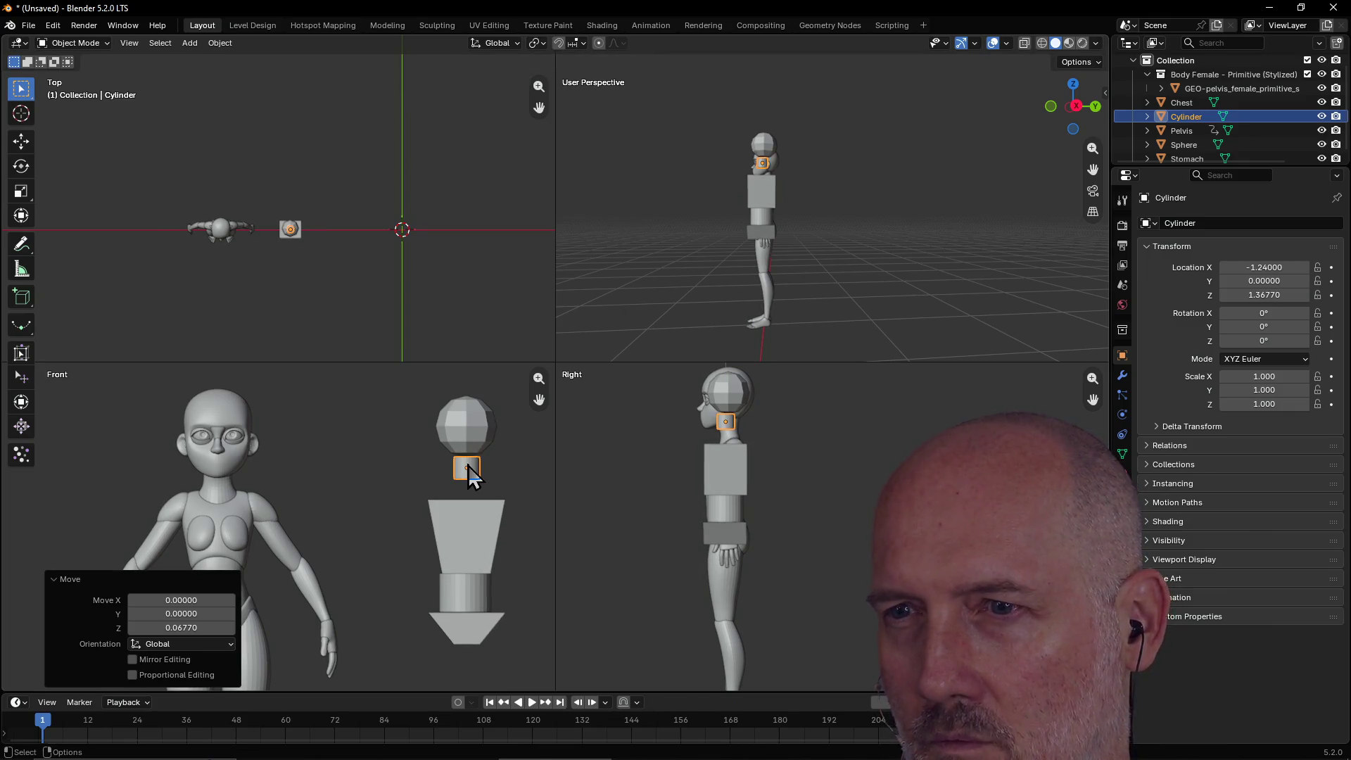
key(s)
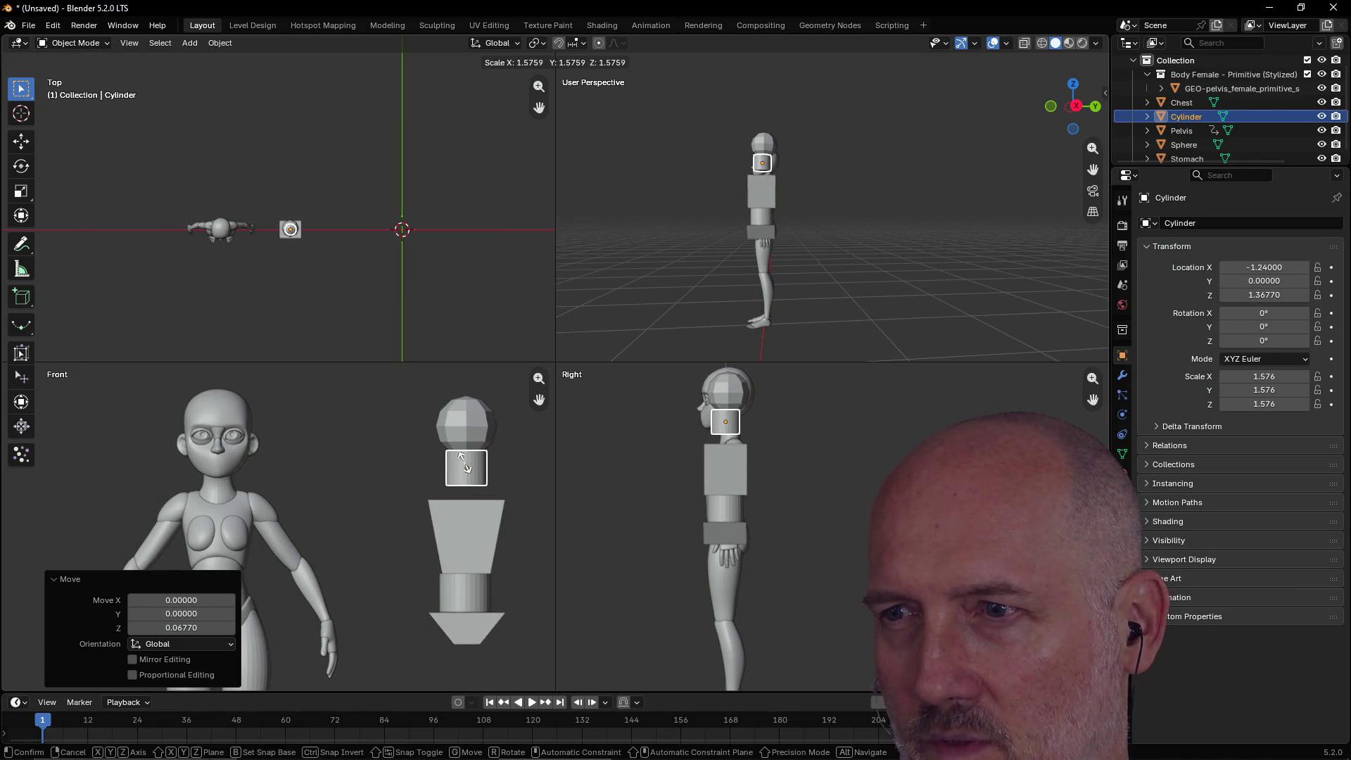
click(466, 471)
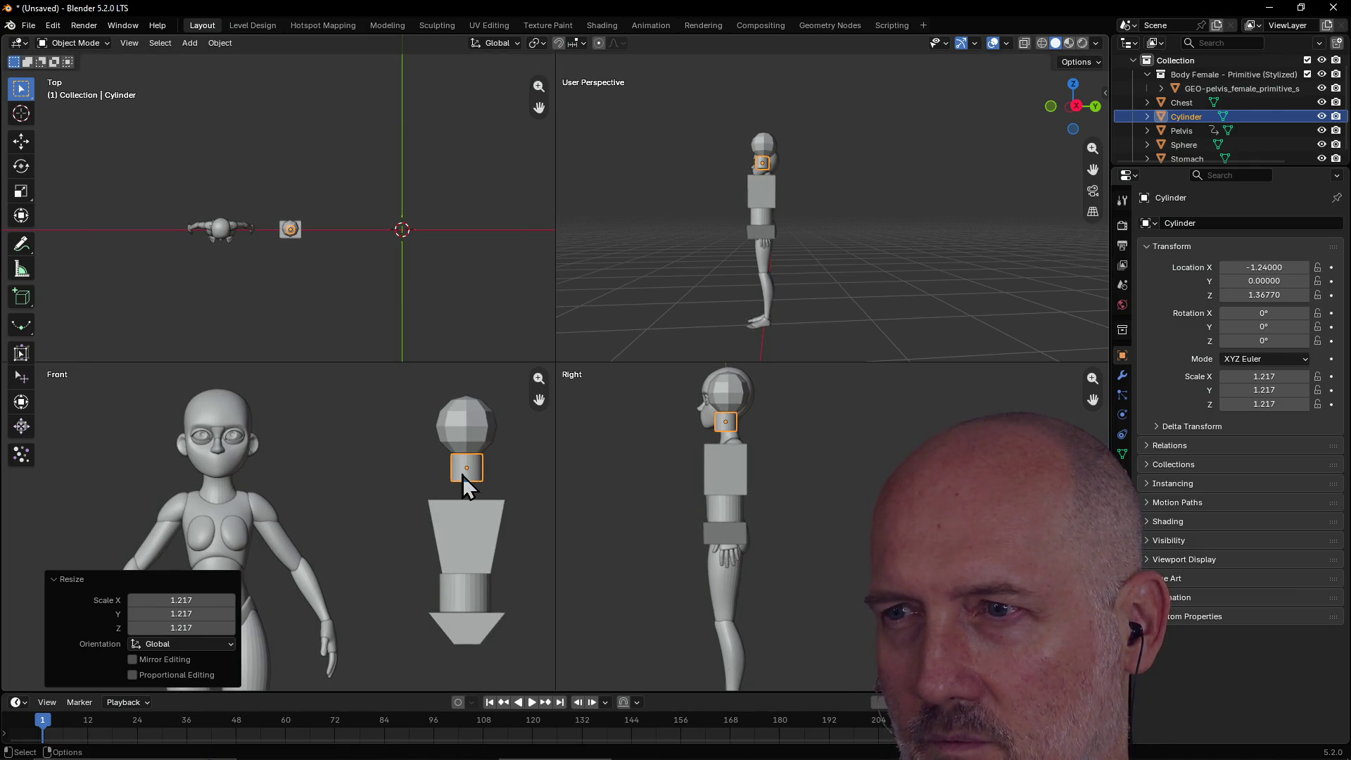
Nudge the neck again and frame it in the side view.
key(g)
click(729, 422)
scroll(745, 432, up, 3)
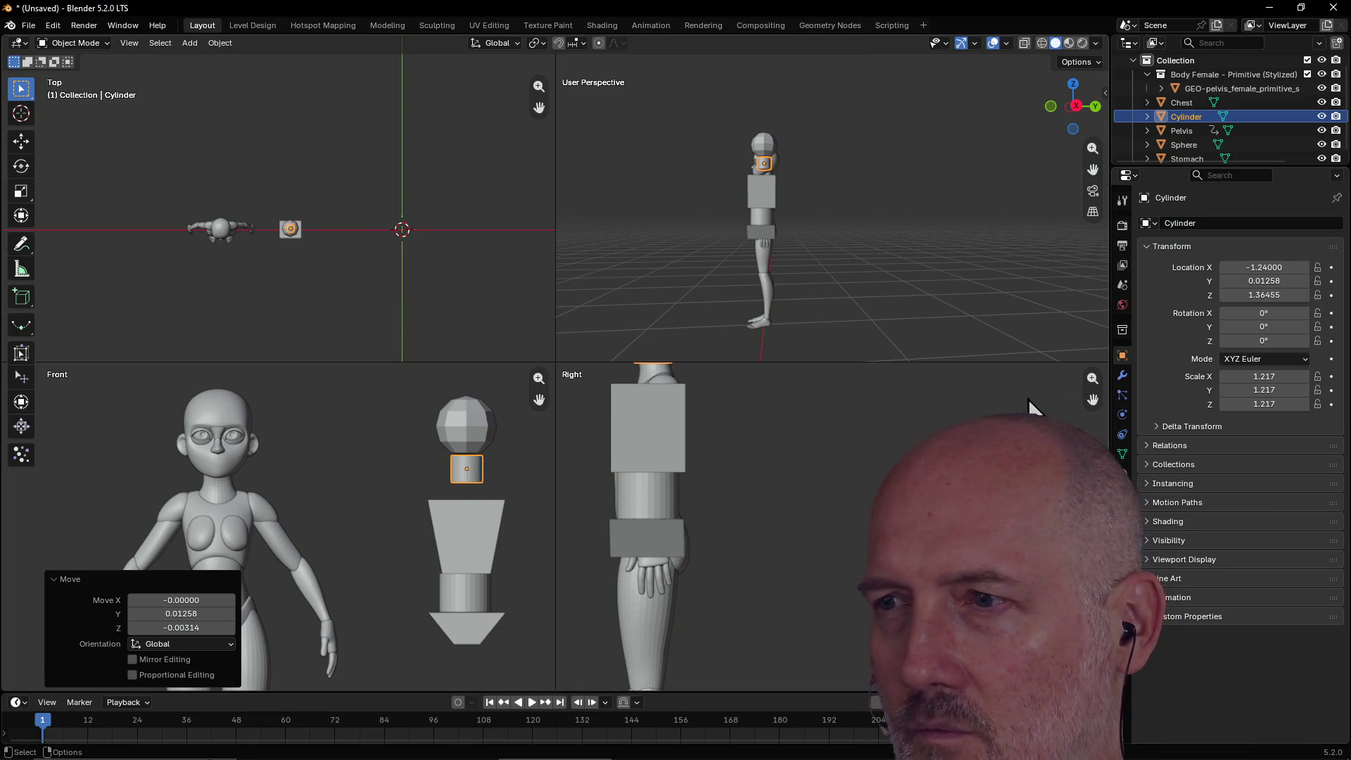
key(grave)
click(1119, 445)
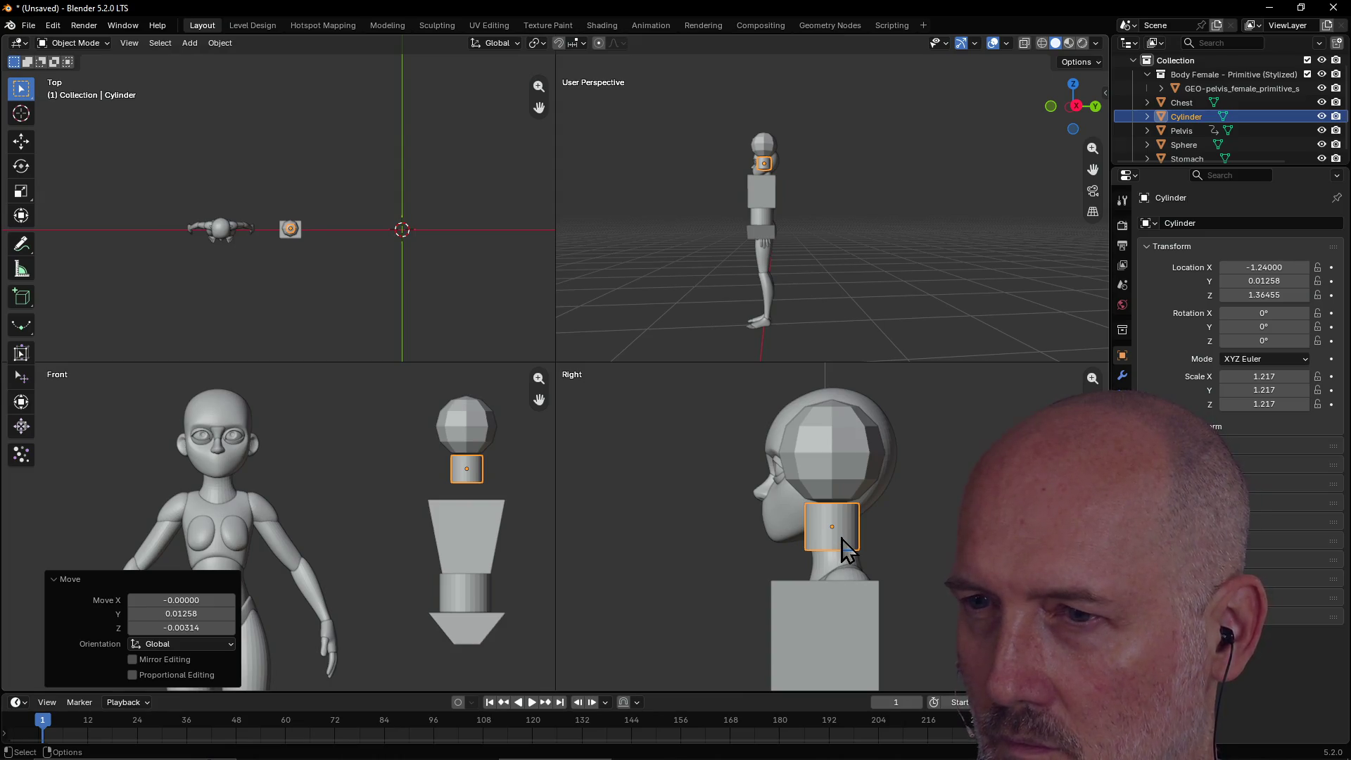
click(816, 631)
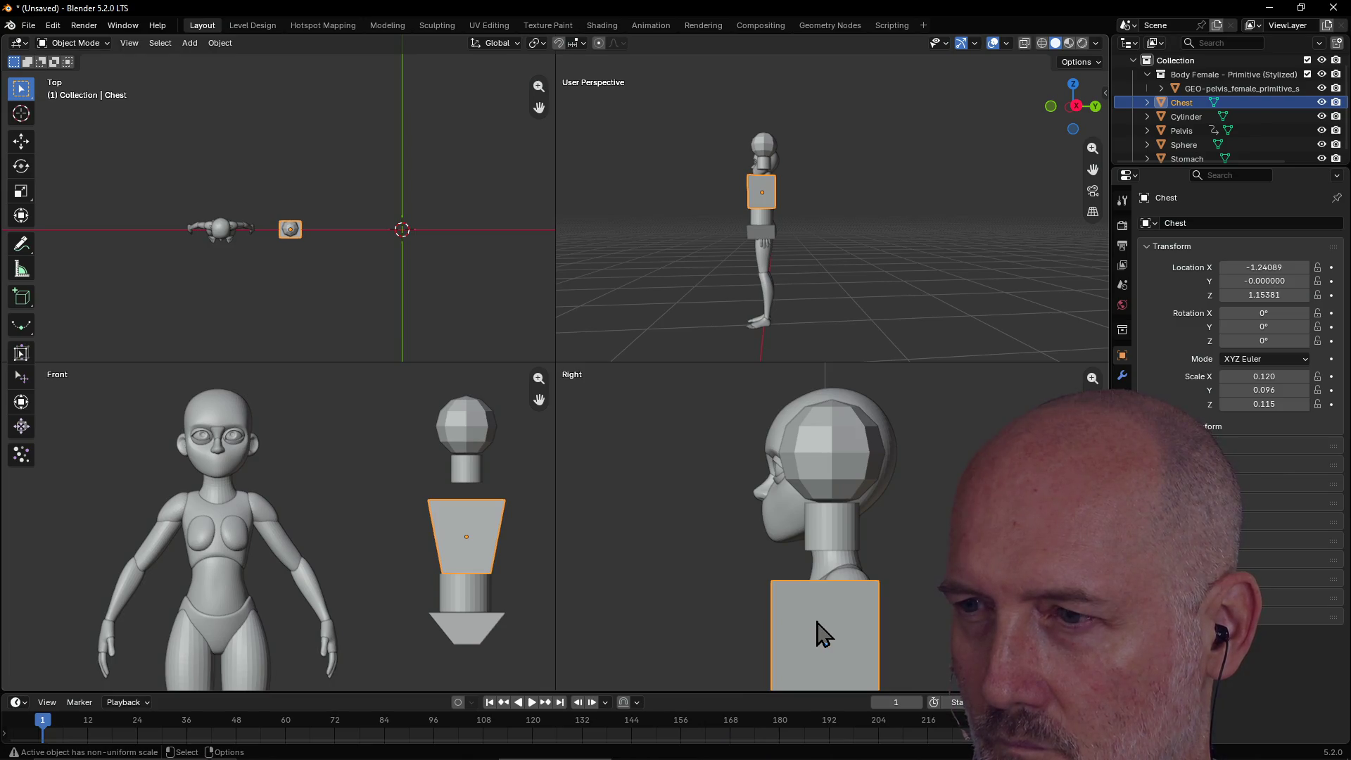
Stretch the Chest block along Z and raise it slightly.
key(s)
key(z)
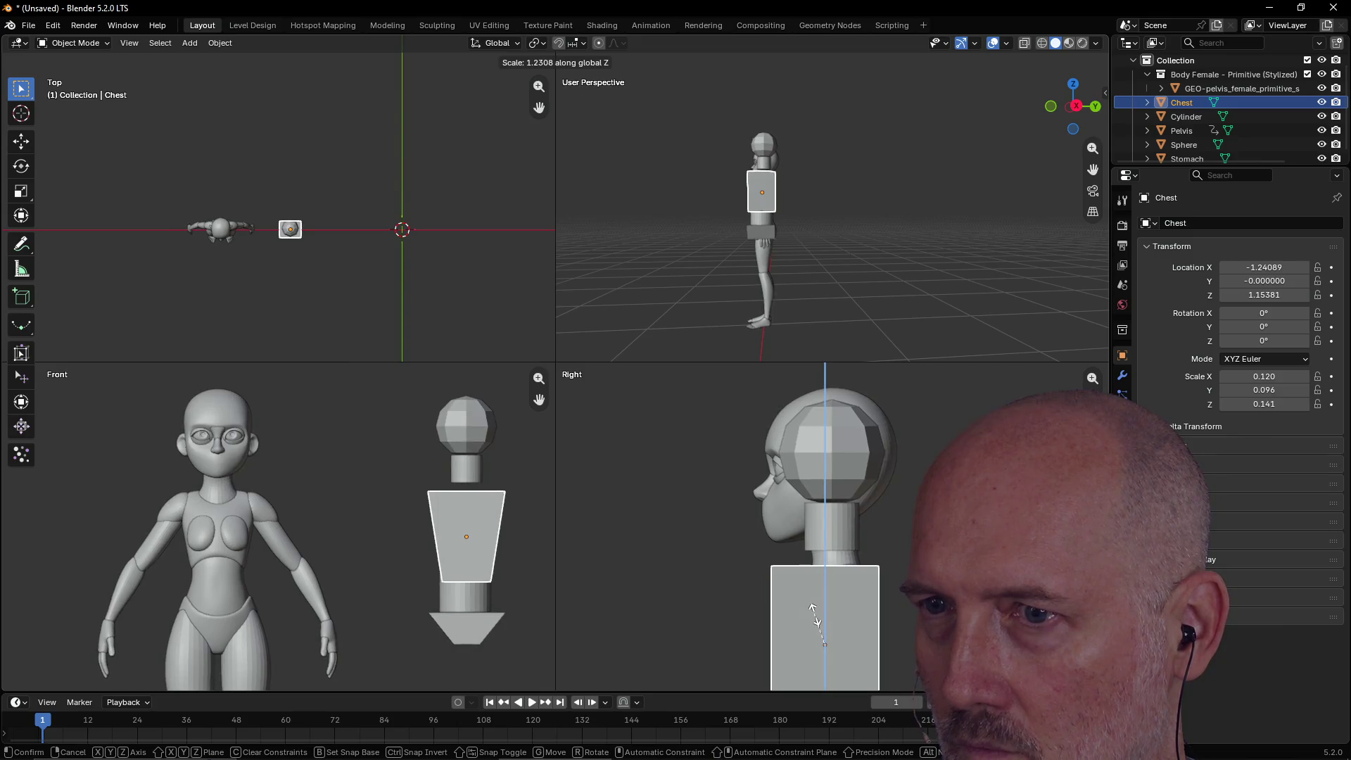
click(816, 637)
key(g)
key(z)
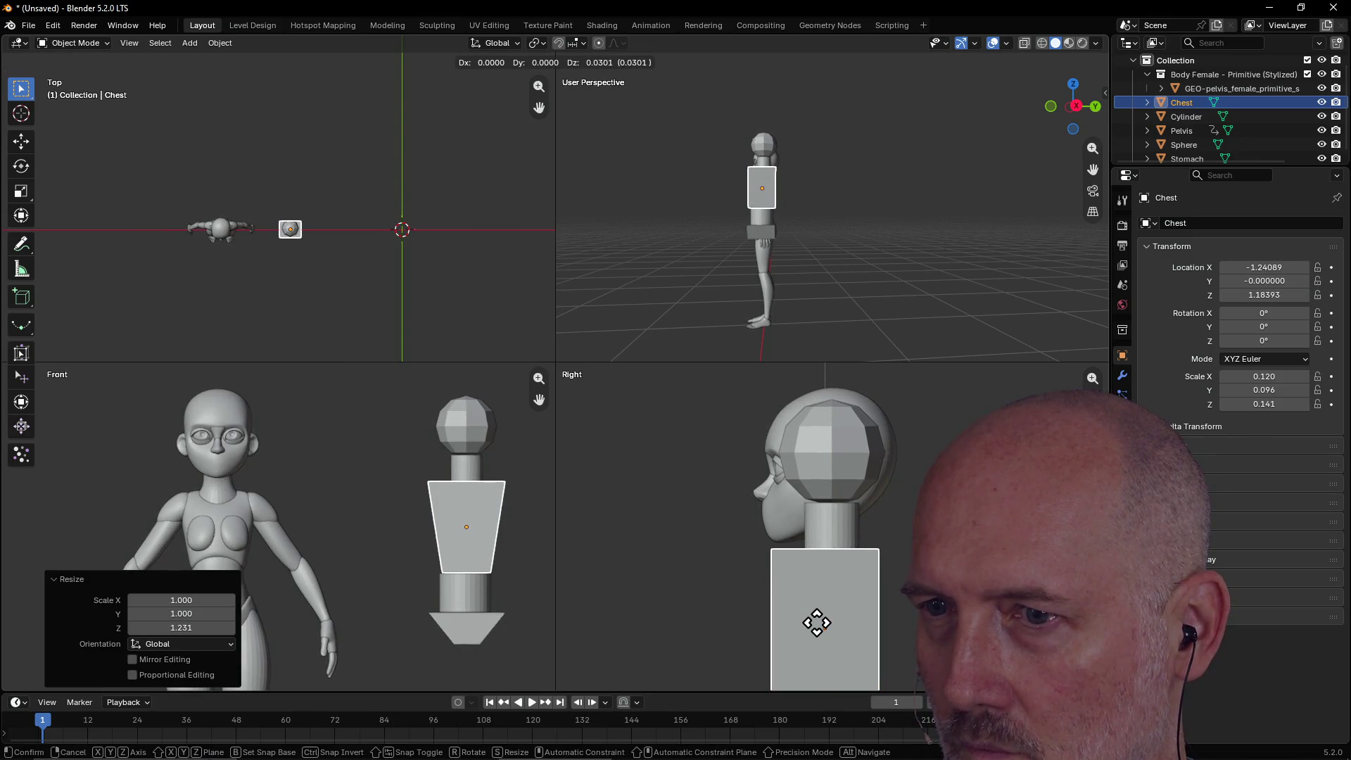
click(817, 623)
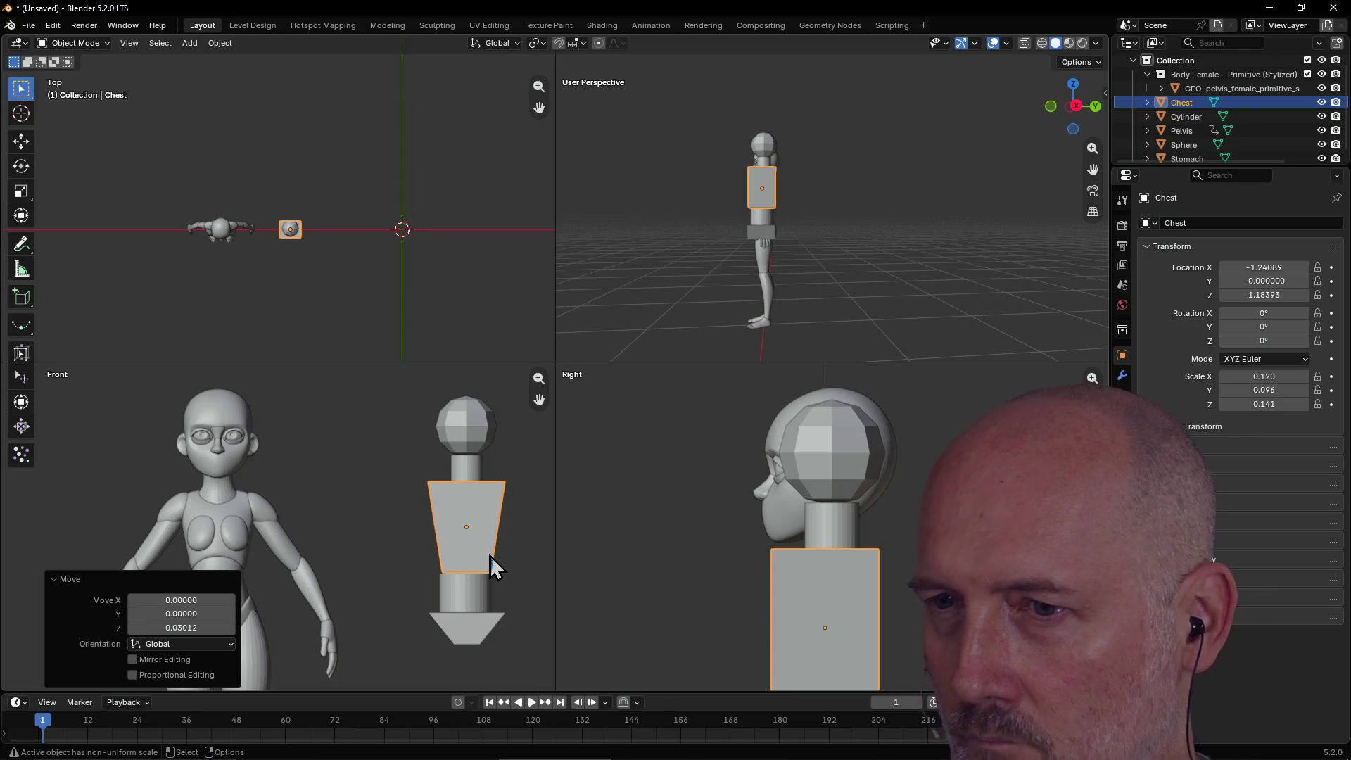
Shorten the Chest along Z by 0.794 and raise it to about Z 1.21.
key(s)
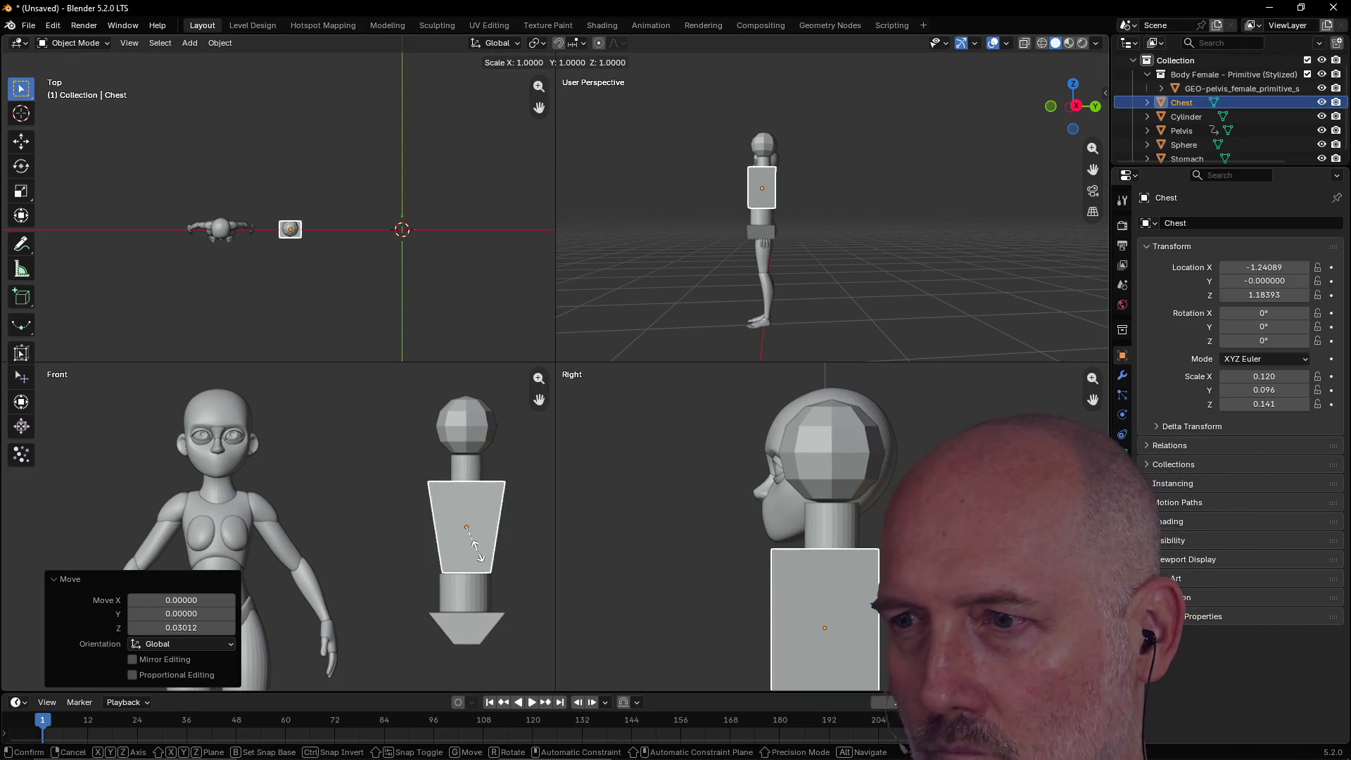
key(z)
click(471, 538)
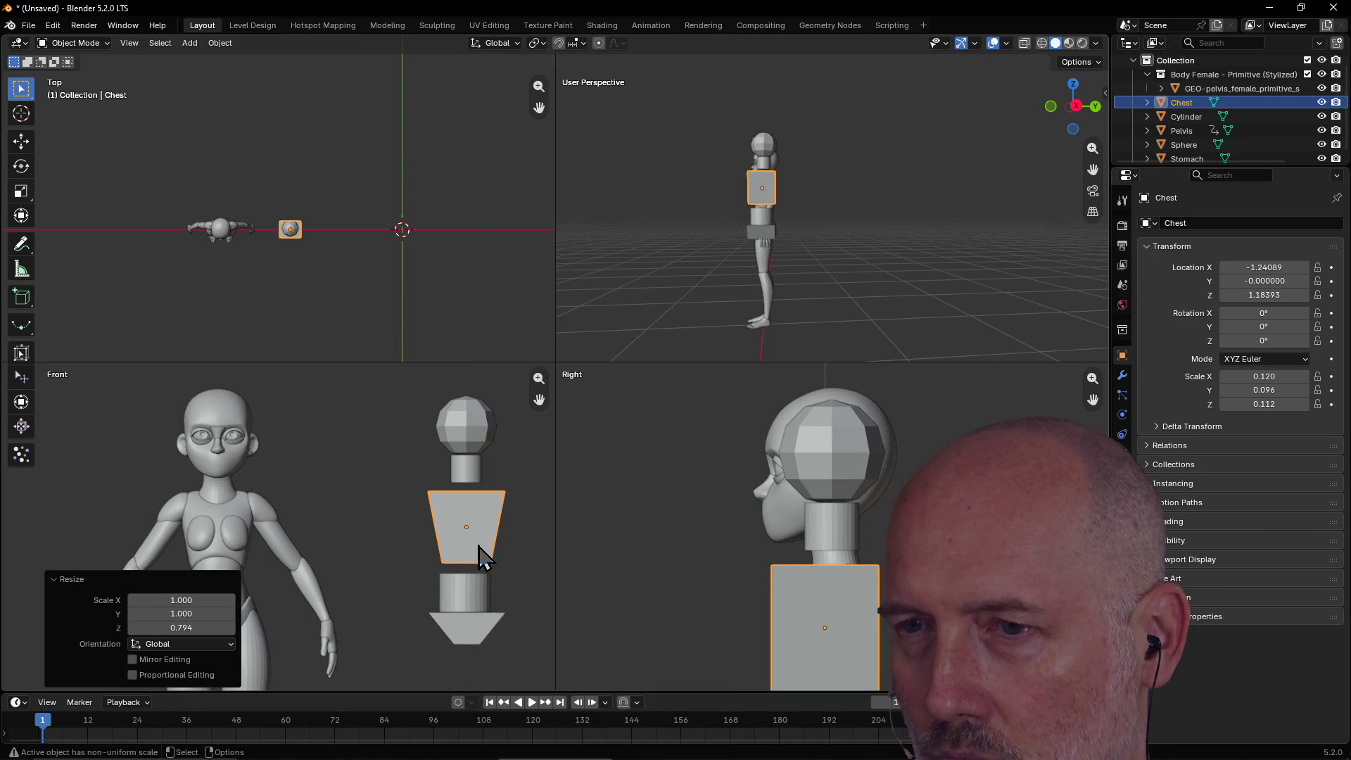
key(g)
key(z)
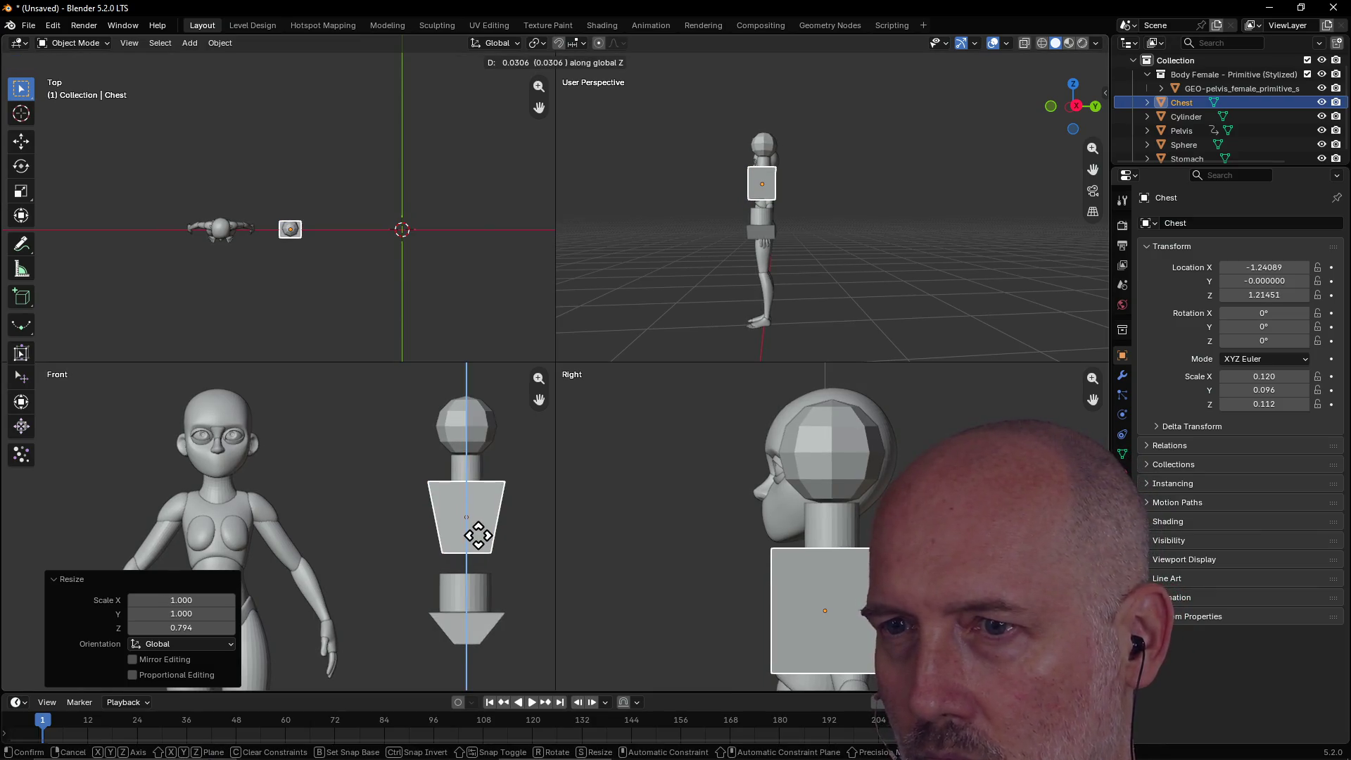
click(473, 537)
click(470, 603)
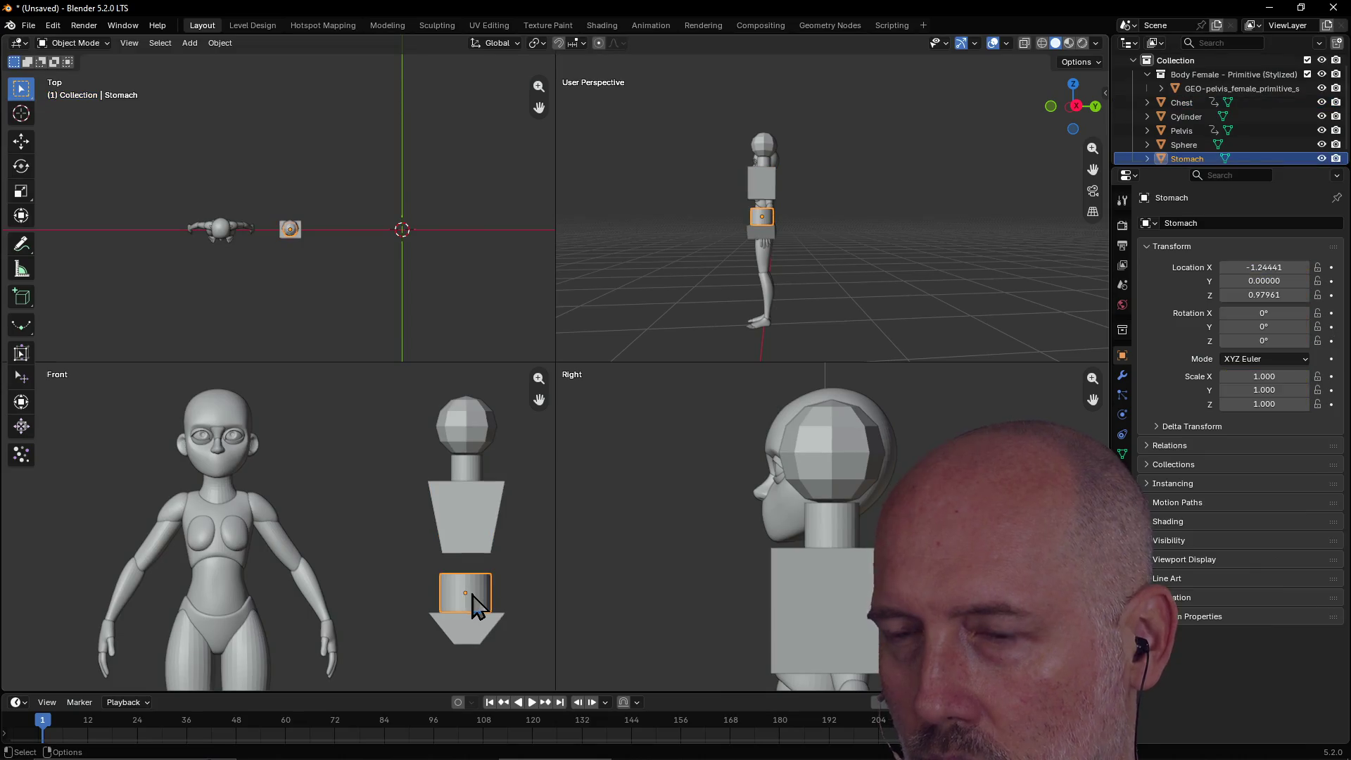
Move the Stomach, remove its accidental keyframes, and shrink the timeline area.
key(g)
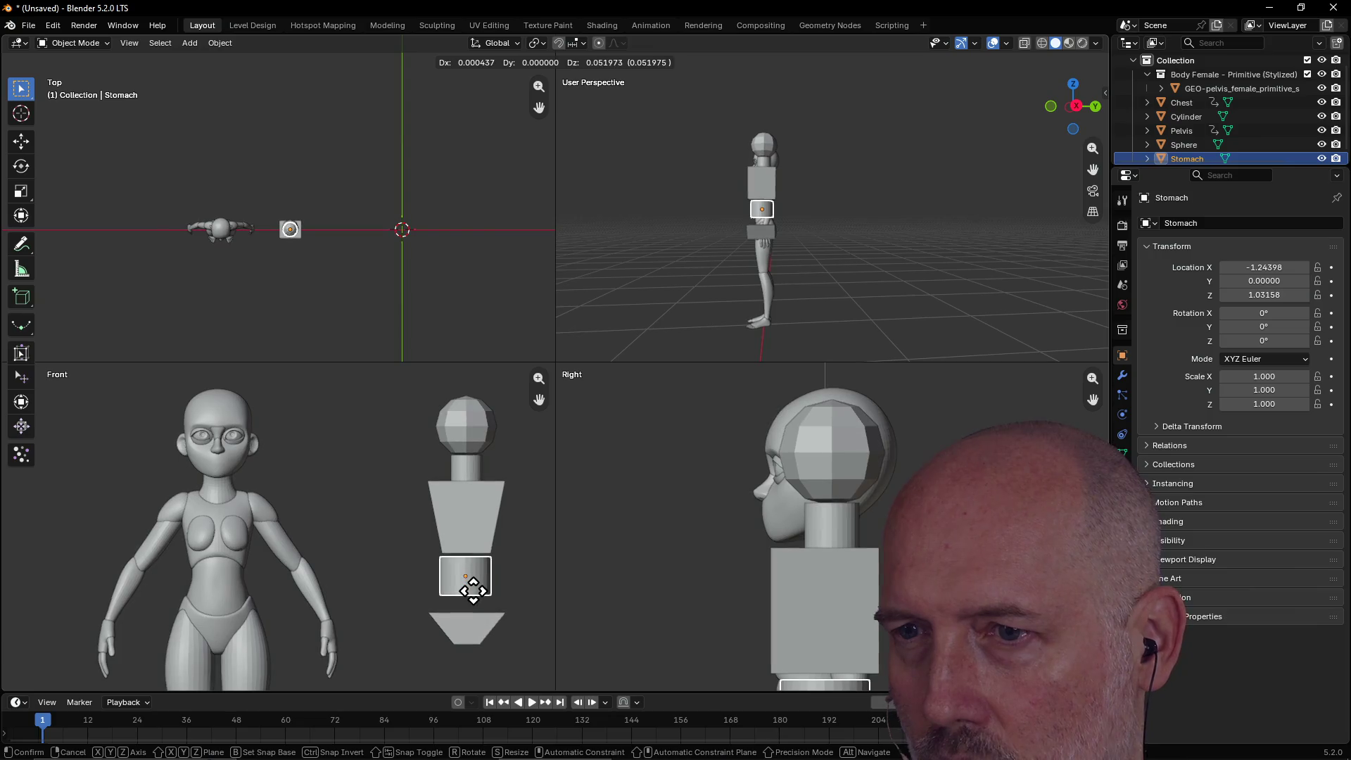
click(474, 598)
key(i)
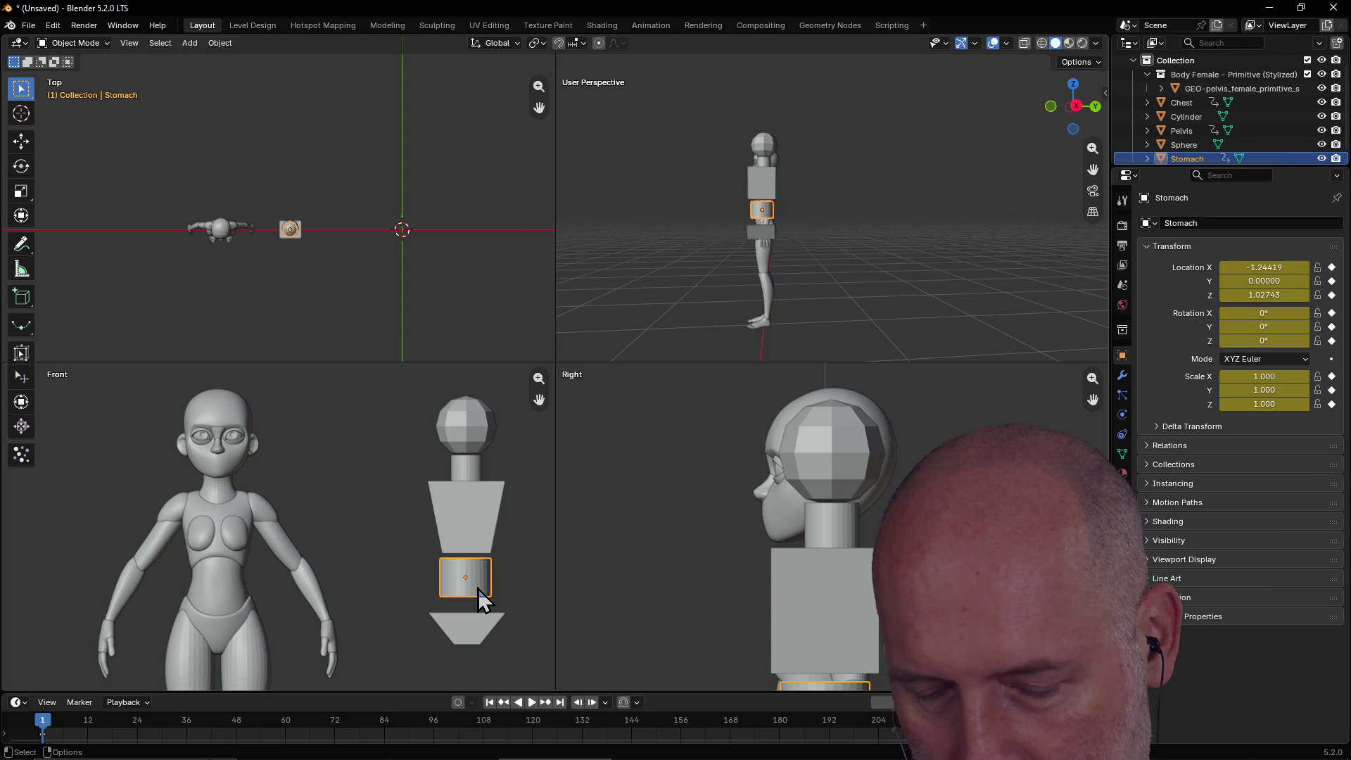
key(alt+i)
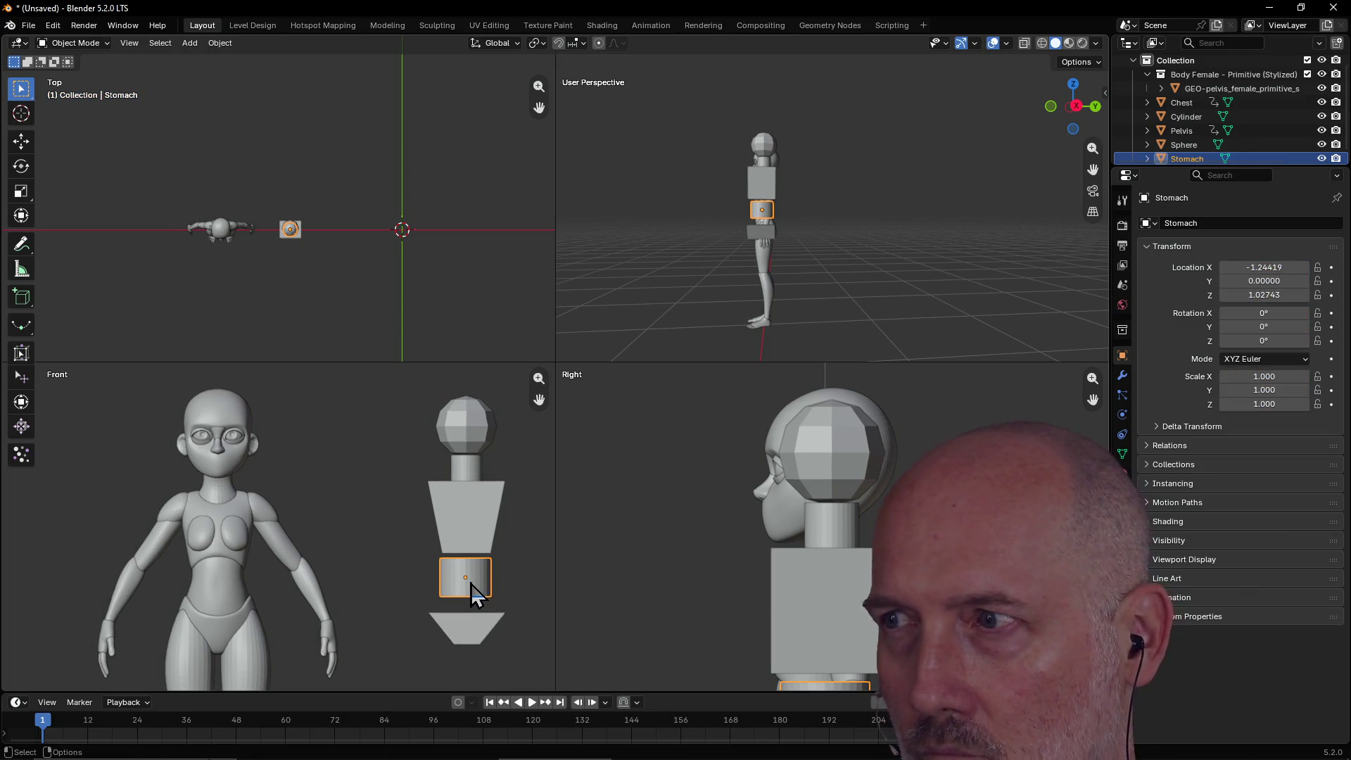
mouse_move(395, 690)
mouse_down()
mouse_move(428, 474)
mouse_move(396, 750)
mouse_move(426, 725)
mouse_up()
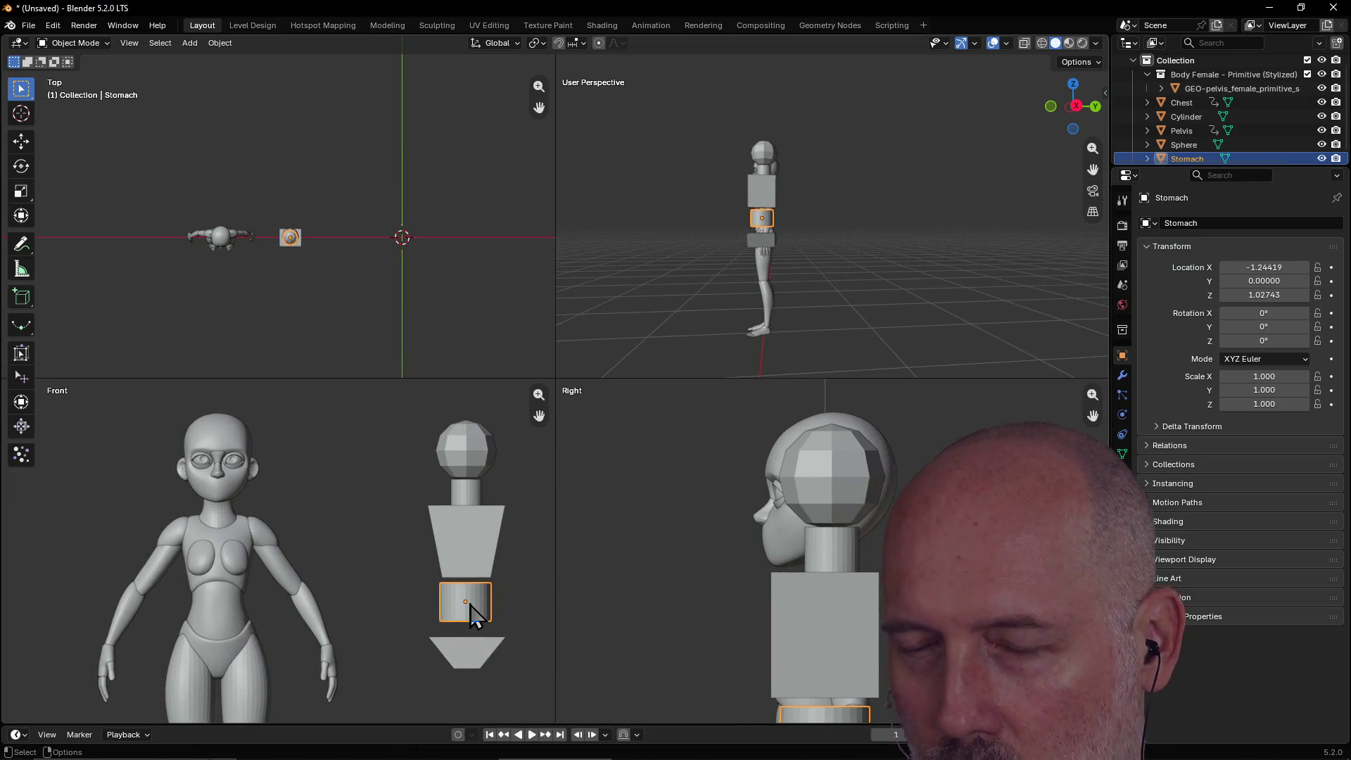
Stretch the Stomach taller along Z by 1.543 and lower it.
key(s)
key(z)
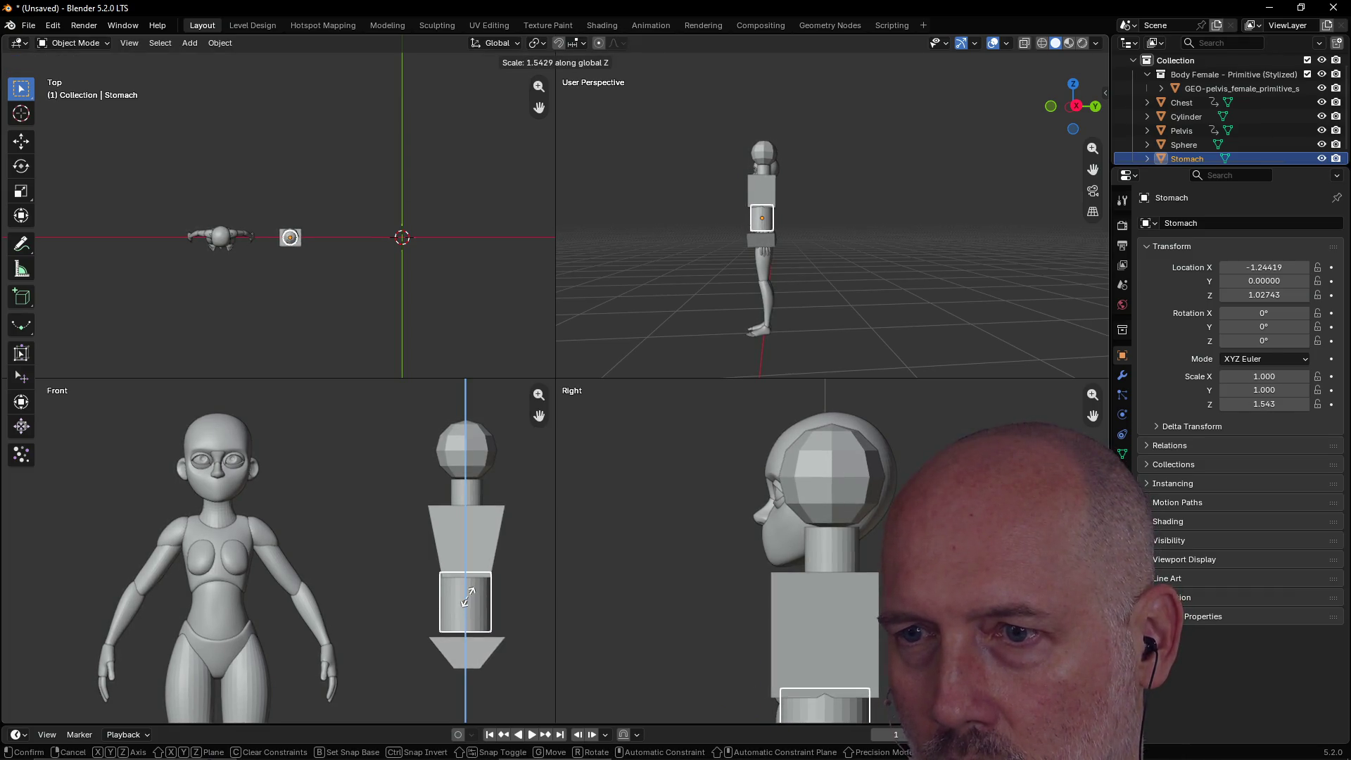
click(468, 596)
key(g)
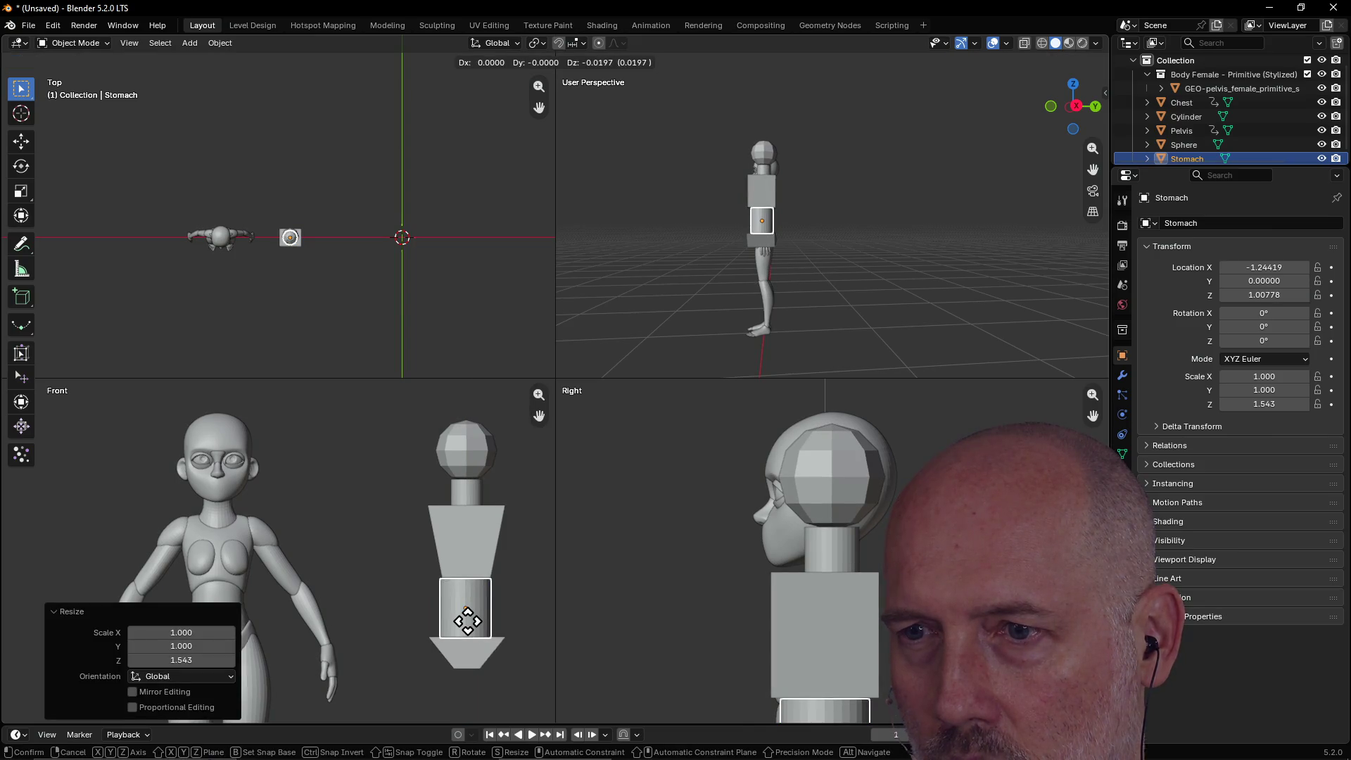
click(467, 619)
Select the Pelvis, then the head sphere, and orbit the perspective view toward the figures' front.
shift+click(467, 661)
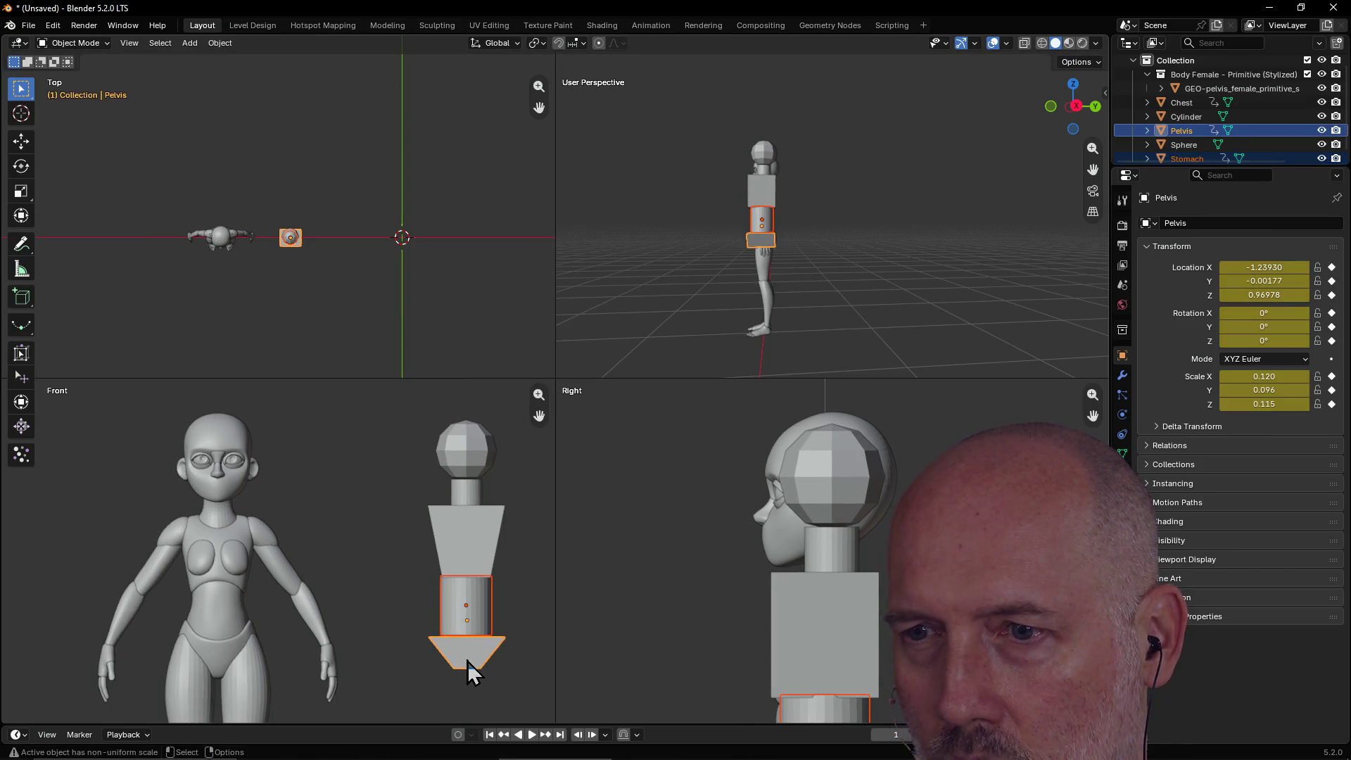
click(467, 660)
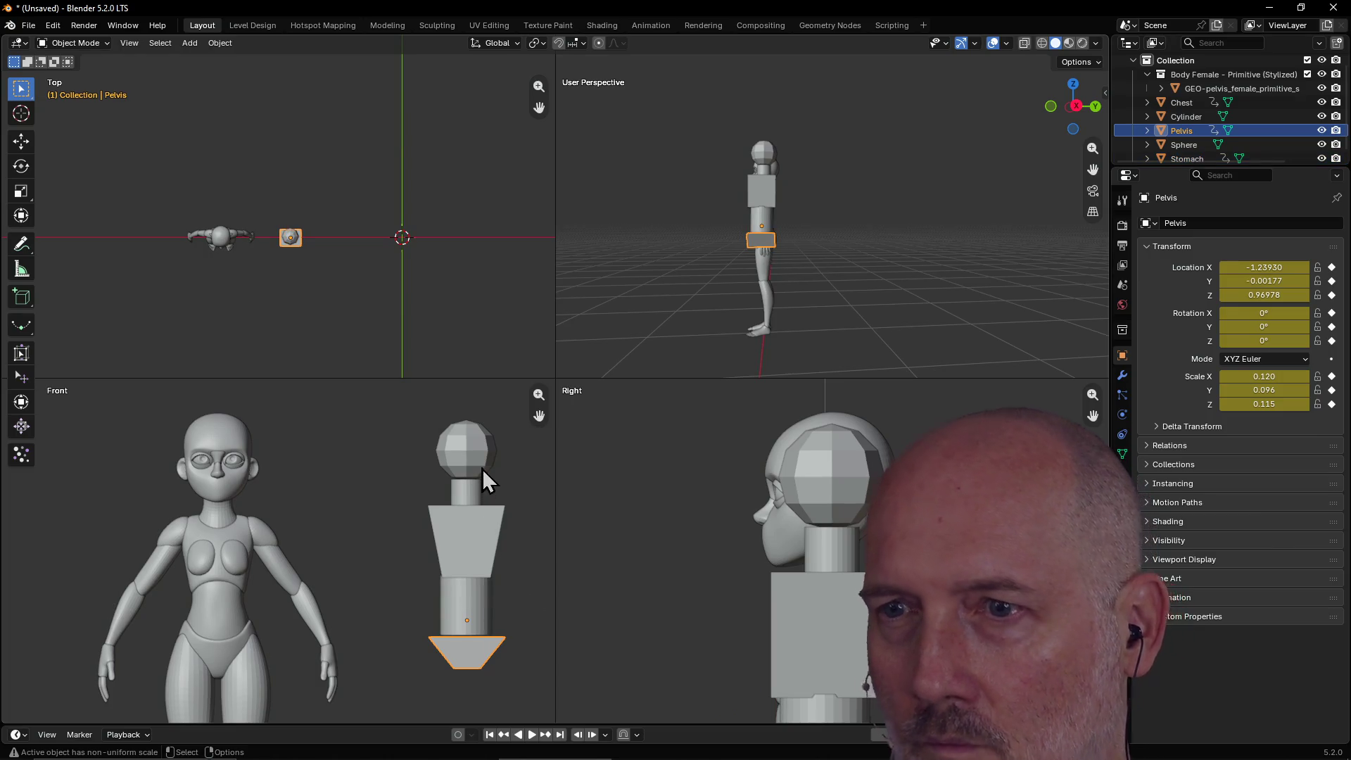
click(483, 466)
scroll(483, 466, down, 2)
scroll(482, 474, up, 1)
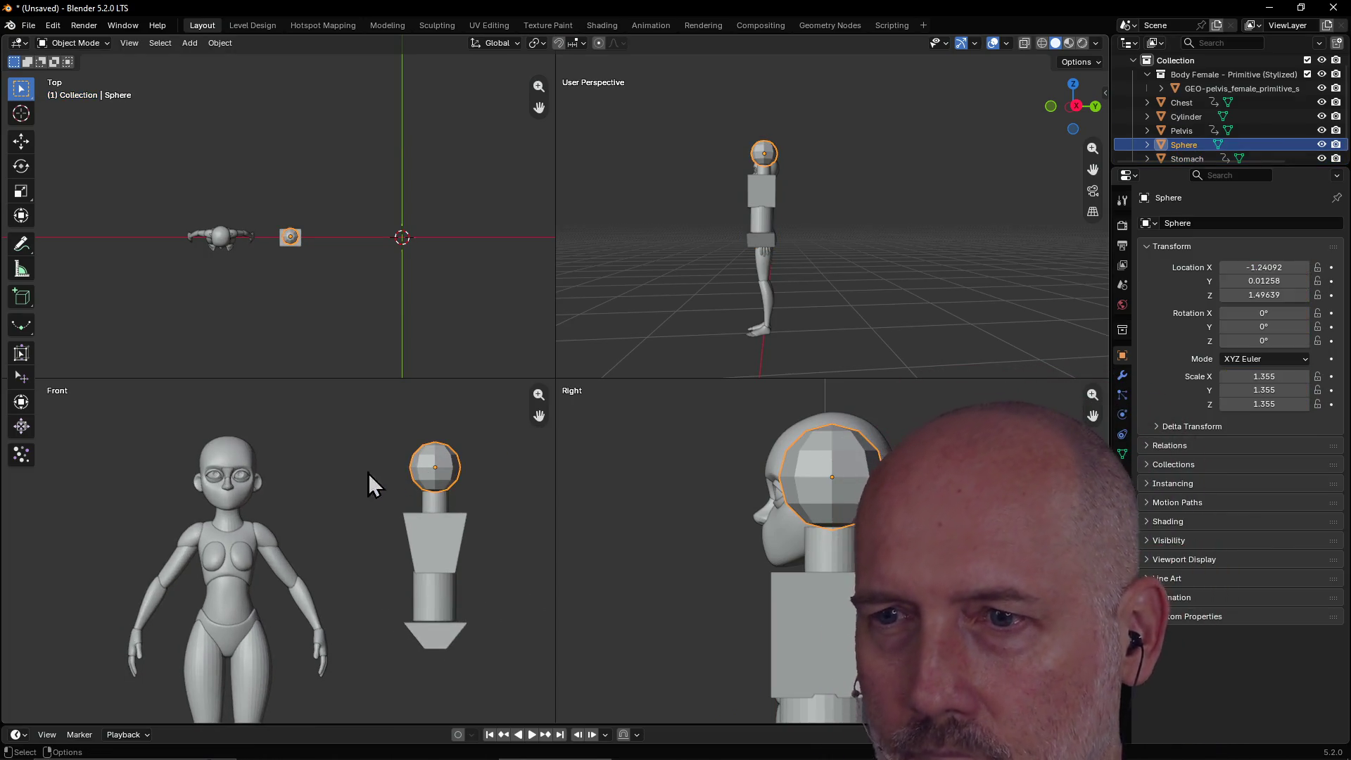
scroll(483, 473, up, 1)
mouse_move(709, 273)
middle_down()
mouse_move(879, 276)
mouse_move(957, 223)
mouse_move(888, 217)
mouse_move(863, 196)
mouse_move(812, 223)
mouse_move(954, 227)
mouse_move(909, 214)
mouse_move(932, 216)
mouse_move(952, 221)
mouse_move(909, 225)
mouse_move(952, 235)
middle_up()
Duplicate the neck cylinder into Cylinder.001 and drag it out beside the neck.
click(909, 214)
click(897, 183)
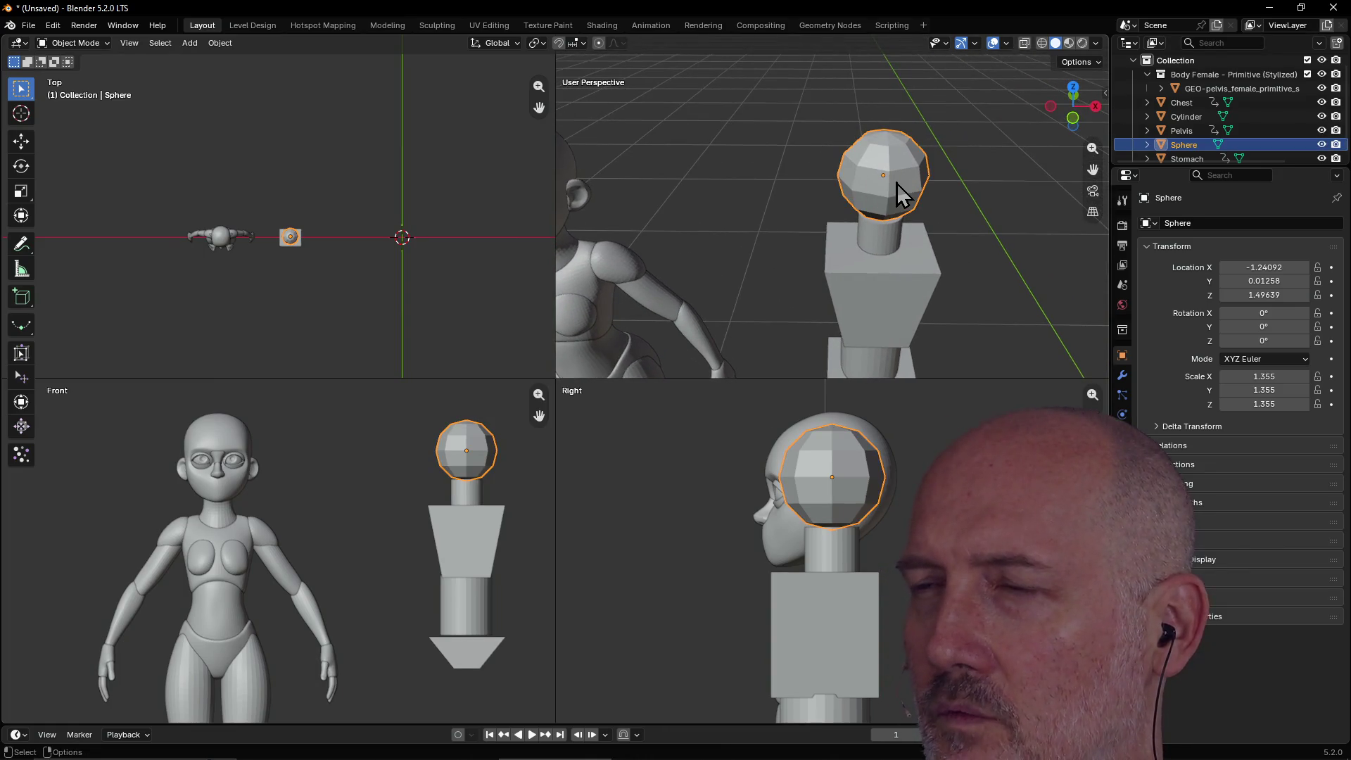
mouse_move(897, 183)
middle_down()
mouse_move(859, 188)
mouse_move(810, 264)
middle_up()
click(810, 263)
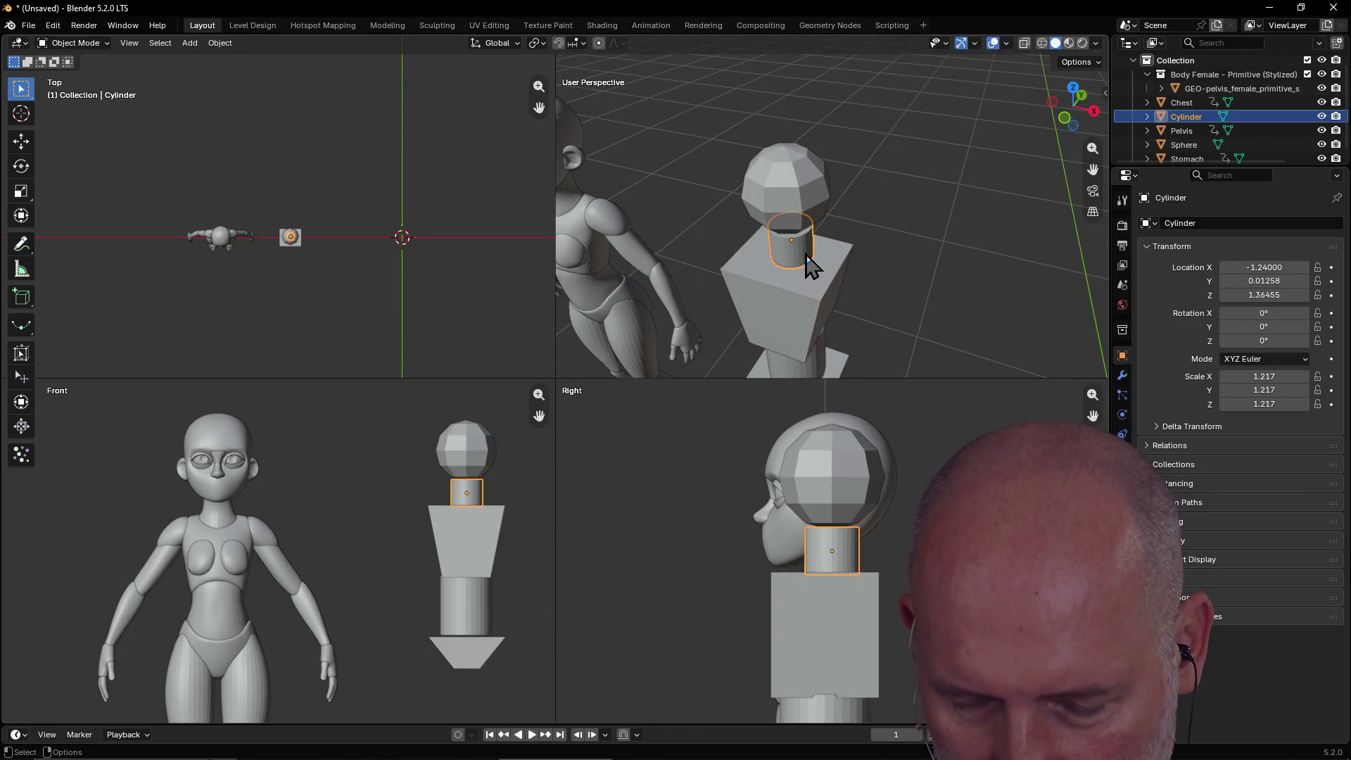
key(shift+d)
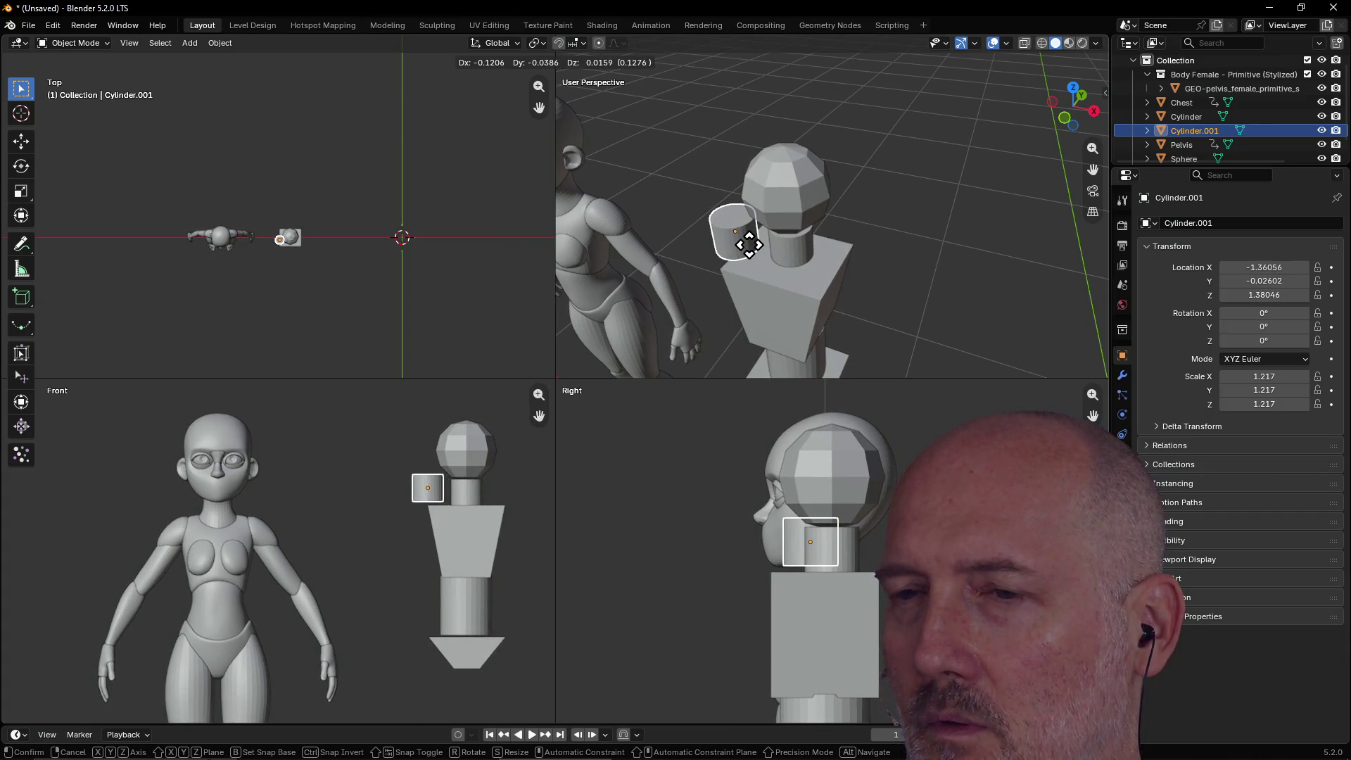
Drop the copied cylinder beside the head, shrink it twice, and move it toward the ear.
click(748, 244)
click(420, 495)
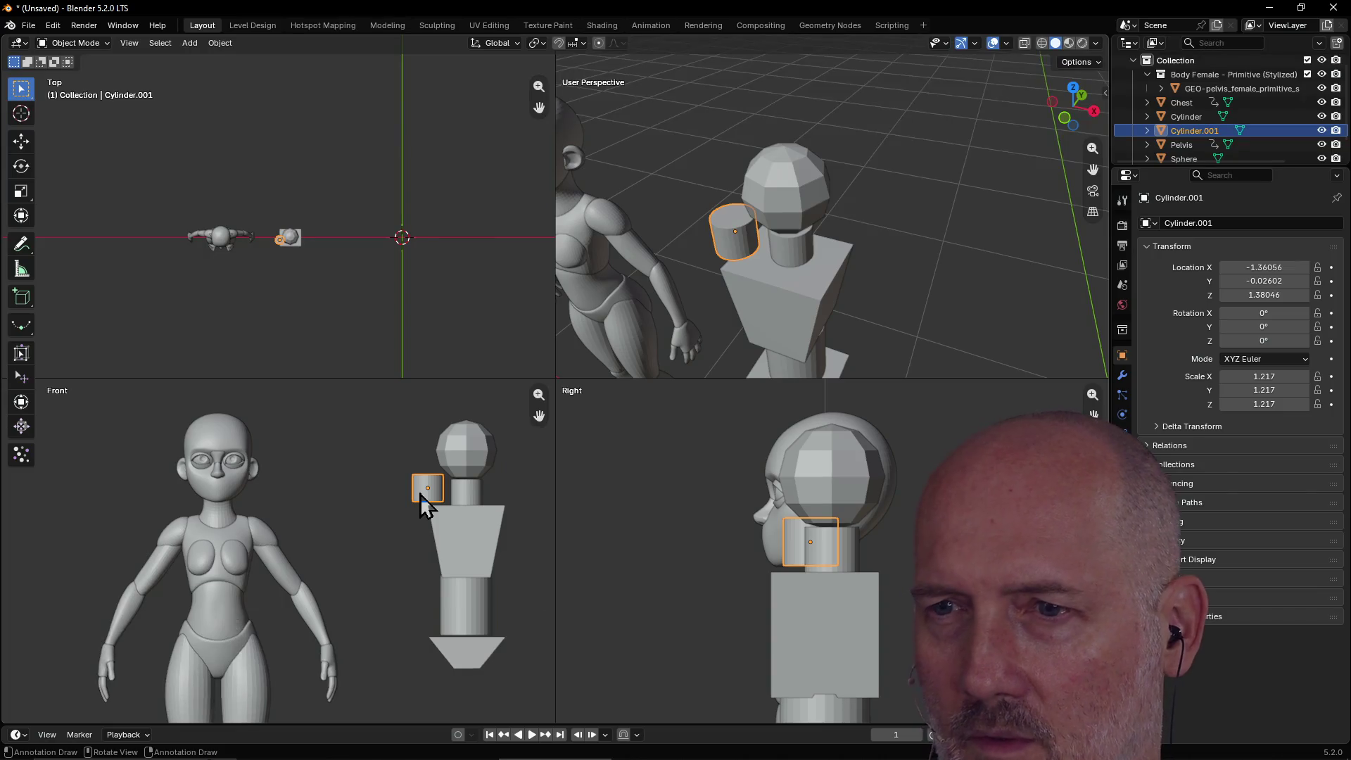
key(s)
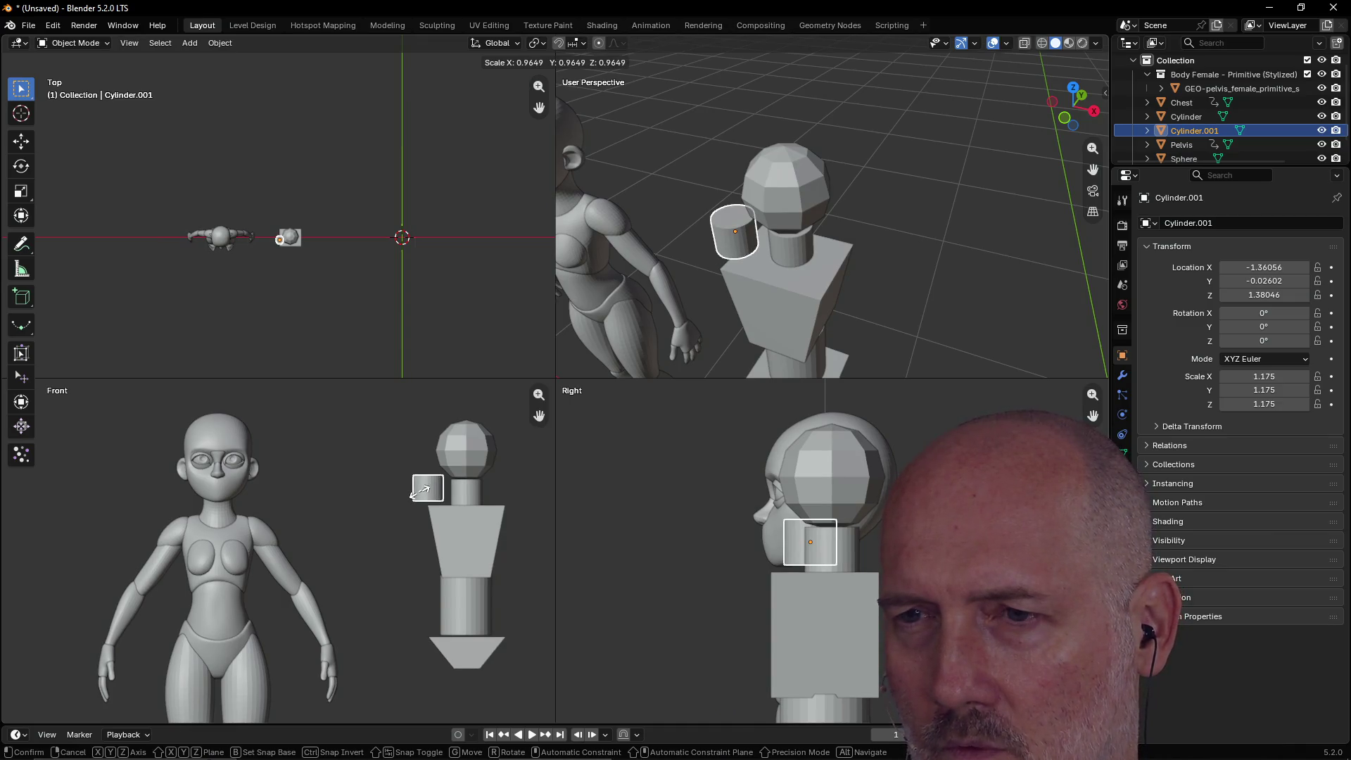
click(422, 490)
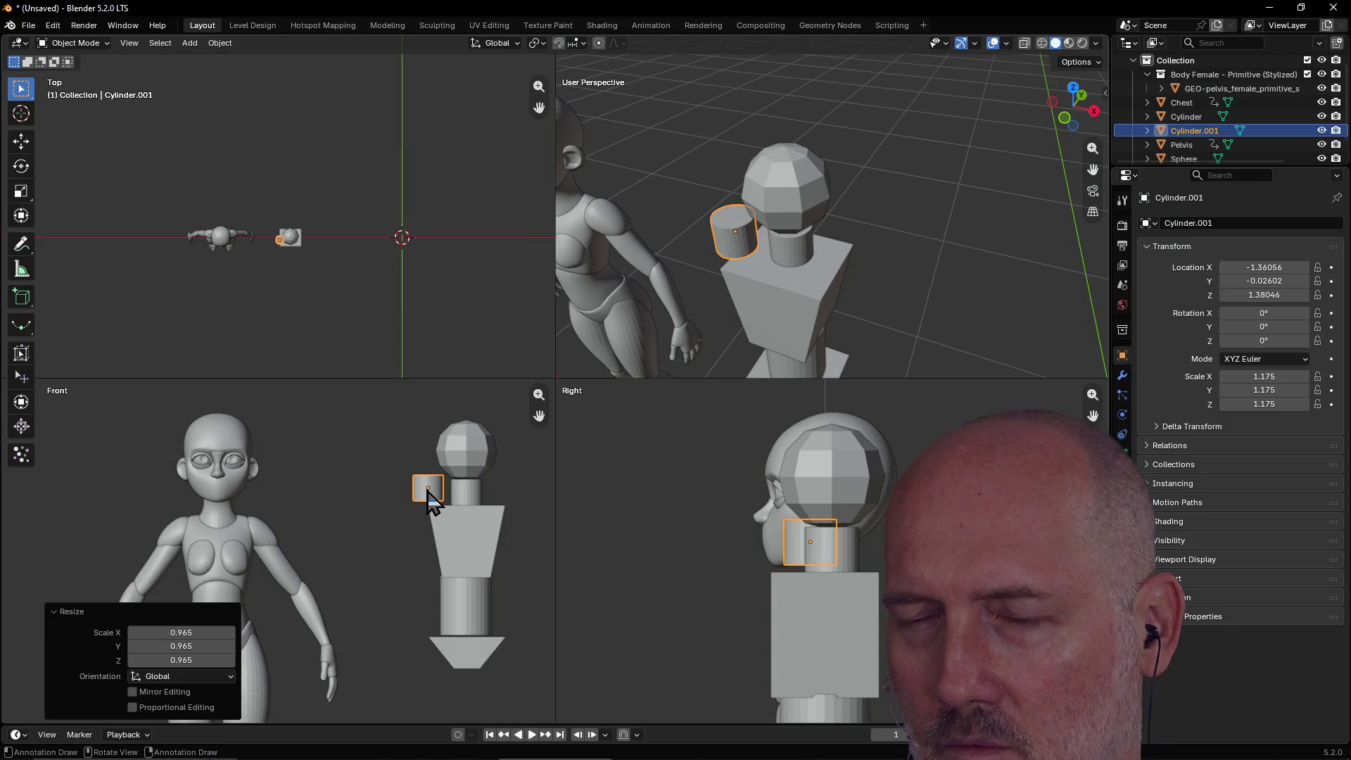
key(s)
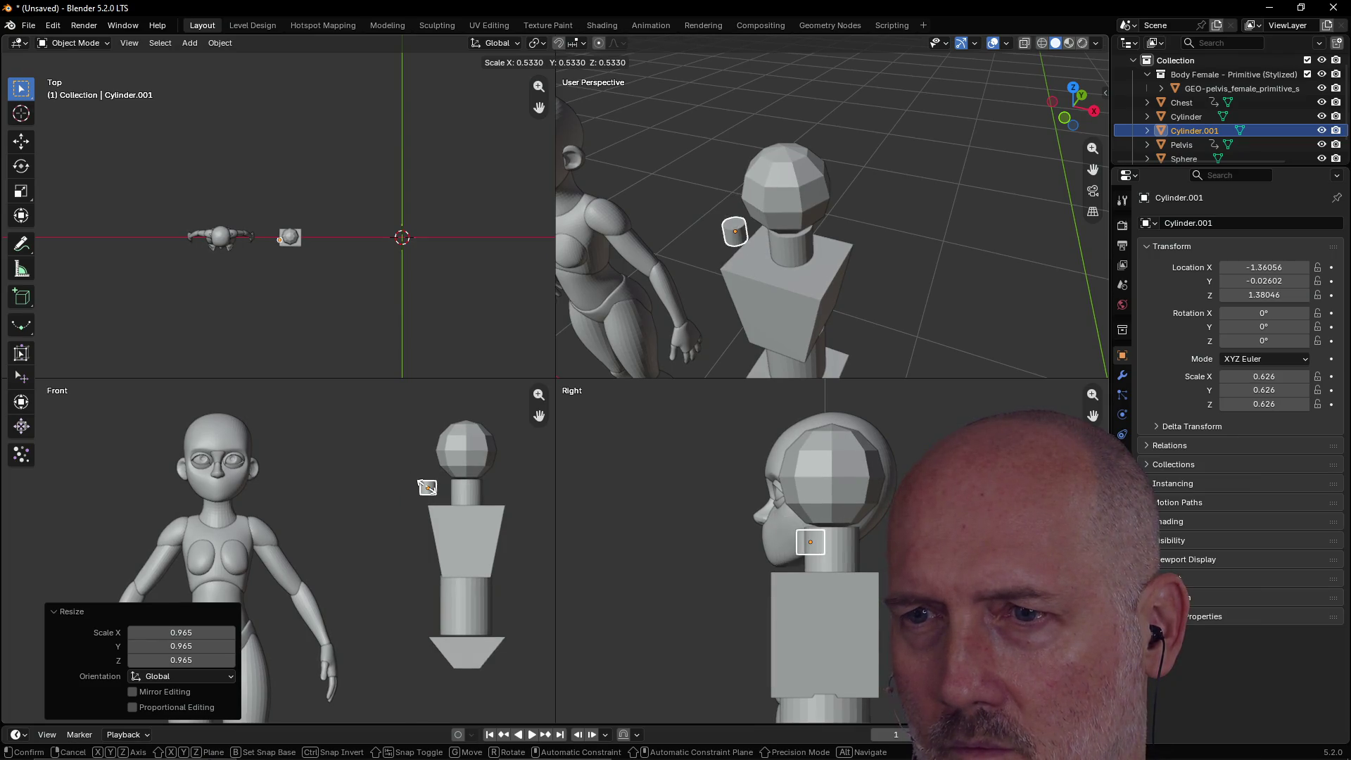
click(427, 487)
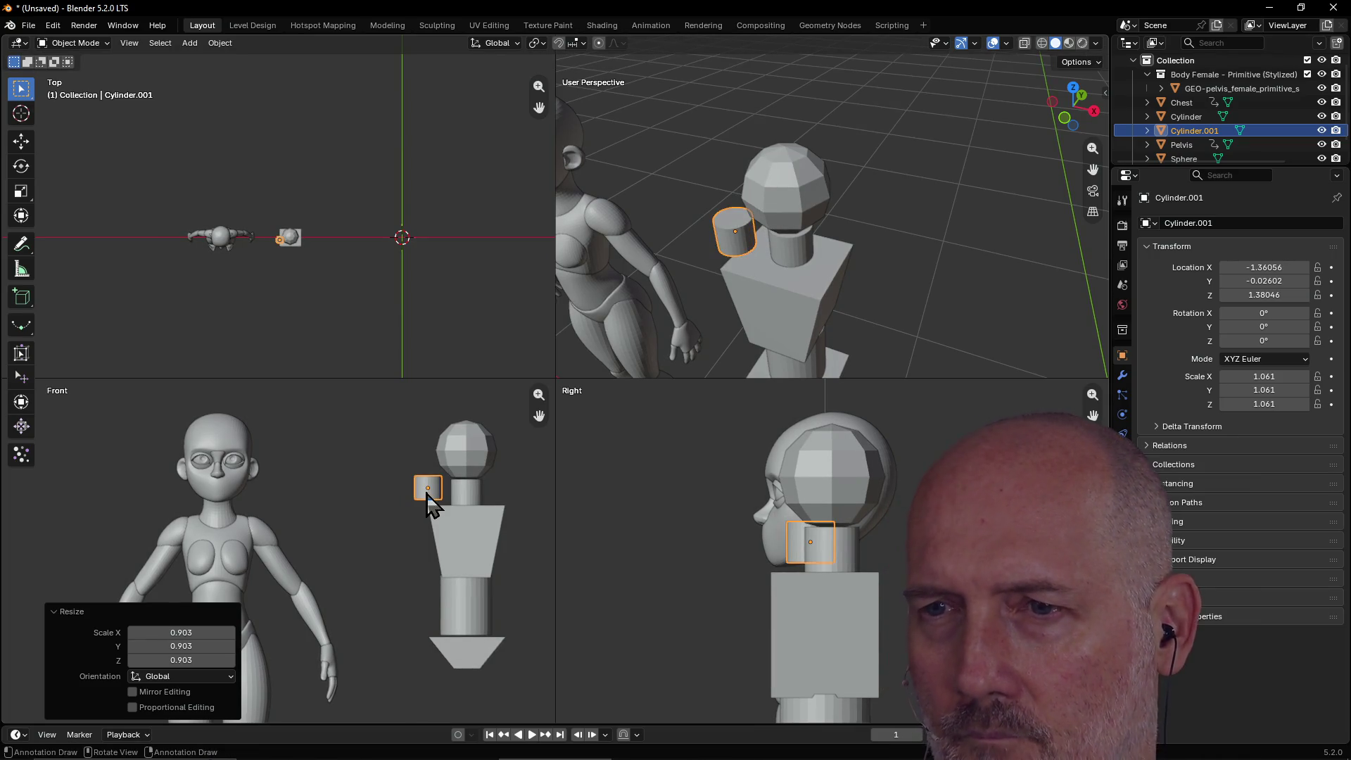
key(g)
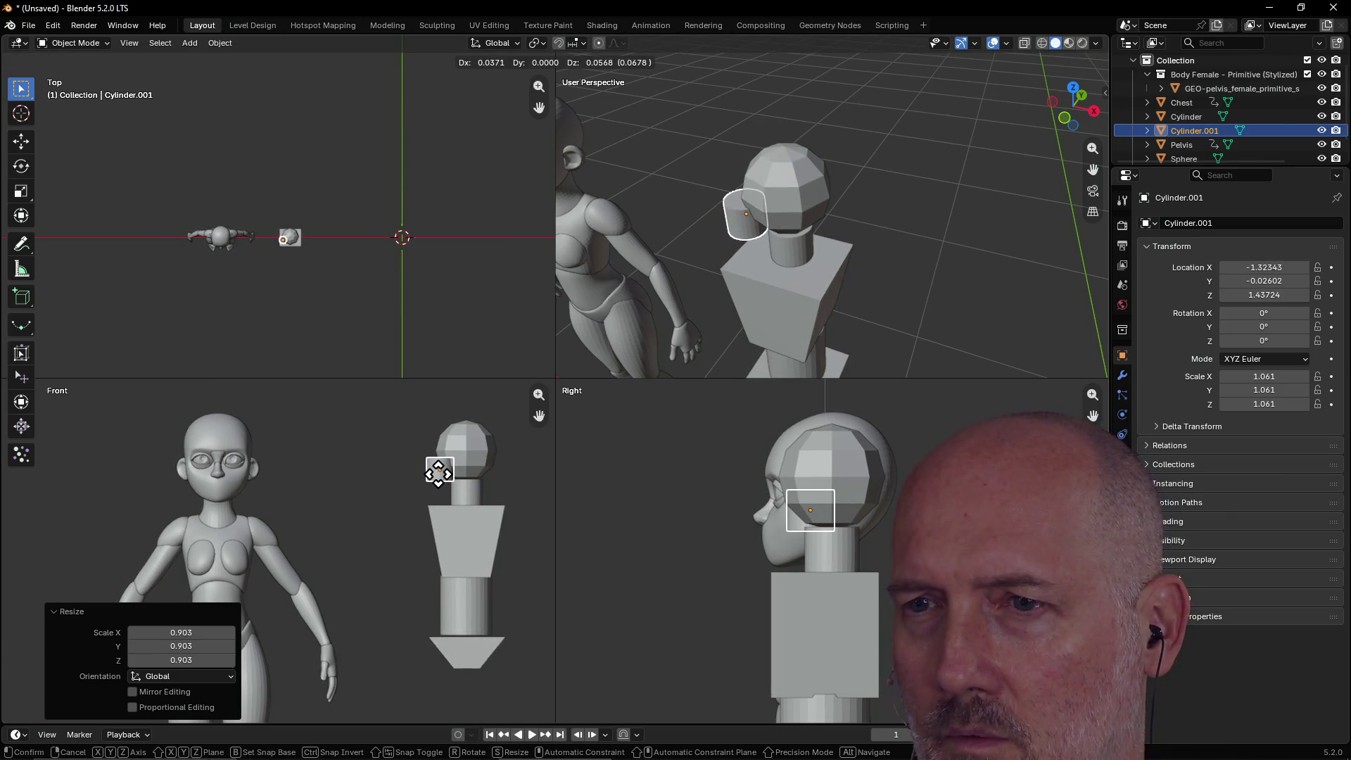
click(439, 473)
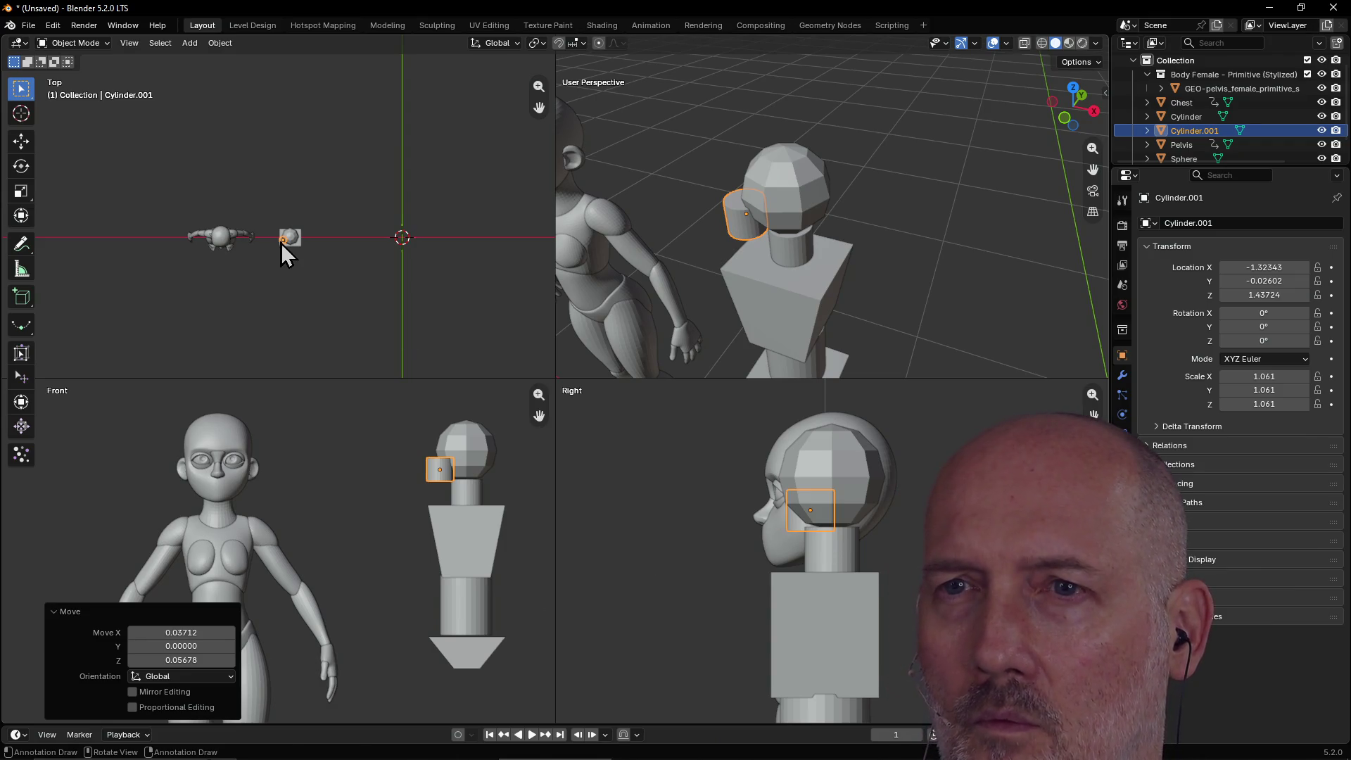
Place the copy on the side of the head and clear Cylinder.001's animation keyframes.
key(g)
click(409, 267)
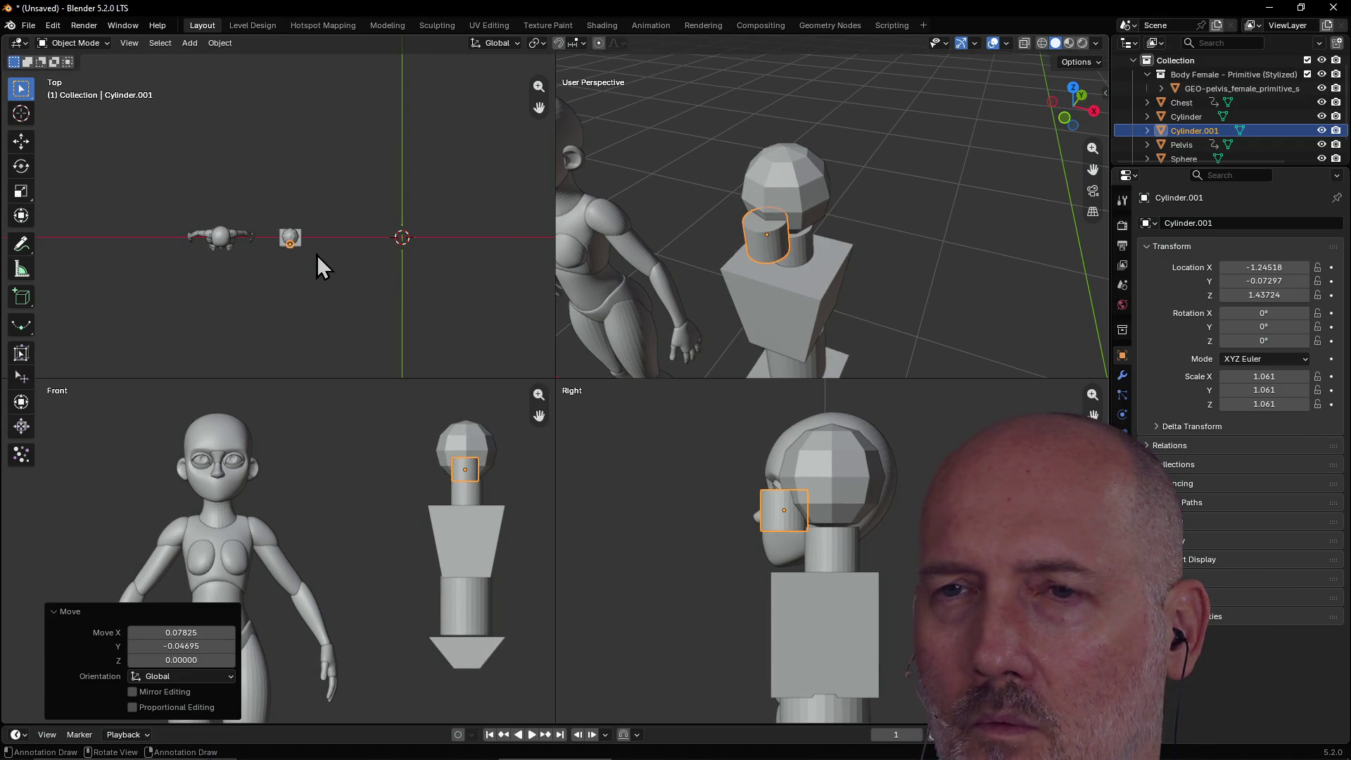
scroll(294, 240, up, 8)
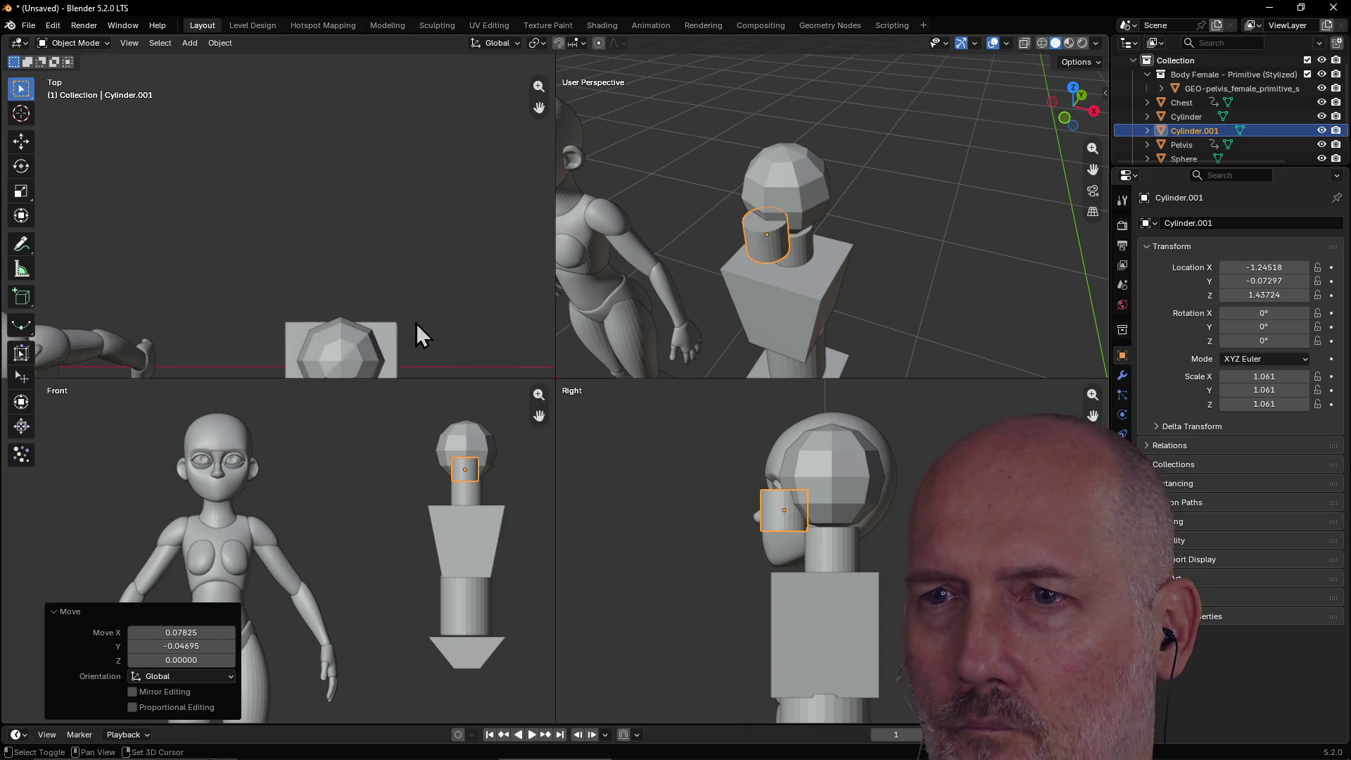
shift+click(659, 290)
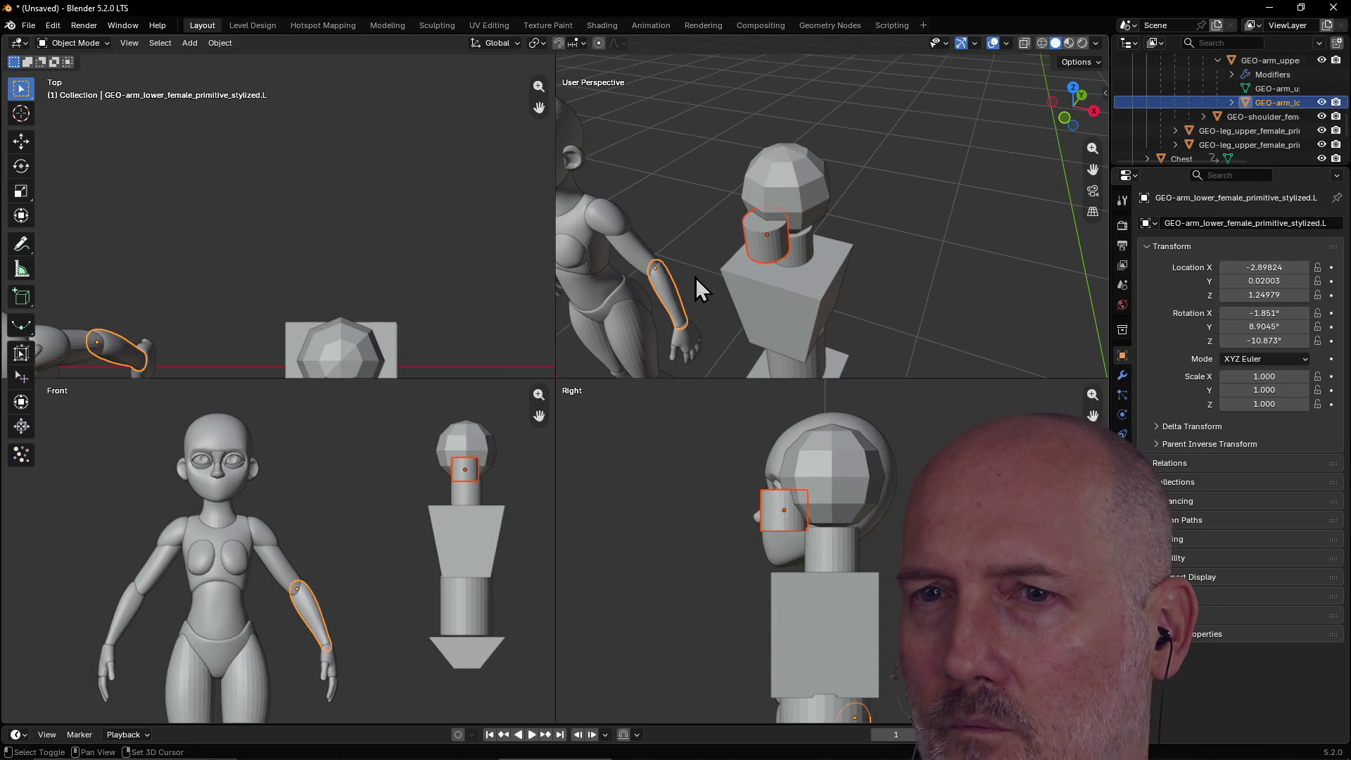
shift+click(804, 240)
shift+click(765, 243)
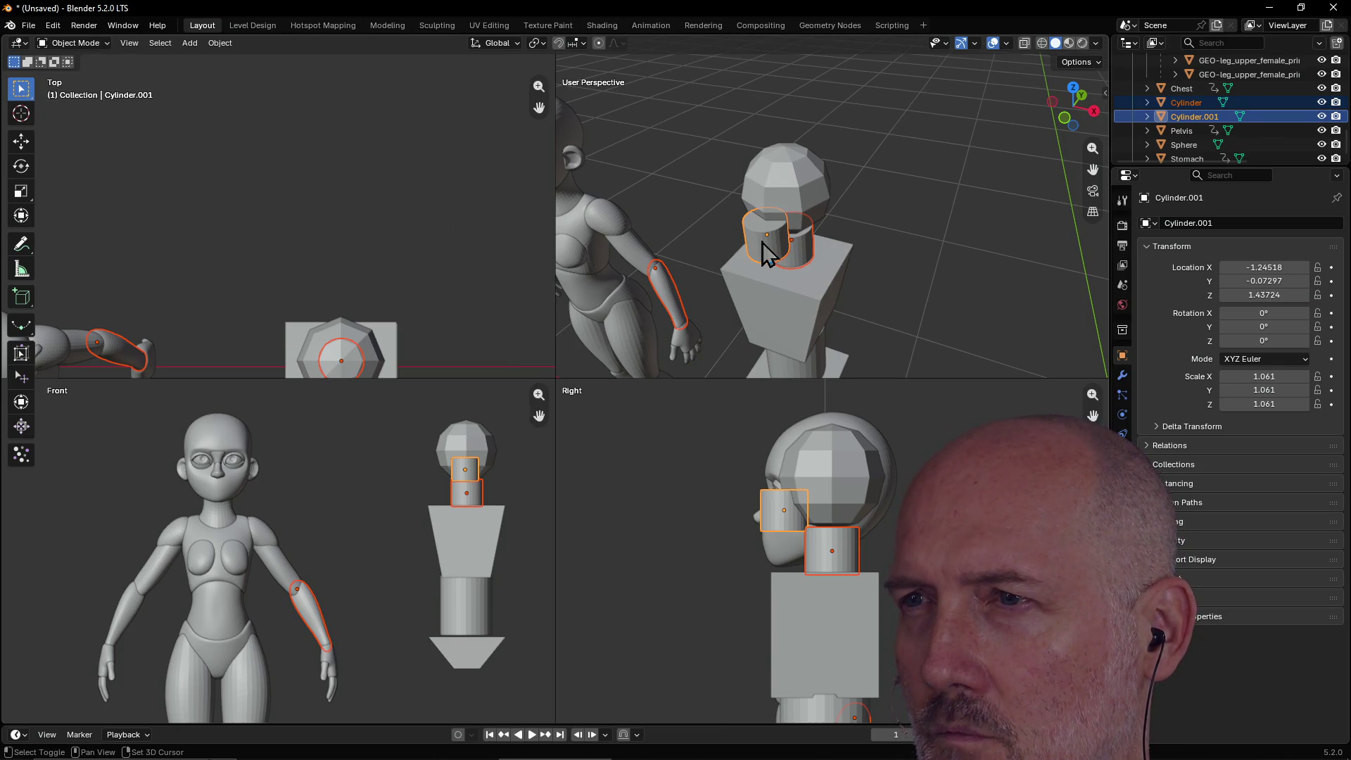
key(i)
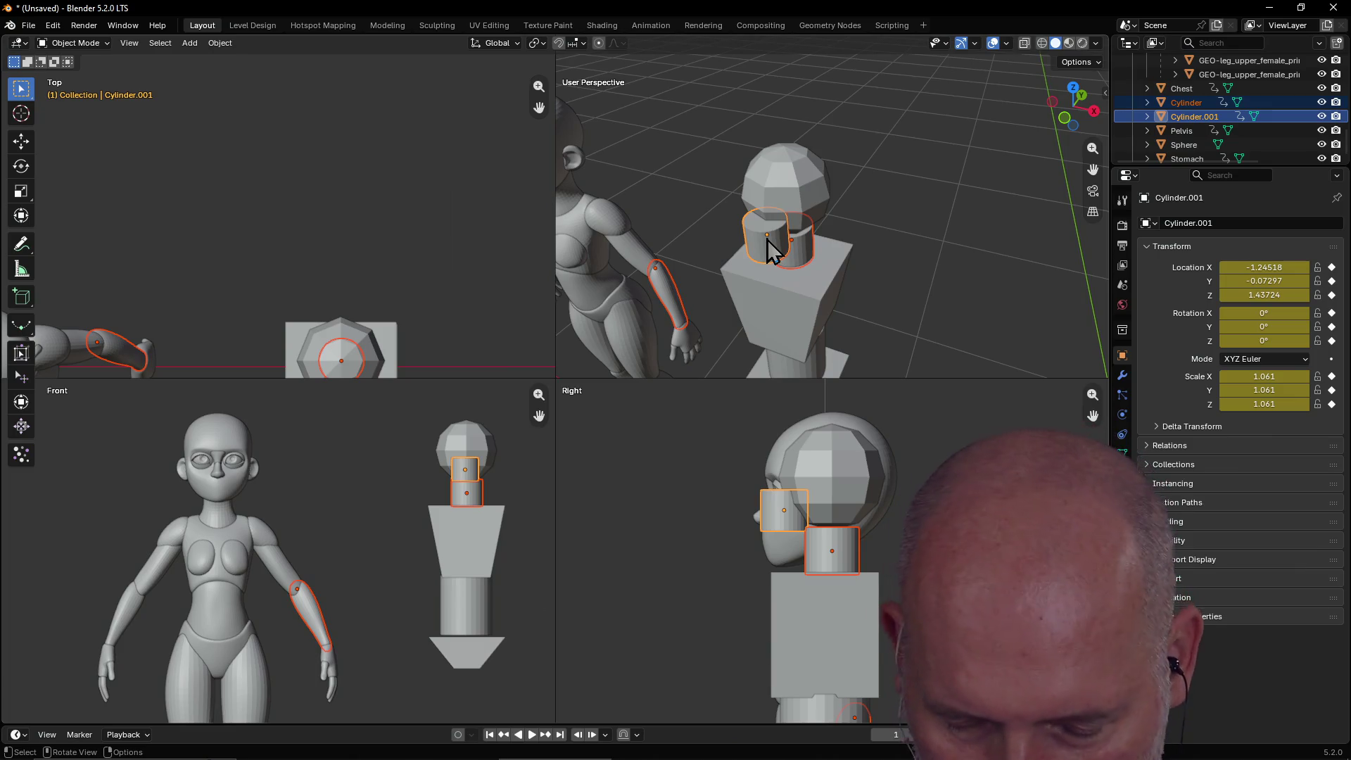
key(ctrl+z)
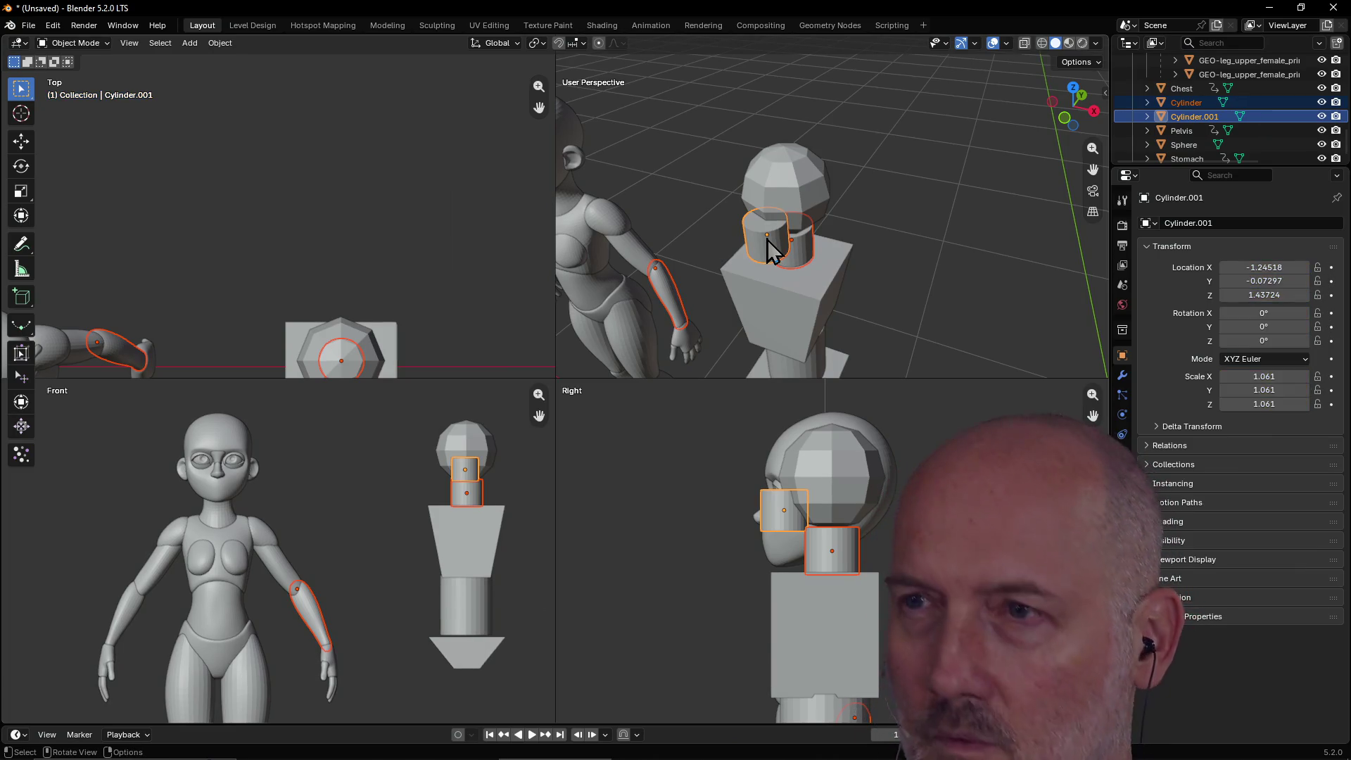
key(shift+s)
key(Escape)
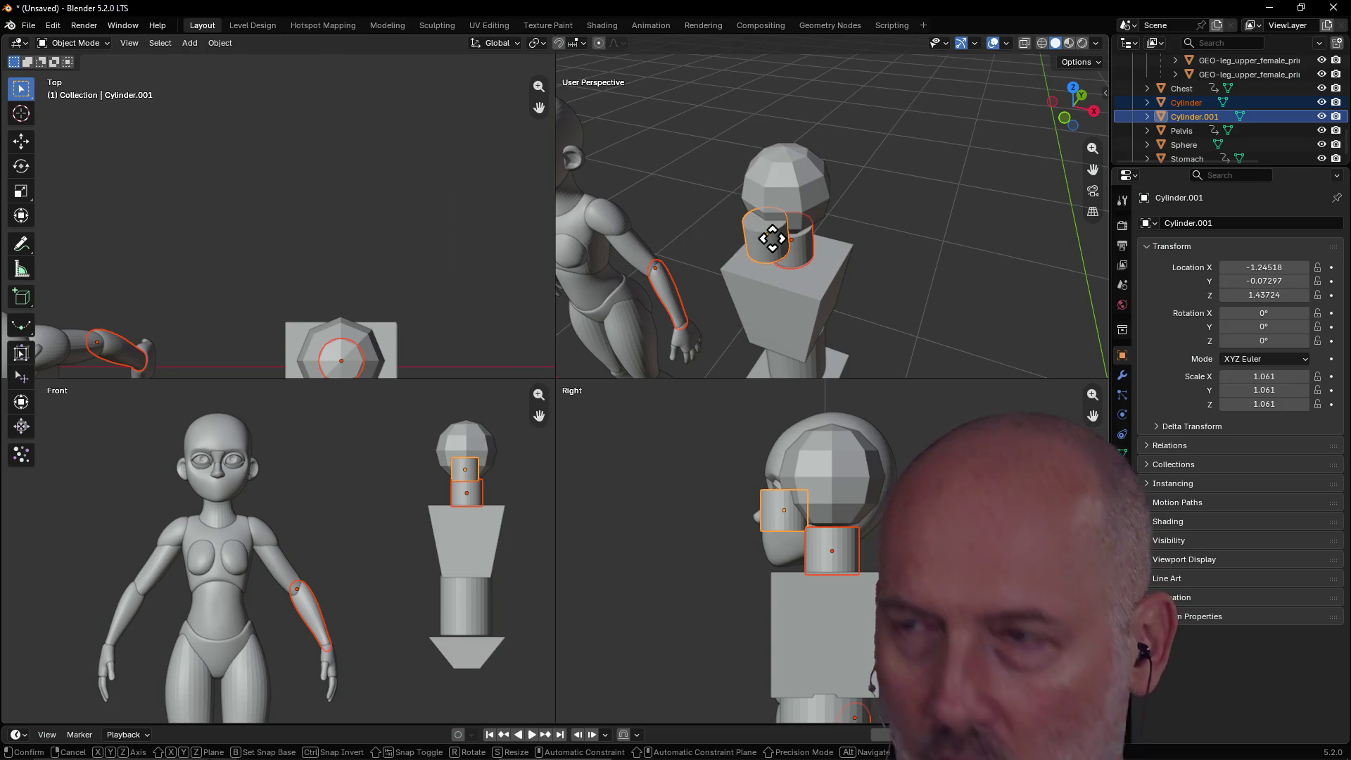
key(g)
click(774, 241)
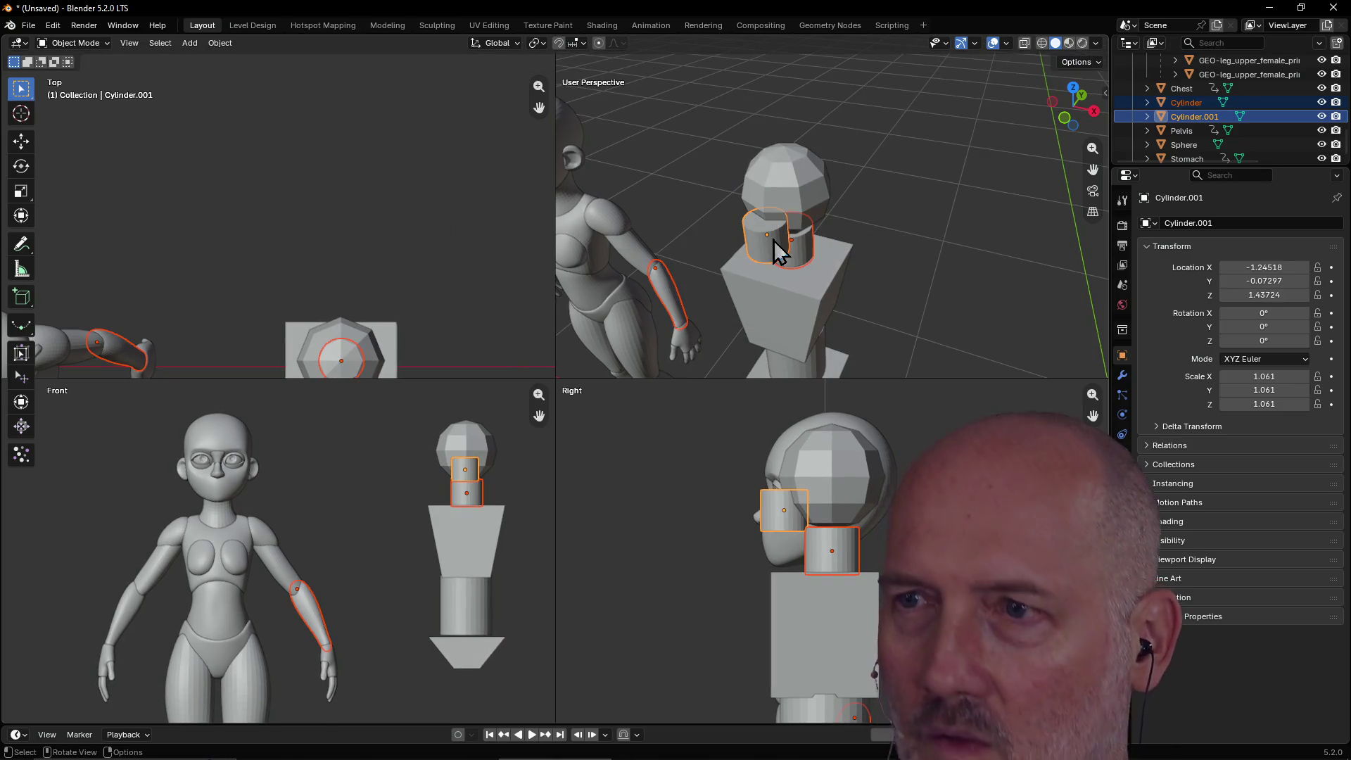
Move Cylinder.001 beside the head, then undo back to a fresh 0.070-deep cylinder to edit its vertex count.
click(781, 250)
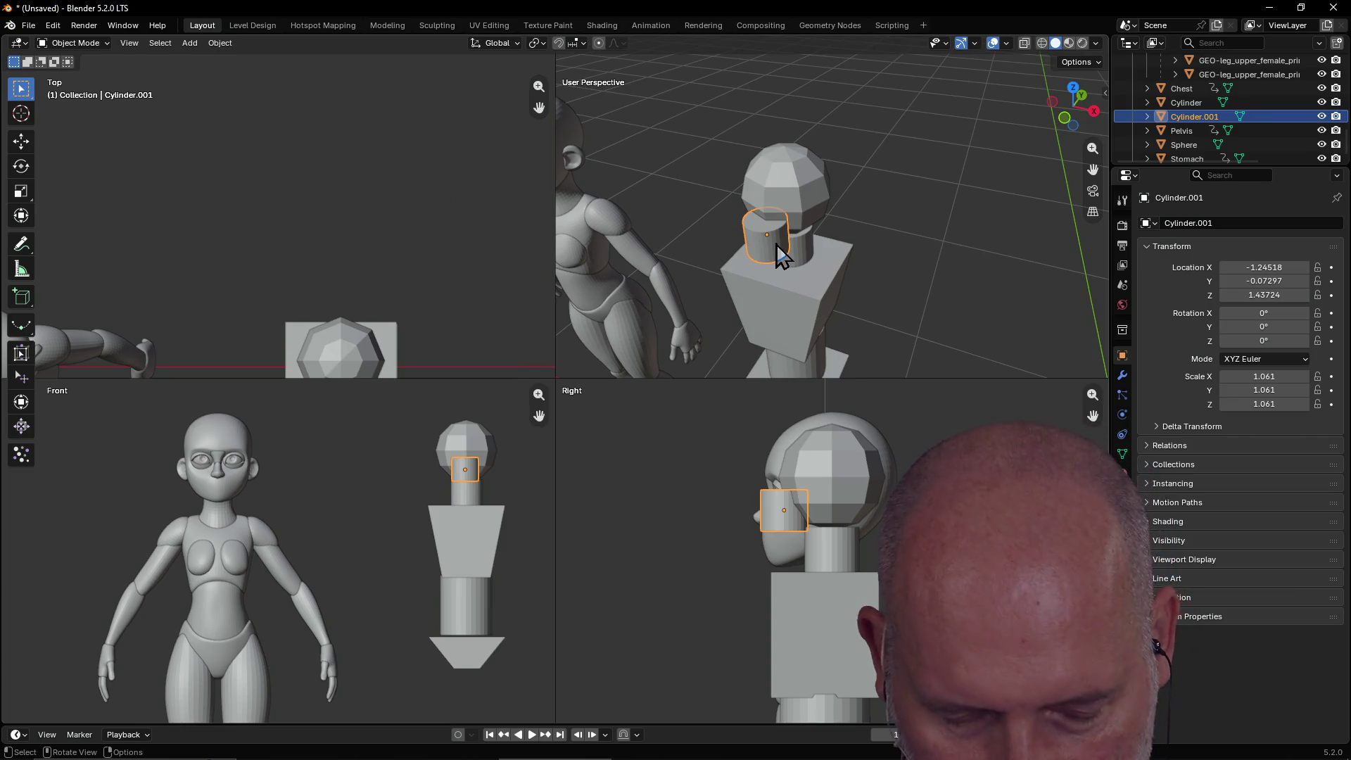
key(g)
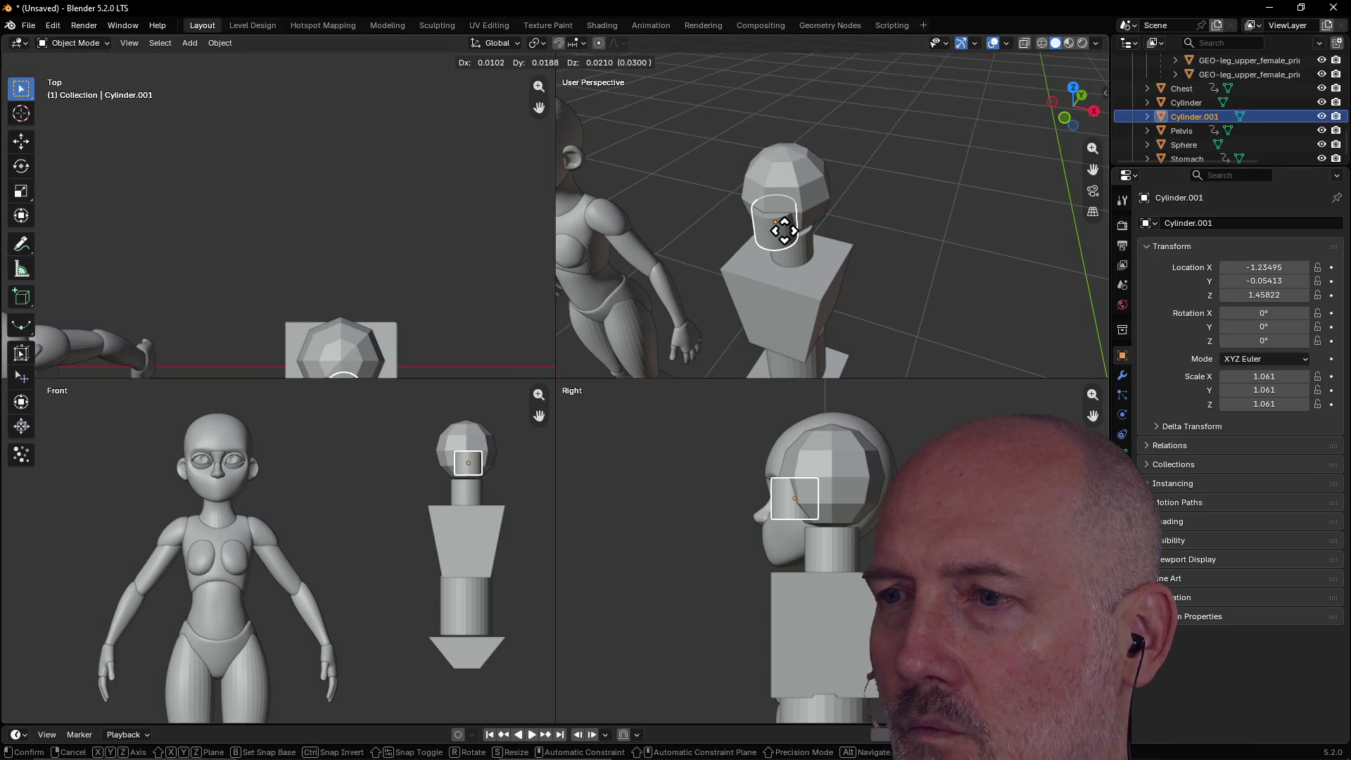
click(785, 230)
mouse_move(863, 234)
middle_down()
mouse_move(793, 216)
mouse_move(889, 218)
mouse_move(841, 166)
mouse_move(800, 164)
mouse_move(867, 172)
mouse_move(896, 190)
mouse_move(807, 205)
middle_up()
scroll(893, 224, up, 5)
click(852, 225)
scroll(867, 172, up, 2)
click(762, 216)
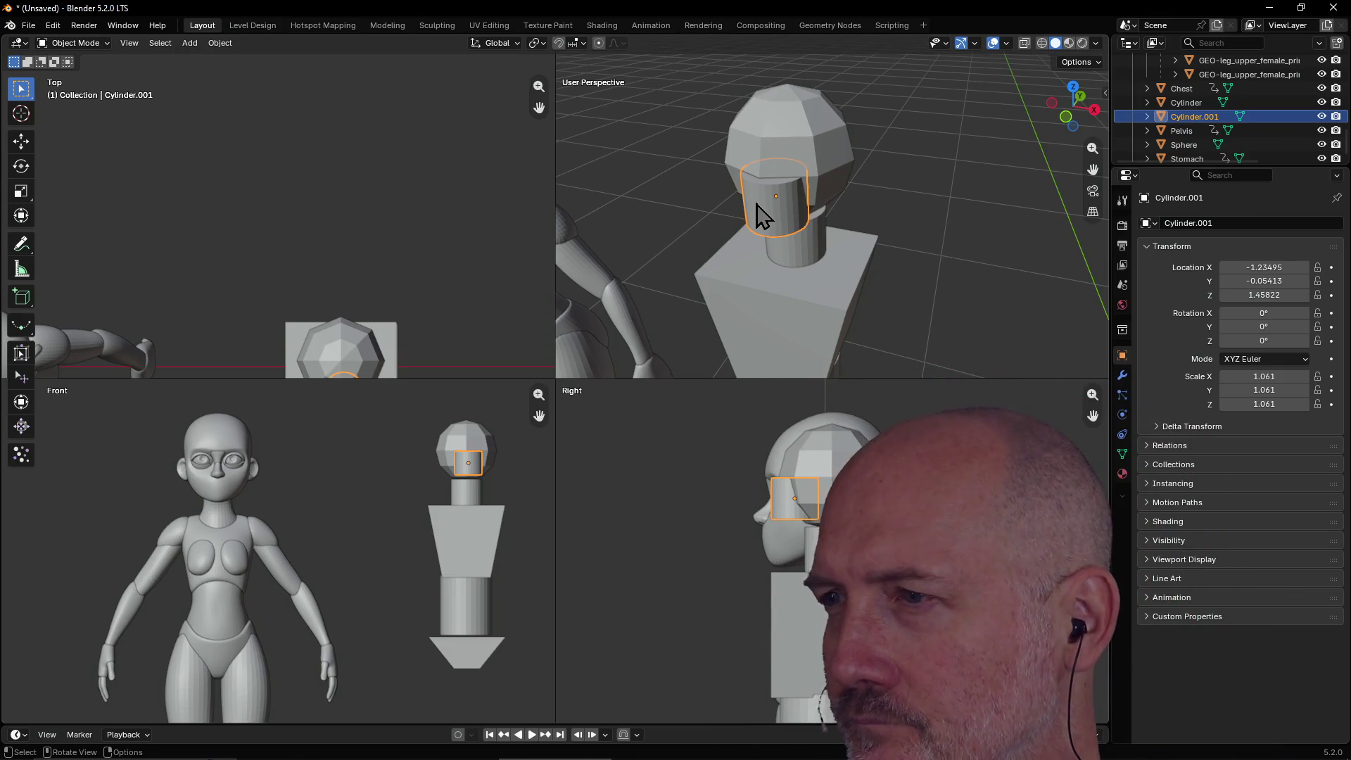
key(ctrl+z)
key(ctrl+z)
click(192, 542)
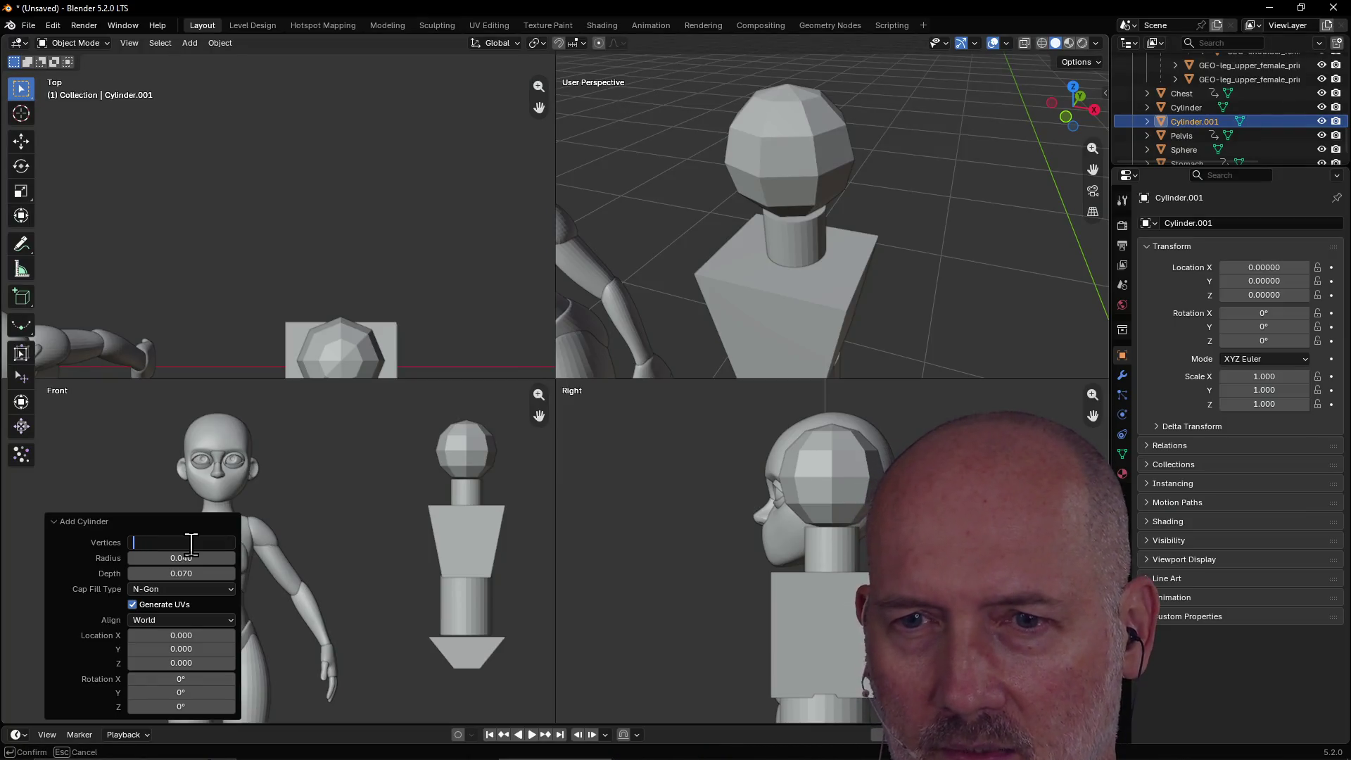
text(8)
Rebuild the cylinder with 8 vertices (radius 0.040, depth 0.070), keeping solid shading.
key(Return)
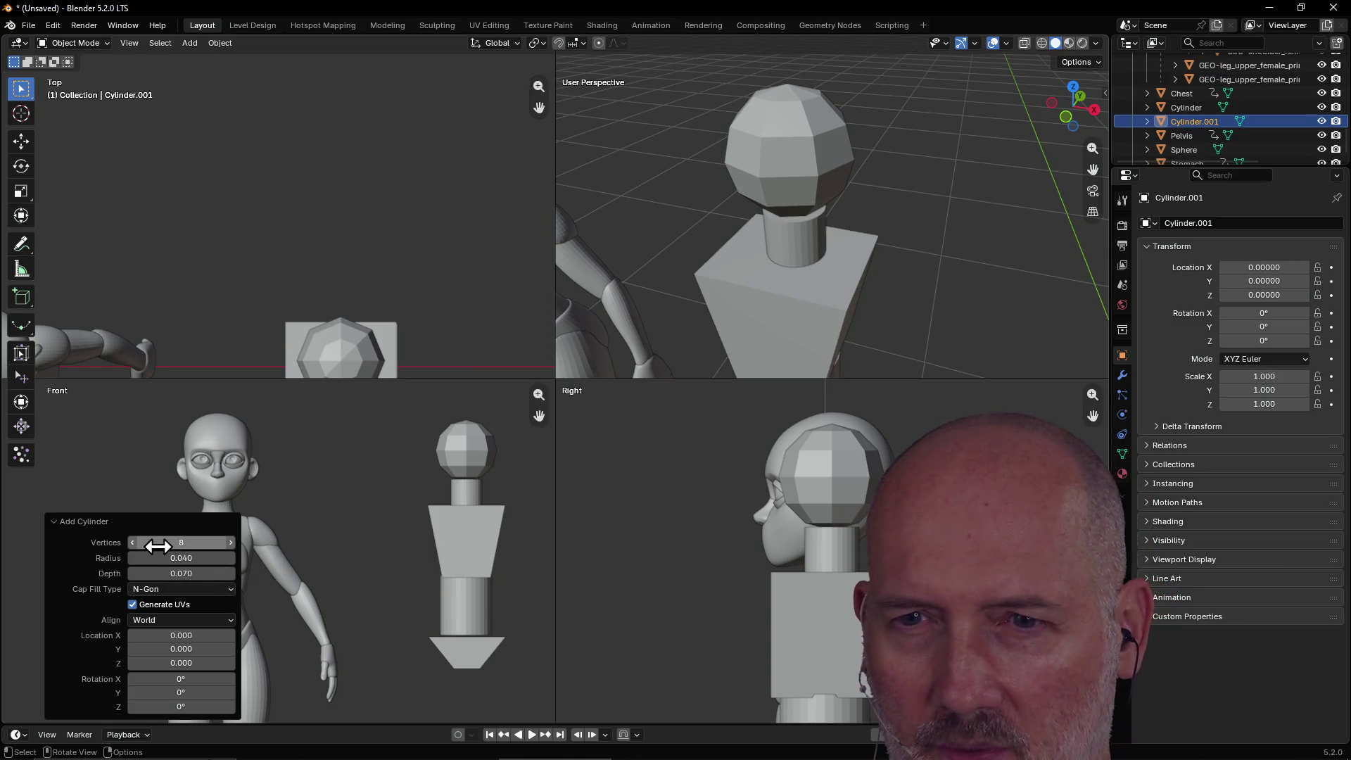
scroll(816, 299, down, 8)
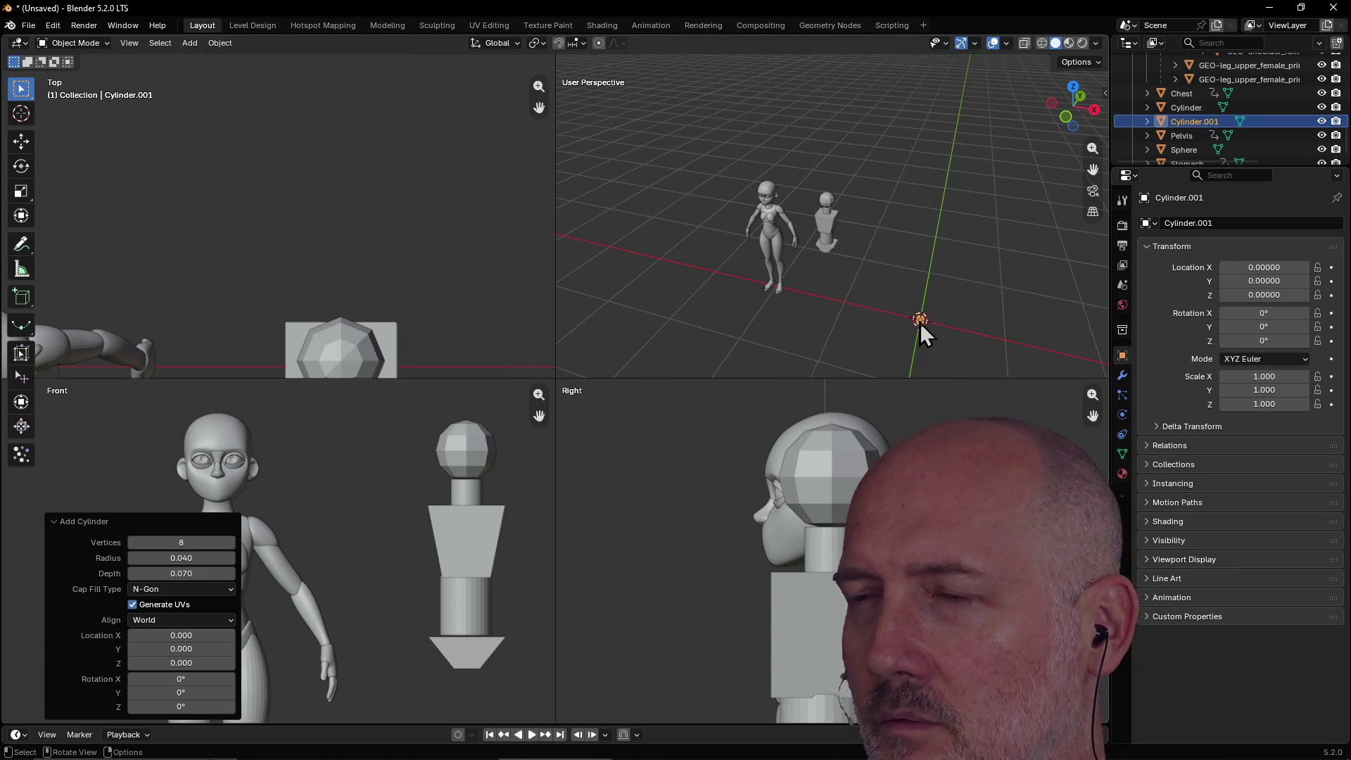
key(z)
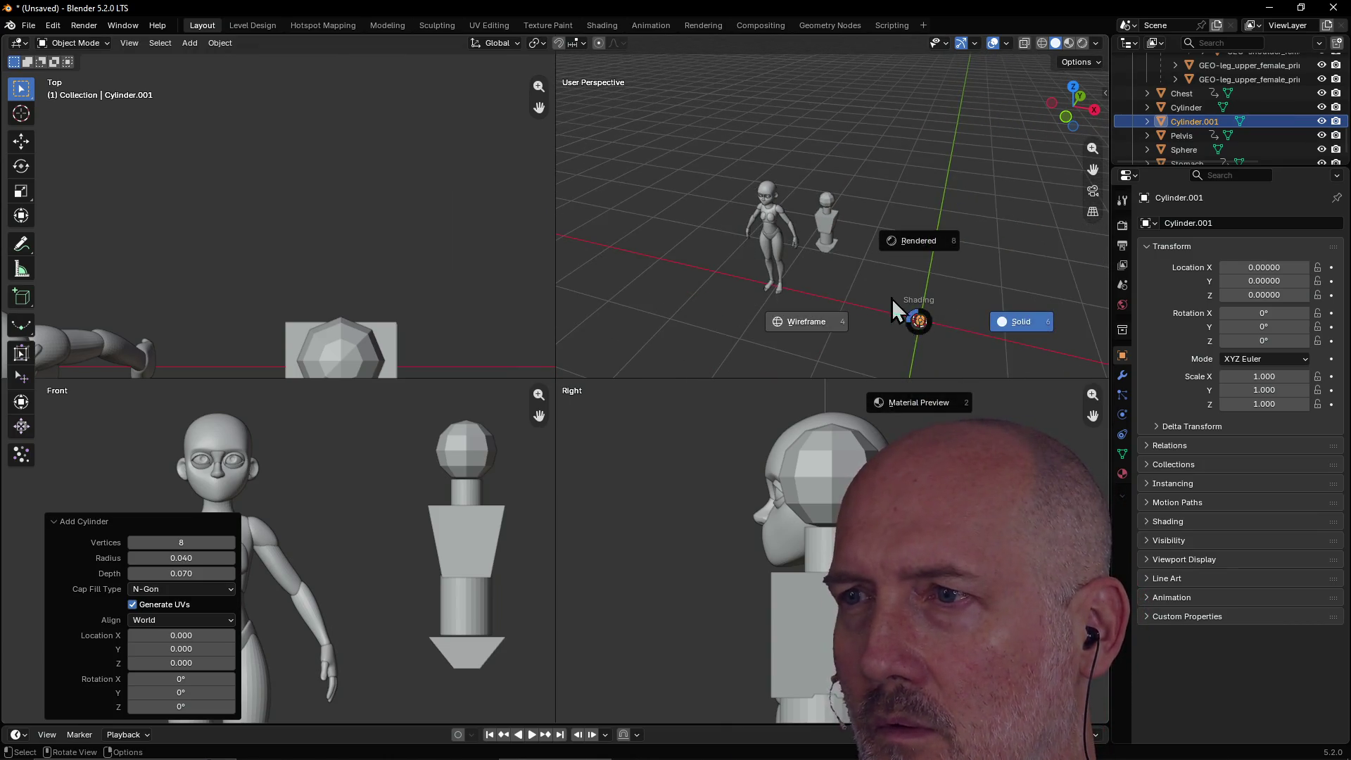
key(Escape)
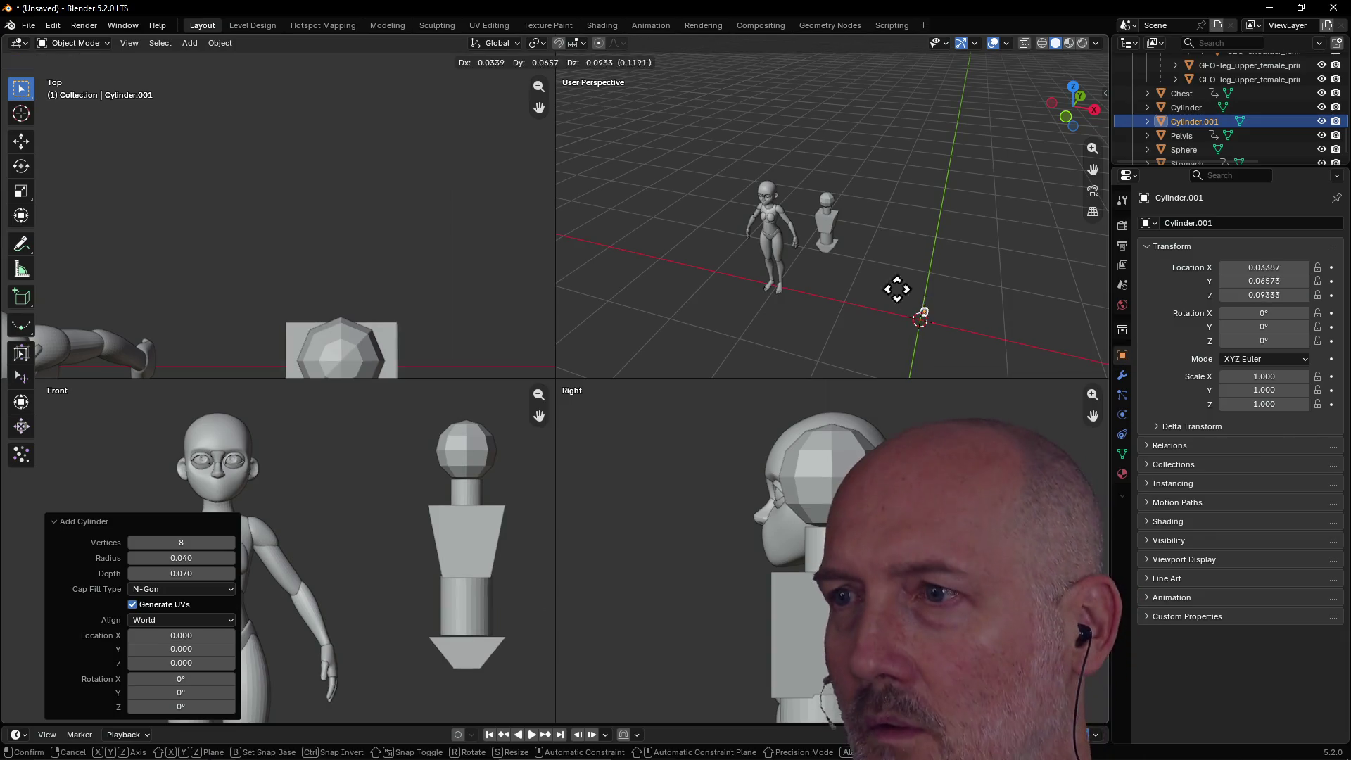
Move the 8-sided cylinder from the origin onto the front of the Chest block.
key(g)
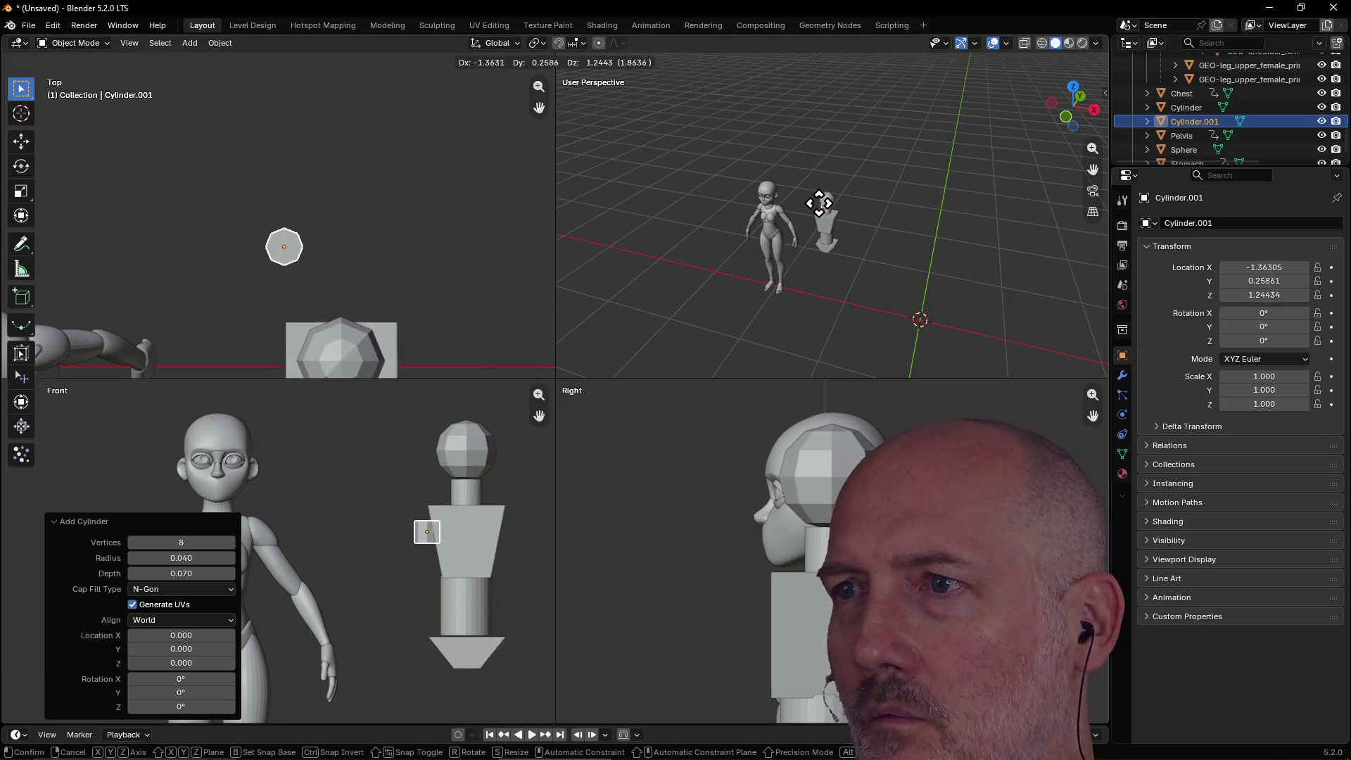
click(822, 204)
scroll(880, 179, up, 4)
scroll(880, 180, up, 5)
scroll(880, 179, down, 3)
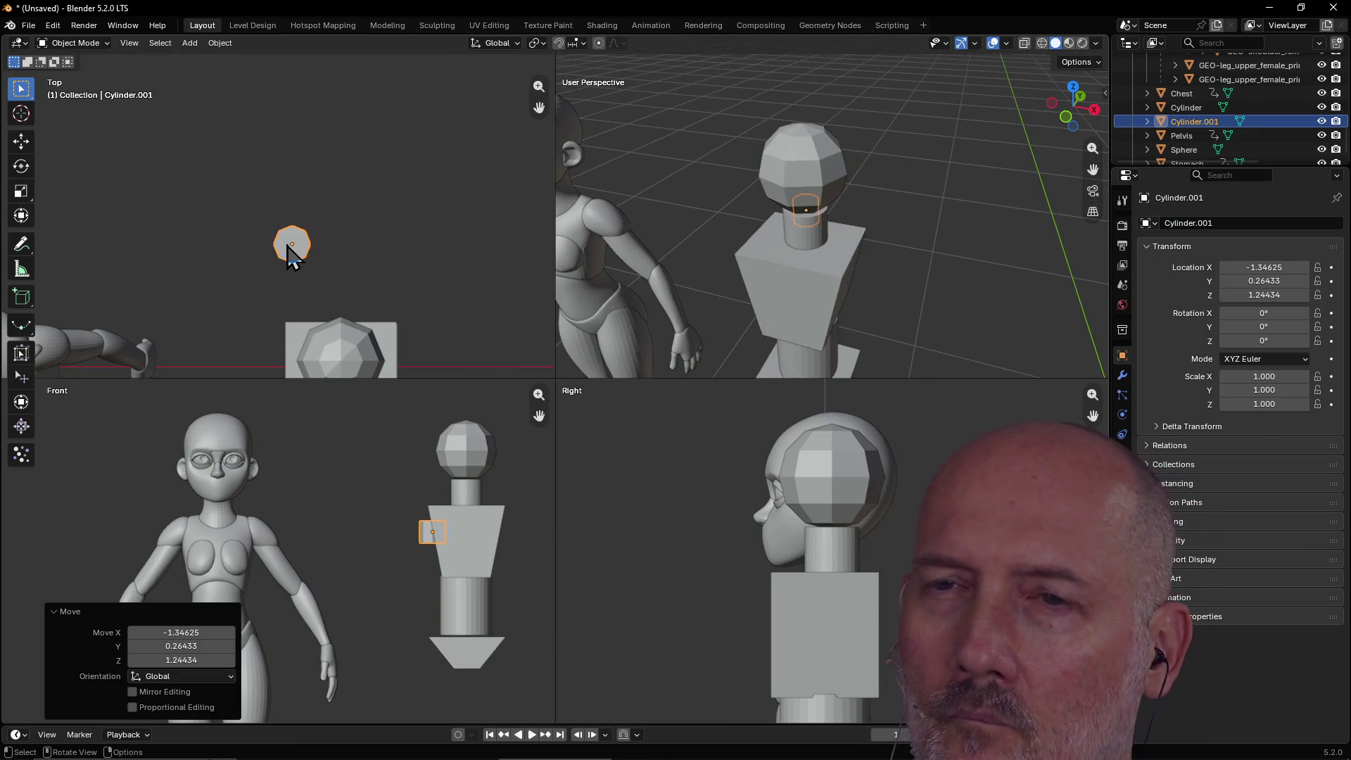
scroll(293, 248, down, 2)
key(g)
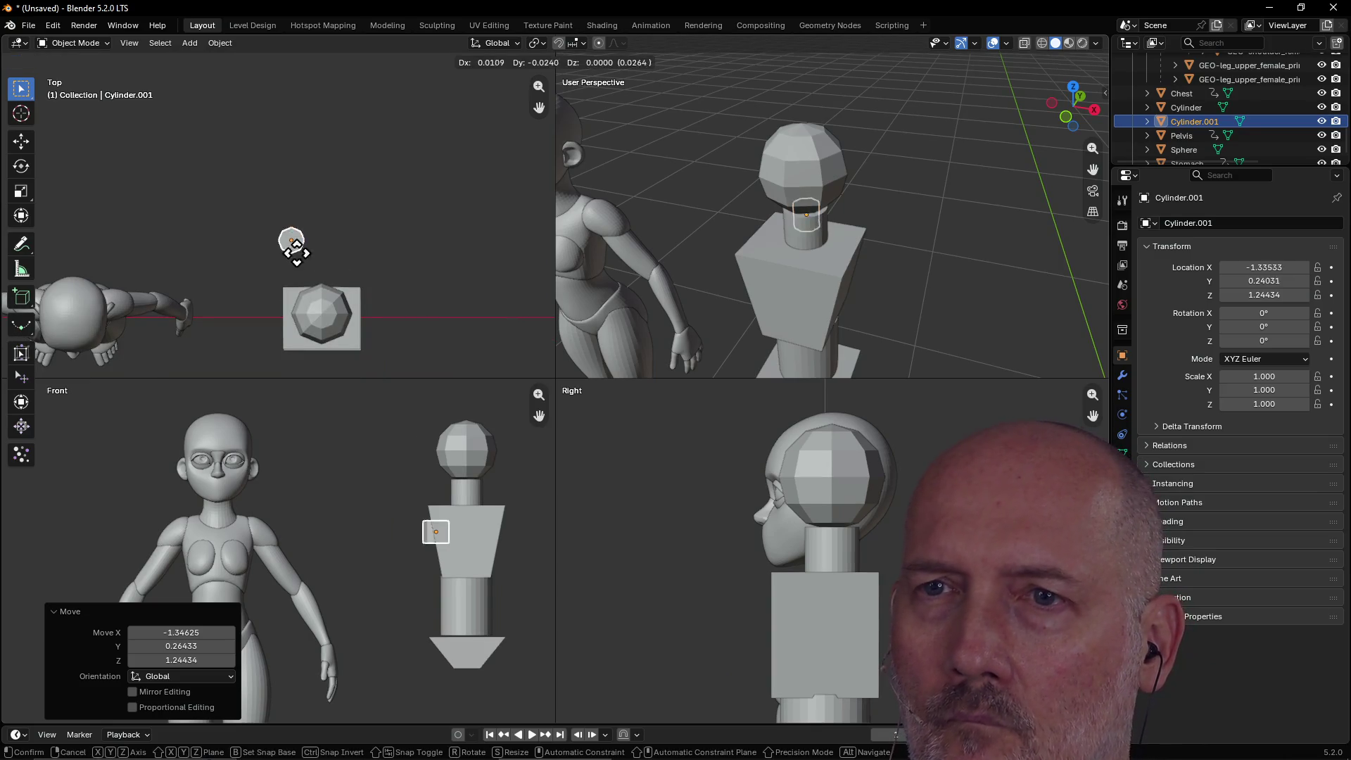
click(319, 345)
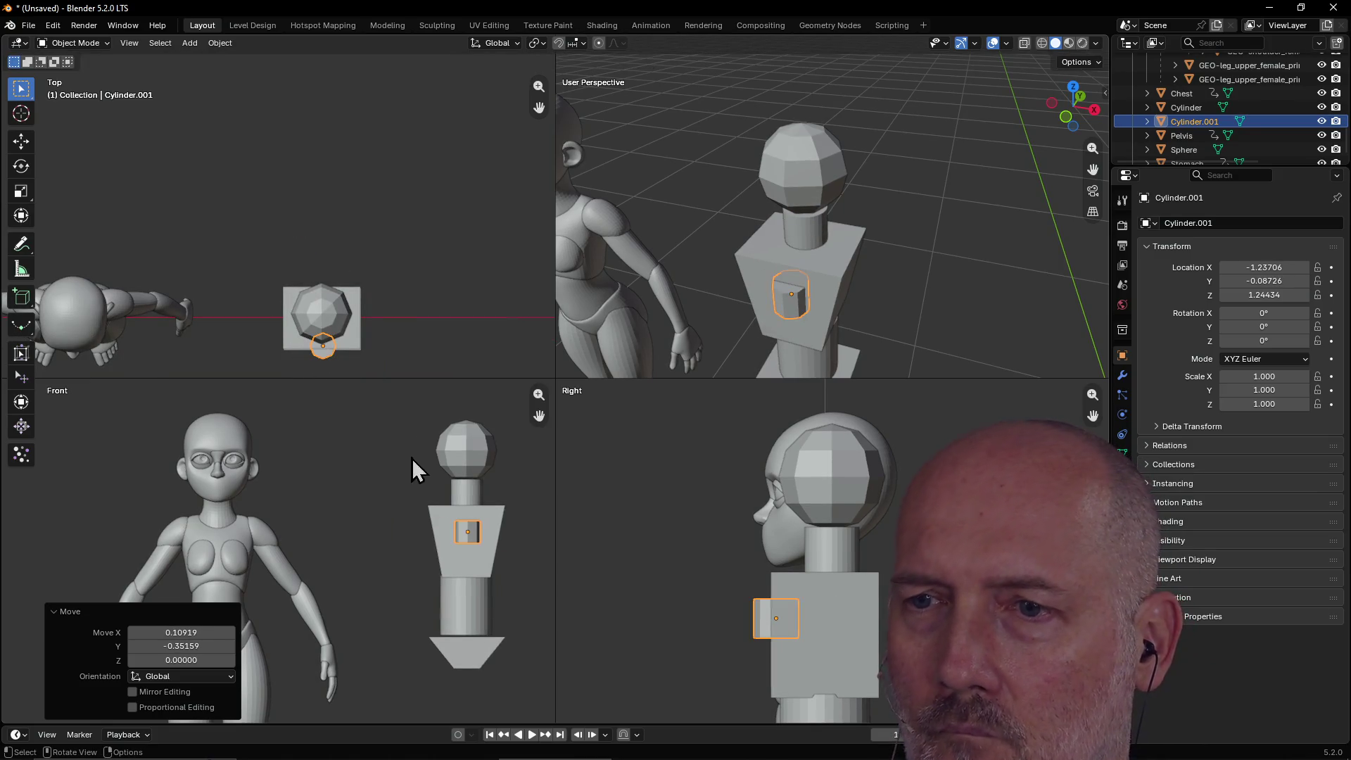
Move the 8-sided cylinder up to the side of the head and fine-tune its position.
key(g)
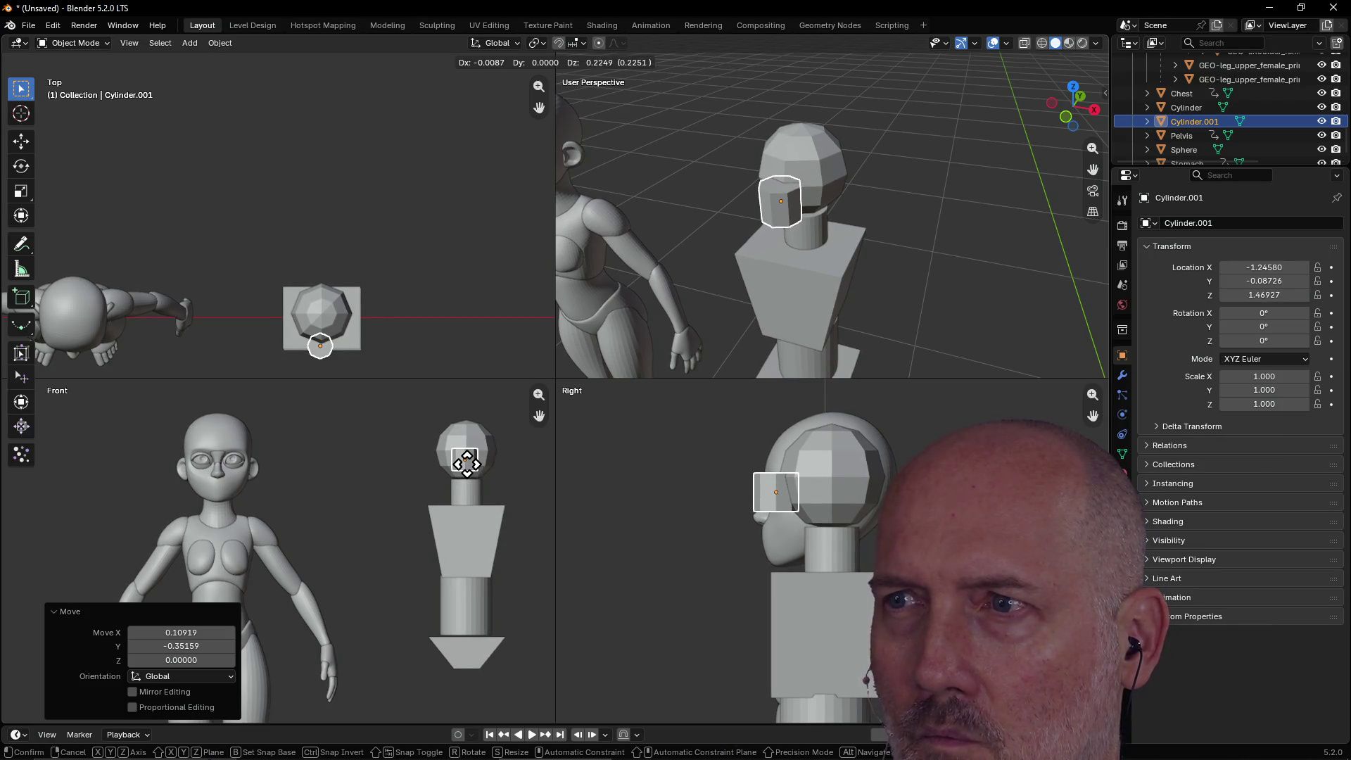
click(468, 463)
scroll(489, 477, up, 2)
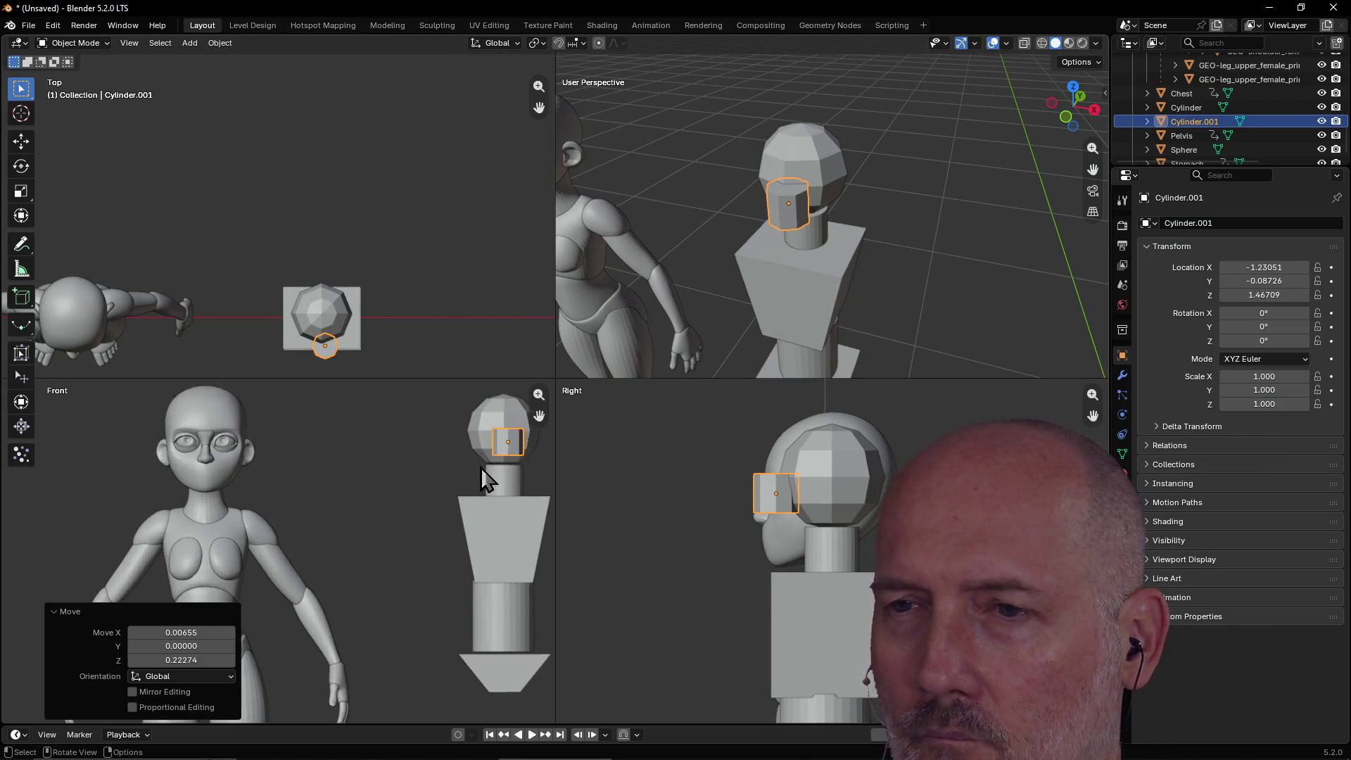
scroll(490, 477, down, 2)
key(g)
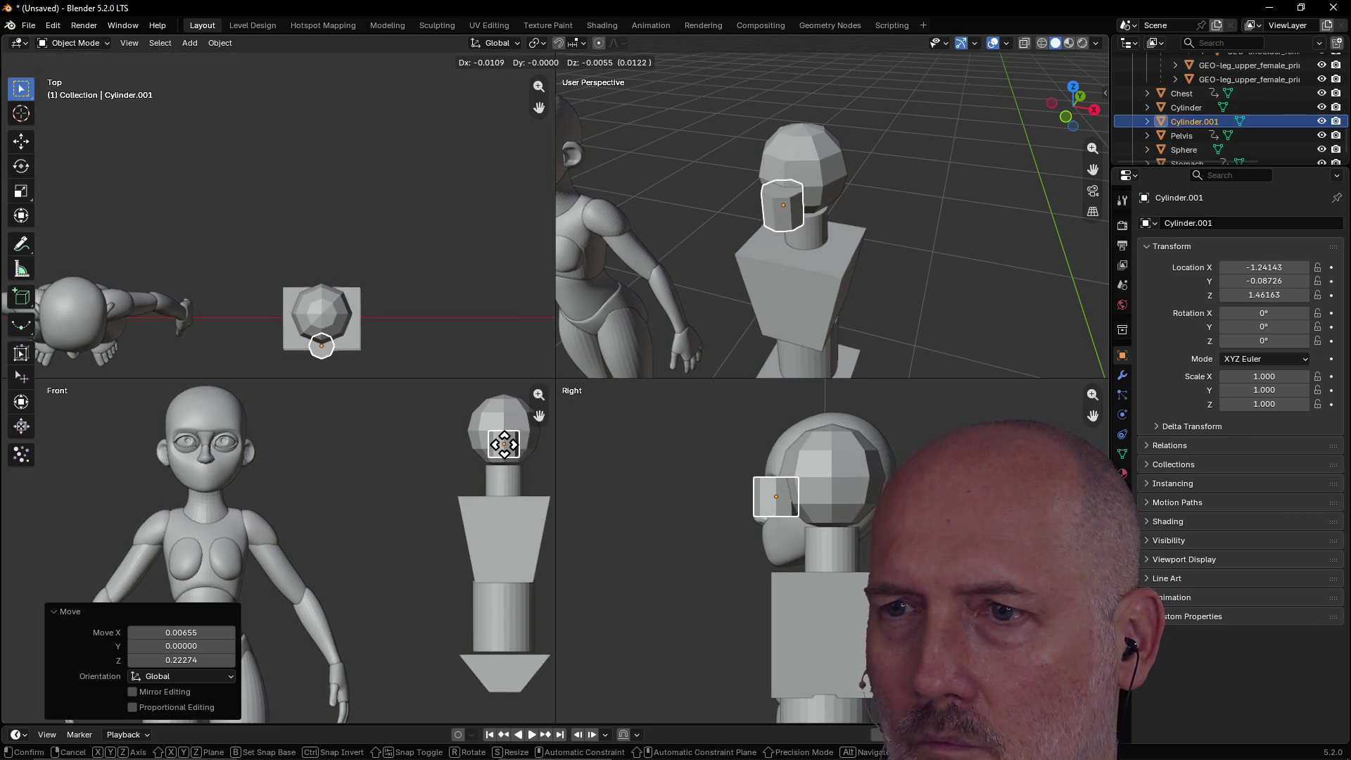
click(508, 457)
Slide the ear cylinder along Y to X -1.24143, Y -0.04795, Z 1.46163, then select the neck.
scroll(816, 188, up, 3)
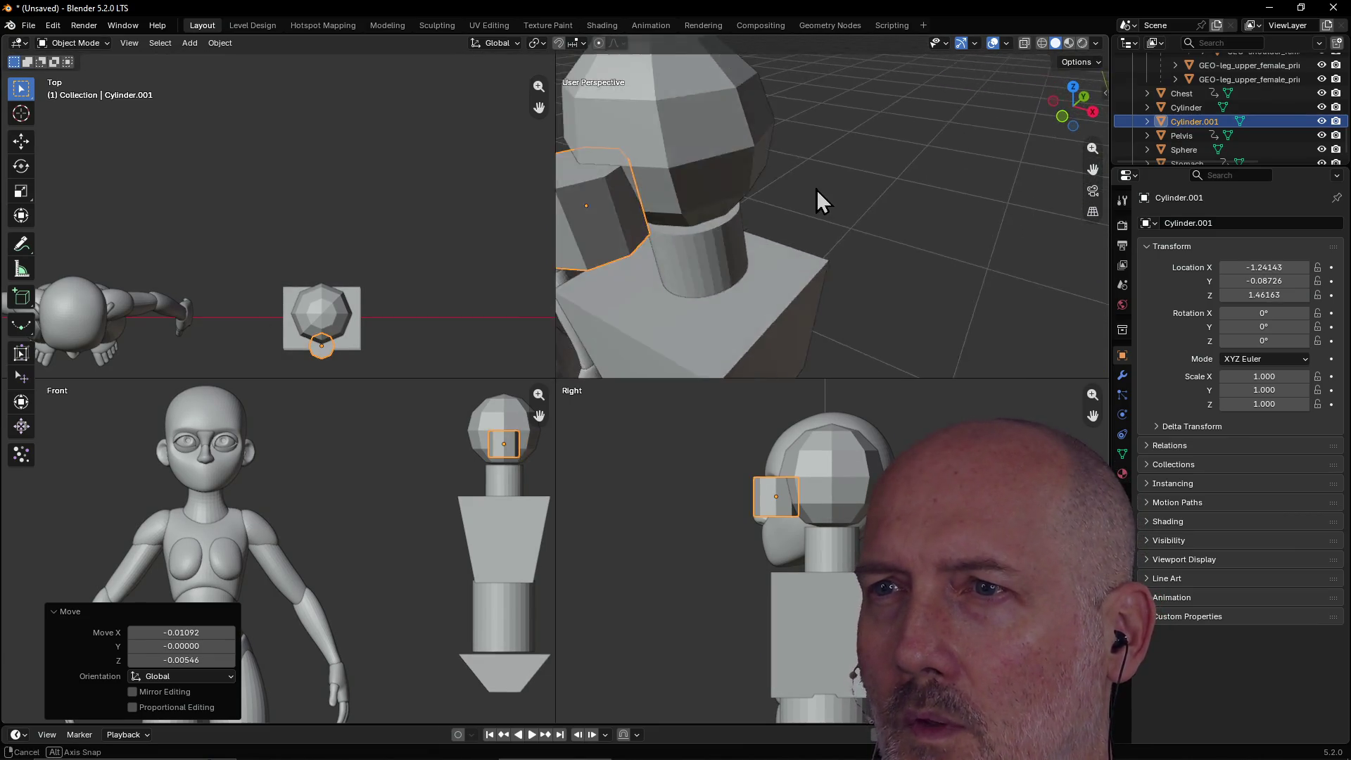
scroll(816, 188, down, 4)
middle_drag(815, 188, 813, 190)
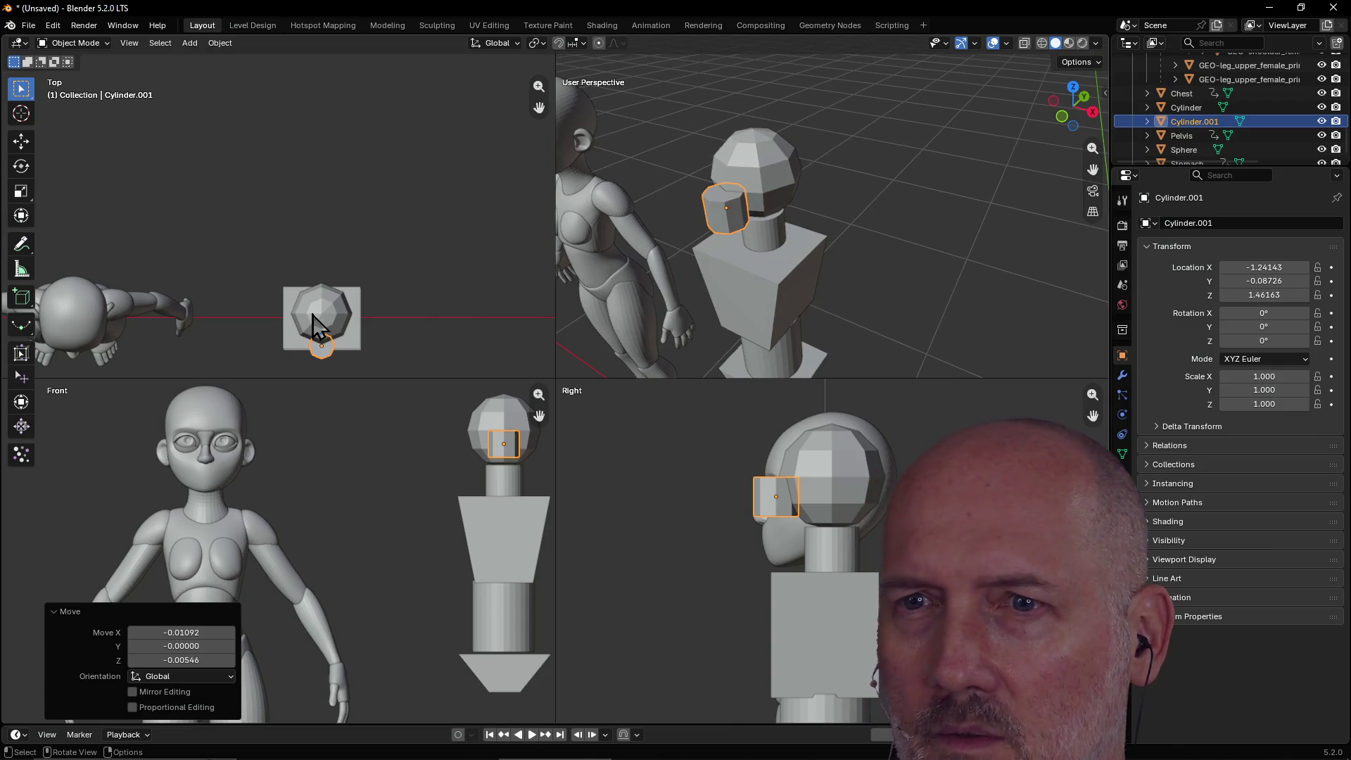
key(g)
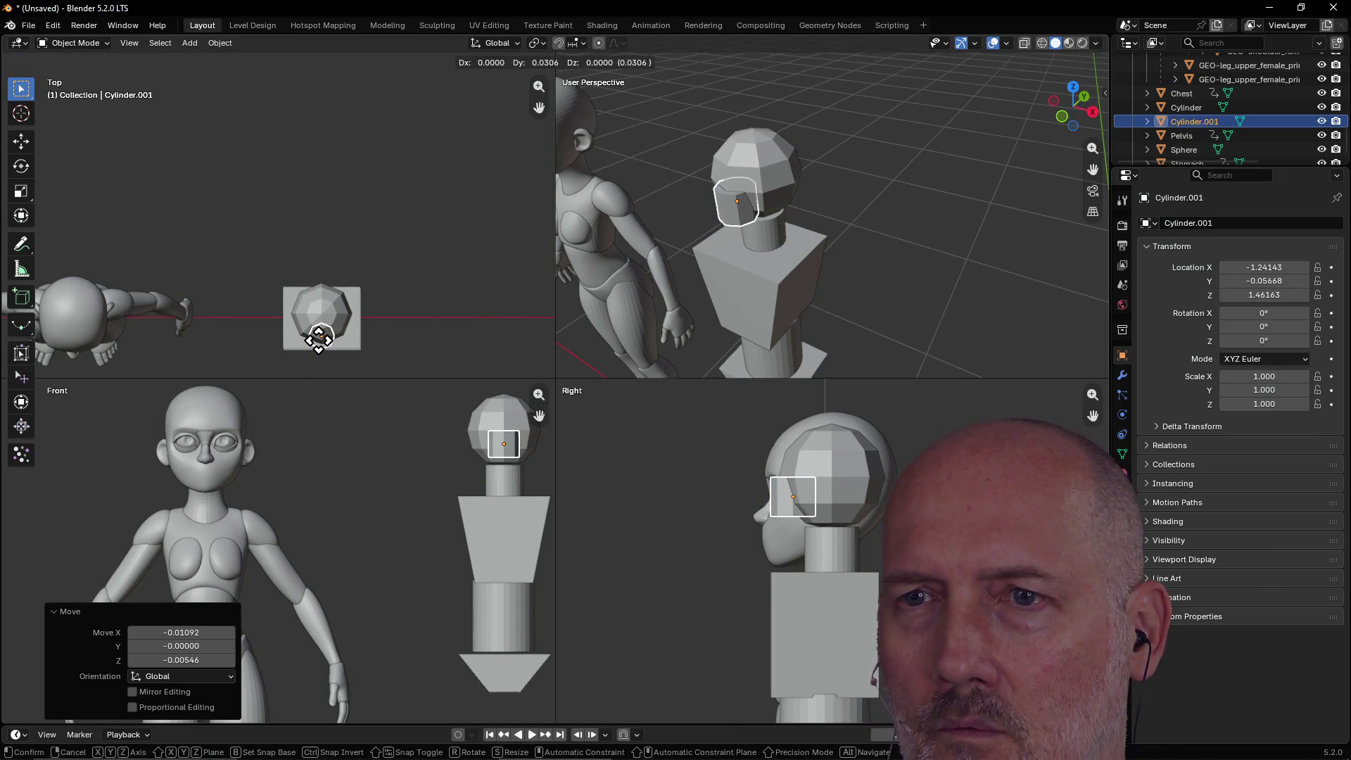
click(319, 336)
click(779, 239)
mouse_move(780, 240)
middle_down()
mouse_move(910, 269)
mouse_move(999, 264)
mouse_move(946, 229)
mouse_move(892, 163)
mouse_move(836, 193)
mouse_move(918, 192)
mouse_move(889, 205)
middle_up()
scroll(917, 189, down, 4)
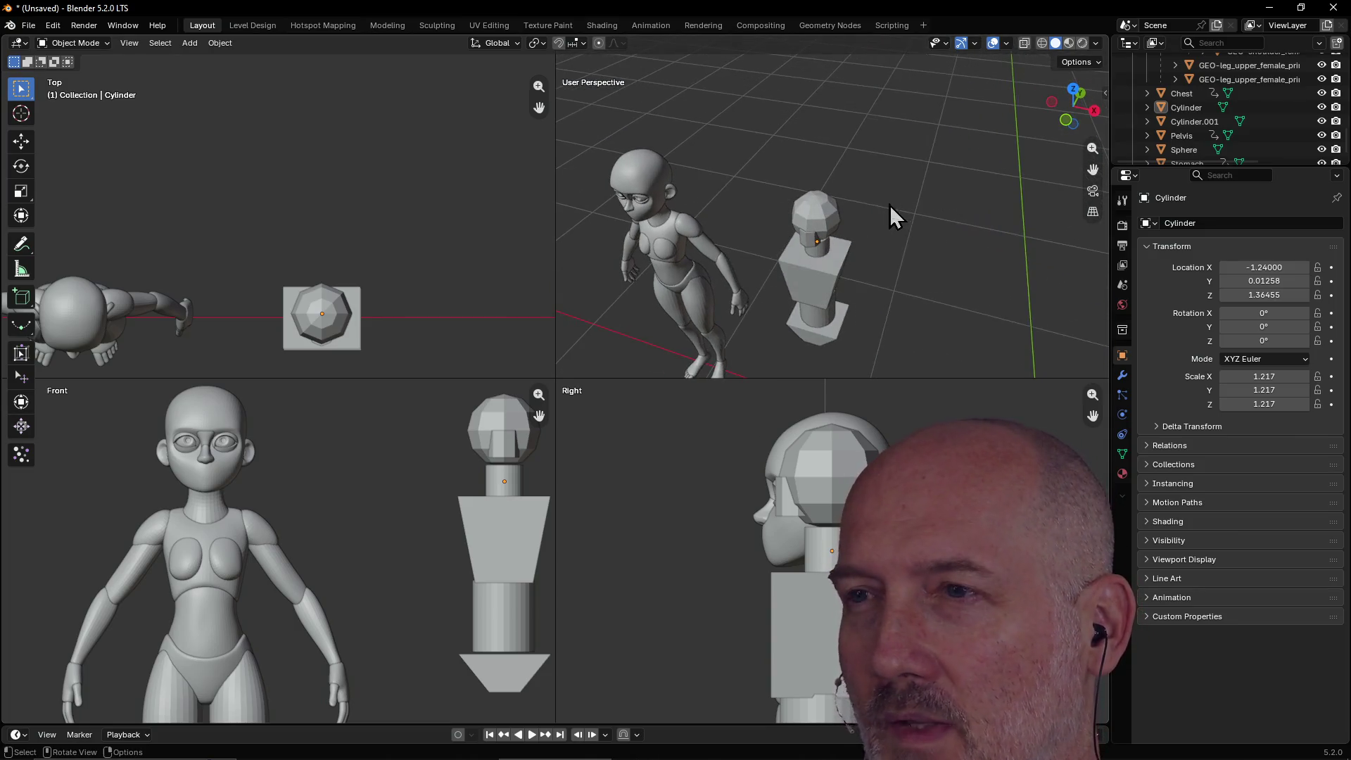
Click through the head, Chest, Stomach and Pelvis blocks while orbiting around the blockout.
click(832, 232)
mouse_move(829, 267)
middle_down()
mouse_move(854, 133)
mouse_move(859, 162)
middle_up()
click(861, 166)
click(851, 232)
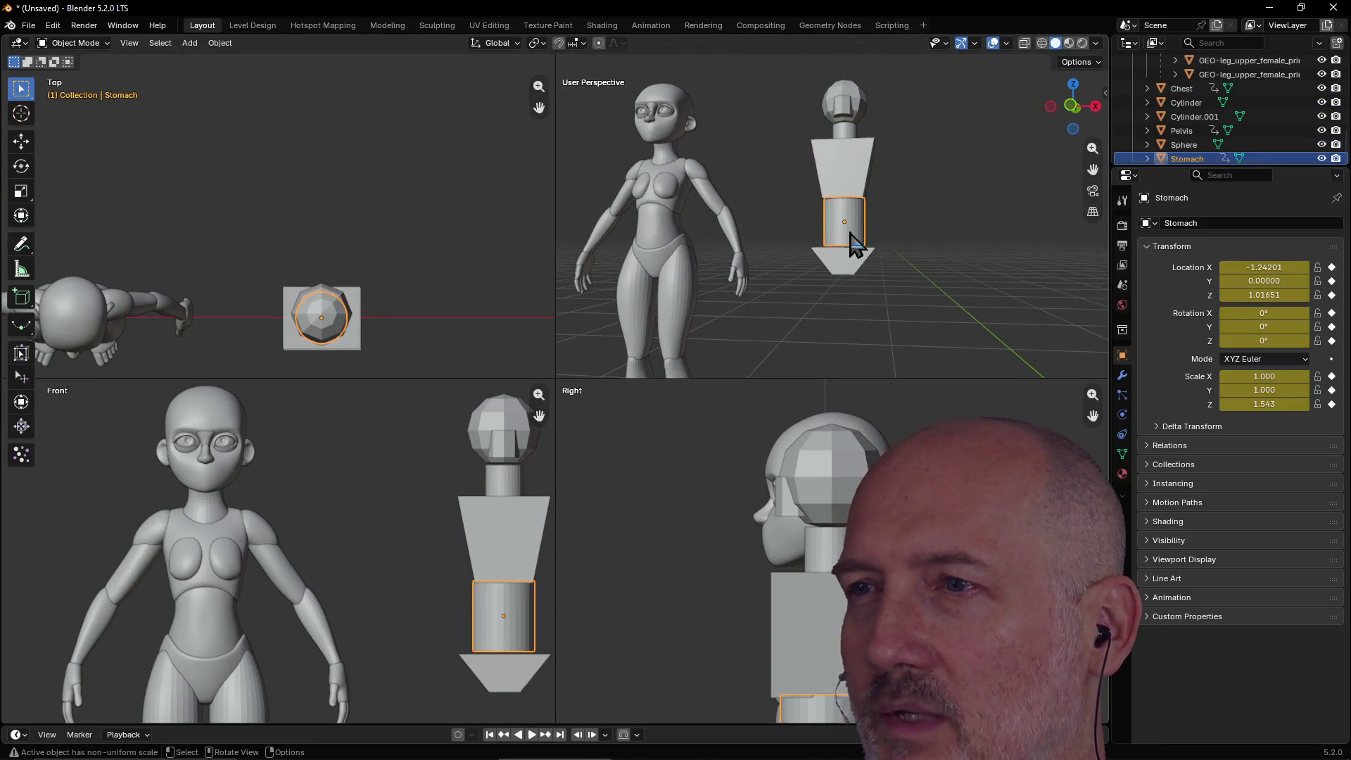
click(844, 272)
mouse_move(844, 271)
middle_down()
mouse_move(762, 279)
mouse_move(829, 328)
mouse_move(805, 325)
middle_up()
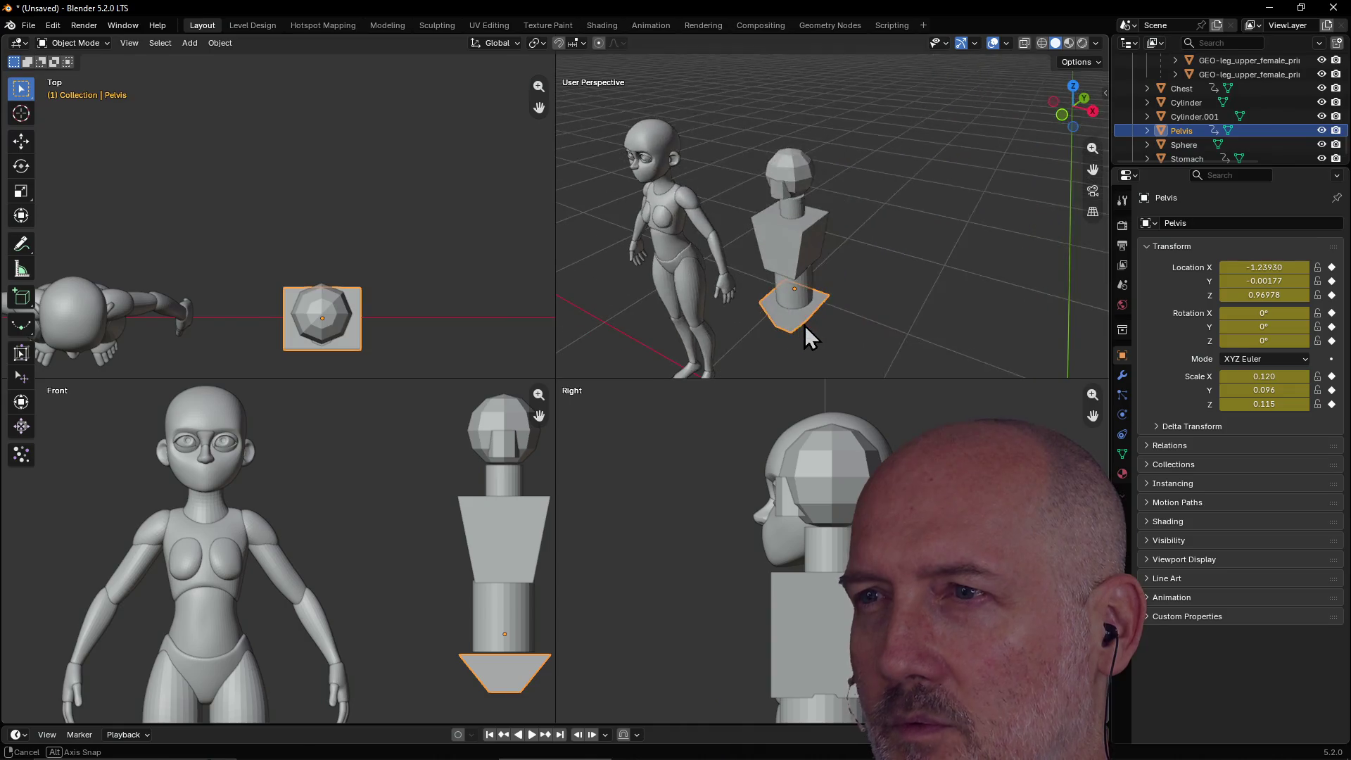
scroll(892, 257, up, 4)
mouse_move(891, 255)
middle_down()
mouse_move(868, 263)
mouse_move(965, 258)
mouse_move(877, 247)
mouse_move(926, 247)
middle_up()
scroll(865, 263, down, 4)
Orbit to a three-quarter side view to inspect the neck cylinder, then select the head sphere.
middle_drag(704, 311, 714, 280)
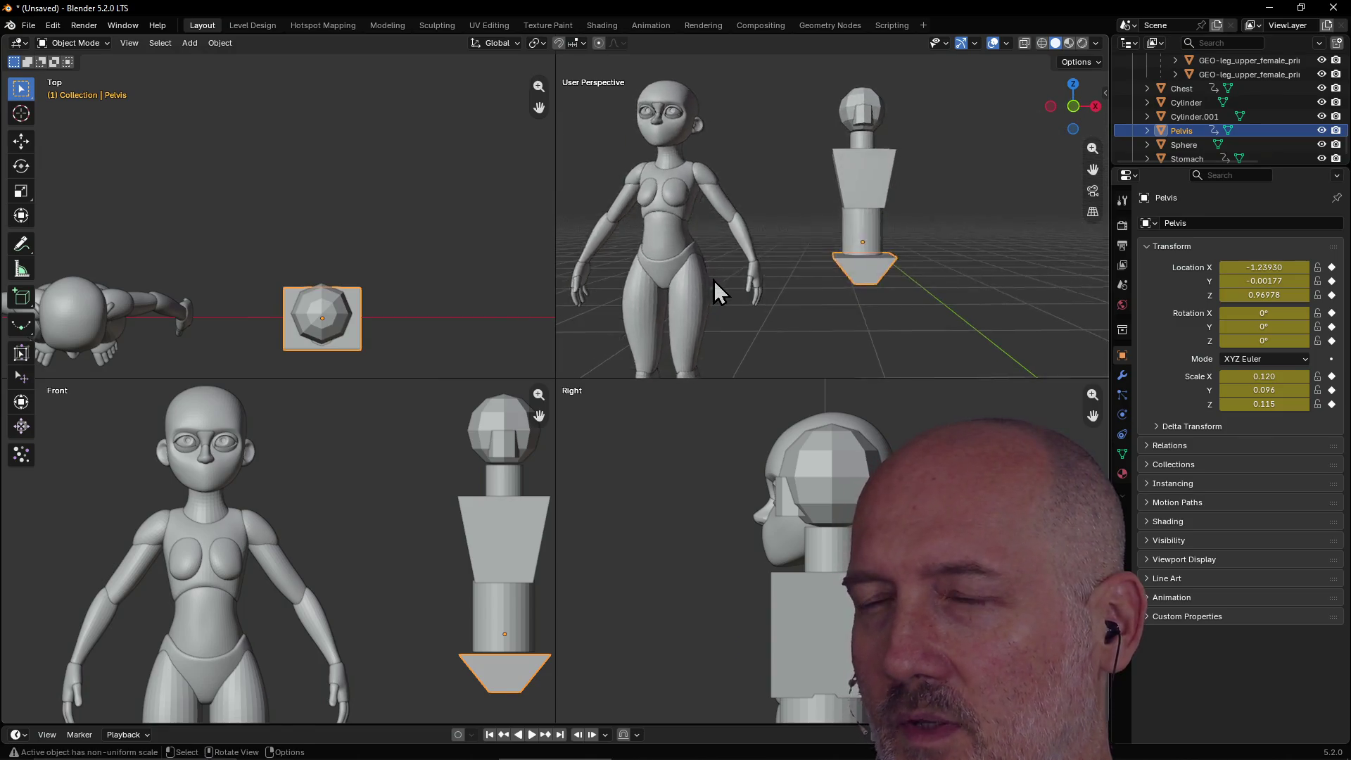
scroll(714, 280, down, 2)
scroll(766, 317, down, 3)
middle_drag(766, 317, 724, 332)
scroll(799, 283, up, 5)
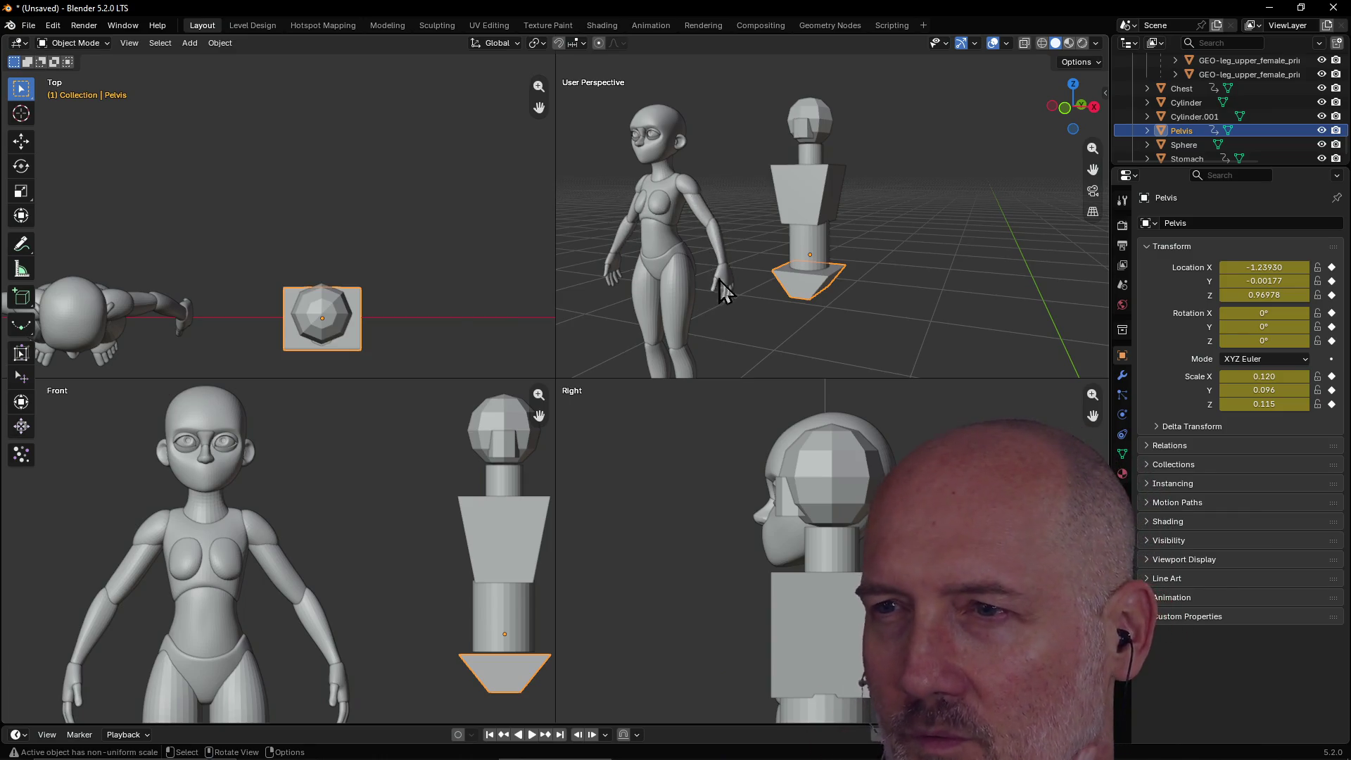
scroll(725, 281, down, 1)
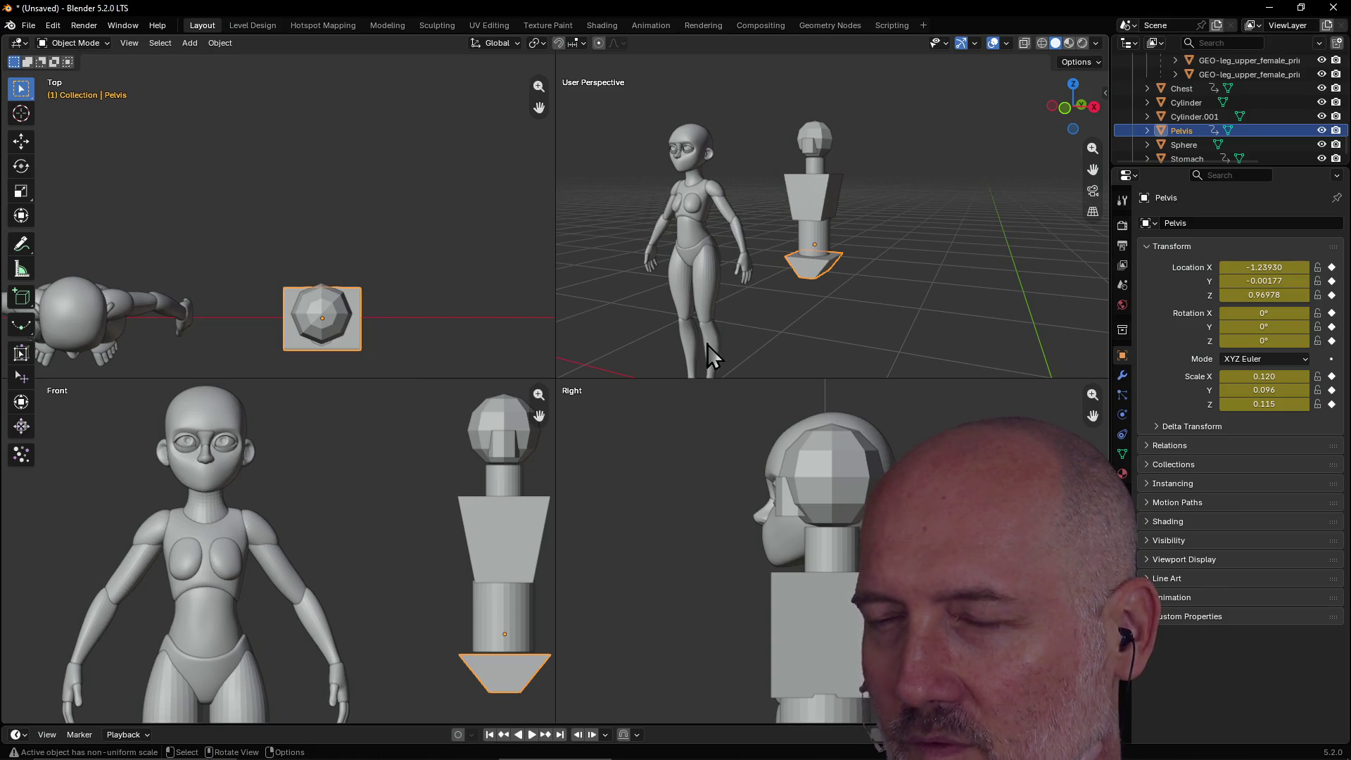
scroll(711, 346, down, 1)
scroll(738, 323, up, 1)
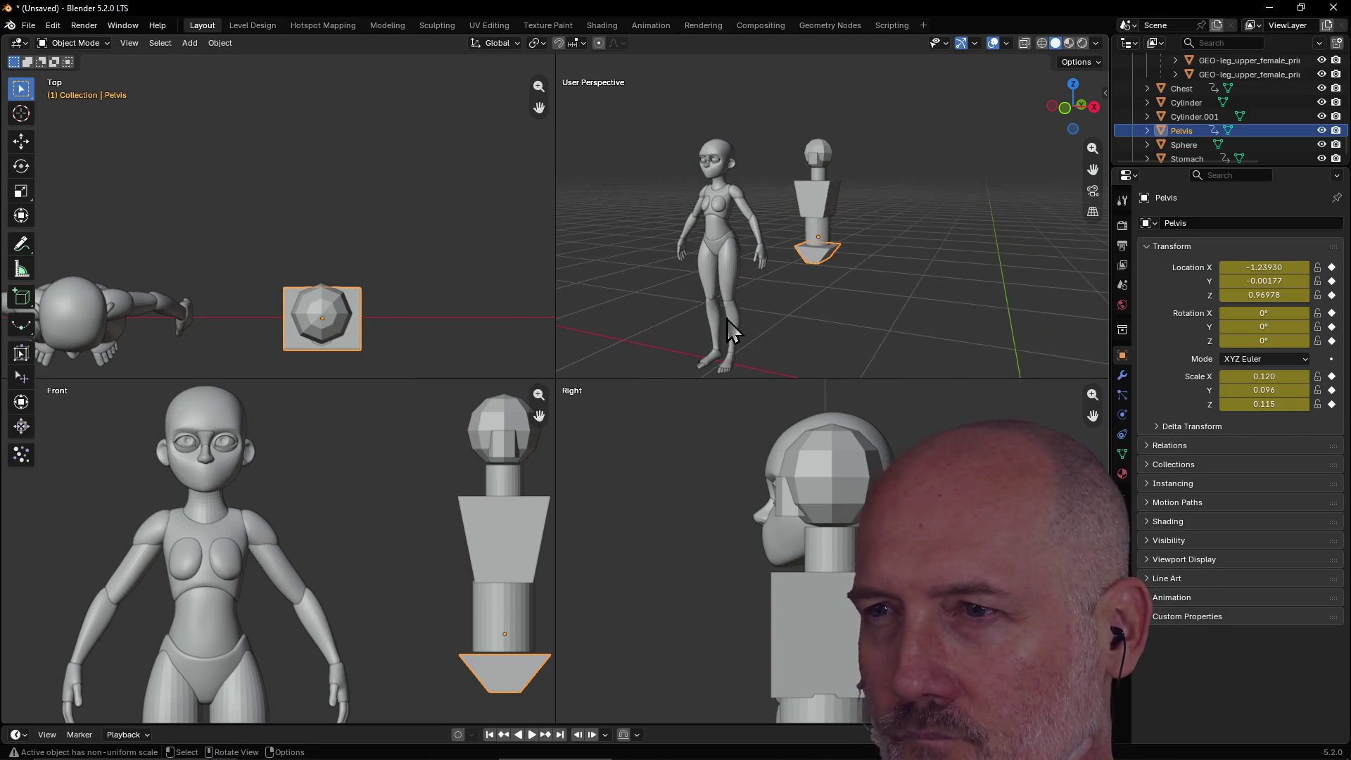
scroll(696, 275, up, 2)
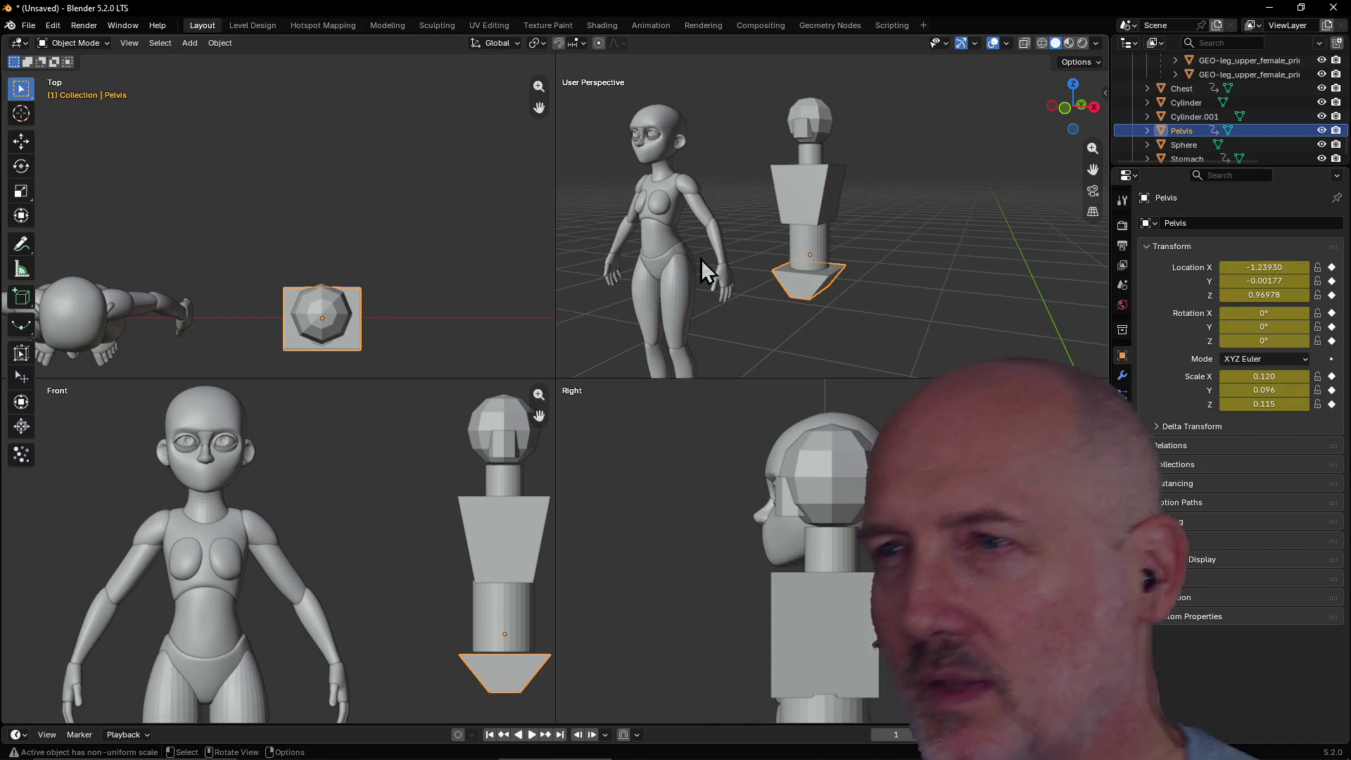
scroll(796, 197, up, 1)
mouse_move(798, 204)
middle_down()
mouse_move(750, 213)
mouse_move(760, 196)
middle_up()
click(785, 205)
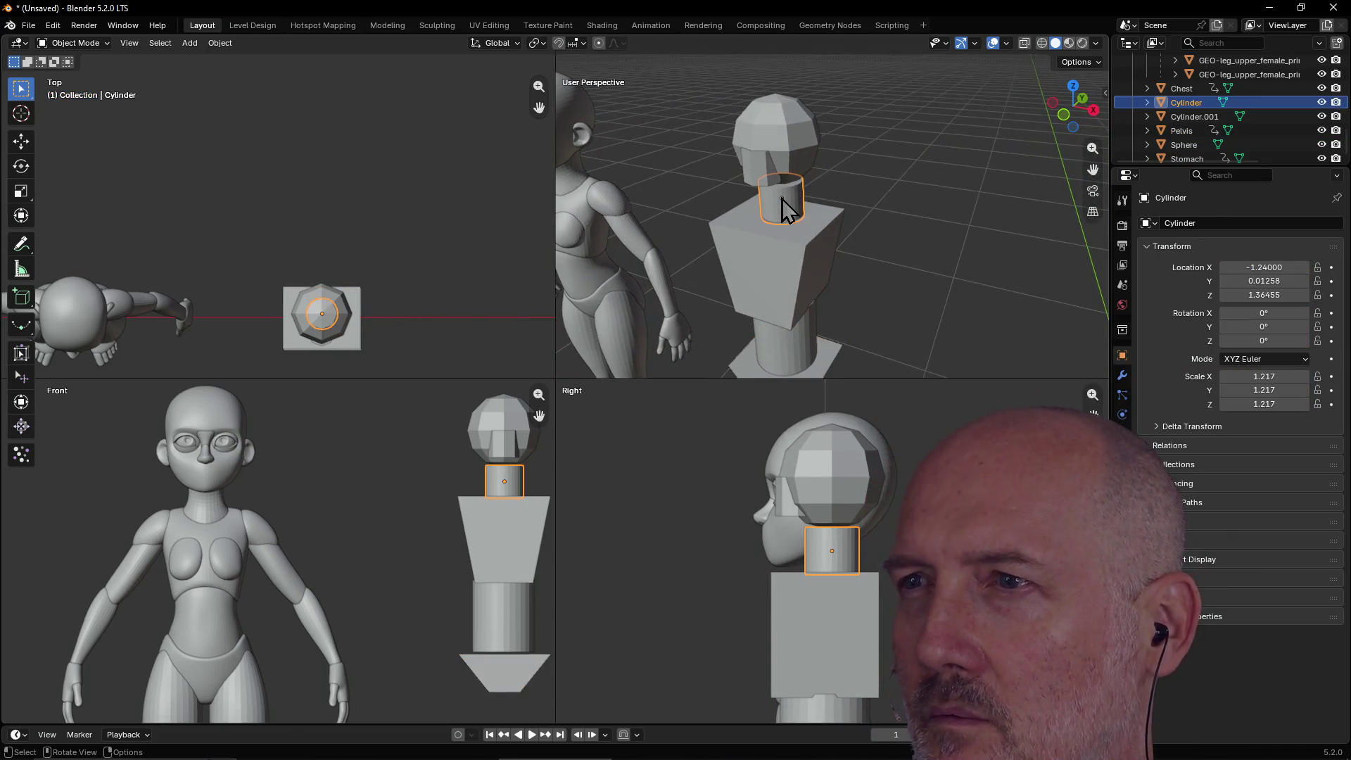
scroll(807, 181, down, 4)
mouse_move(790, 171)
middle_down()
mouse_move(822, 187)
mouse_move(794, 199)
mouse_move(816, 192)
middle_up()
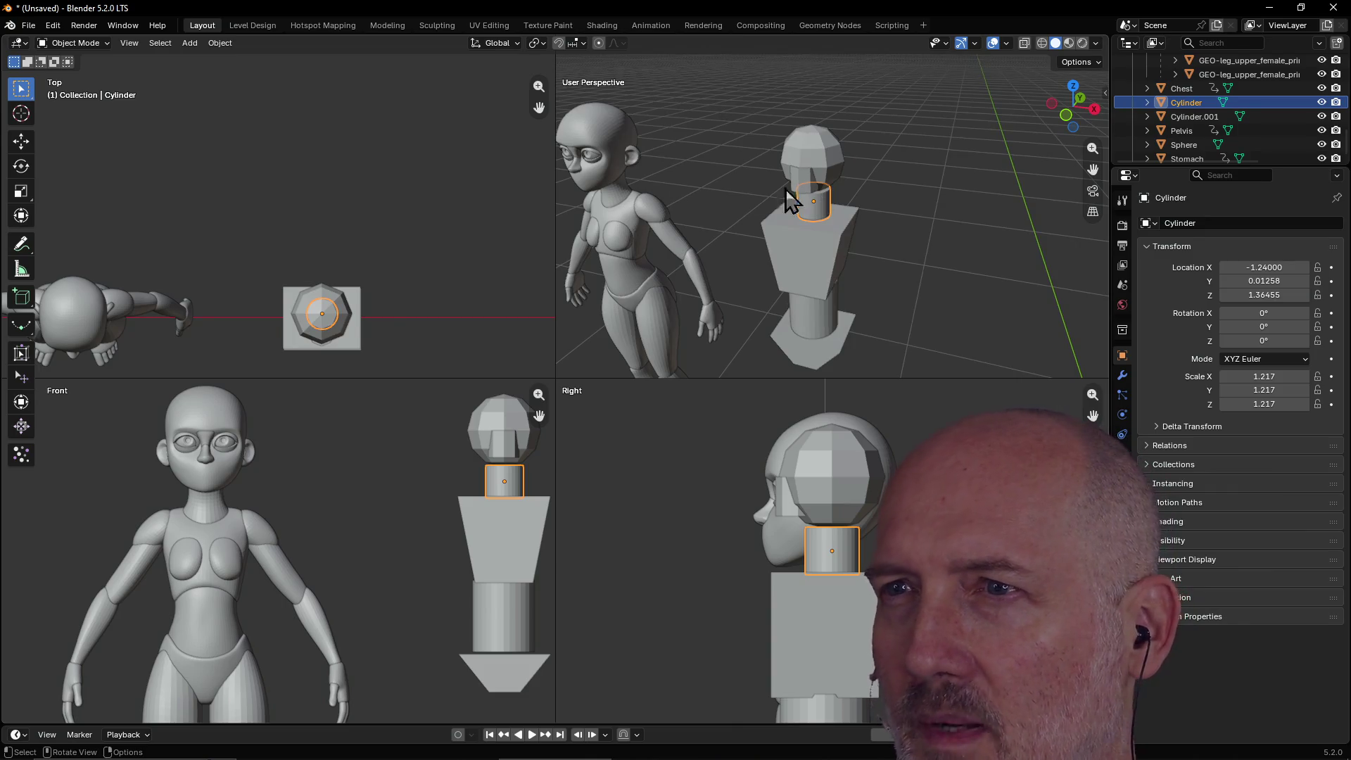
click(822, 157)
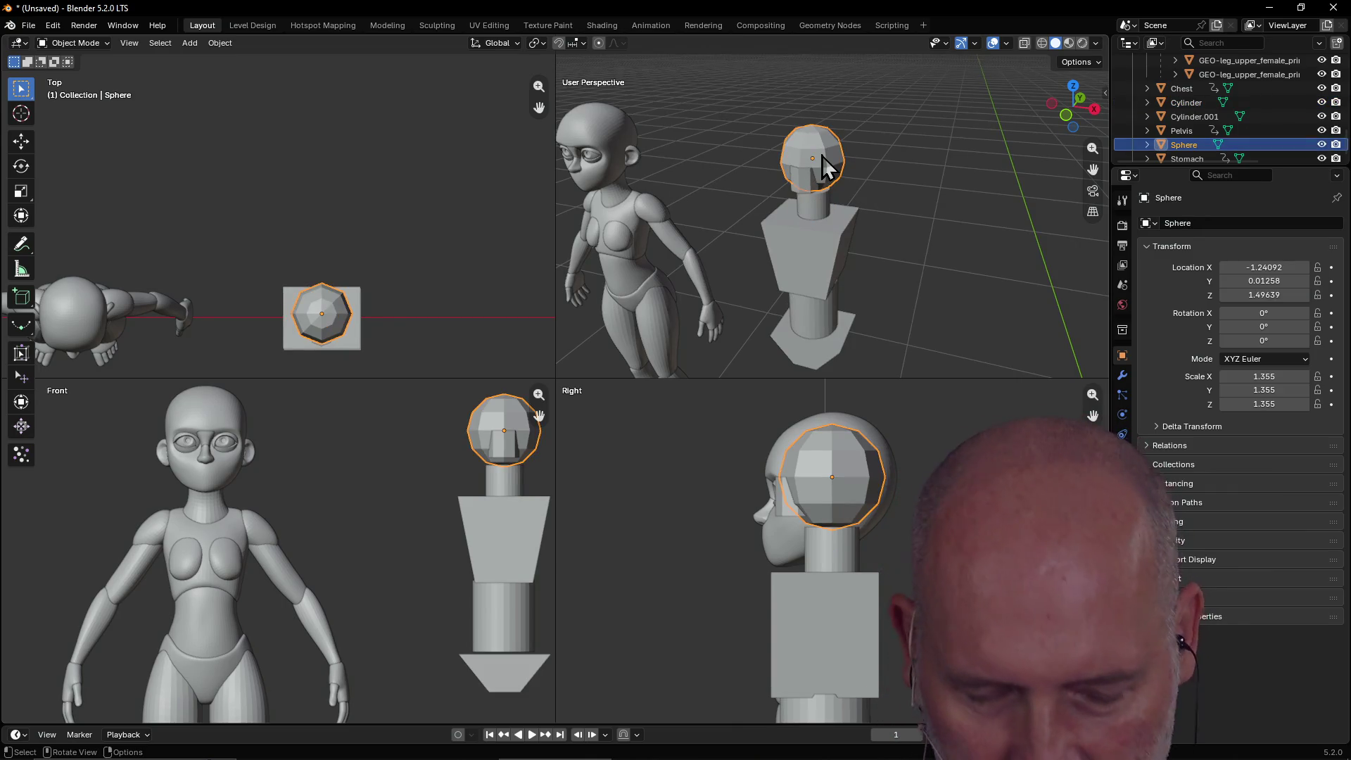
Scale the head sphere to 1.571 and nudge the ear cylinder to Y -0.06979.
middle_drag(822, 155, 821, 155)
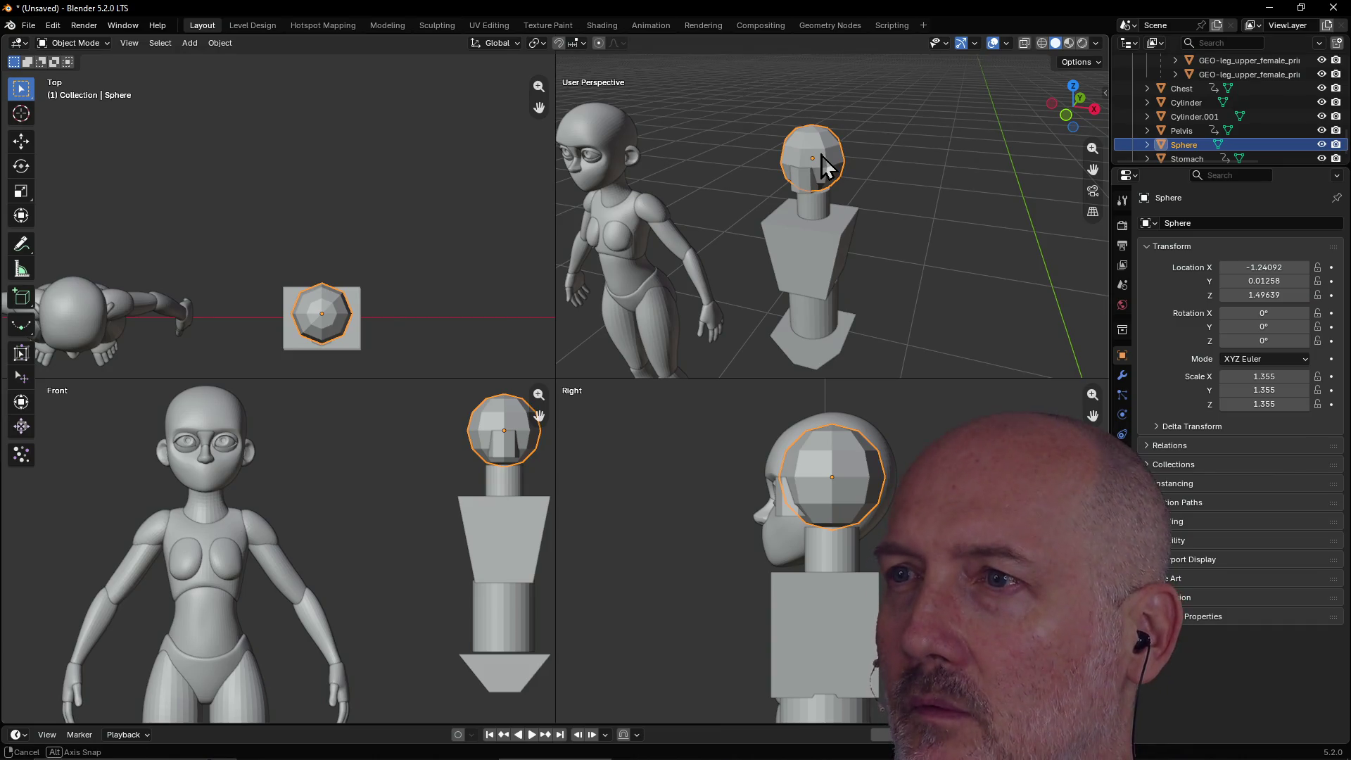
key(s)
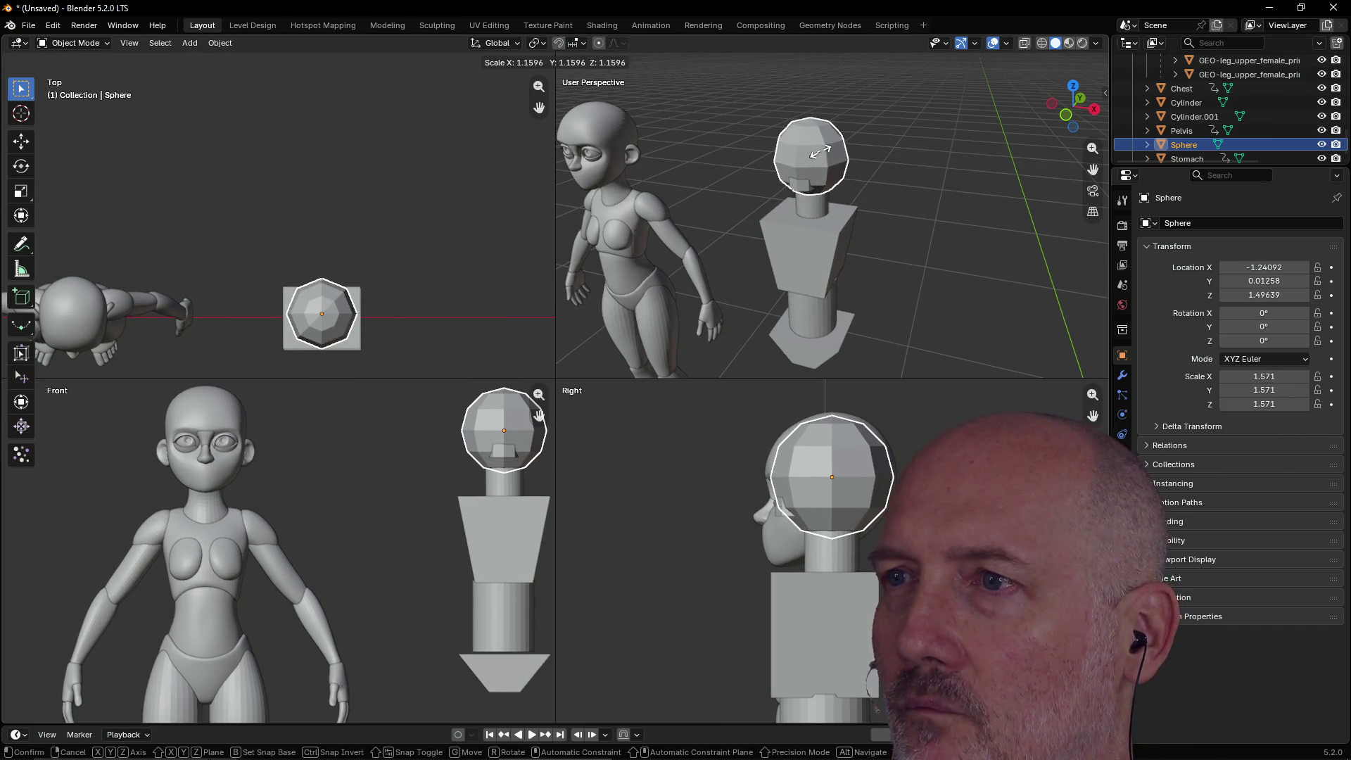
click(819, 152)
click(806, 197)
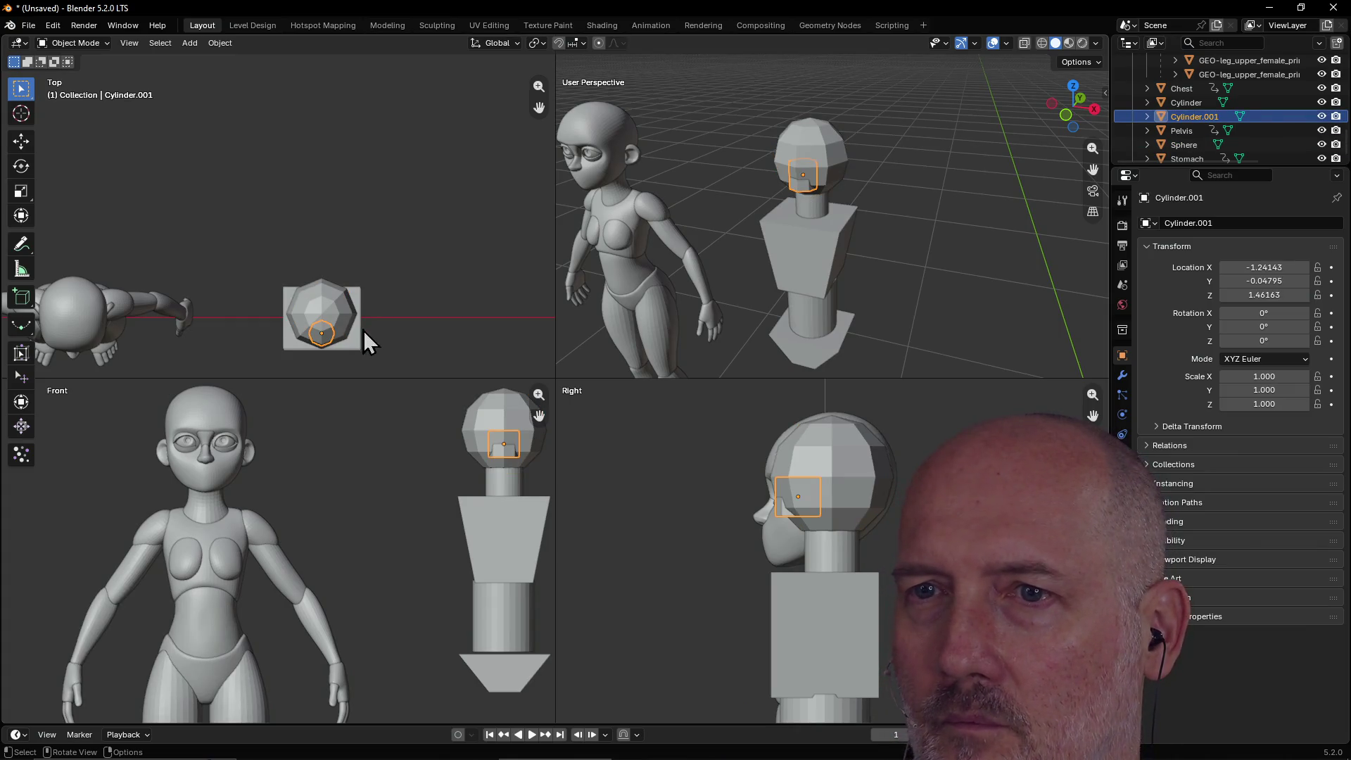
key(g)
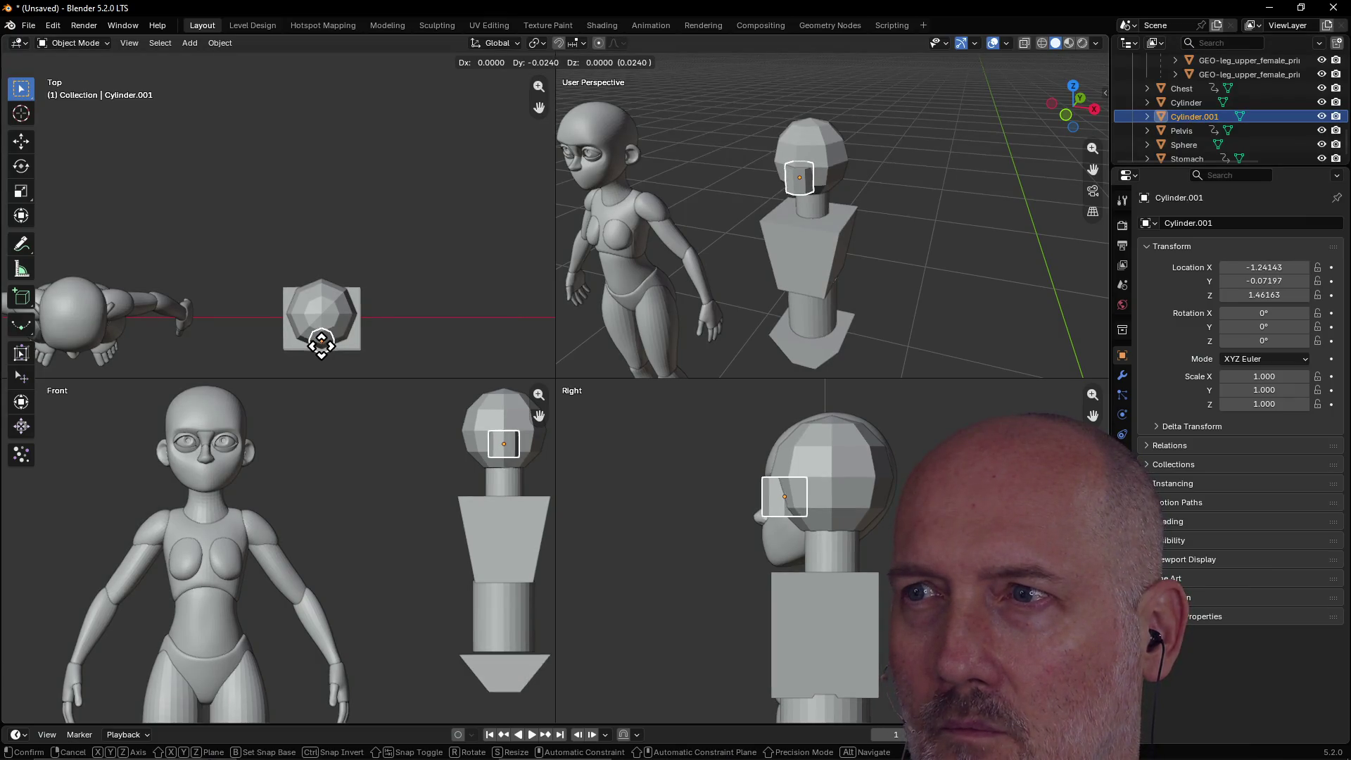
click(322, 344)
Orbit out to the whole mannequin and select the chest, stomach and pelvis blocks.
click(944, 242)
mouse_move(945, 242)
middle_down()
mouse_move(1007, 235)
mouse_move(931, 217)
middle_up()
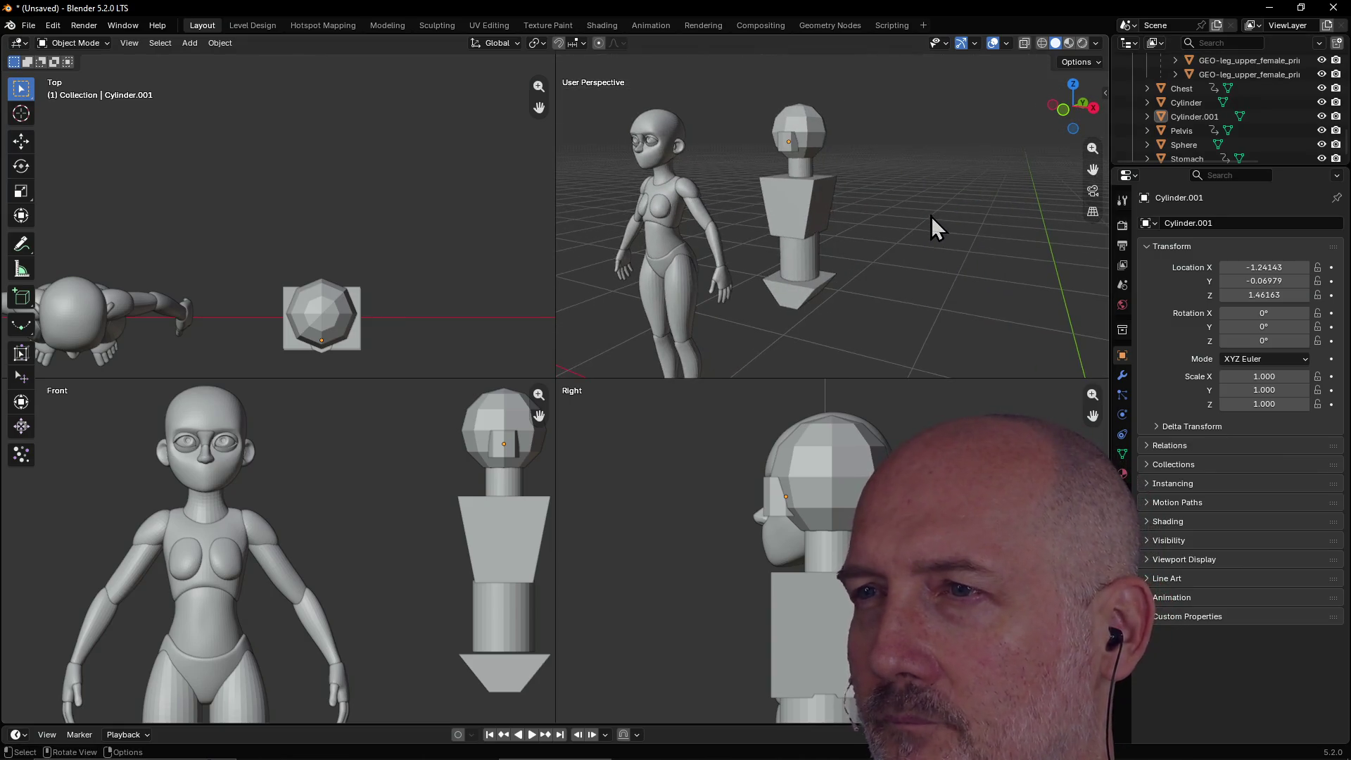
click(801, 223)
click(797, 262)
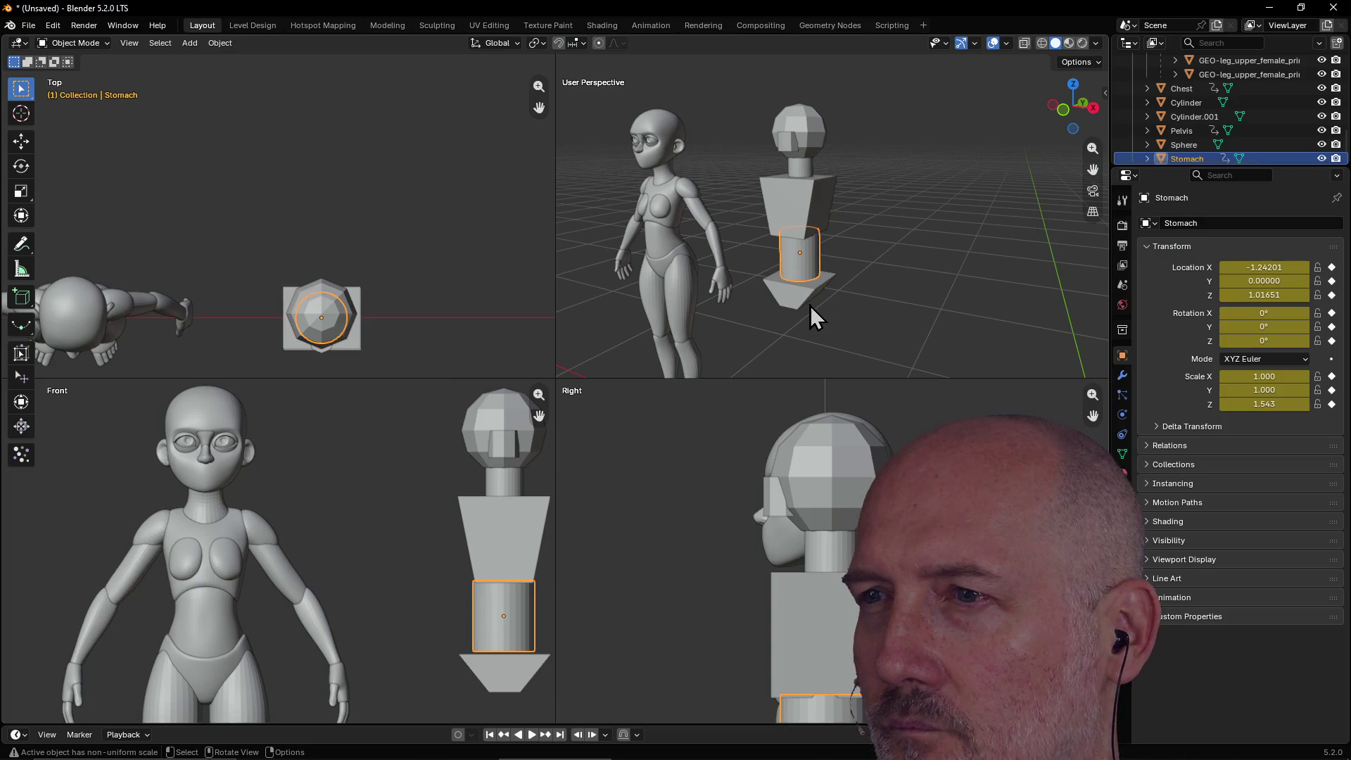
click(808, 304)
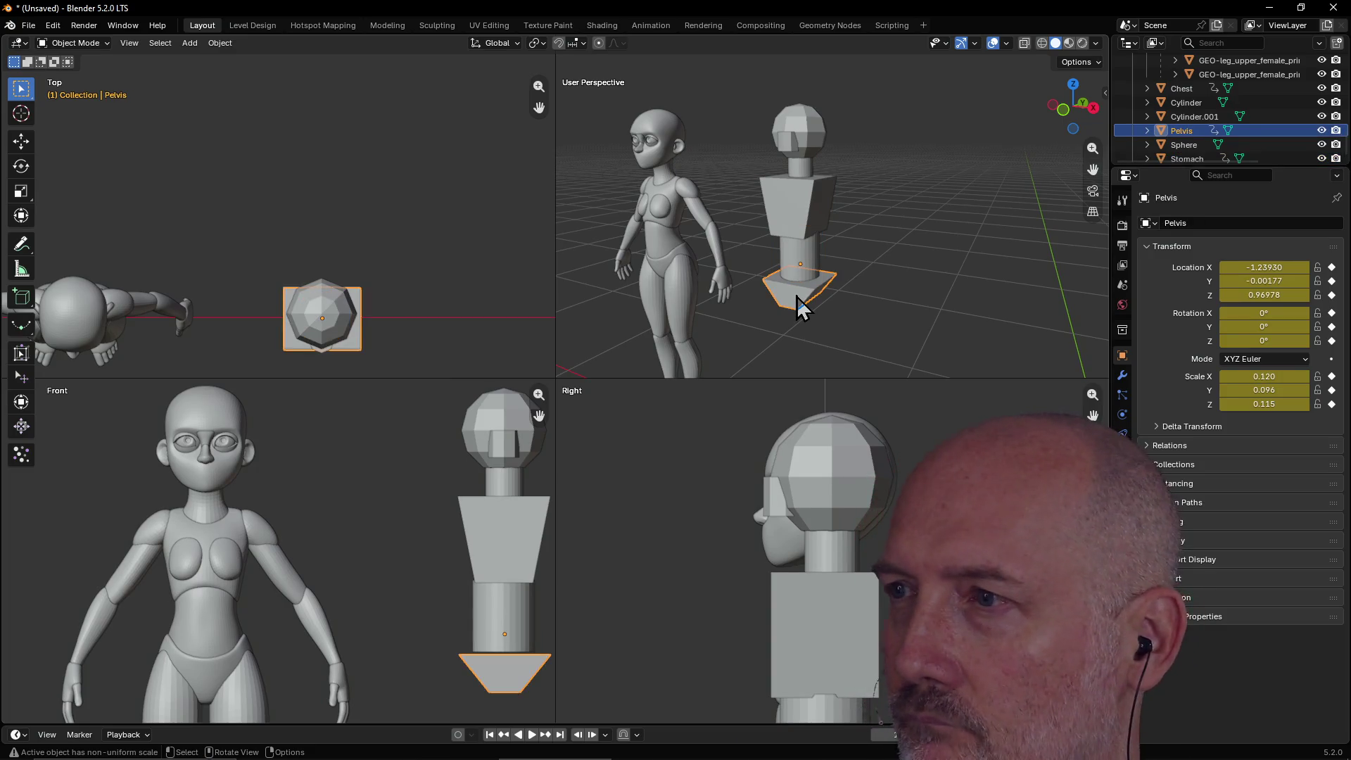
Enlarge the timeline, delete the Pelvis keyframe at frame 8, and return to frame 0.
drag(661, 724, 661, 578)
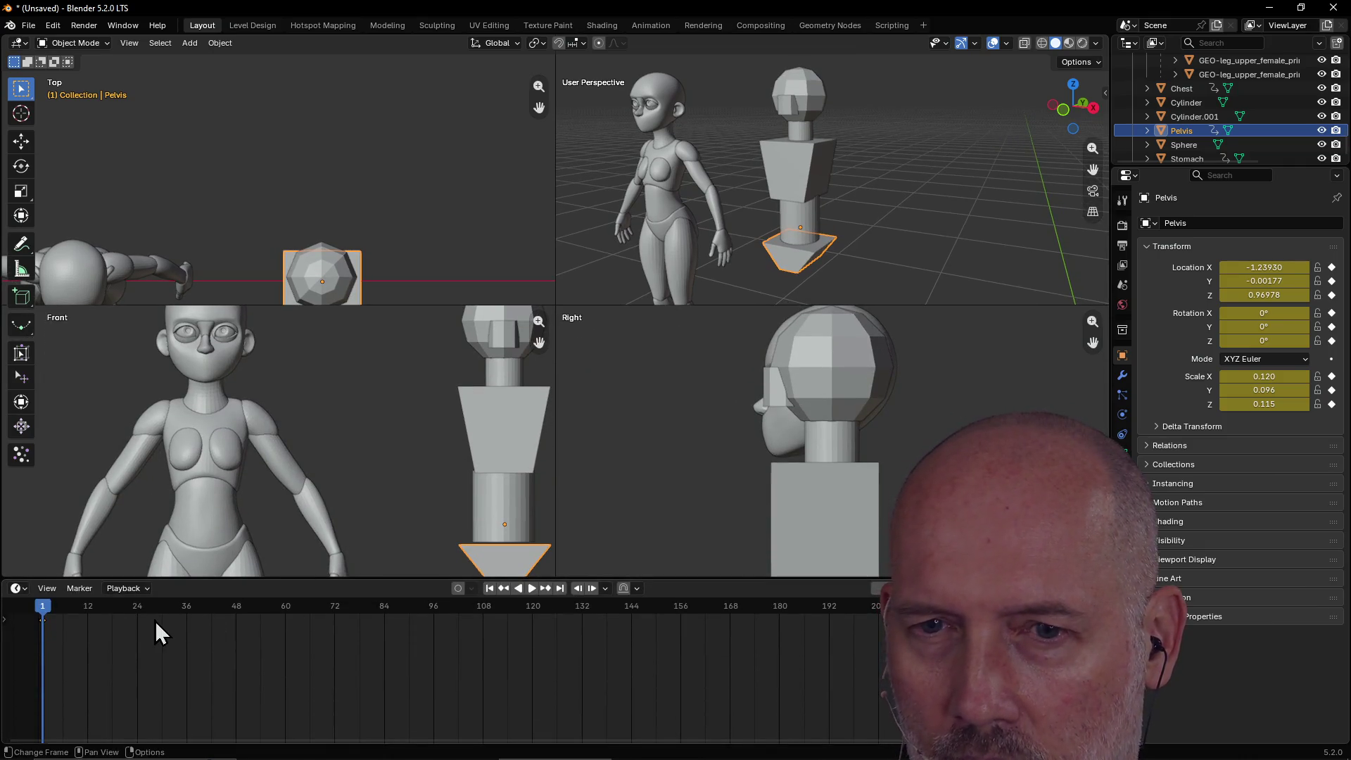
drag(40, 606, 66, 616)
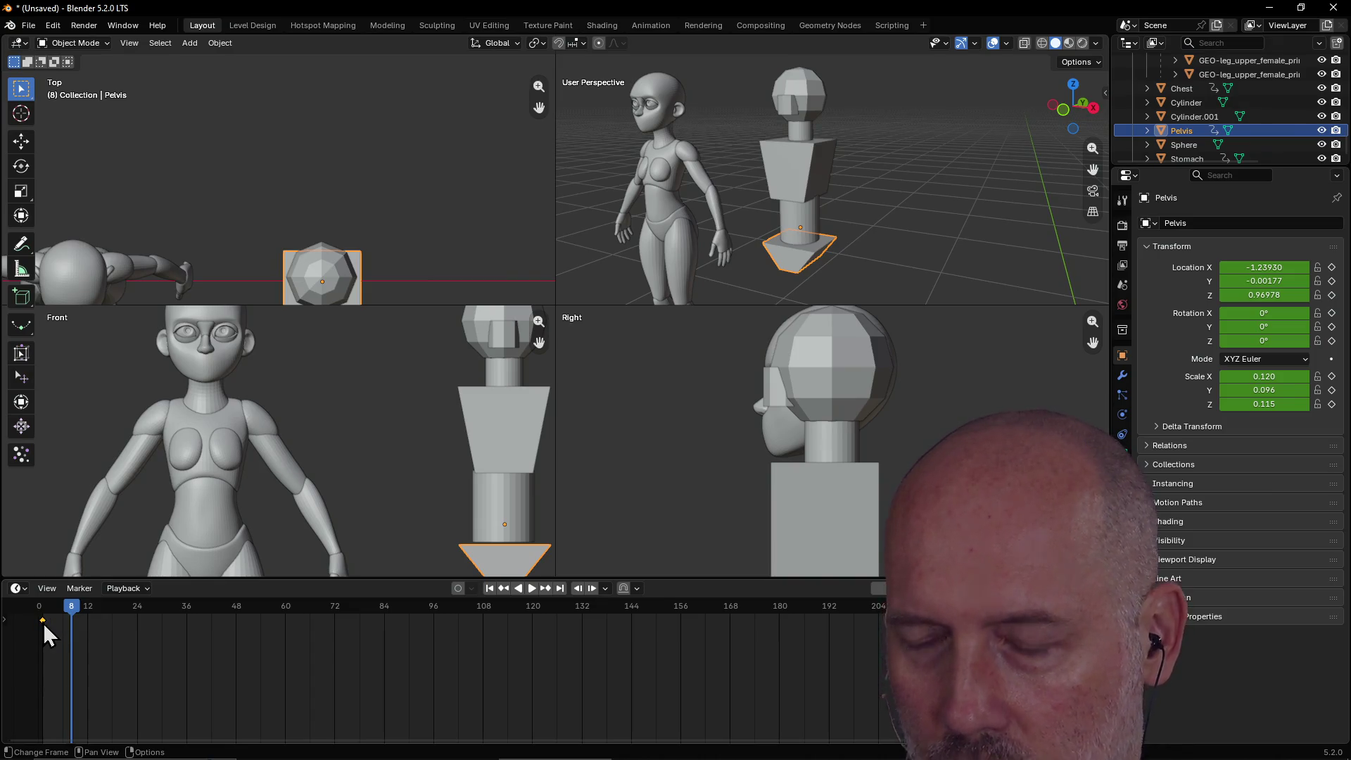
key(Delete)
drag(70, 606, 23, 603)
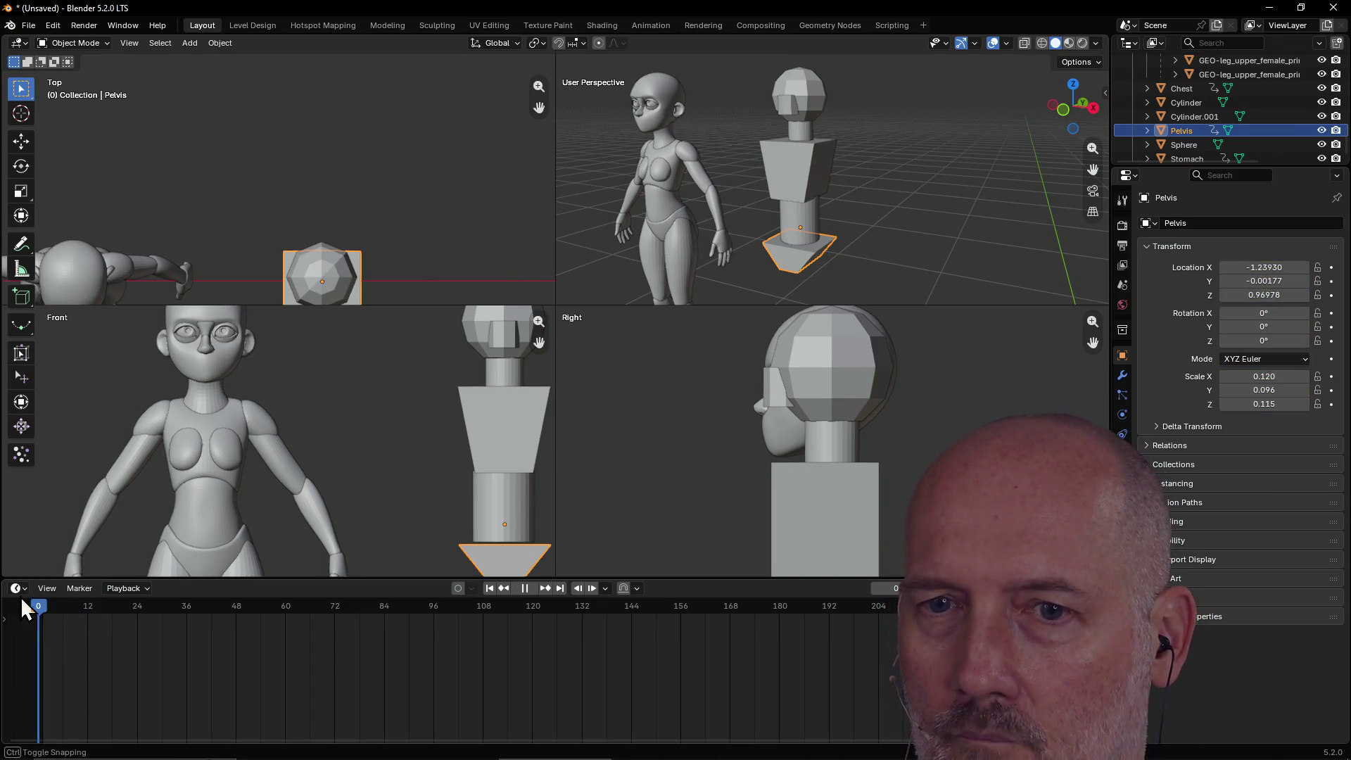
click(800, 230)
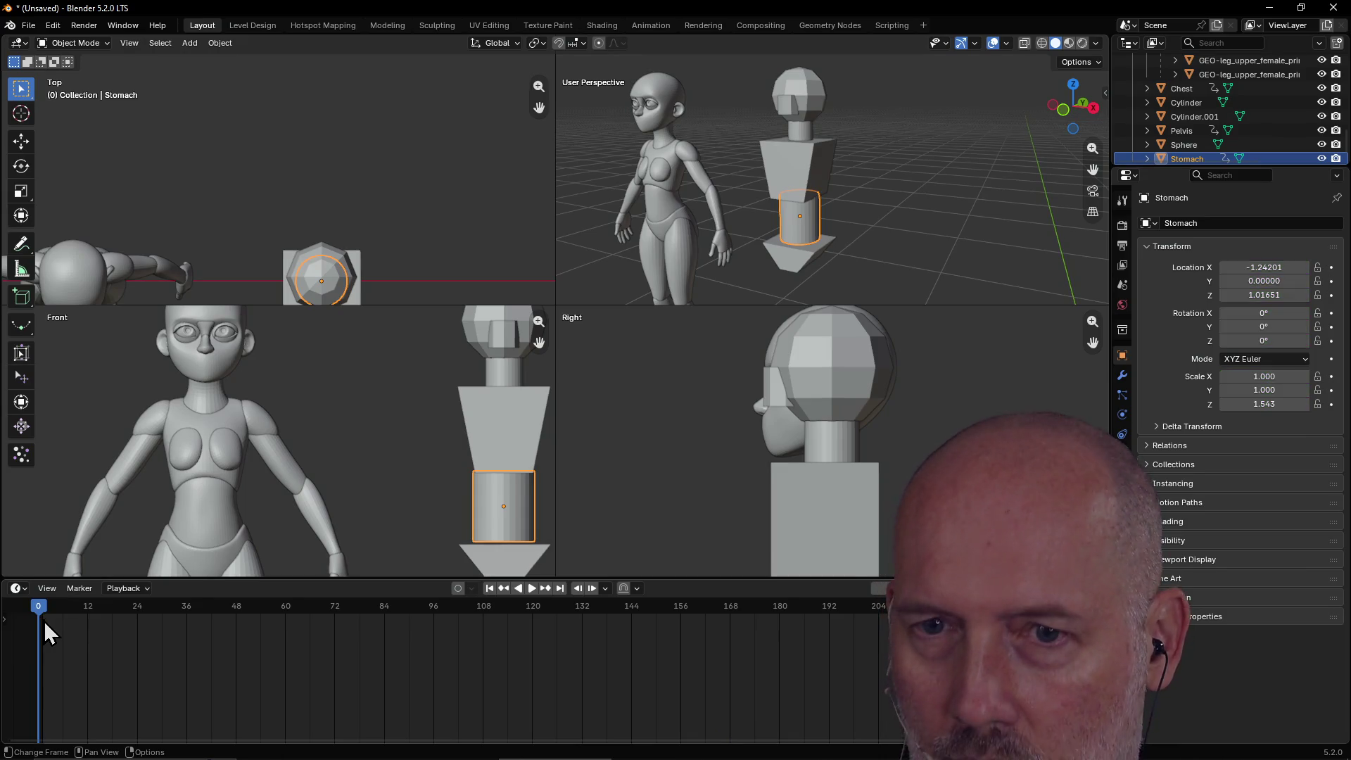
Delete the Chest block's keyframe, then select the ear cylinder inside the head.
click(813, 177)
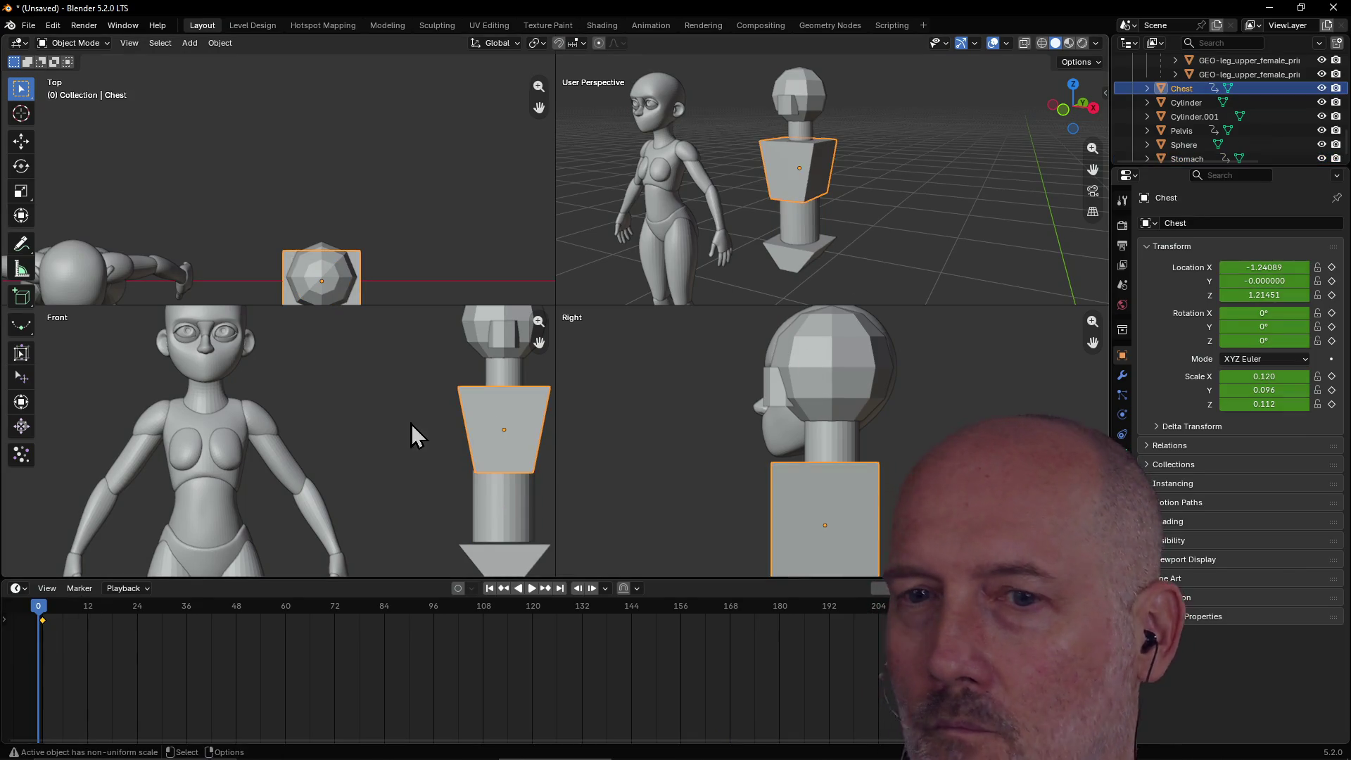
key(Delete)
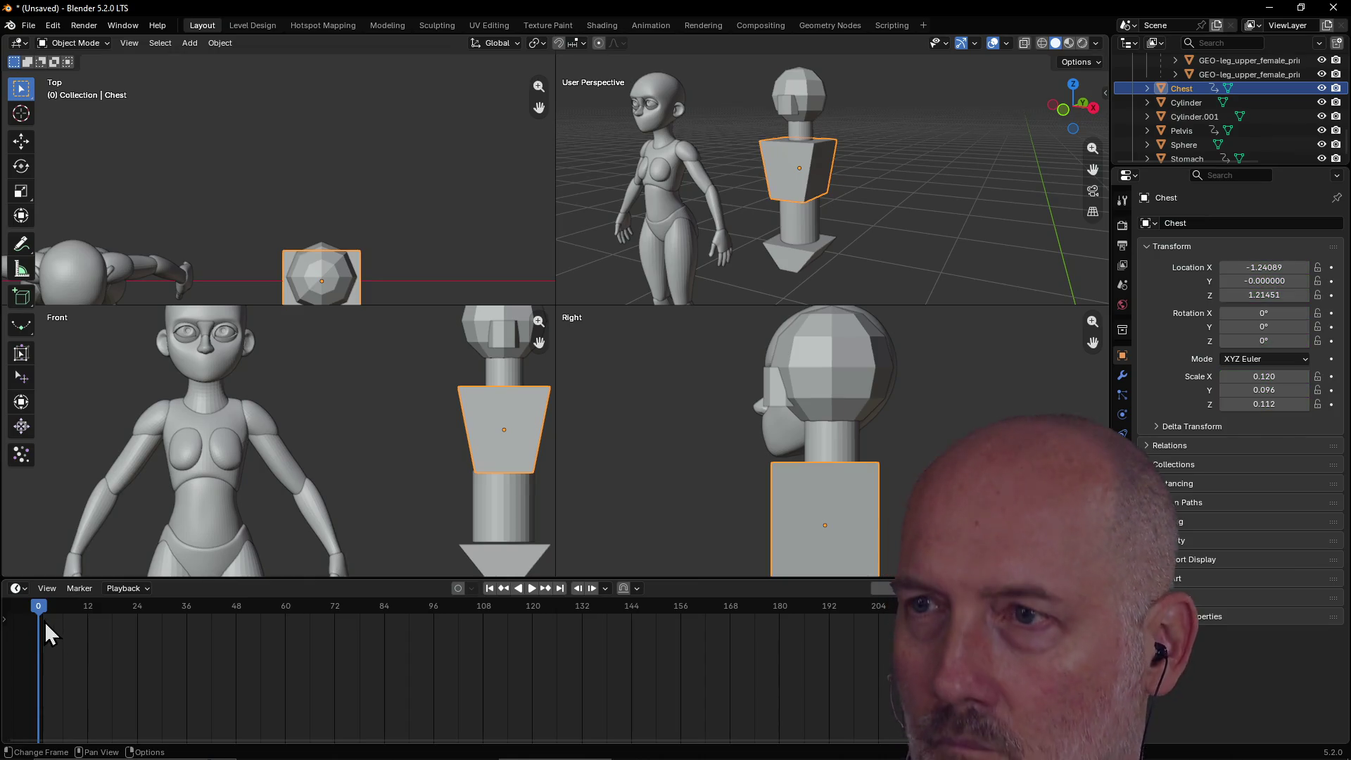
click(799, 129)
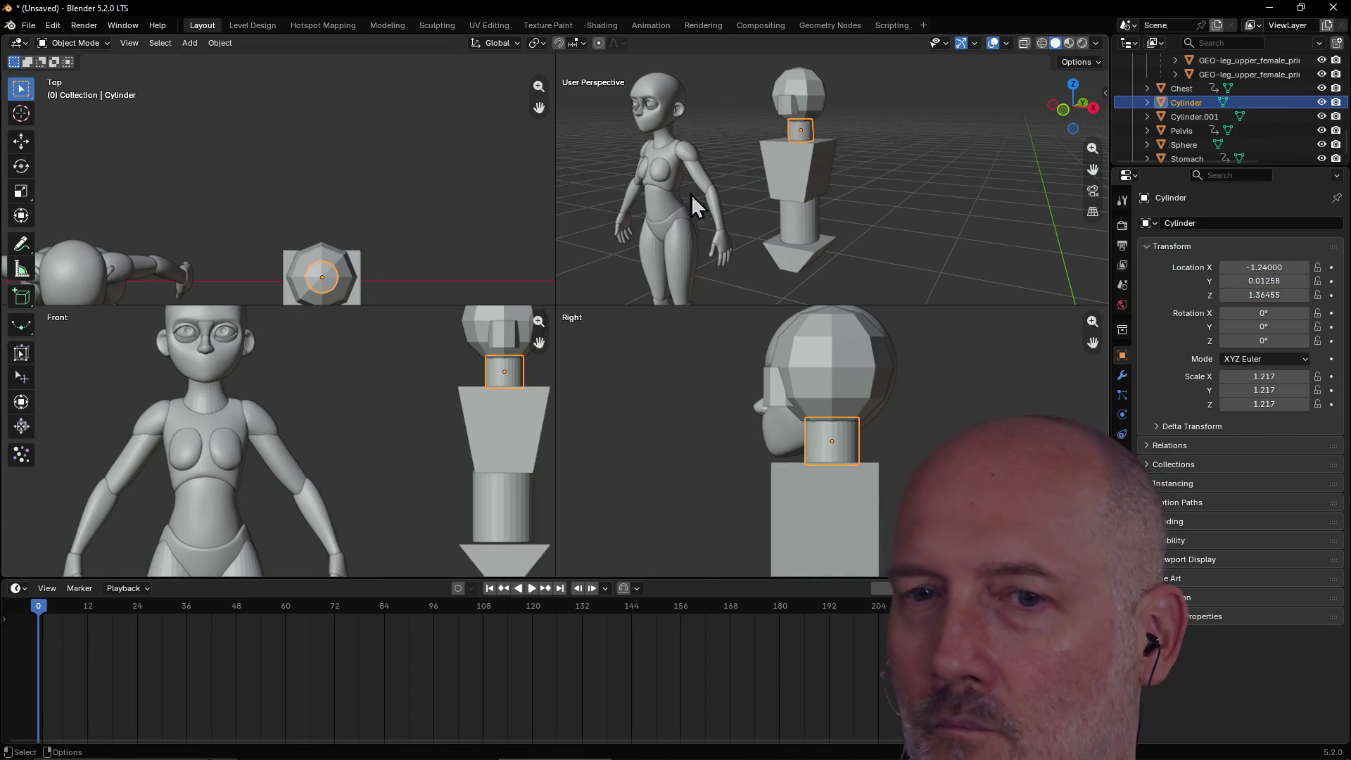
click(803, 102)
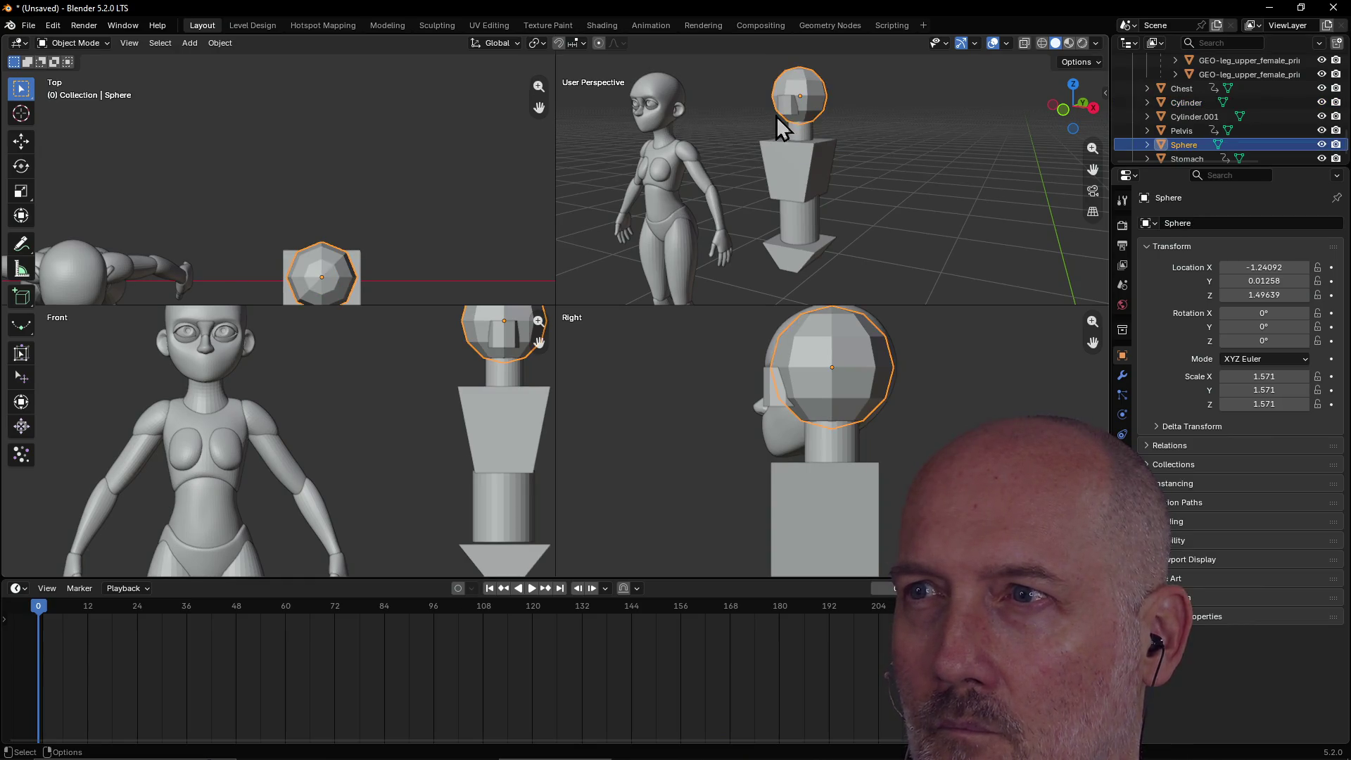
click(790, 111)
Orbit and zoom down to an eye-level view of the head and ear.
scroll(823, 148, down, 3)
middle_drag(822, 120, 842, 175)
scroll(935, 239, up, 3)
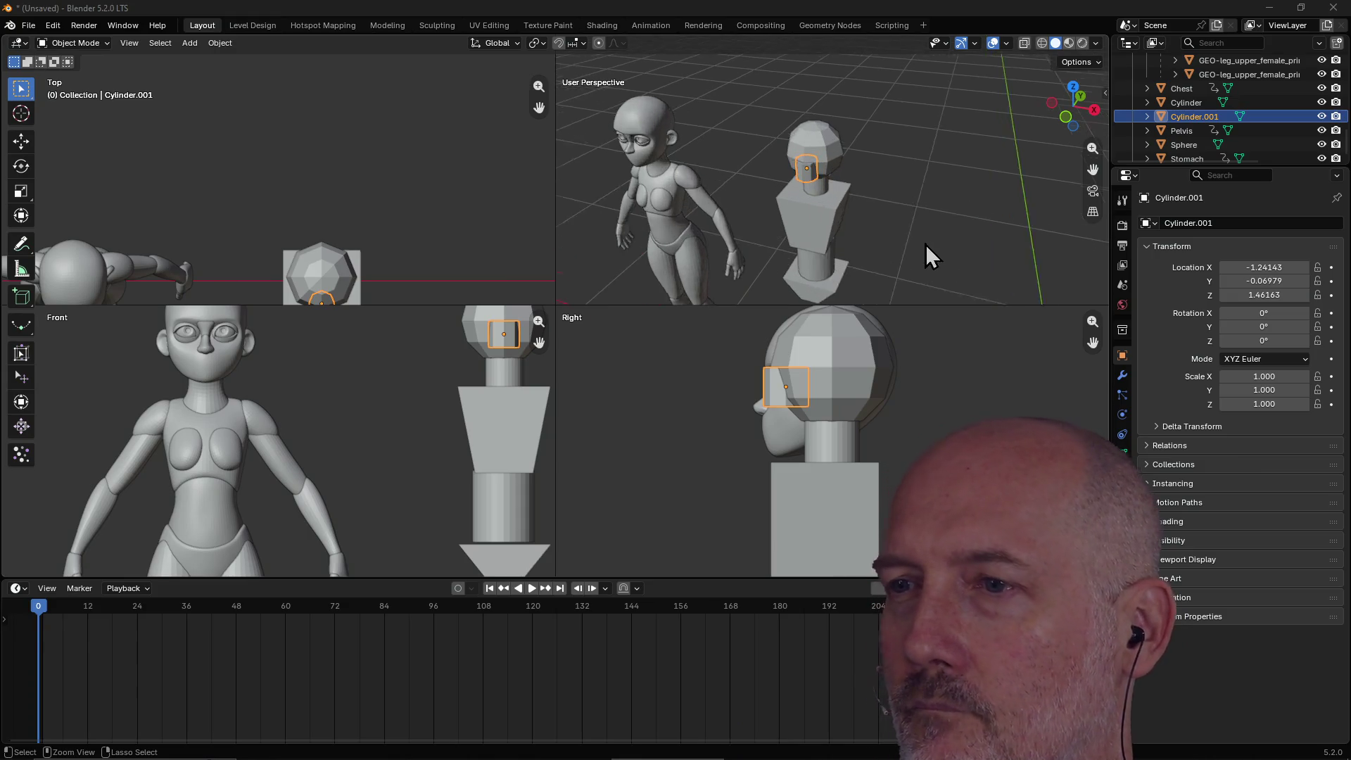
middle_drag(926, 253, 918, 242)
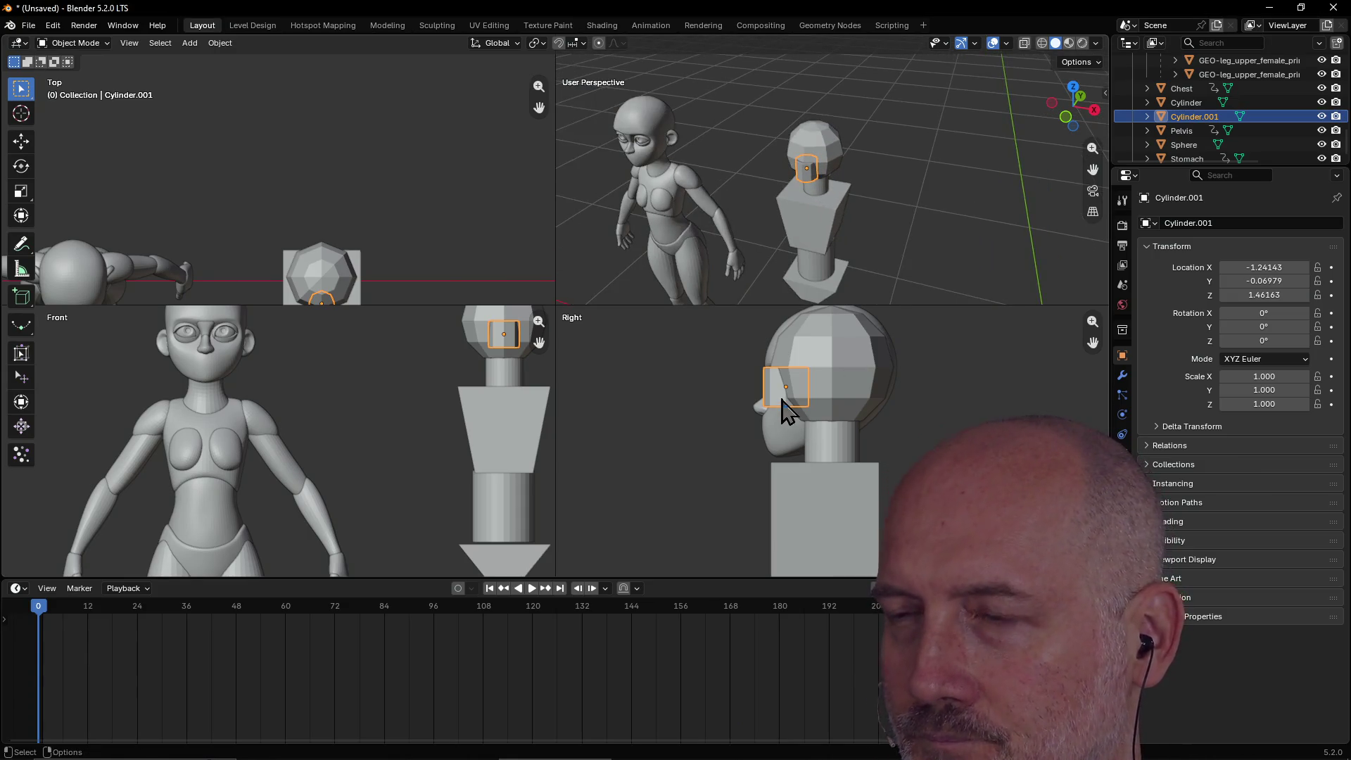
middle_drag(857, 292, 836, 133)
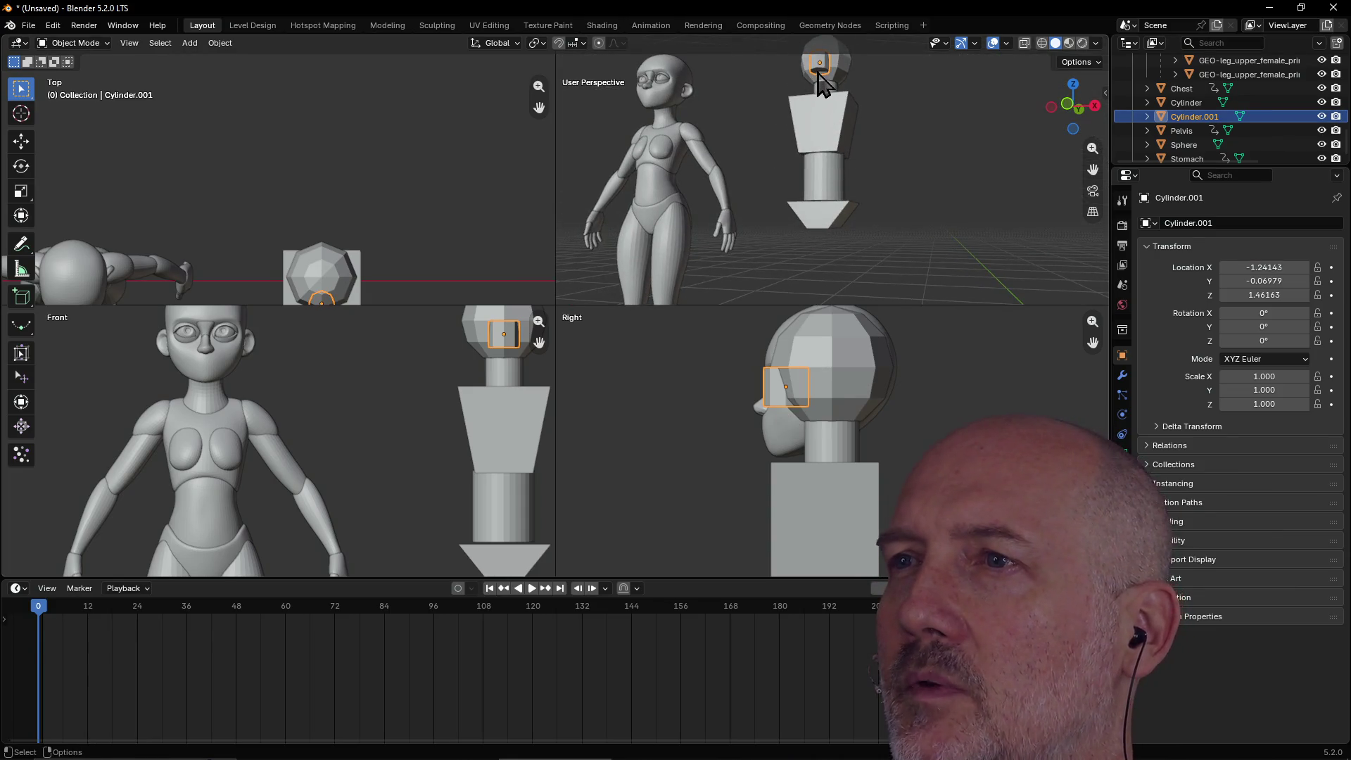
In Edit Mode, extrude the ear cylinder downward and adjust it to a taller ear shape.
key(Tab)
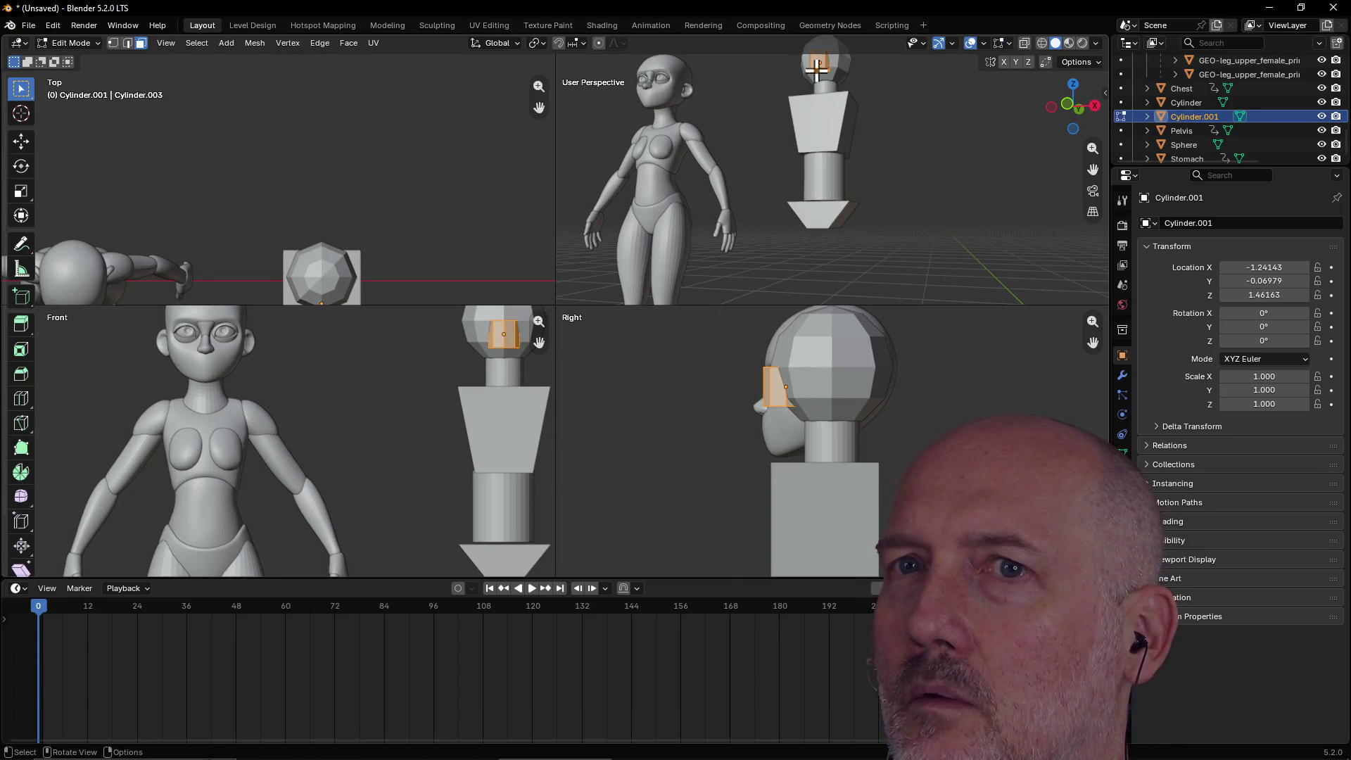
key(alt+a)
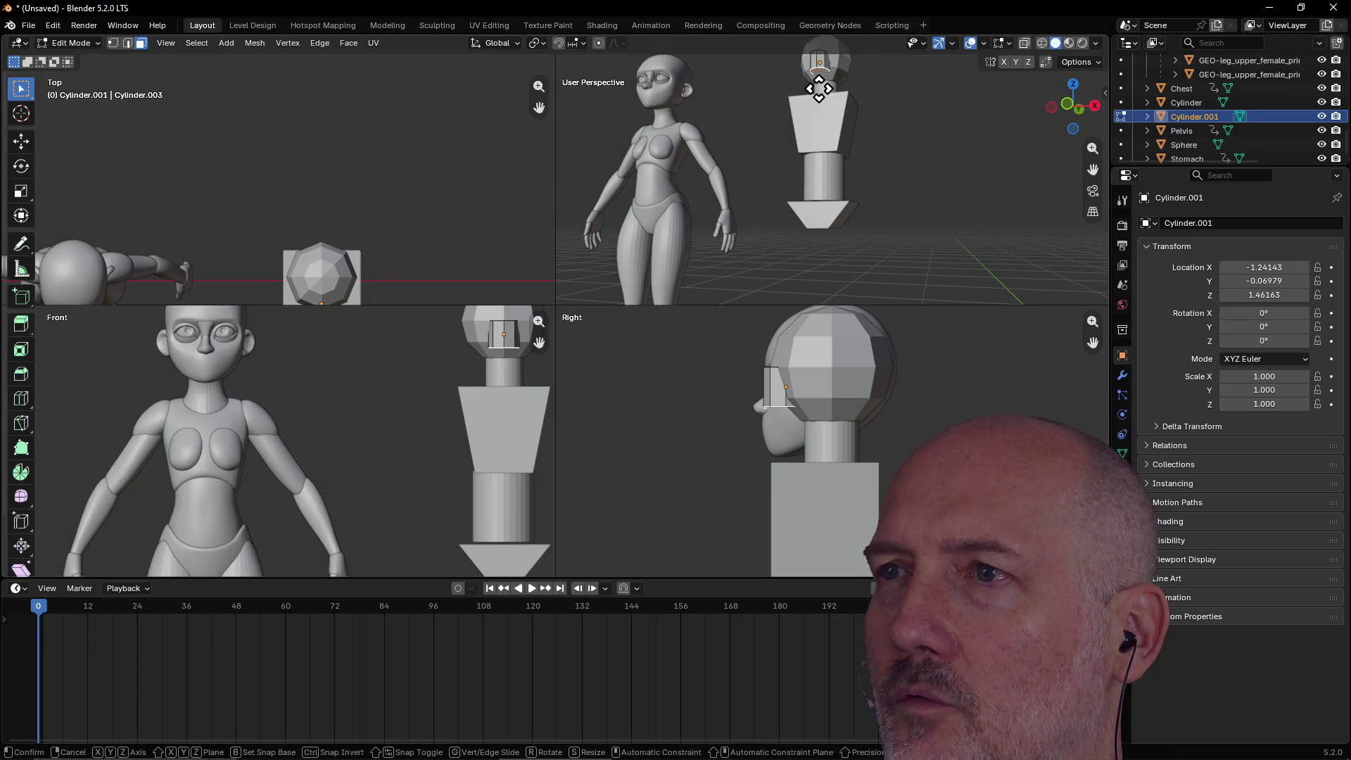
key(e)
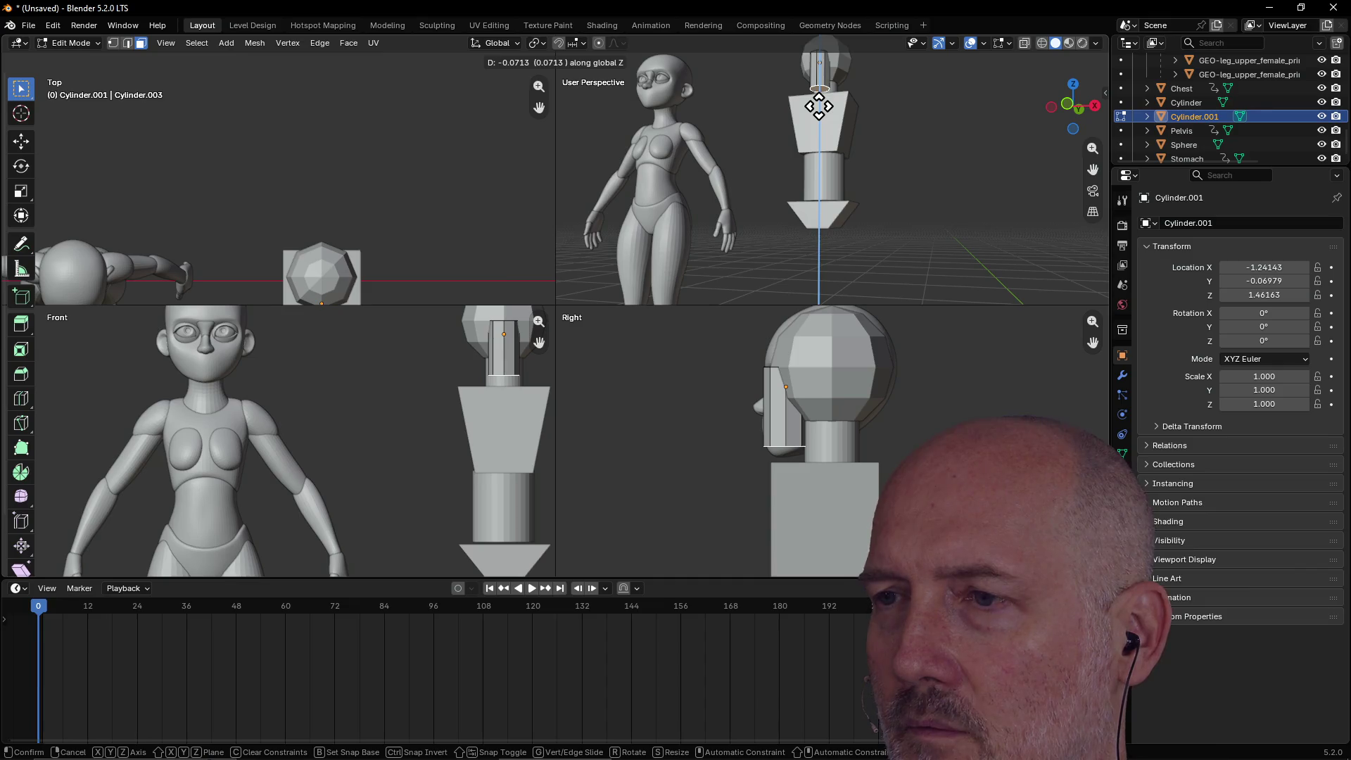
click(819, 106)
mouse_move(865, 151)
middle_down()
mouse_move(877, 193)
mouse_move(906, 218)
mouse_move(853, 214)
mouse_move(833, 183)
mouse_move(895, 199)
mouse_move(865, 120)
mouse_move(865, 133)
mouse_move(844, 126)
mouse_move(881, 130)
middle_up()
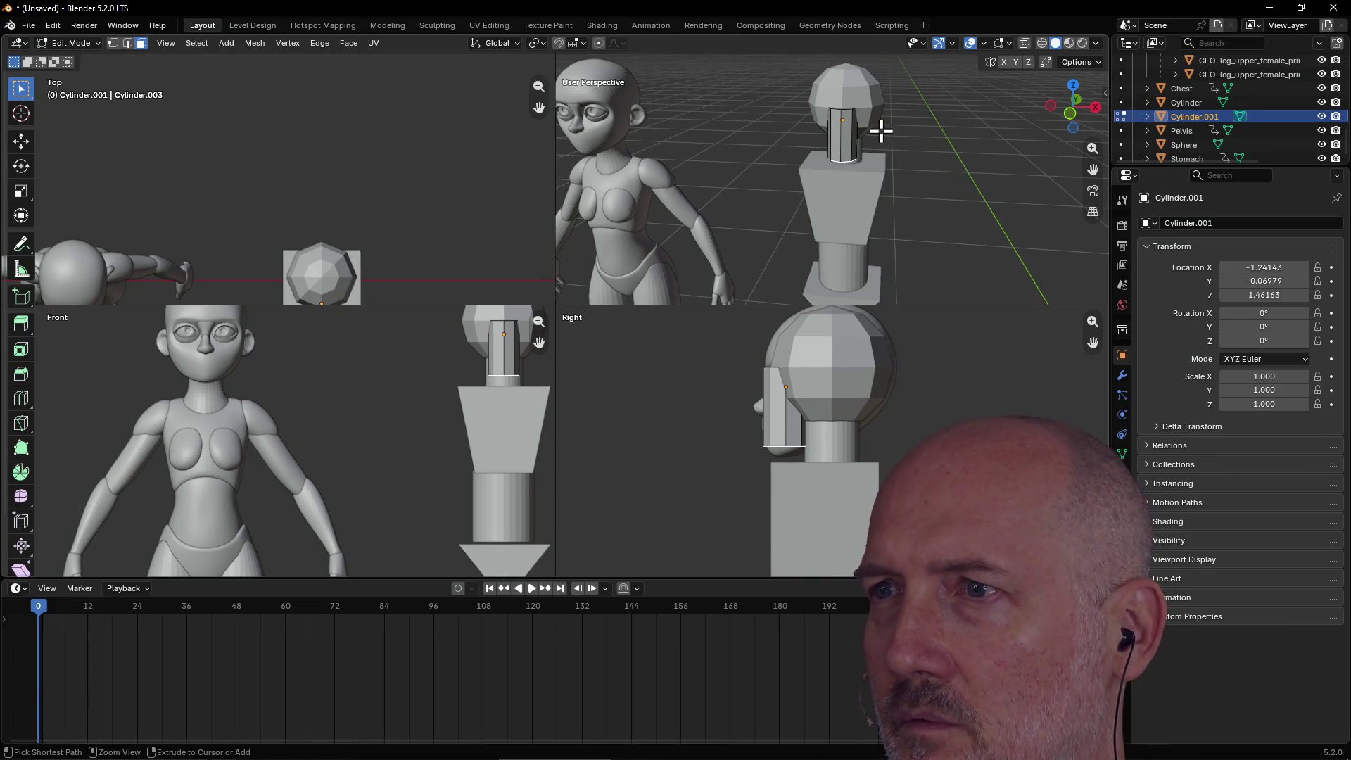
key(ctrl+z)
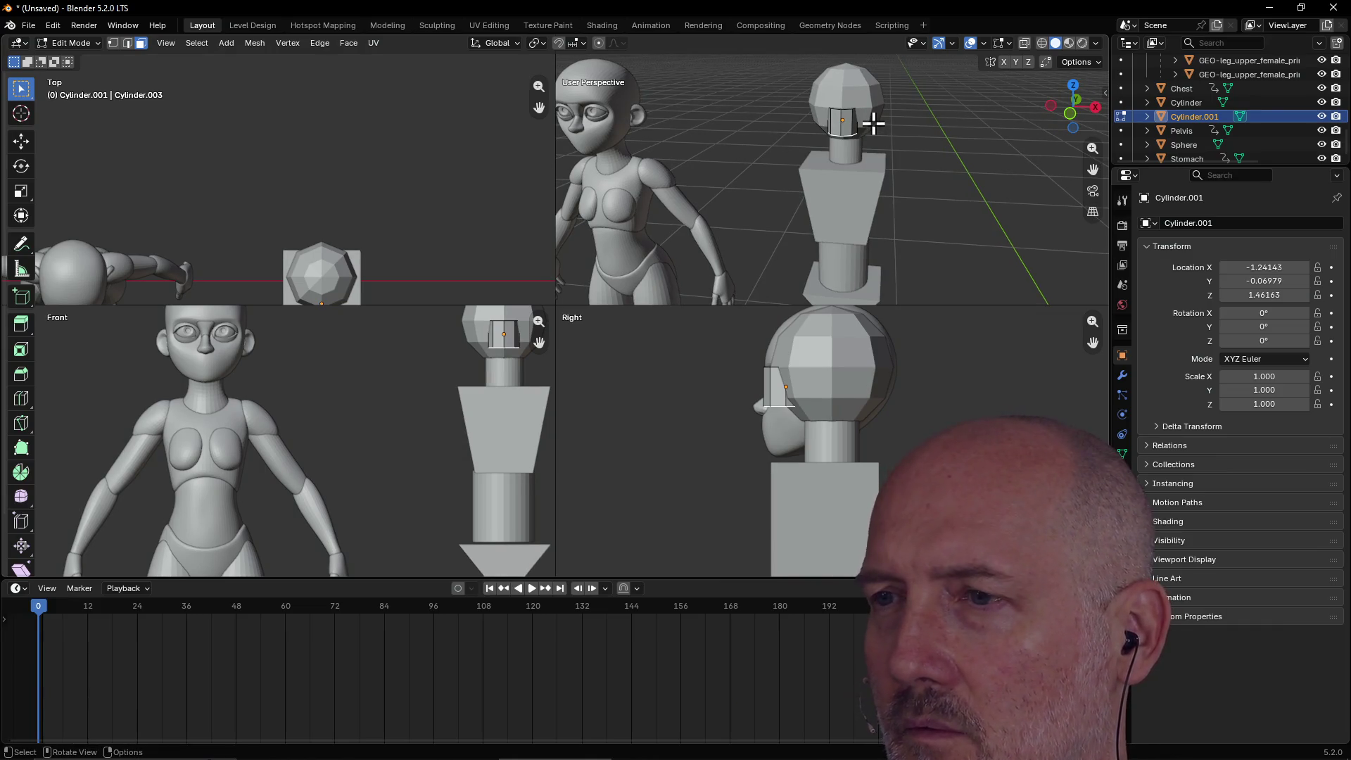
key(g)
click(871, 136)
Shrink the timeline back to its small size and return to Object Mode.
mouse_move(922, 161)
middle_down()
mouse_move(851, 157)
mouse_move(940, 156)
mouse_move(932, 121)
mouse_move(844, 181)
mouse_move(910, 169)
mouse_move(911, 187)
mouse_move(868, 127)
middle_up()
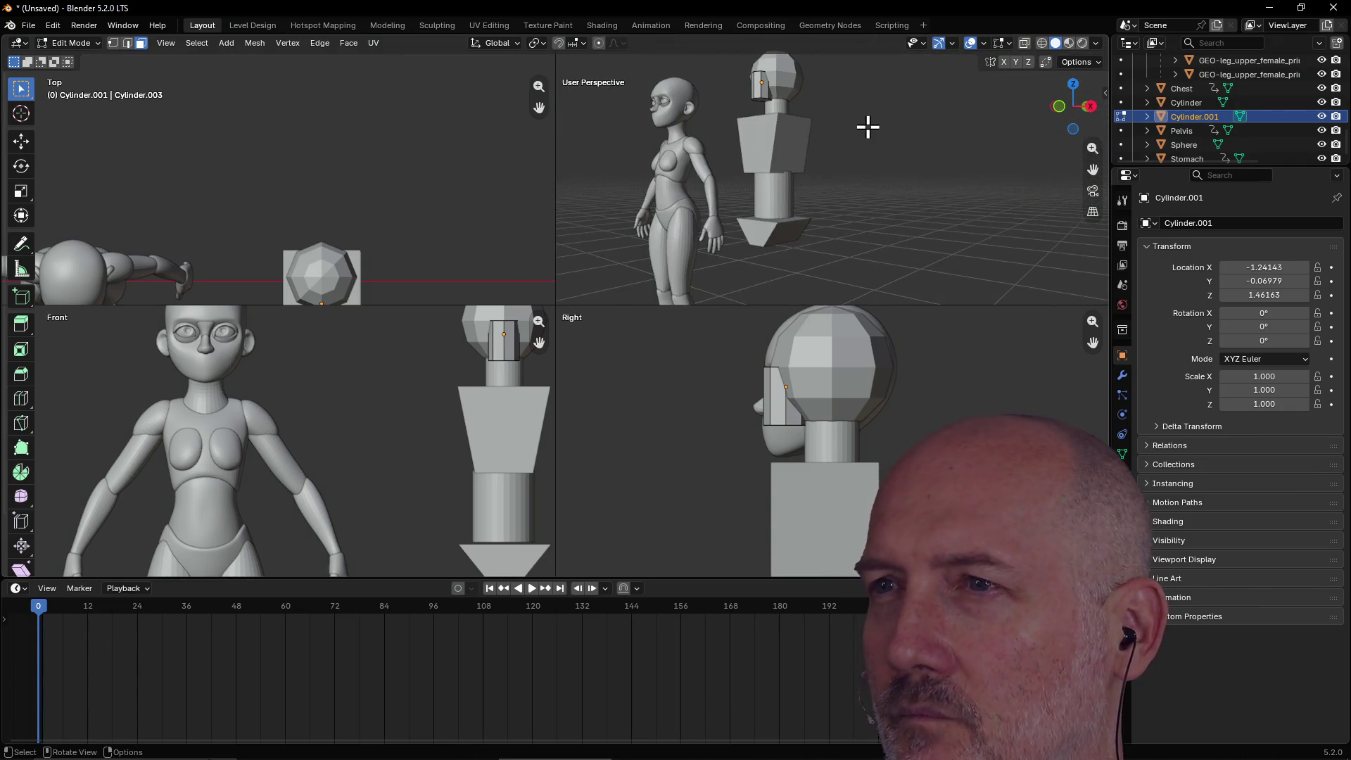
scroll(867, 127, down, 3)
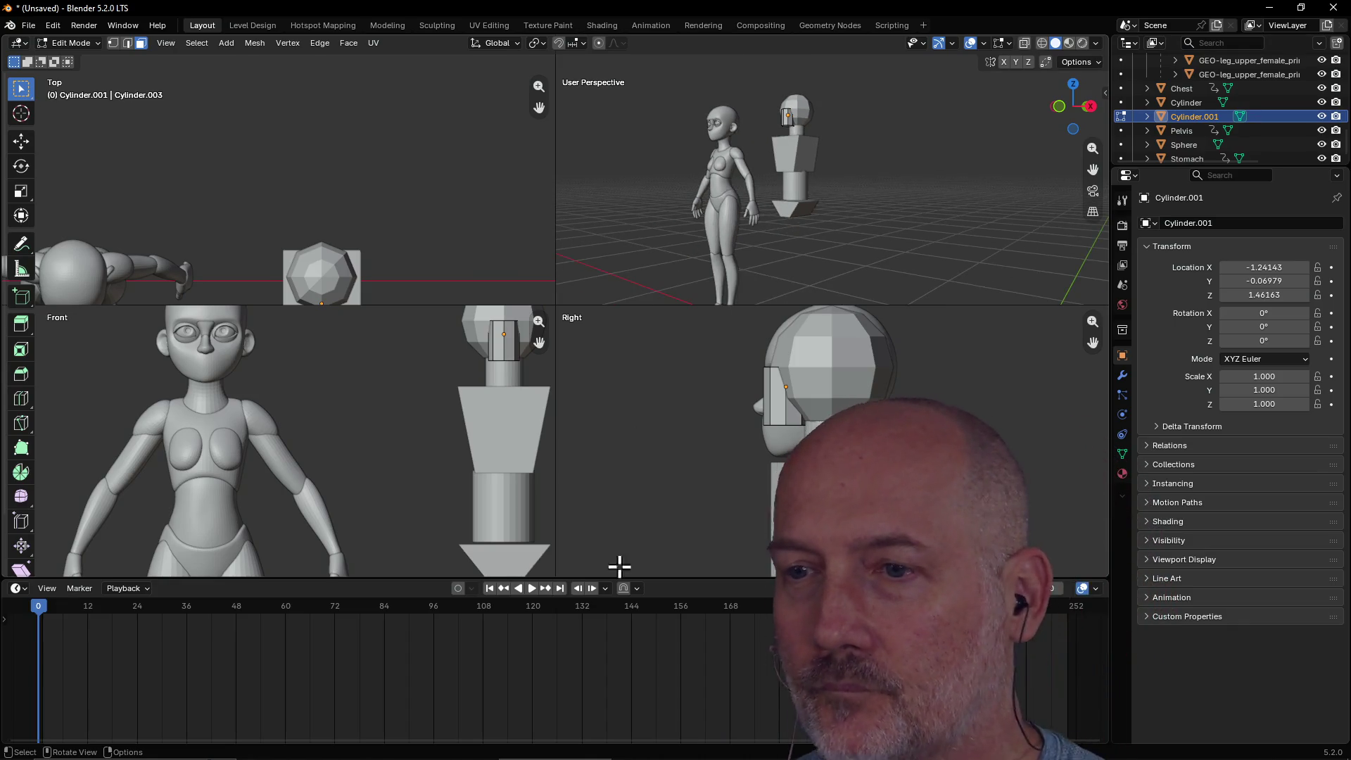
mouse_move(685, 577)
mouse_down()
mouse_move(665, 710)
mouse_move(660, 693)
mouse_up()
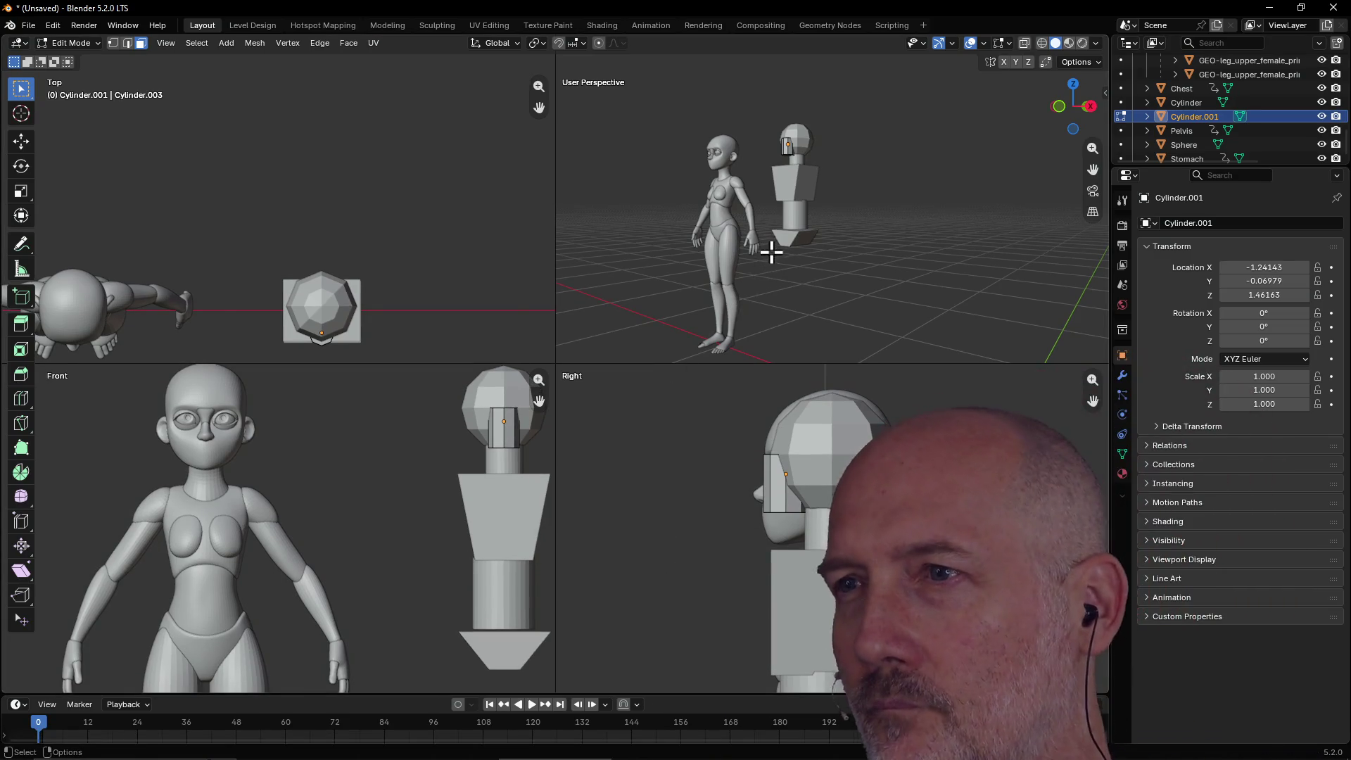
mouse_move(824, 274)
middle_down()
mouse_move(870, 299)
mouse_move(893, 284)
mouse_move(840, 281)
mouse_move(905, 263)
mouse_move(909, 292)
mouse_move(875, 307)
mouse_move(837, 285)
middle_up()
key(Tab)
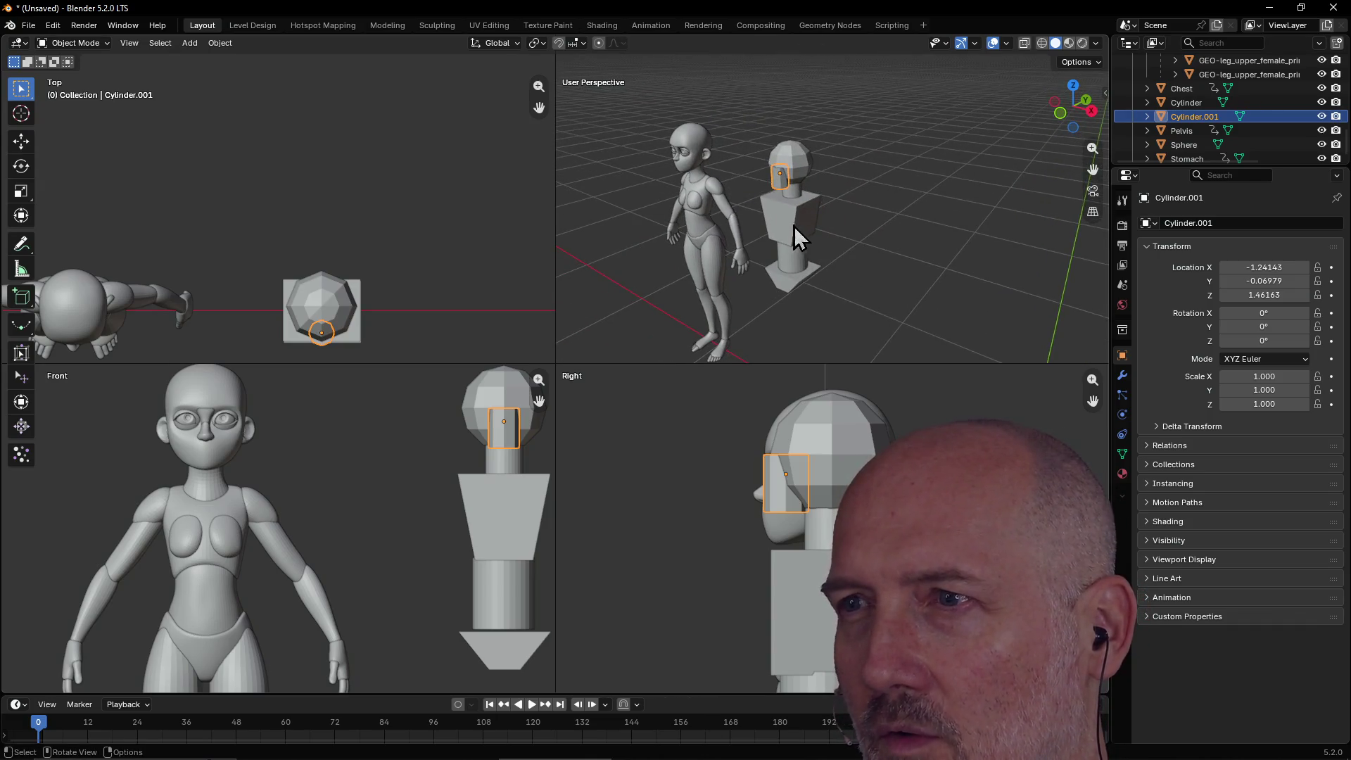
Reposition the Stomach block beneath the chest.
click(804, 220)
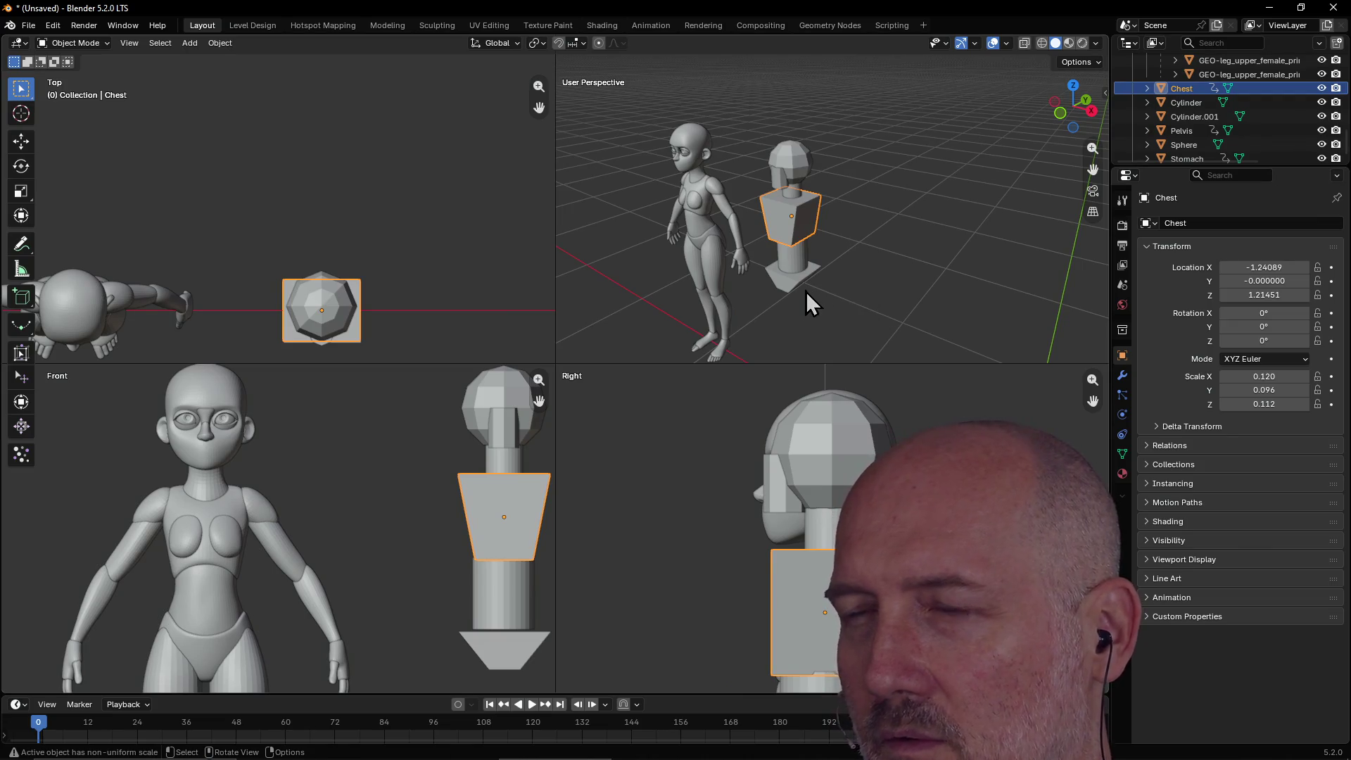
scroll(765, 353, down, 3)
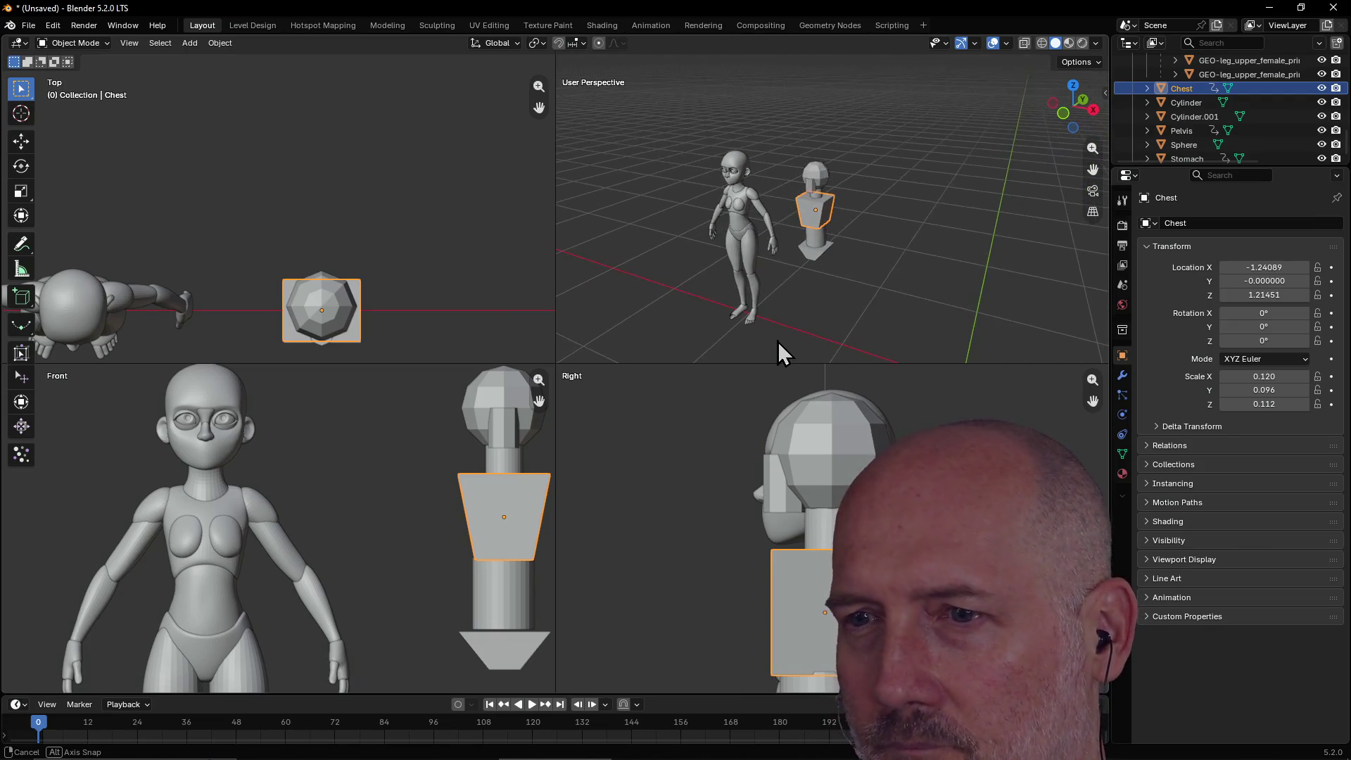
click(502, 601)
key(g)
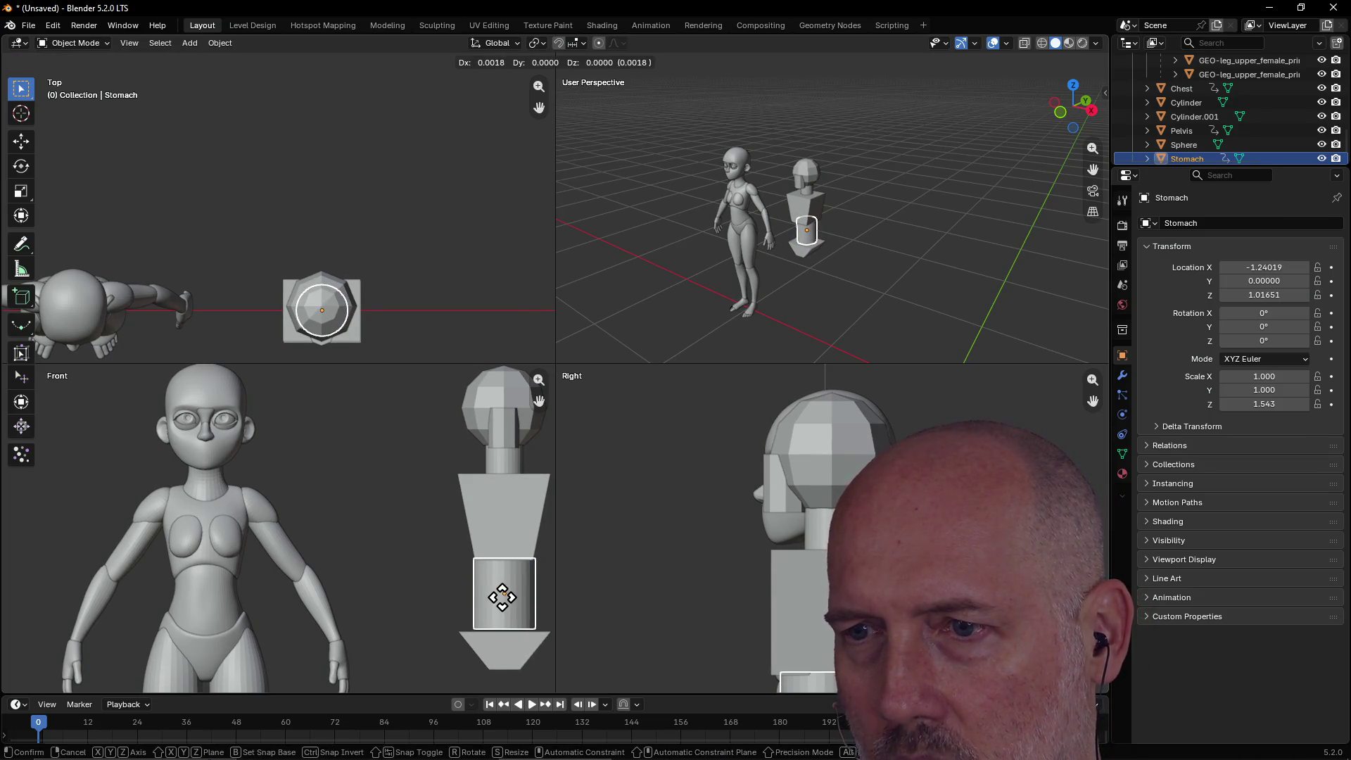
click(502, 597)
Clear the Pelvis's keyframes and move it down to X -1.24112, Z 0.96978 under the Stomach.
shift+click(506, 672)
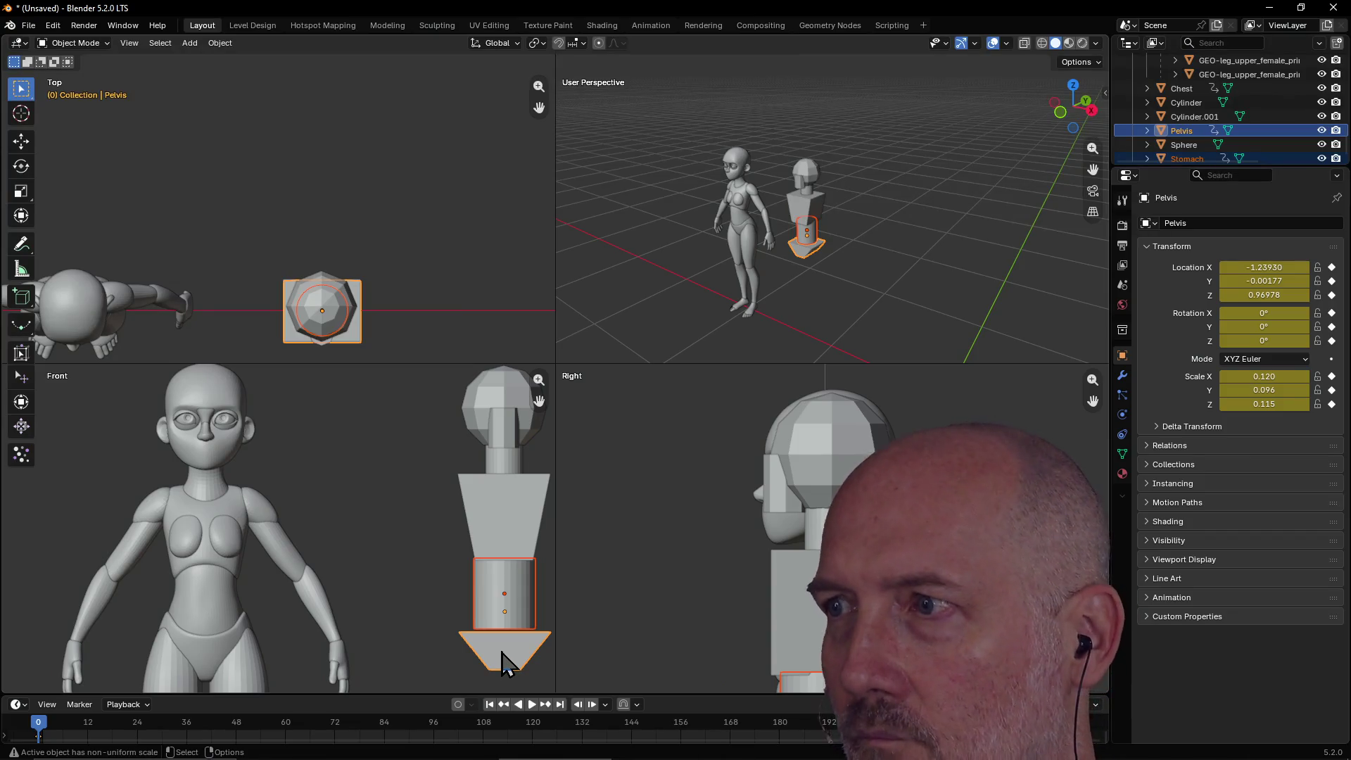
key(alt+i)
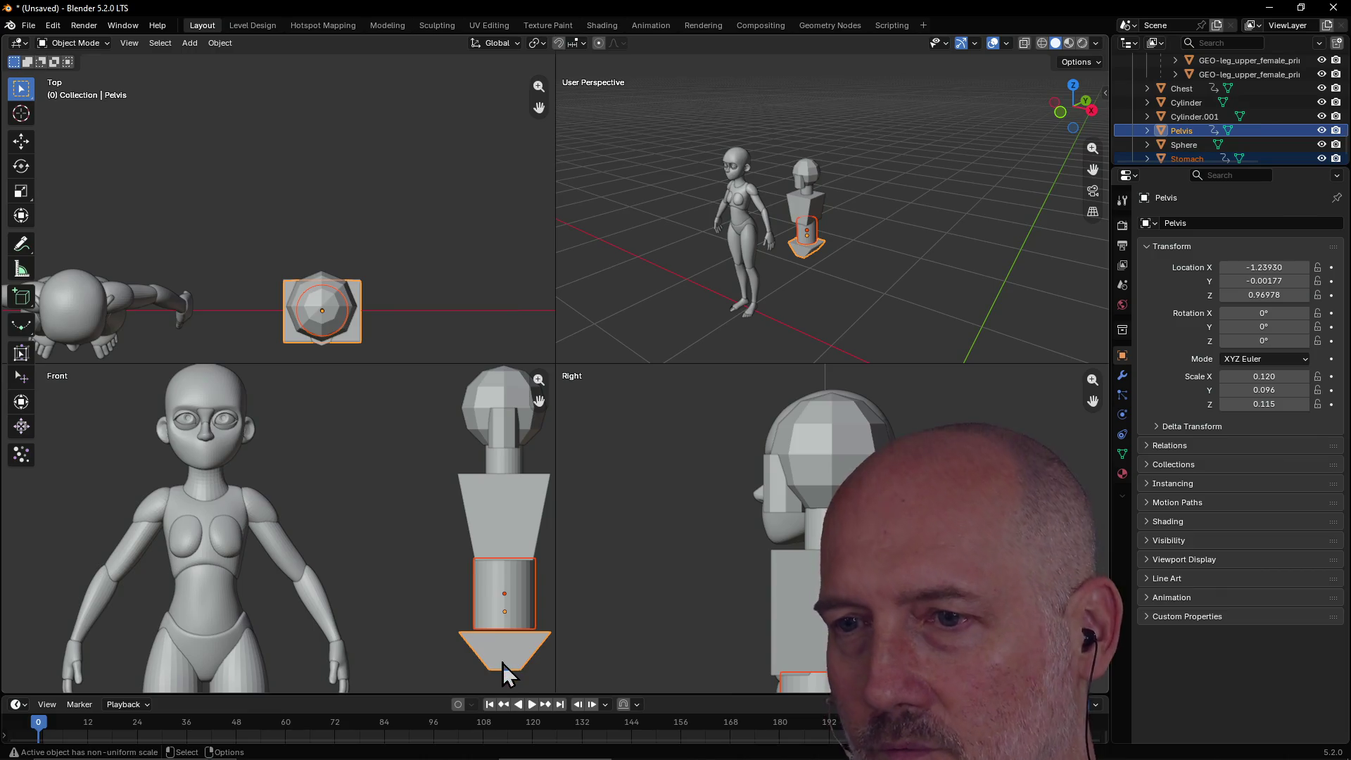
key(g)
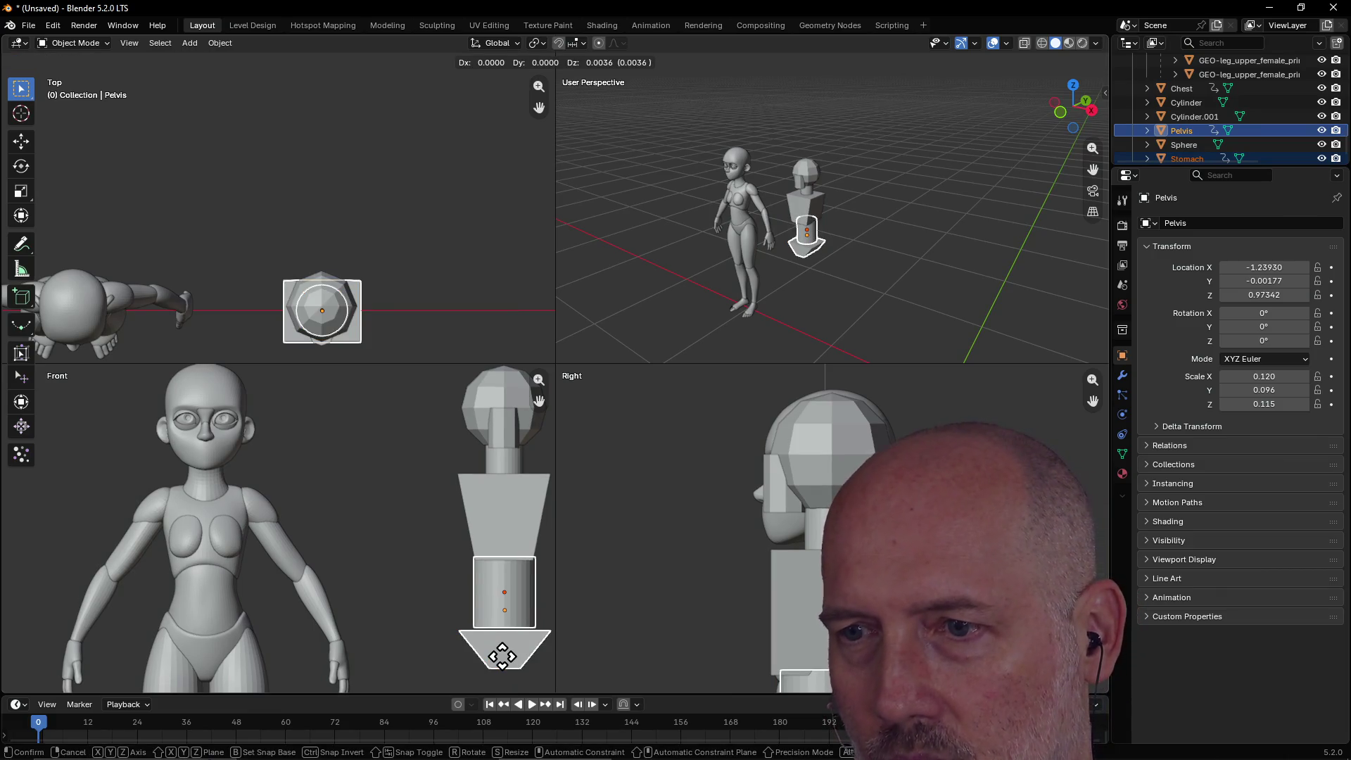
click(502, 660)
click(506, 672)
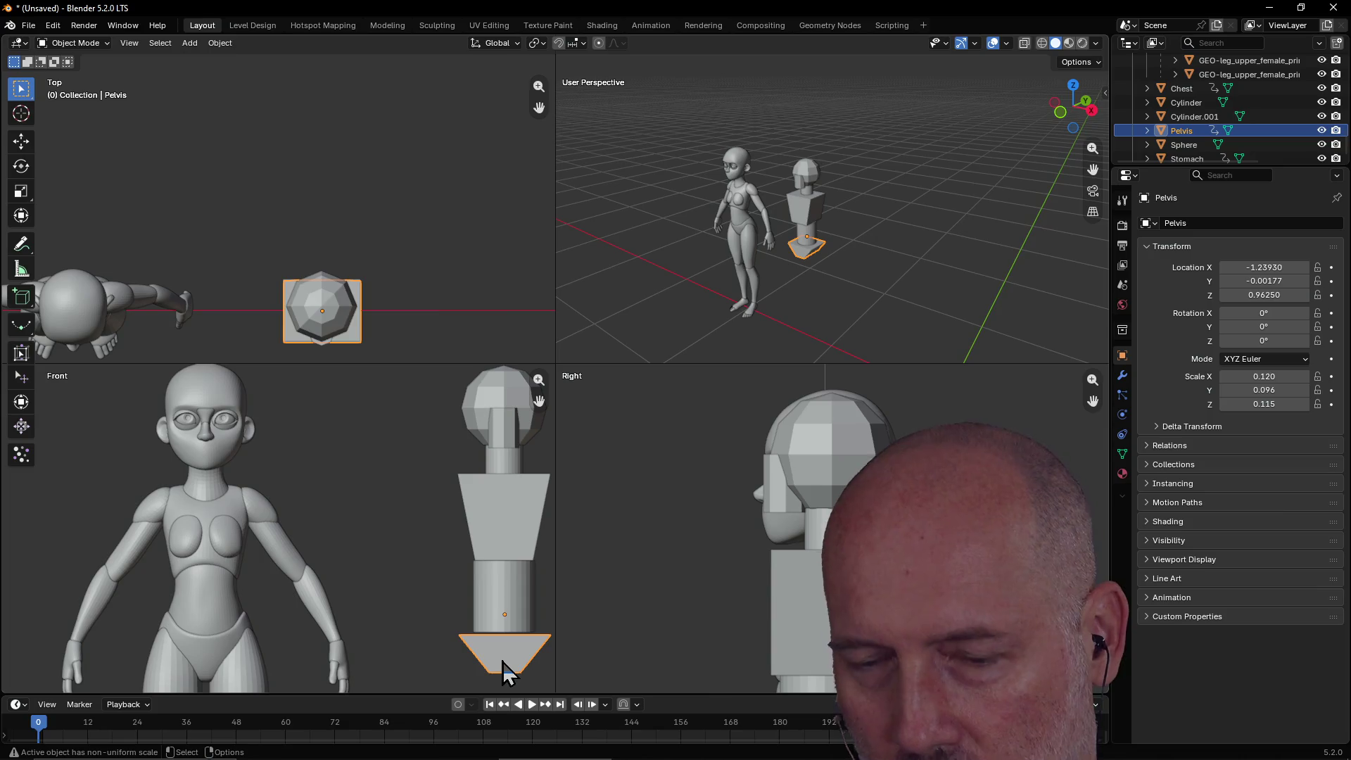
key(g)
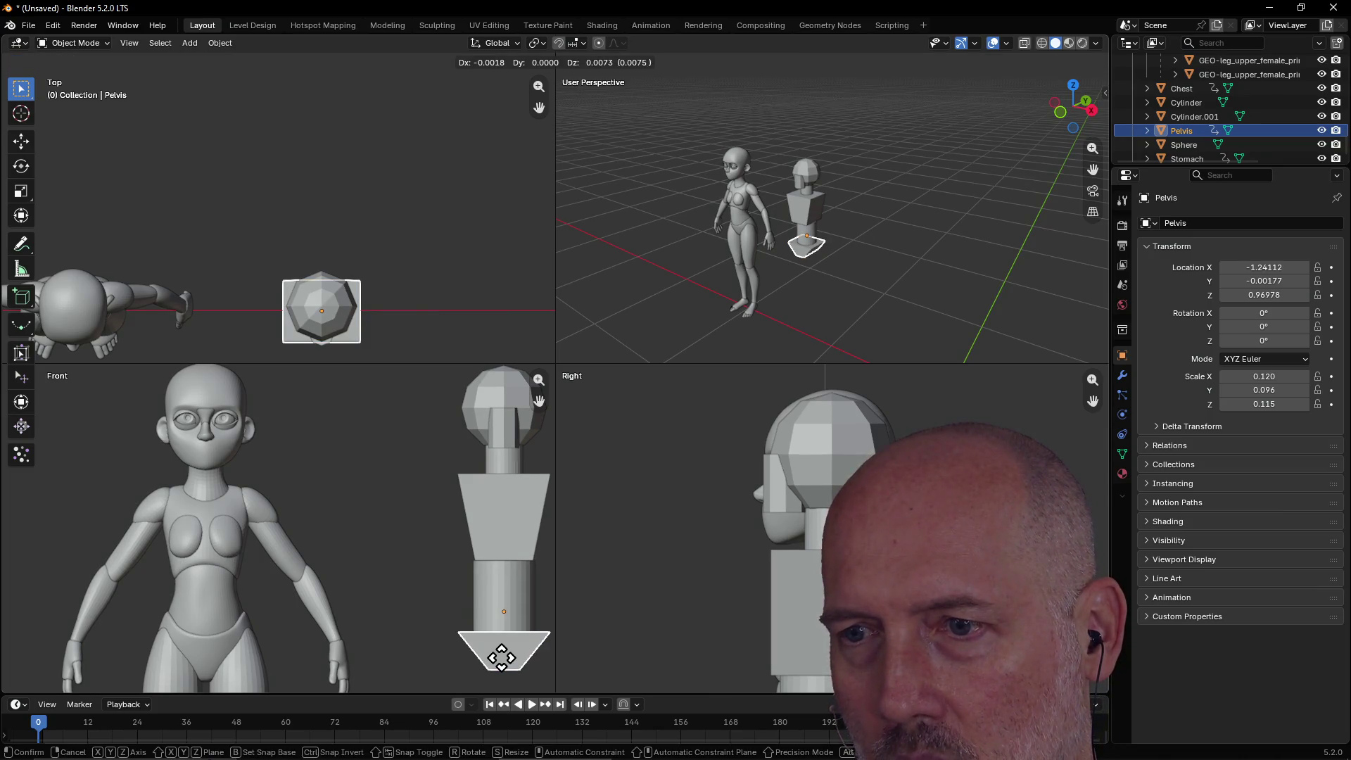
click(501, 658)
shift+click(491, 641)
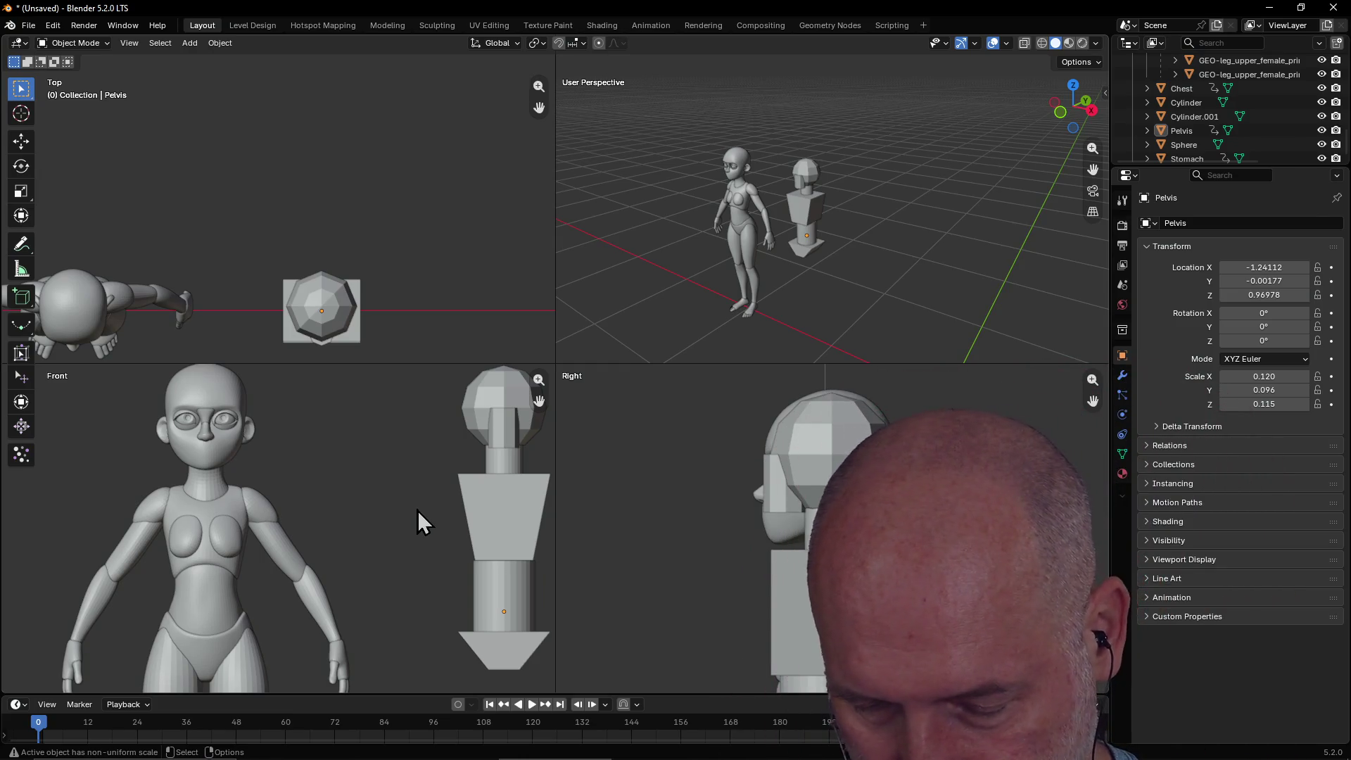
key(F3)
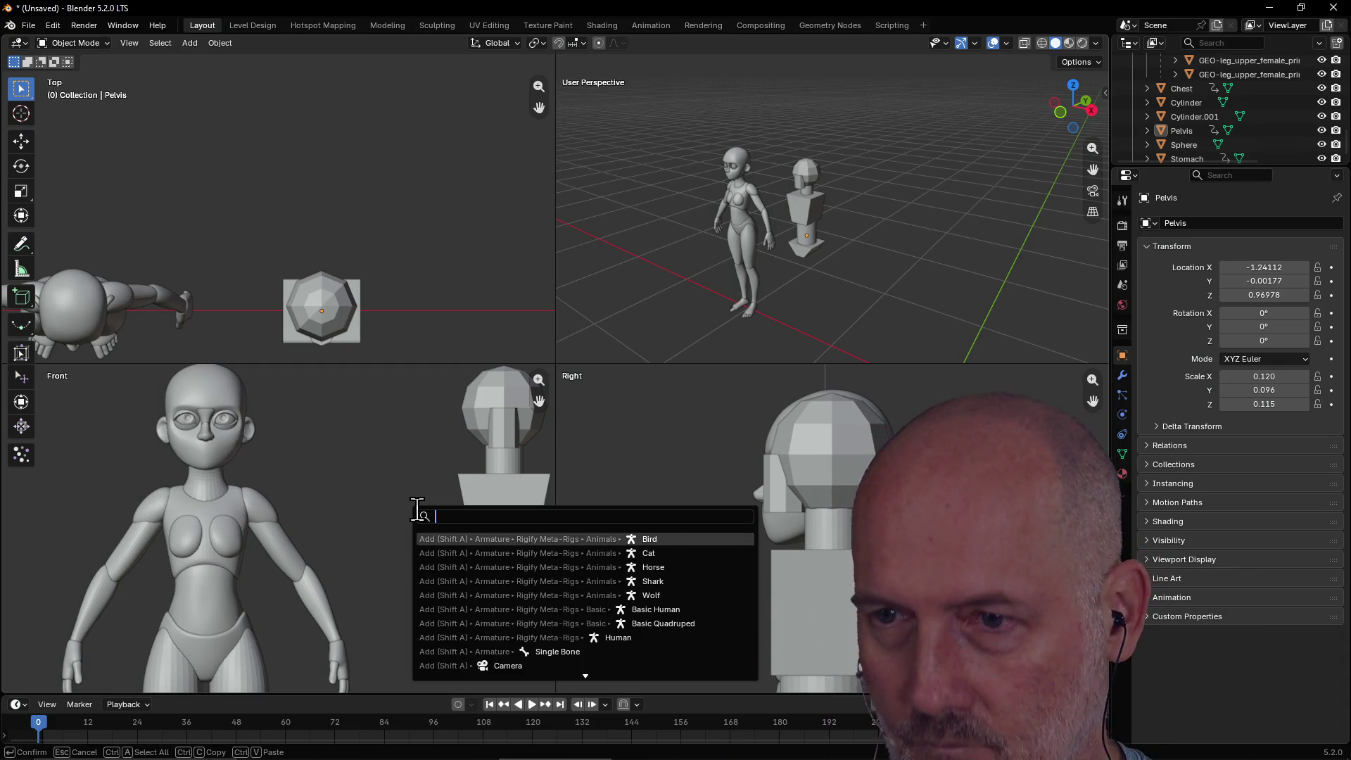
text(i)
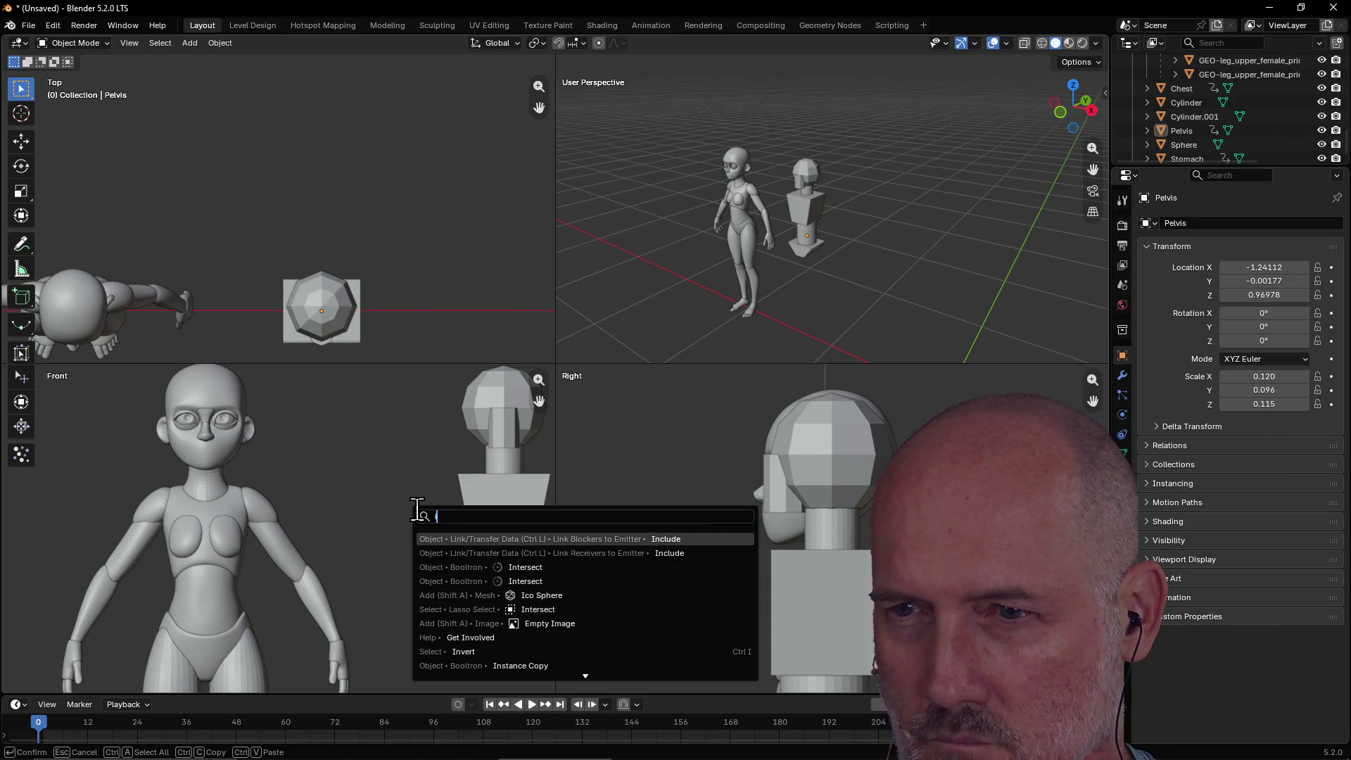
key(BackSpace)
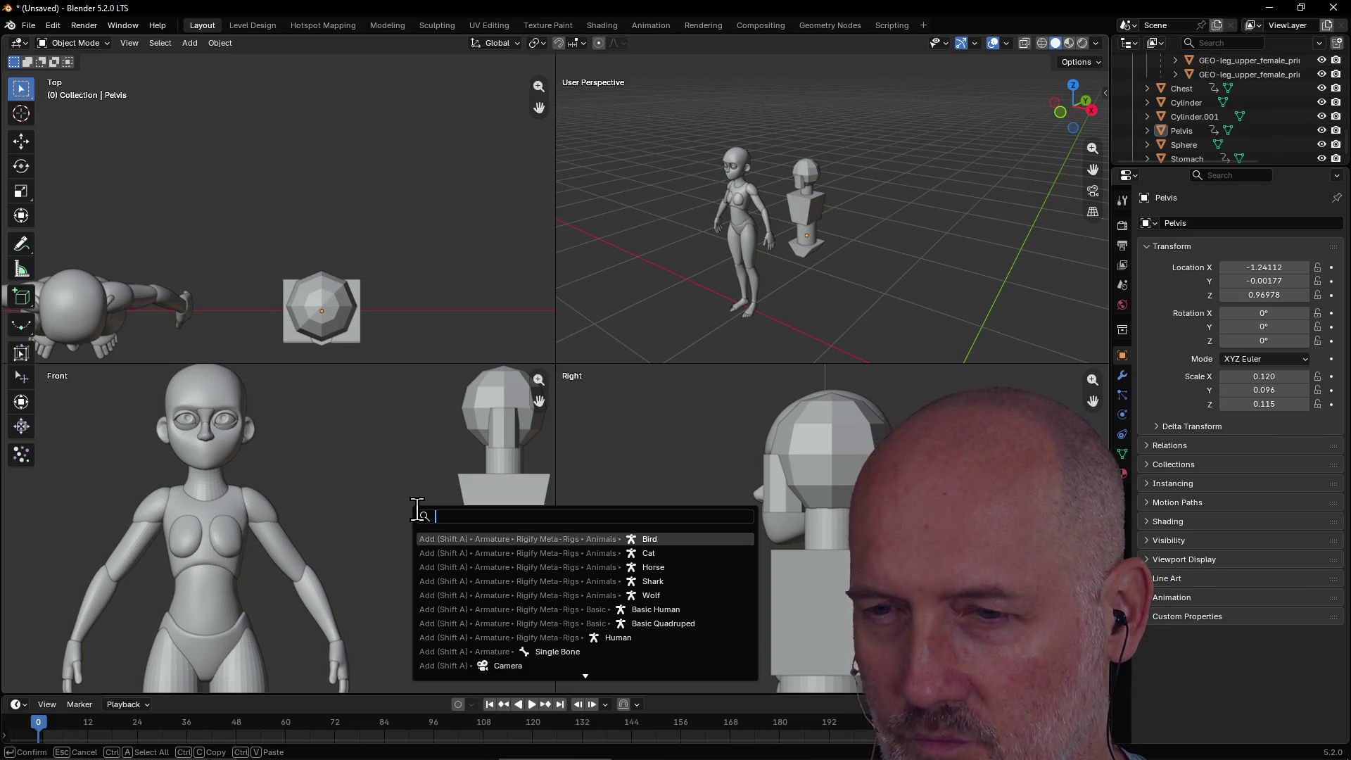
text(animation frame)
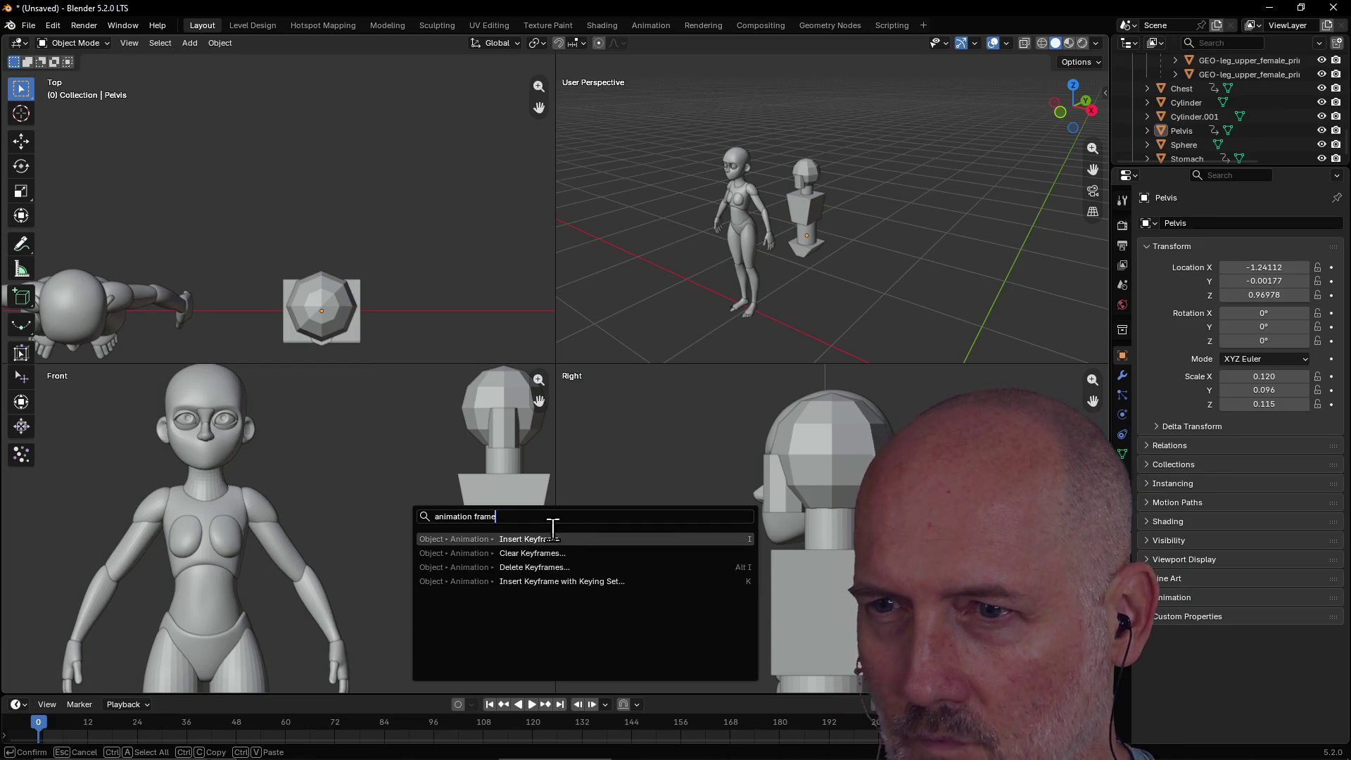
key(BackSpace)
key(BackSpace)
key(BackSpace)
key(BackSpace)
key(BackSpace)
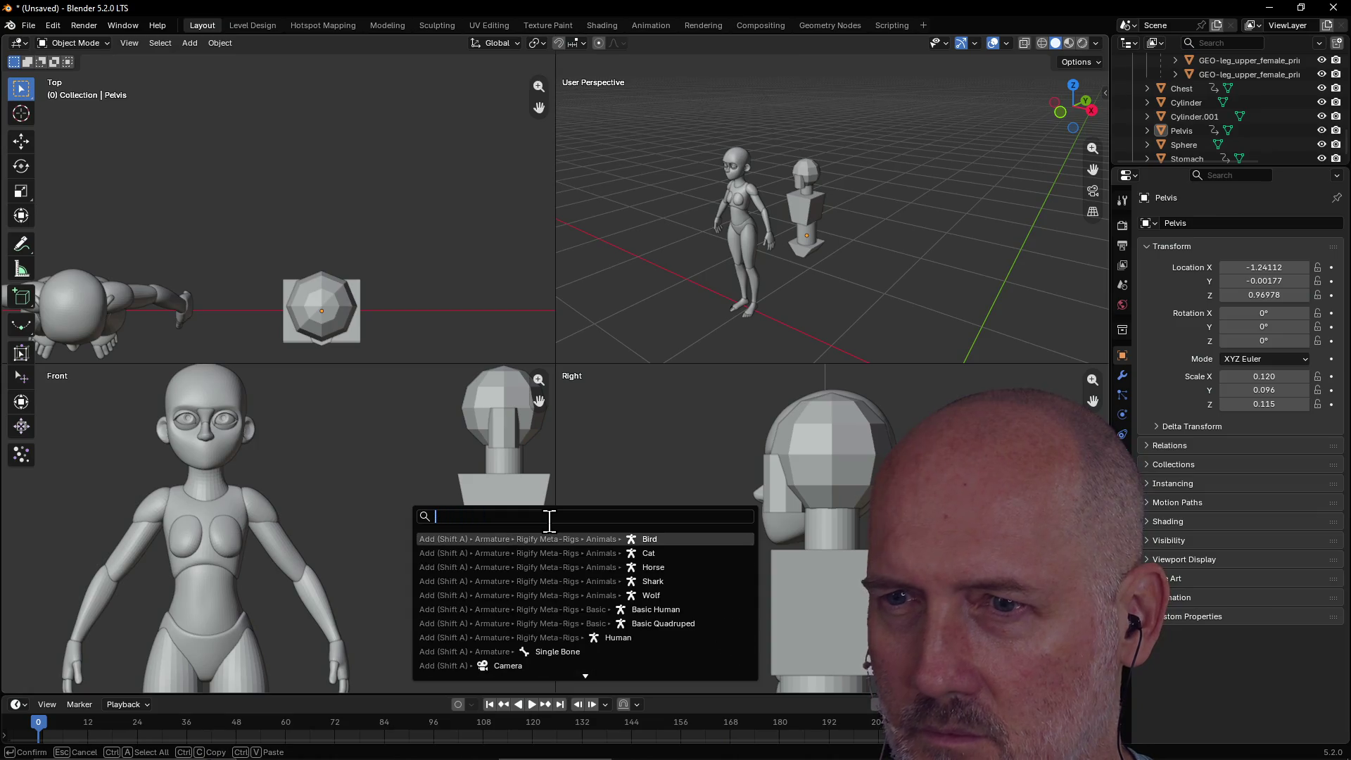
key(Escape)
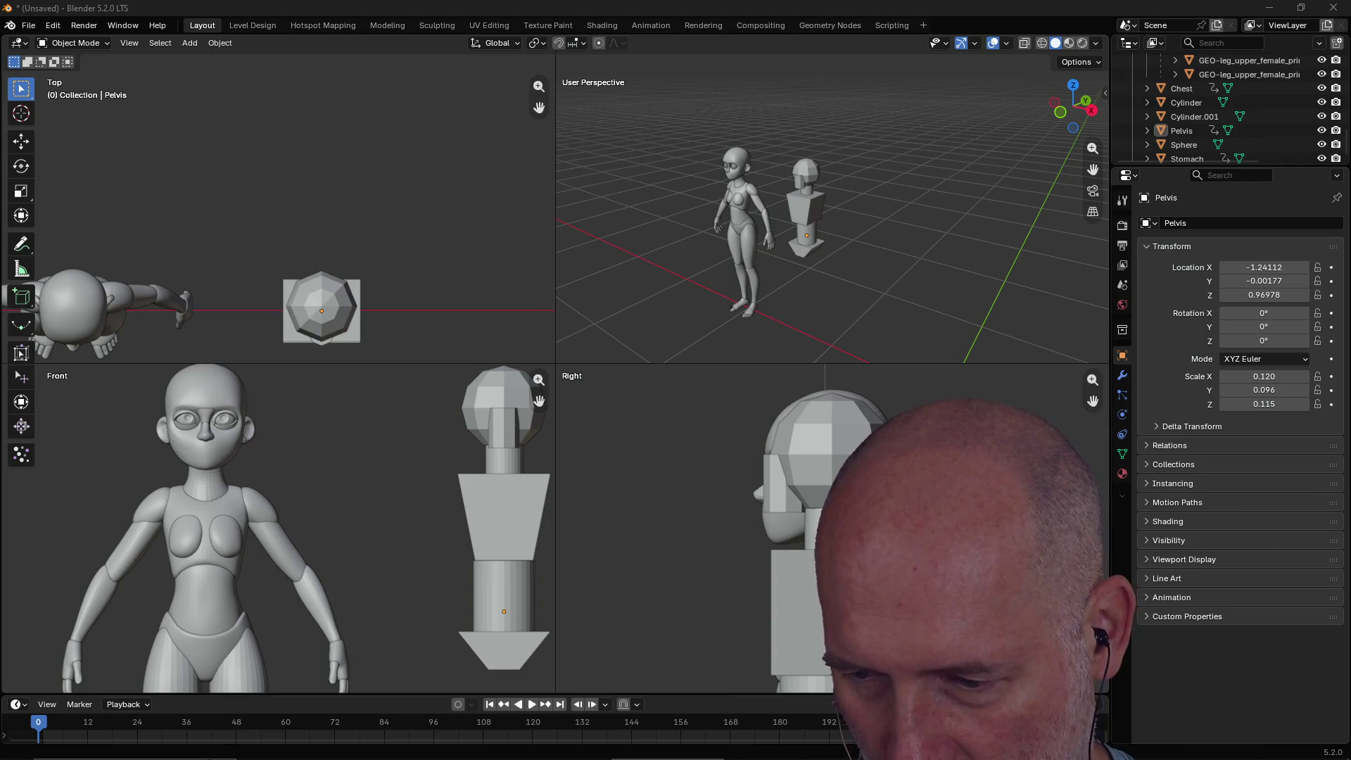
key(Return)
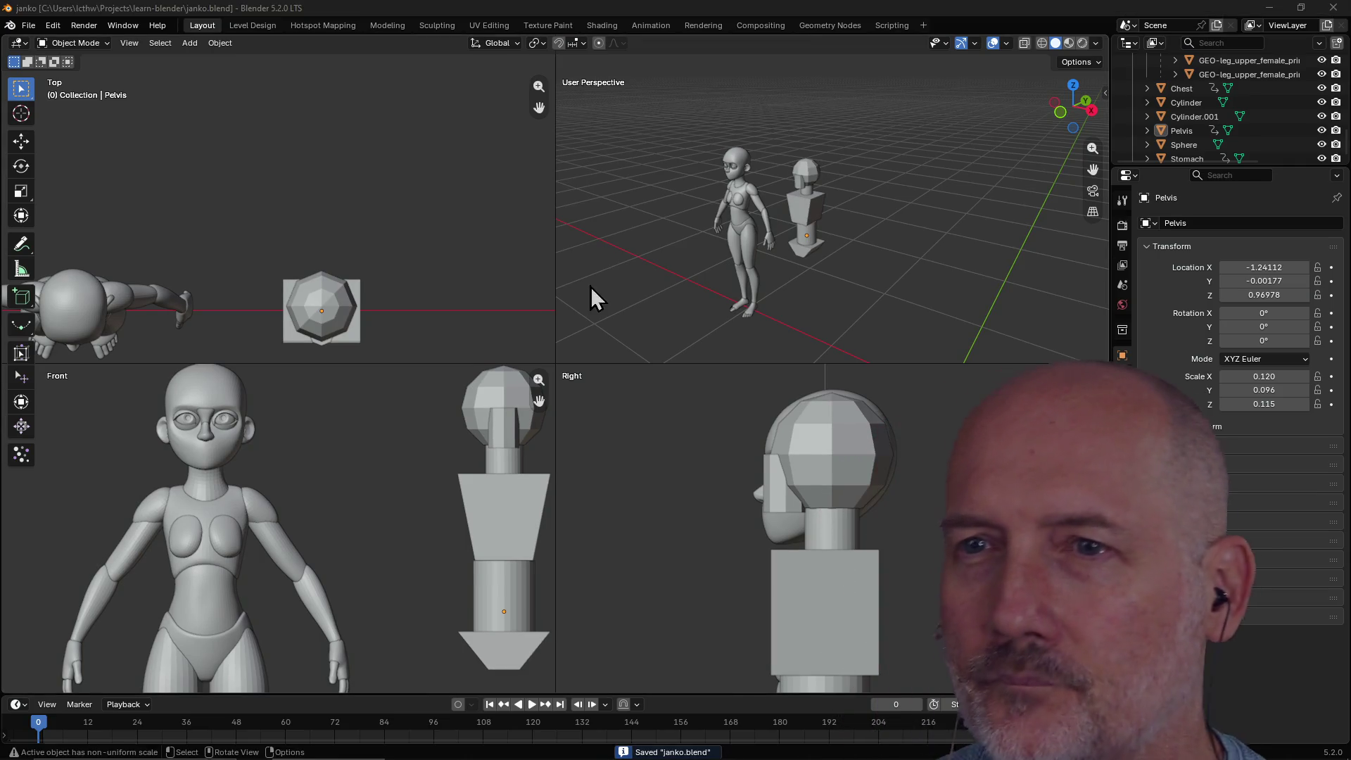
Filter the Preferences Keymap by 'animatio' to list animation shortcuts like Play Animation.
click(47, 24)
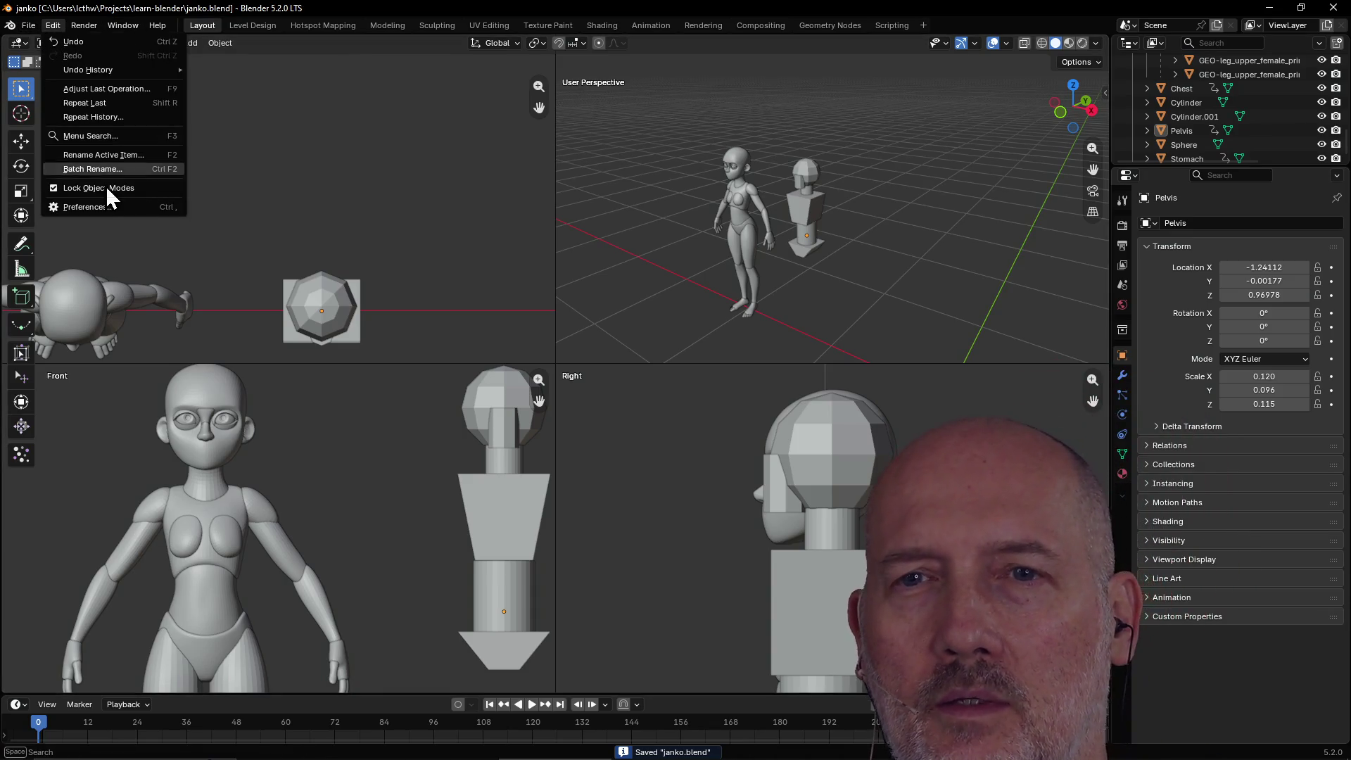
click(105, 206)
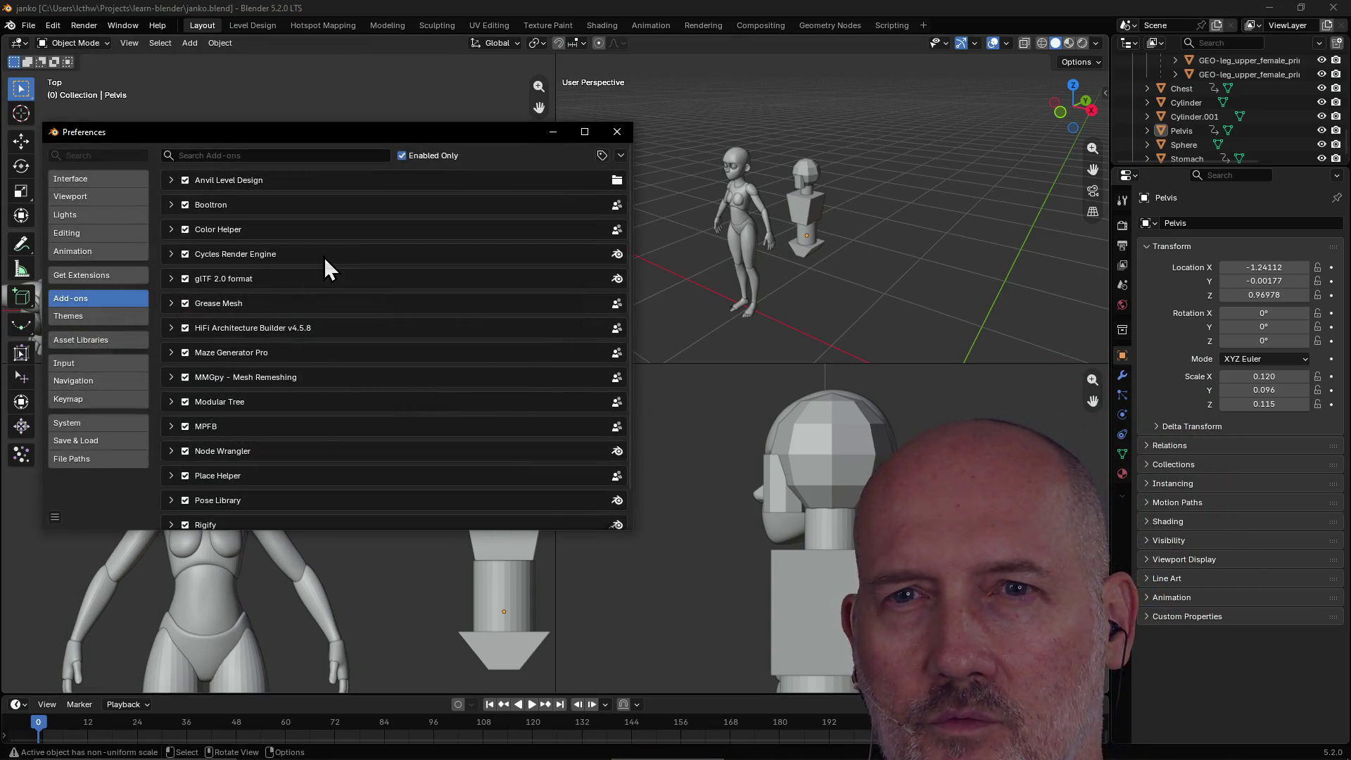
click(78, 364)
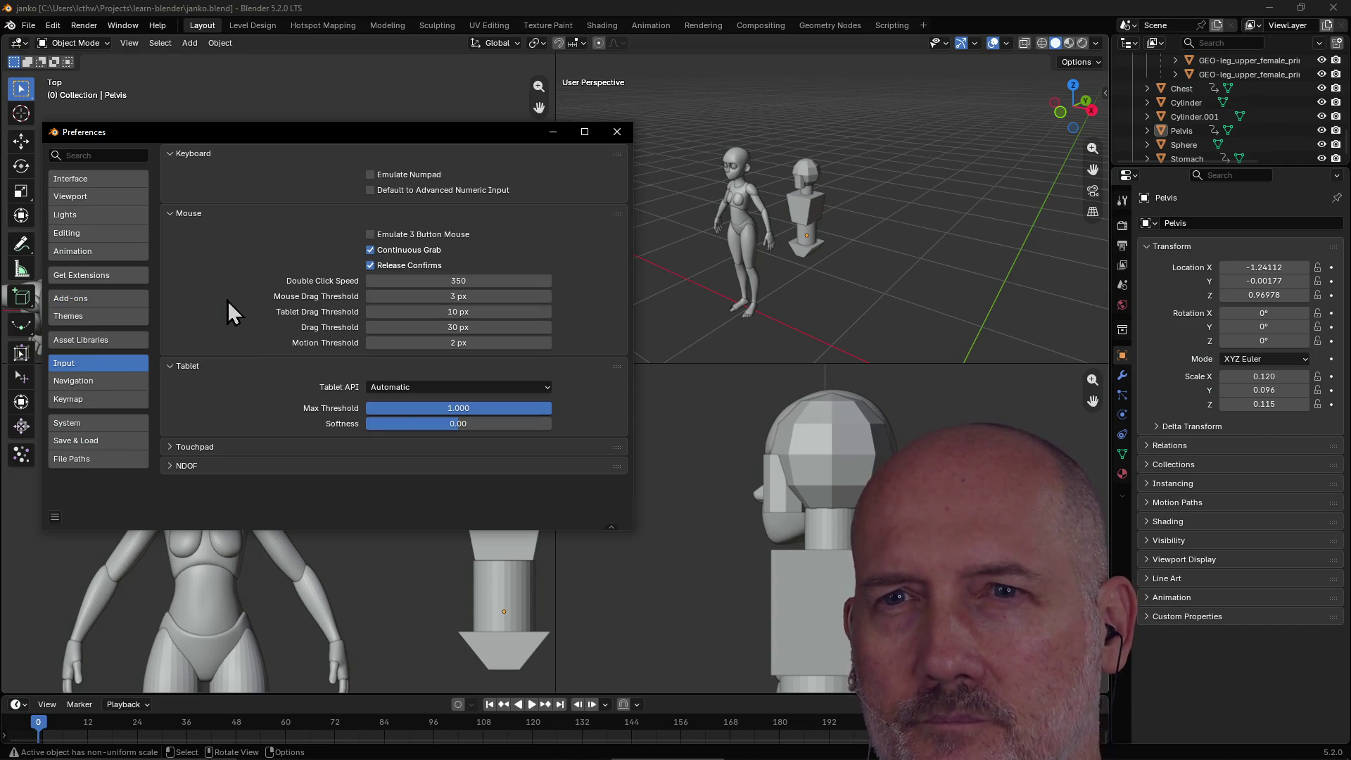
click(118, 401)
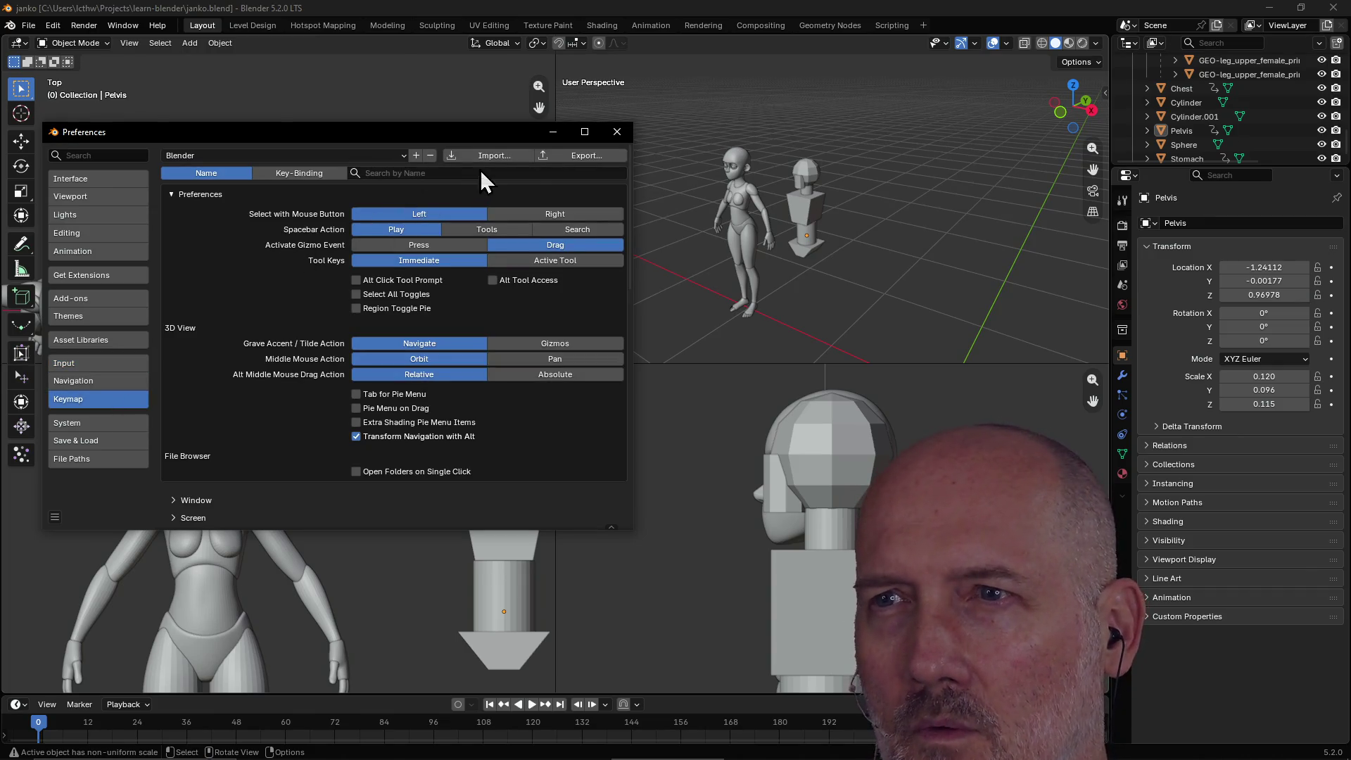
click(441, 175)
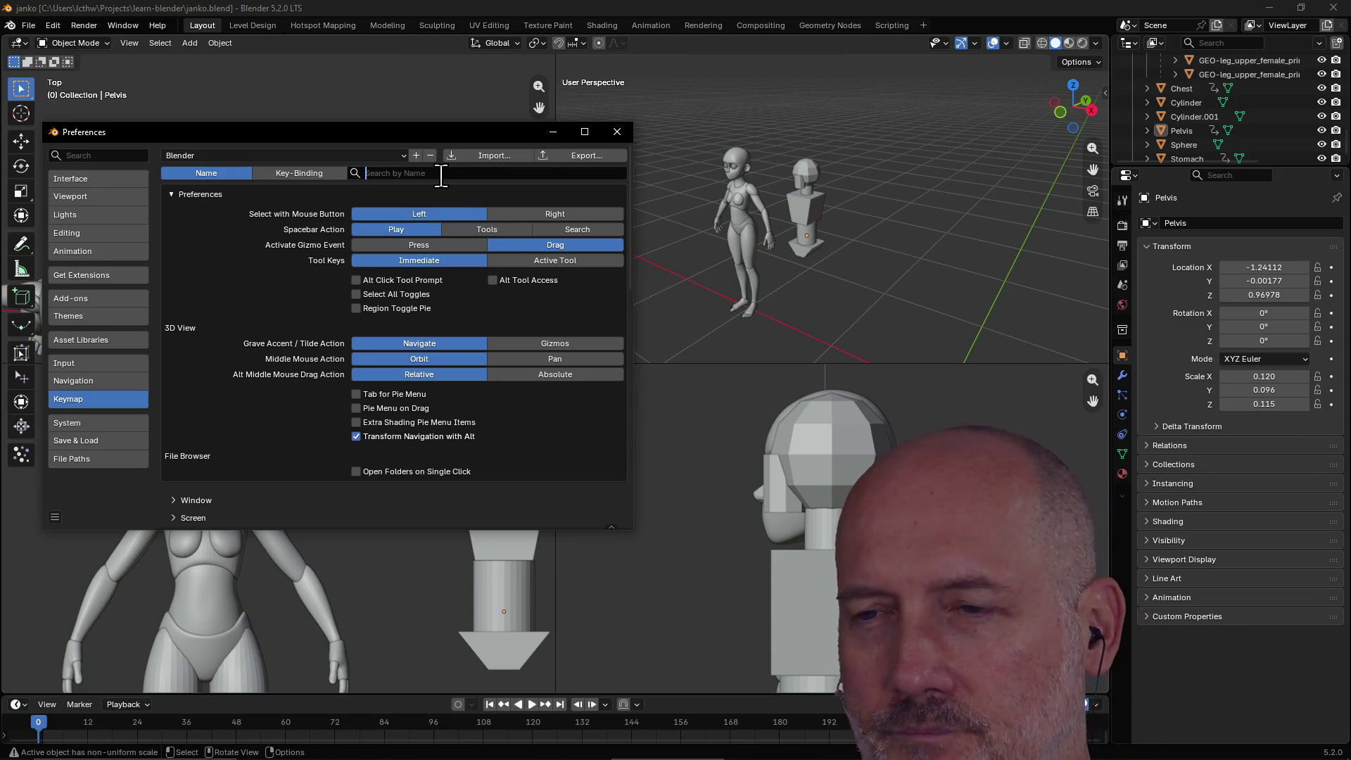
text(animation)
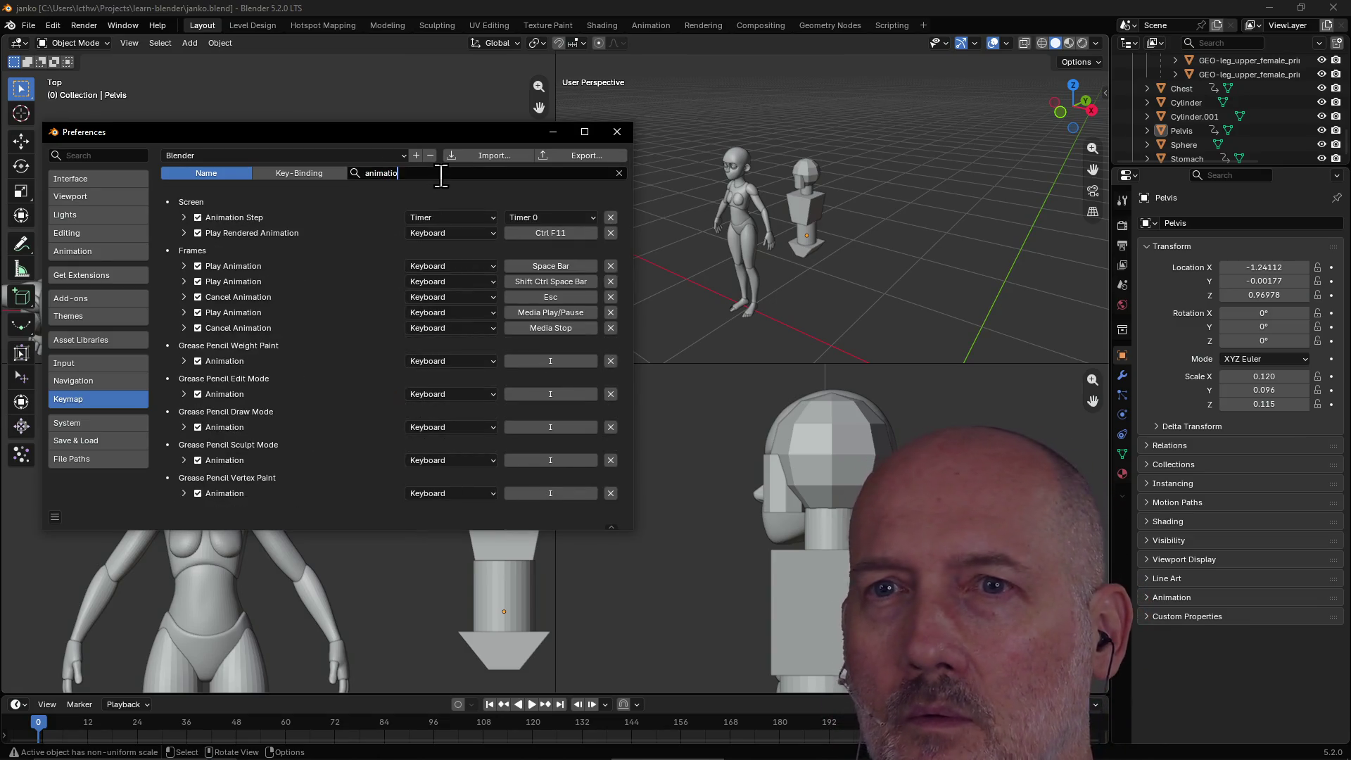
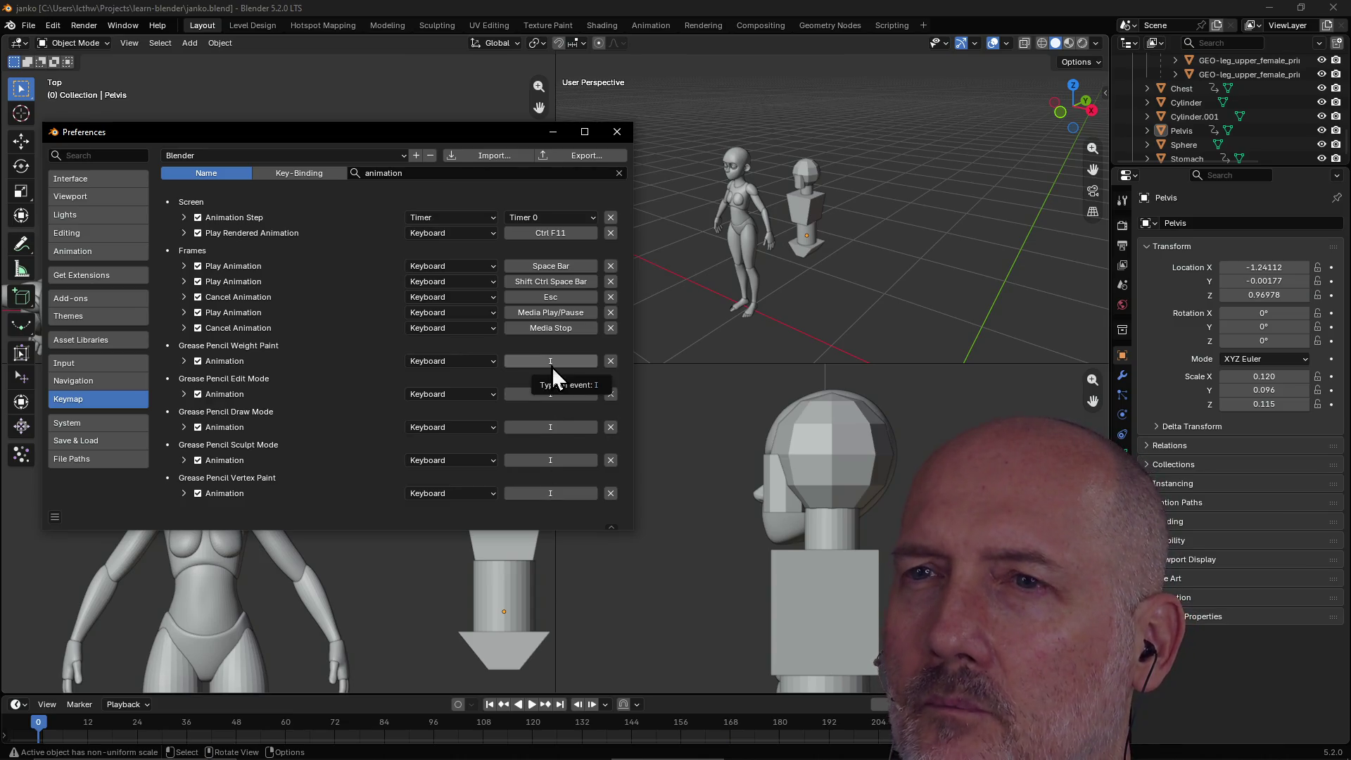
Filter the keymap by 'keyframe' and remove the Object Mode Insert Keyframe (I) binding.
click(409, 174)
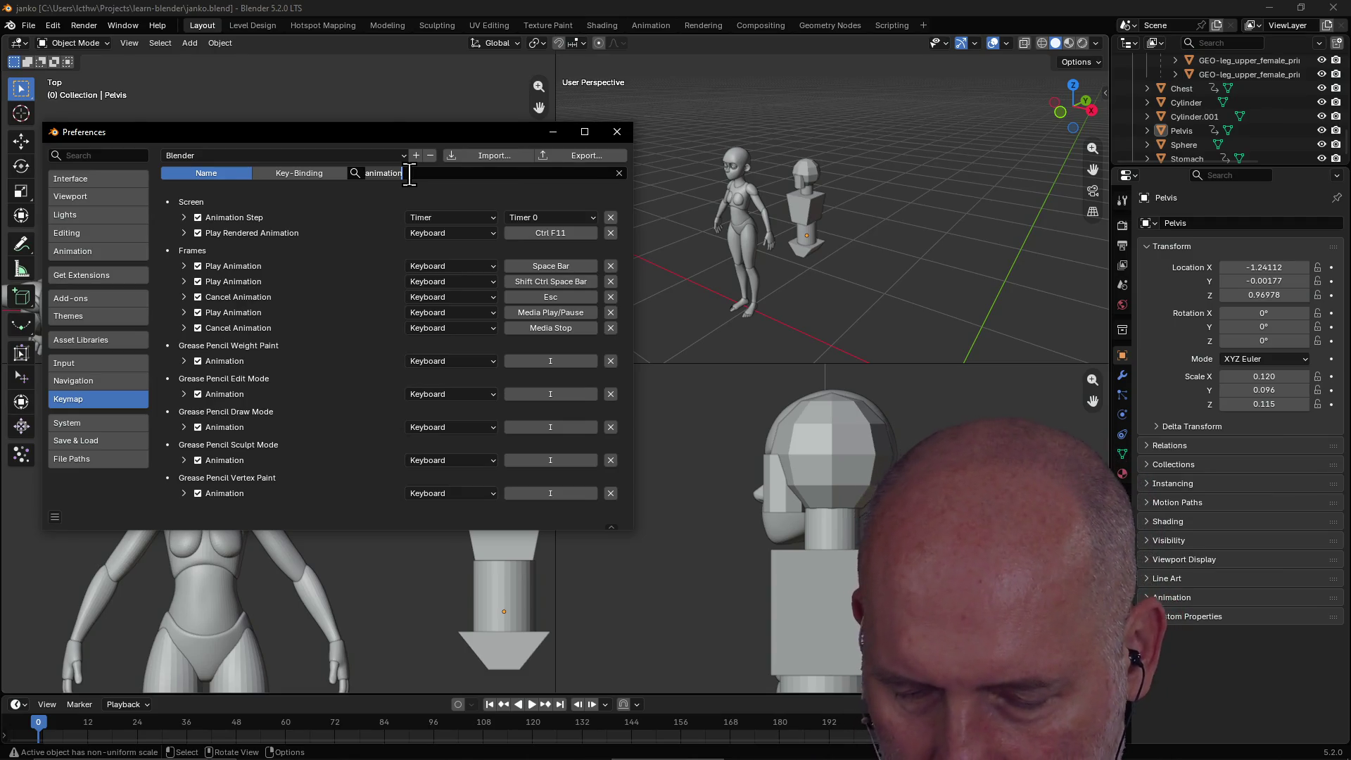
text(keyframe)
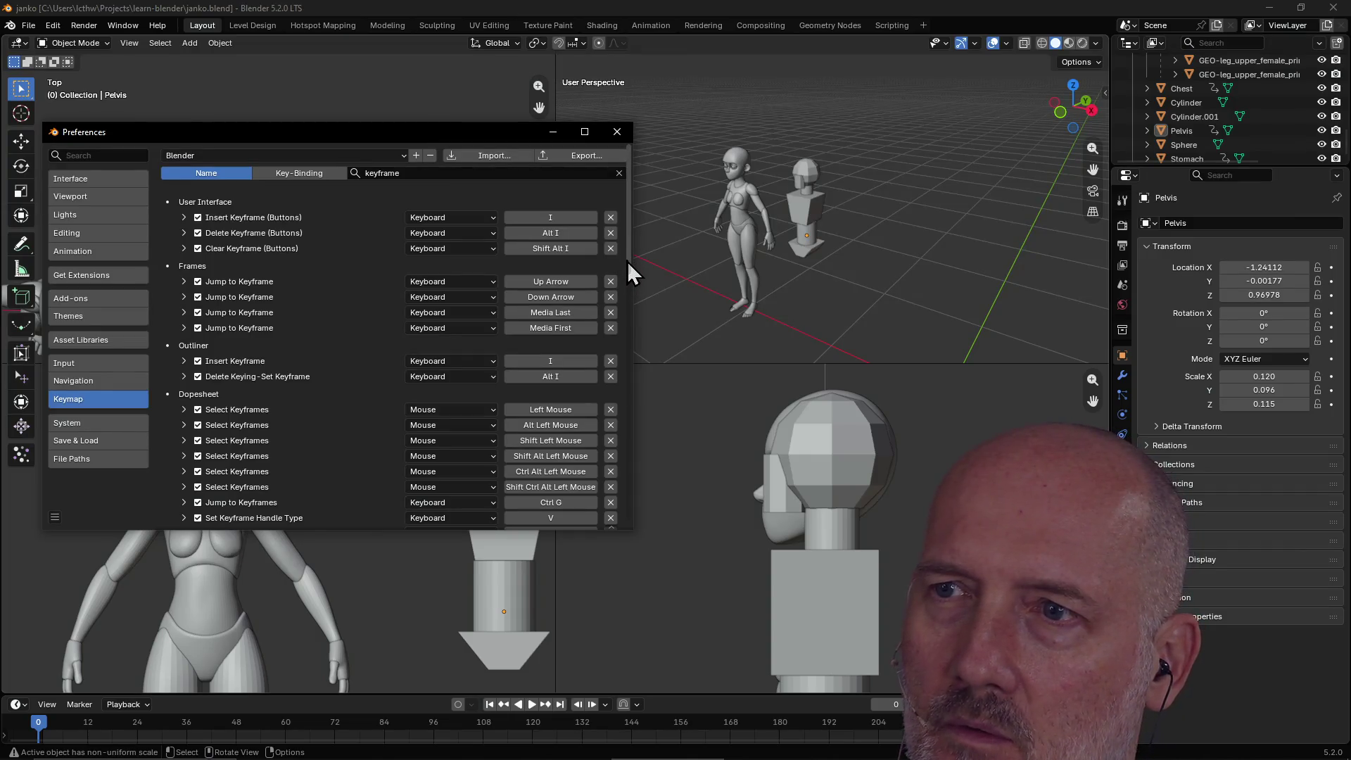
scroll(461, 234, down, 6)
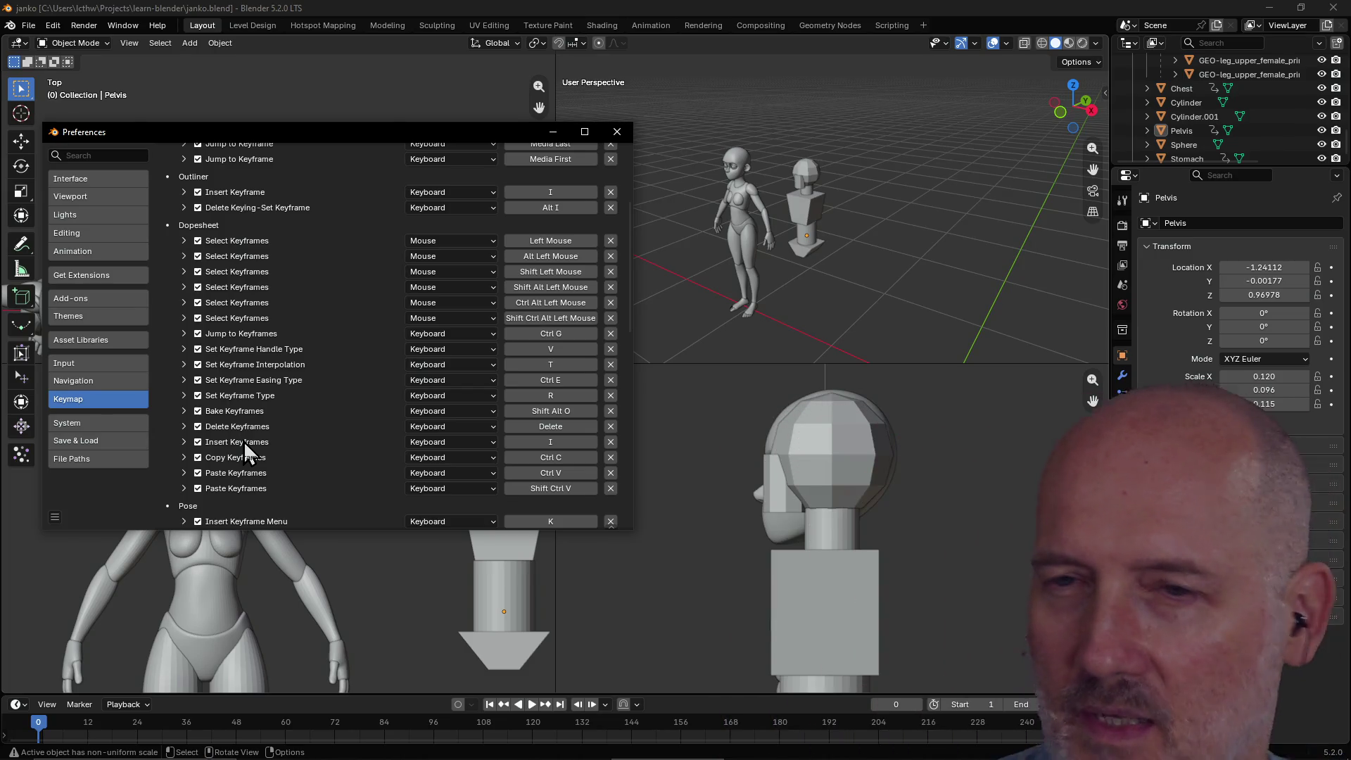
scroll(244, 441, down, 3)
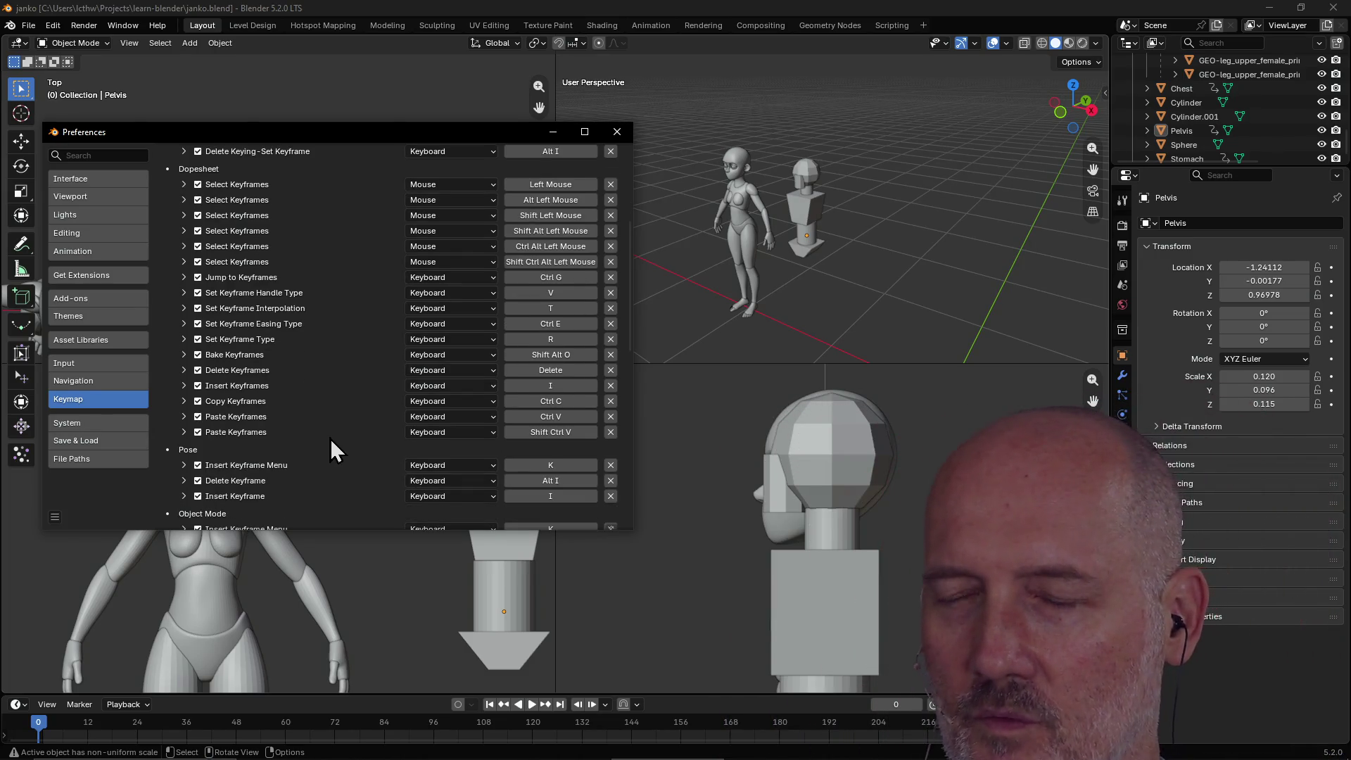
scroll(331, 438, down, 2)
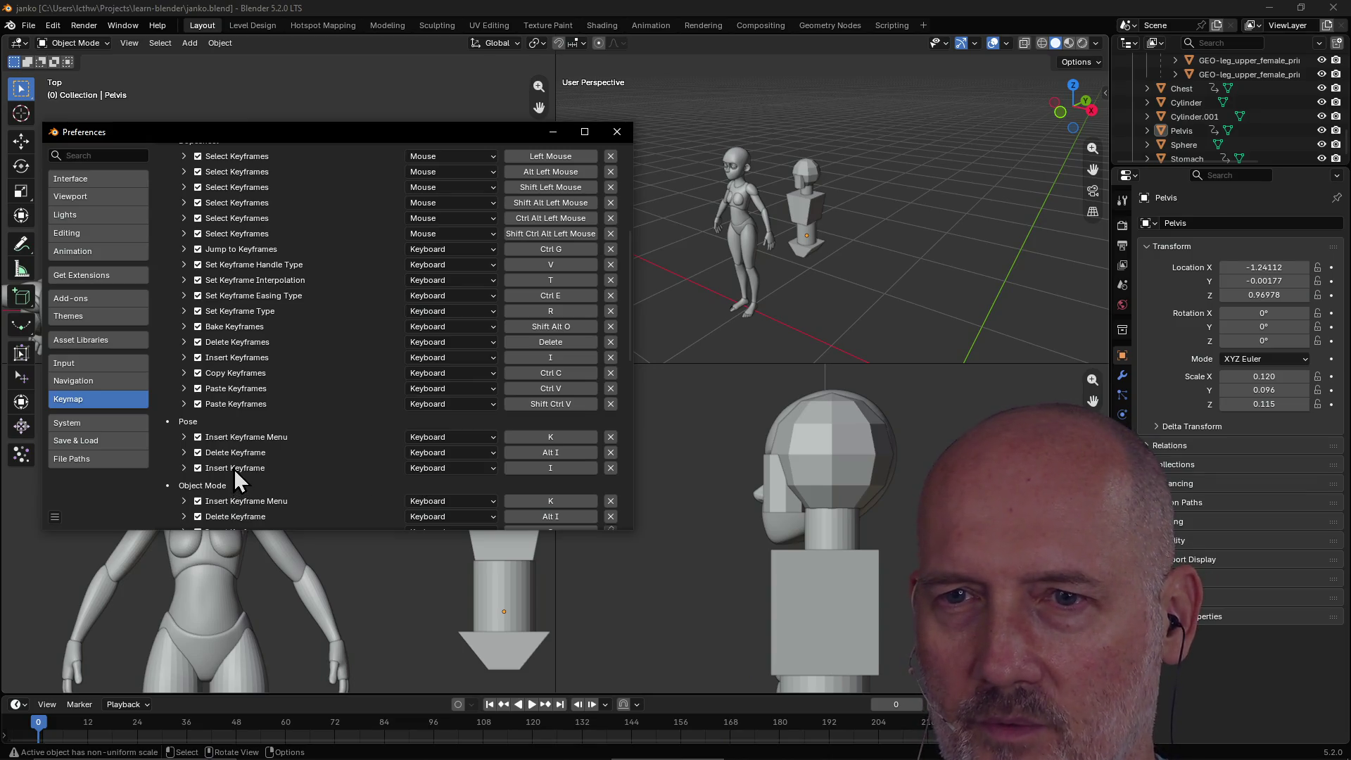
scroll(397, 441, down, 3)
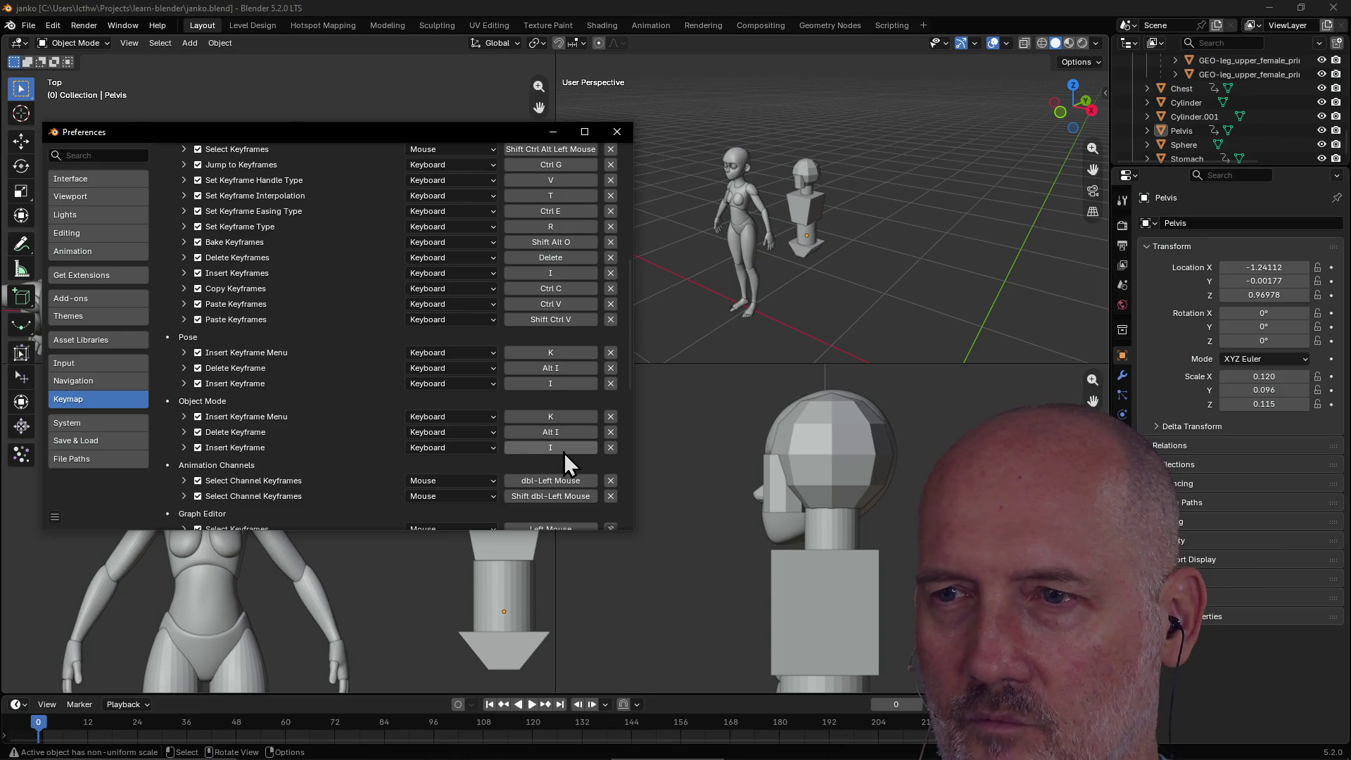
click(610, 447)
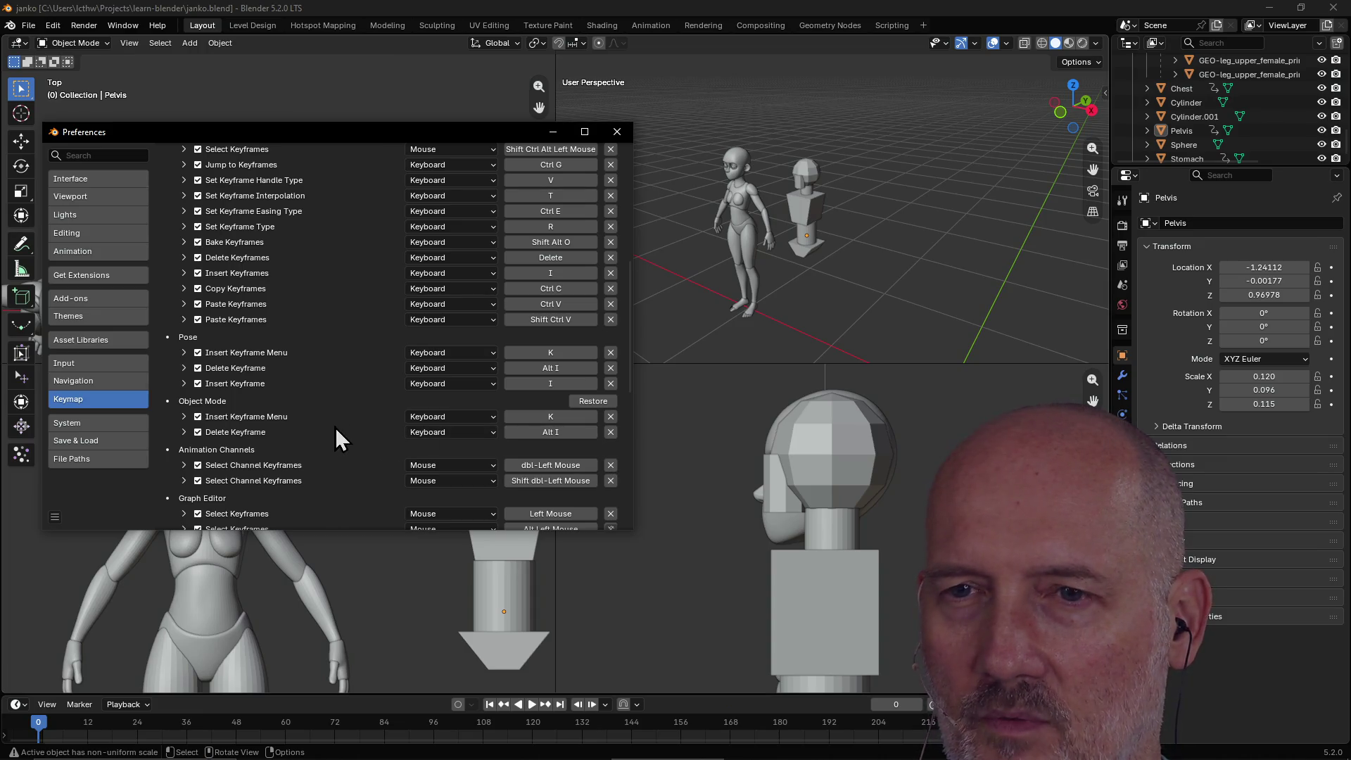
Look back over the filtered keyframe shortcuts and close the Preferences window.
scroll(365, 407, down, 9)
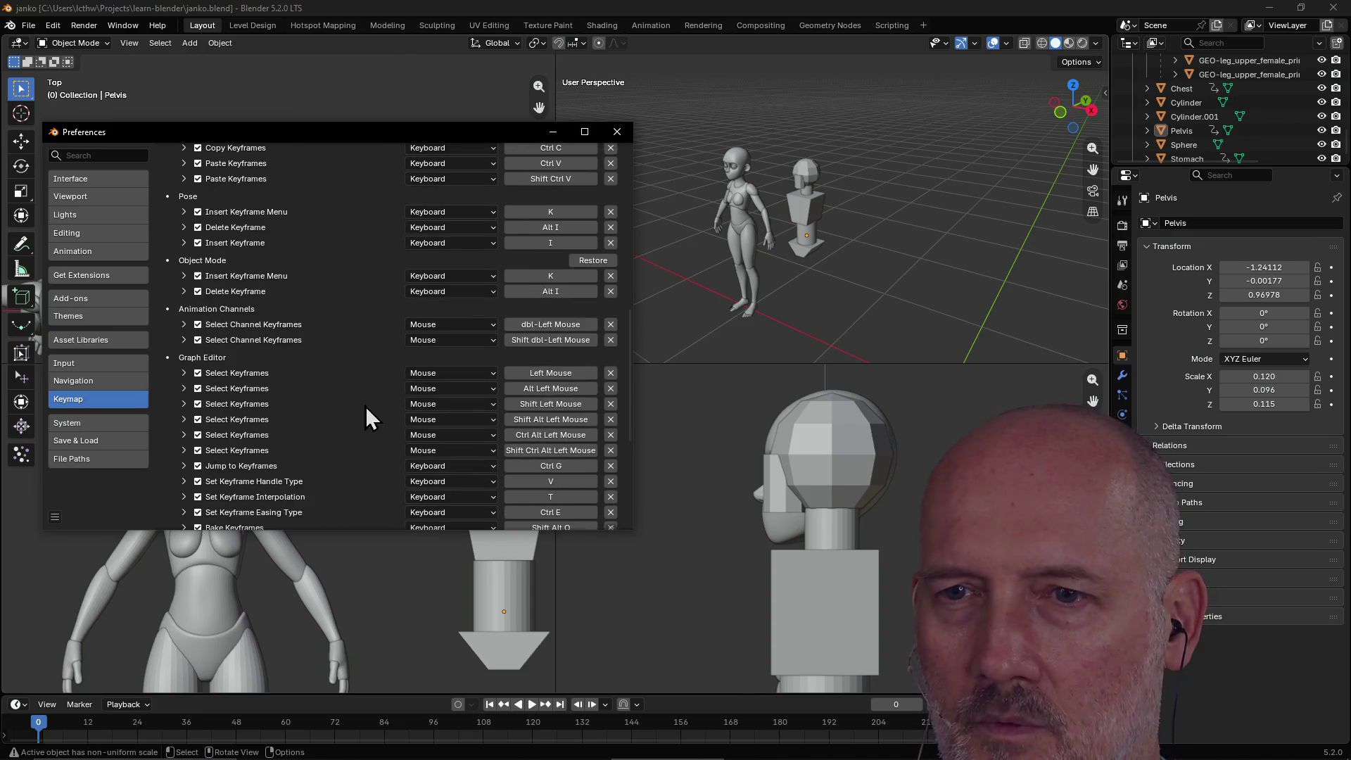
scroll(365, 407, up, 11)
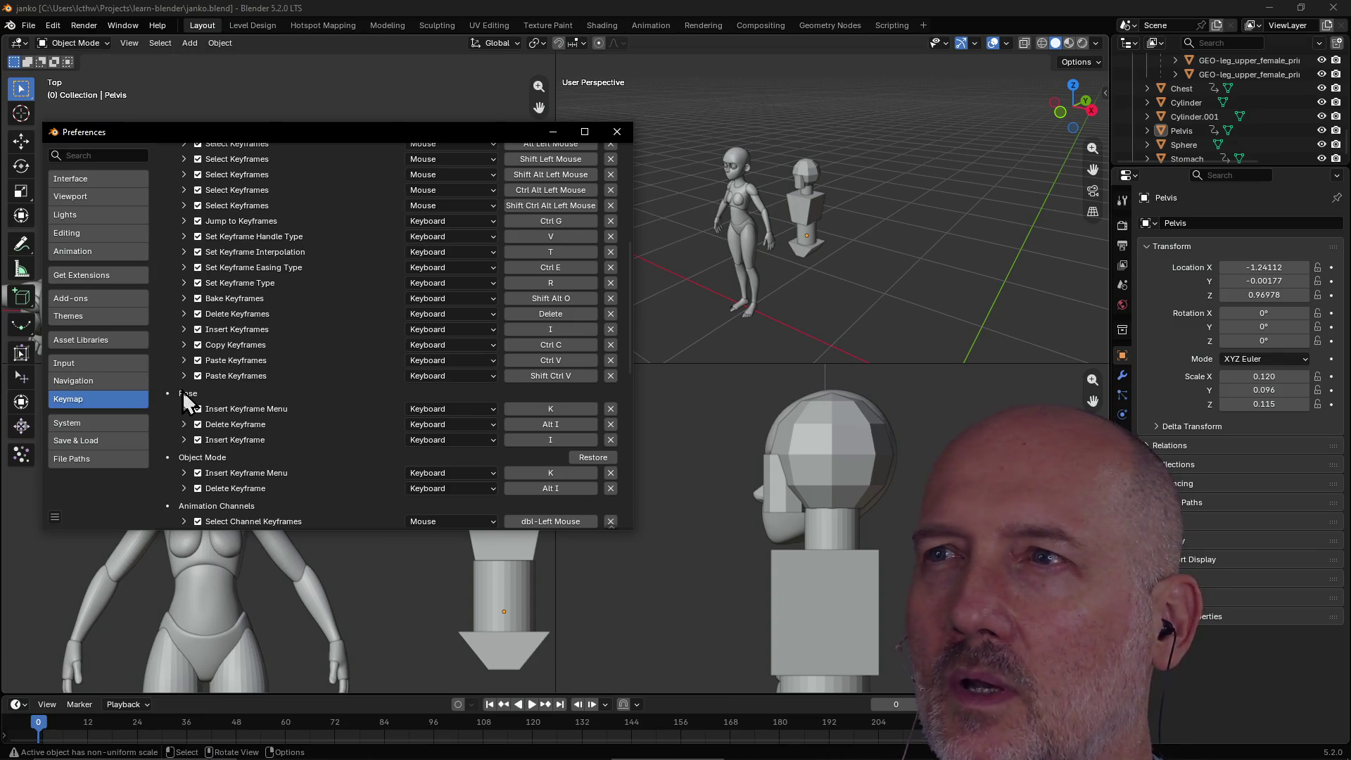
scroll(341, 396, up, 3)
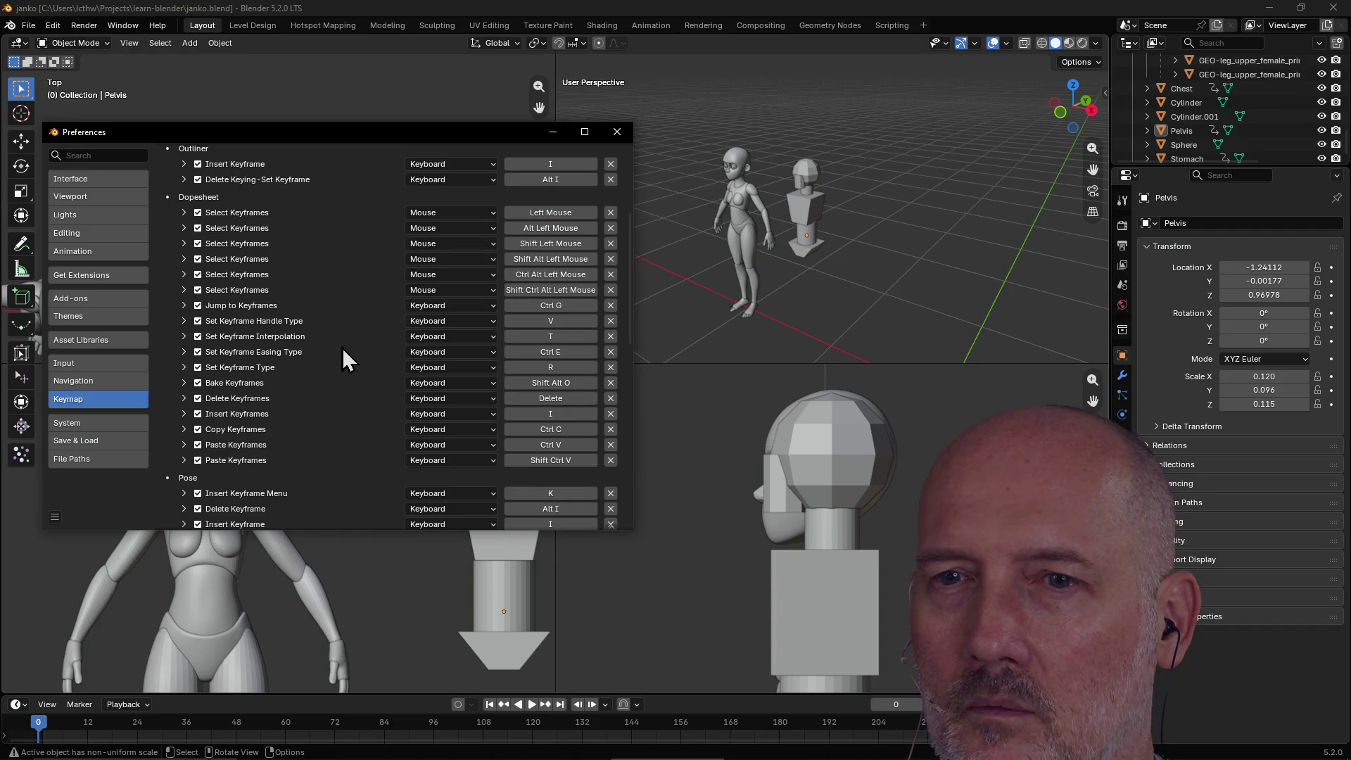
scroll(340, 349, up, 3)
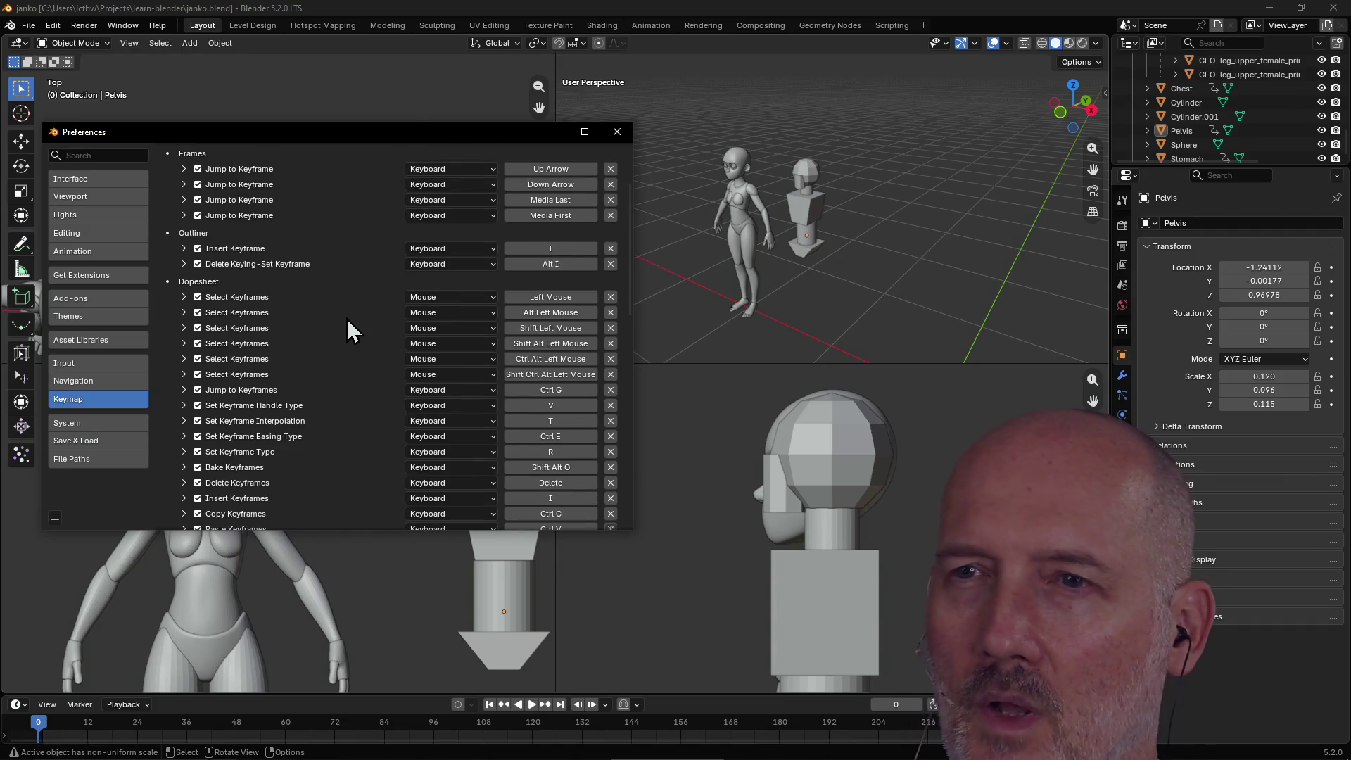
scroll(347, 319, up, 2)
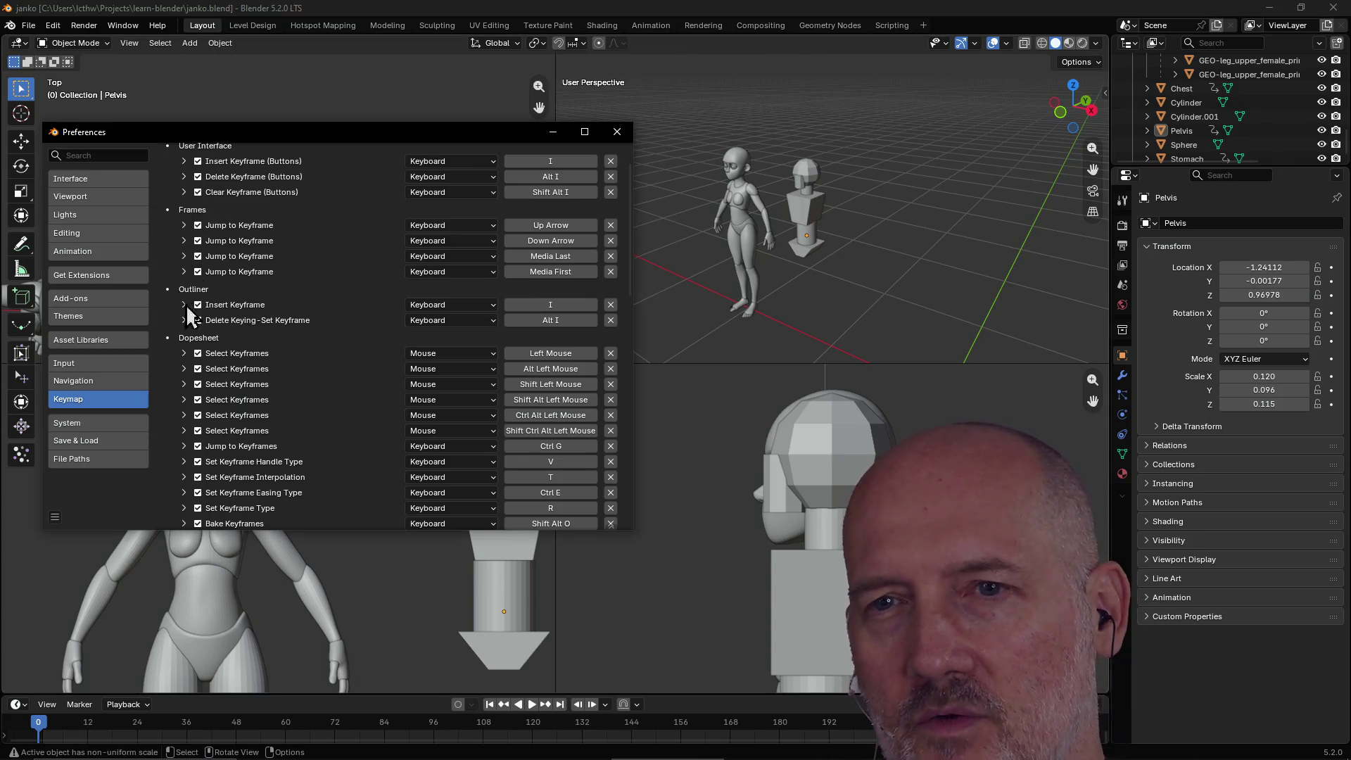
scroll(238, 361, down, 5)
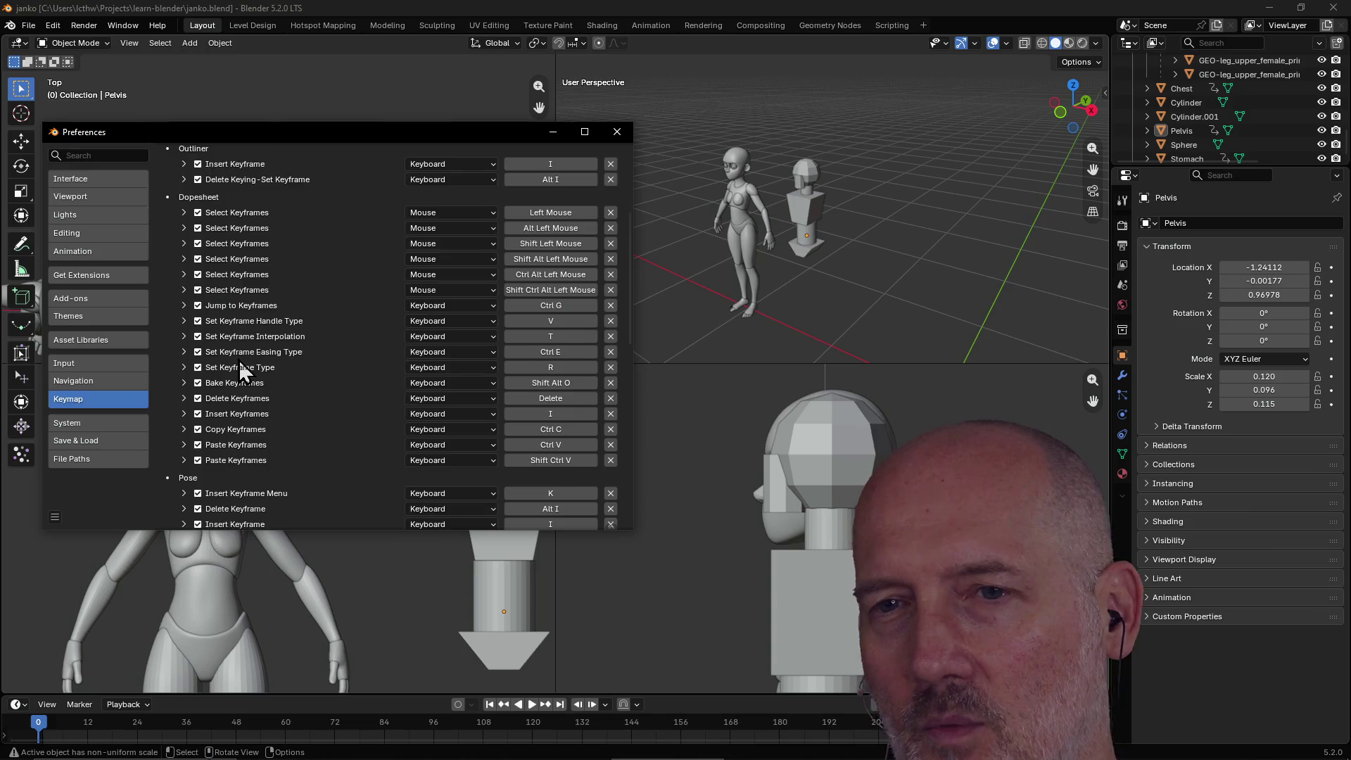
scroll(337, 282, up, 8)
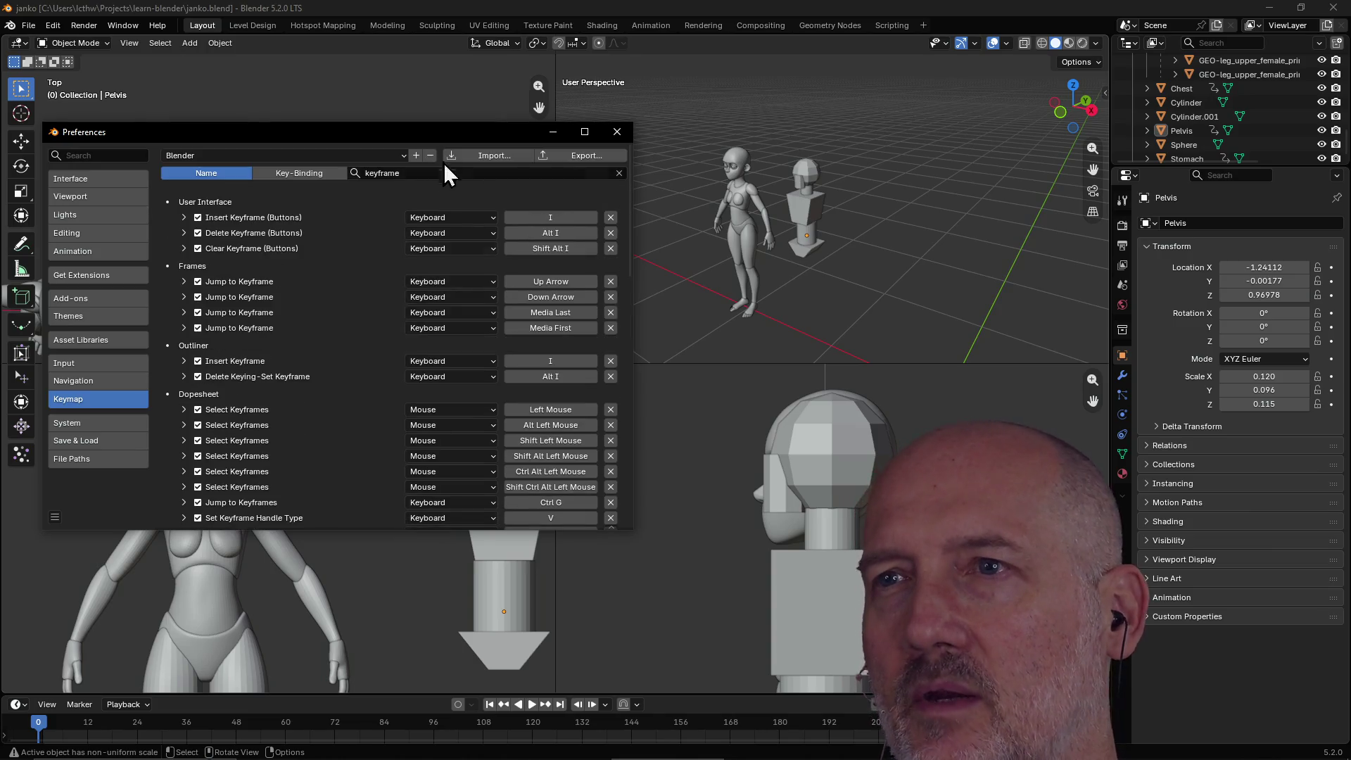
click(616, 134)
mouse_move(613, 311)
middle_down()
mouse_move(686, 286)
mouse_move(704, 234)
middle_up()
click(793, 223)
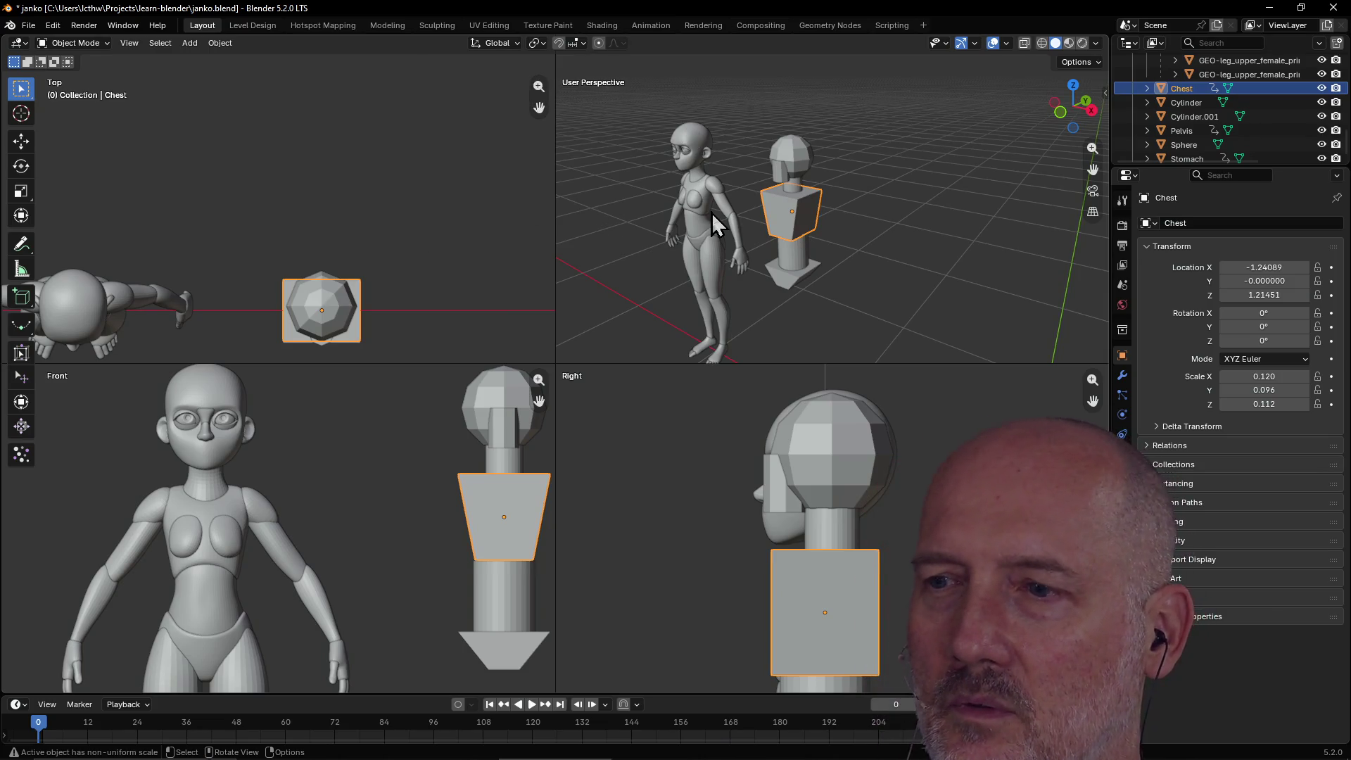
scroll(712, 213, up, 3)
middle_drag(748, 250, 772, 239)
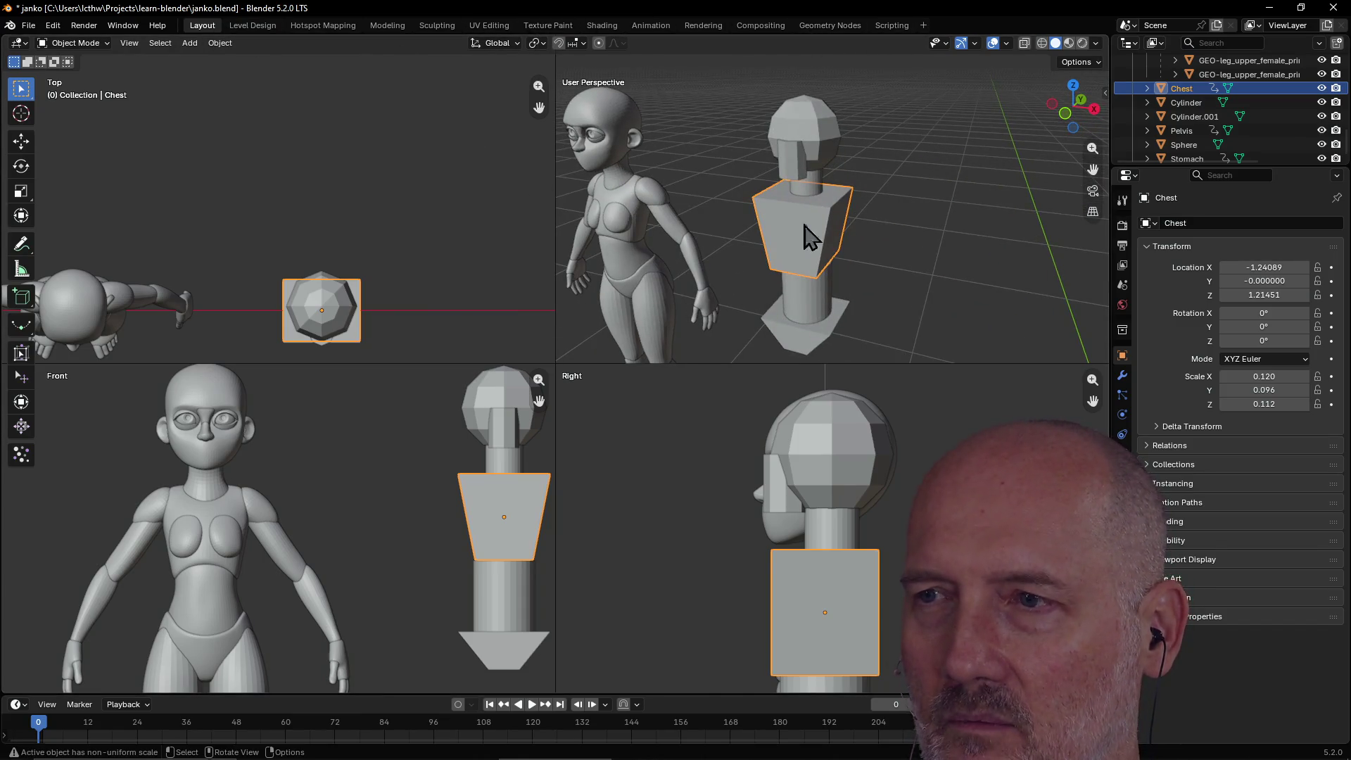
scroll(804, 243, down, 4)
middle_drag(804, 242, 716, 124)
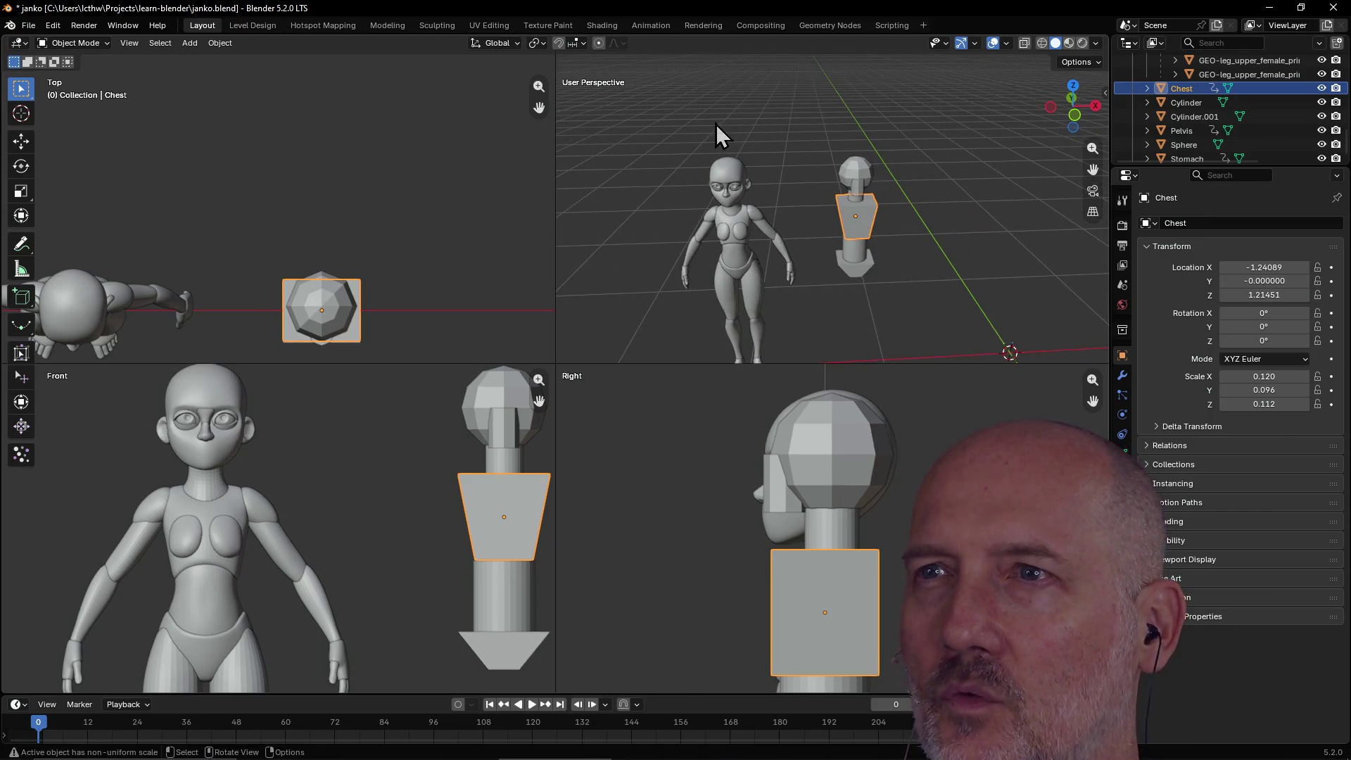
click(650, 26)
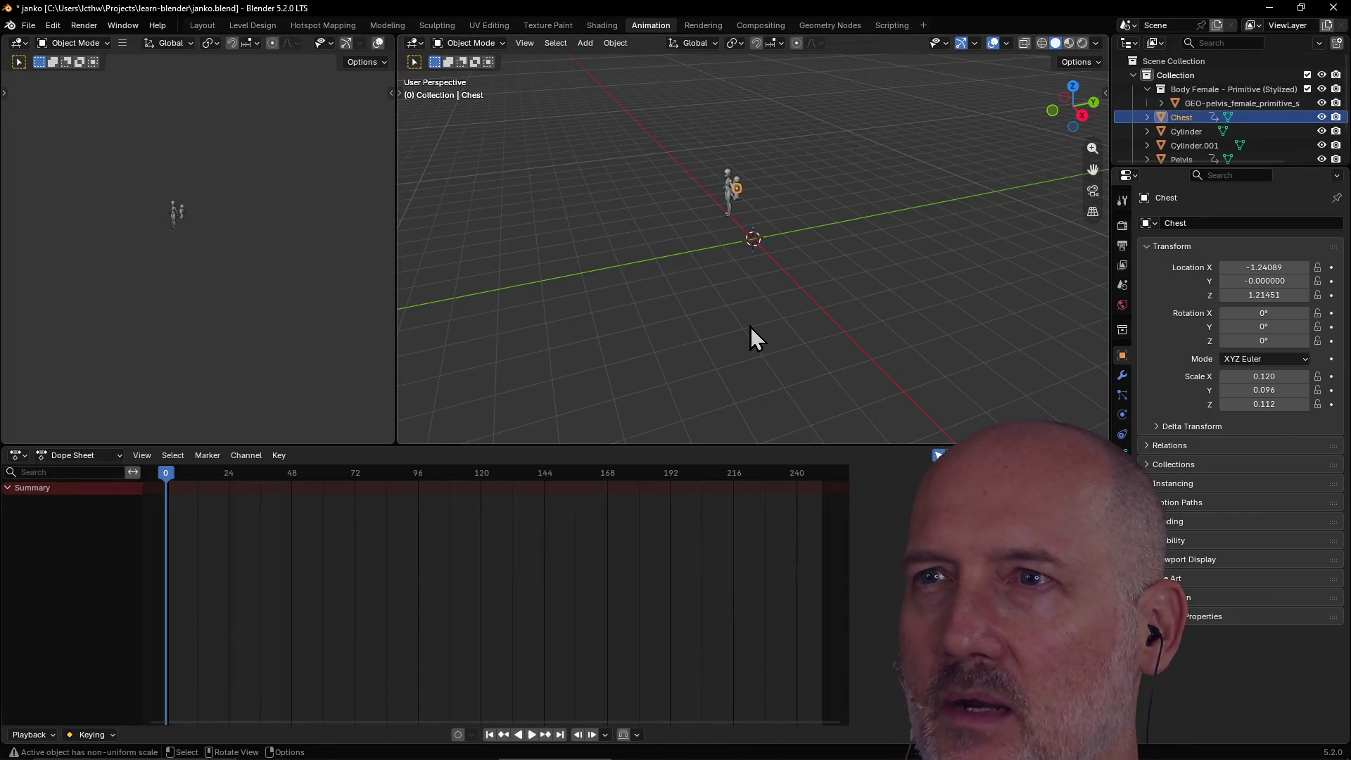
scroll(750, 326, up, 3)
click(601, 26)
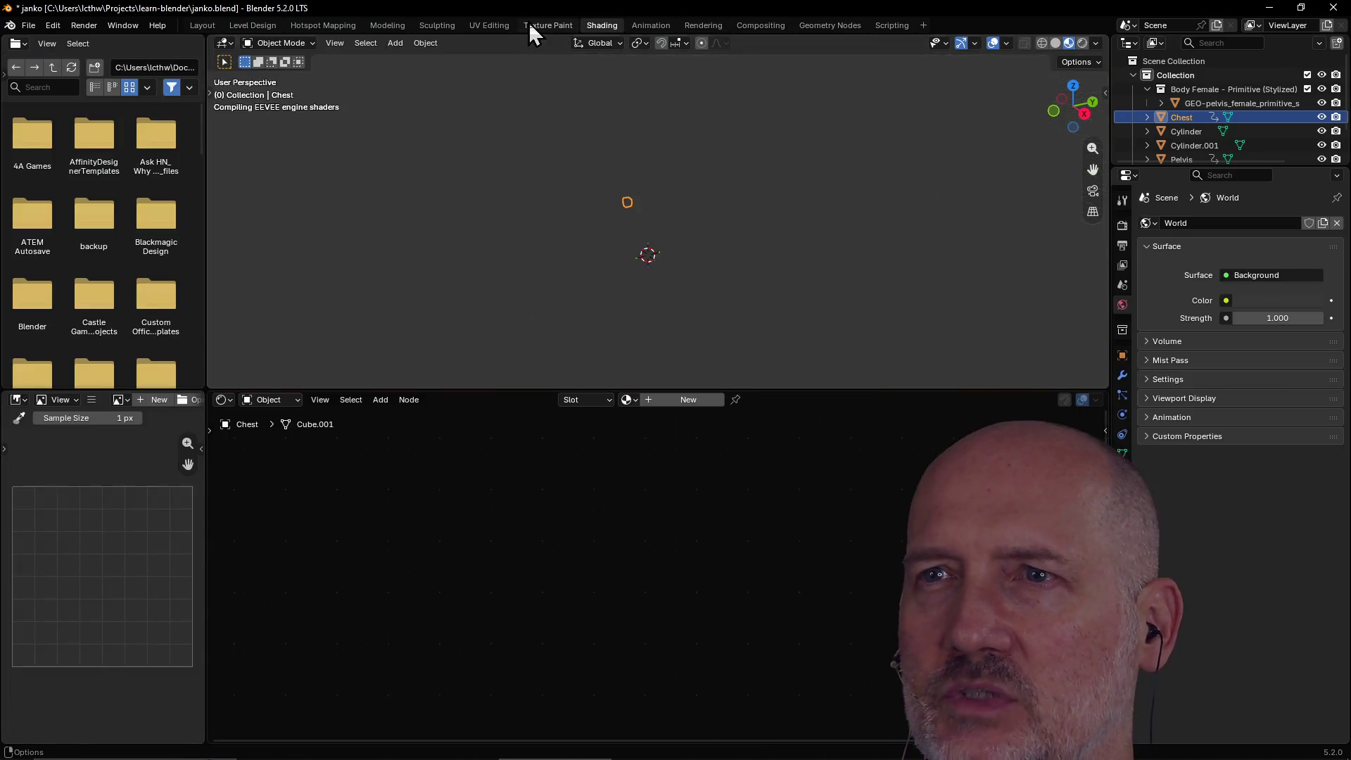
click(387, 26)
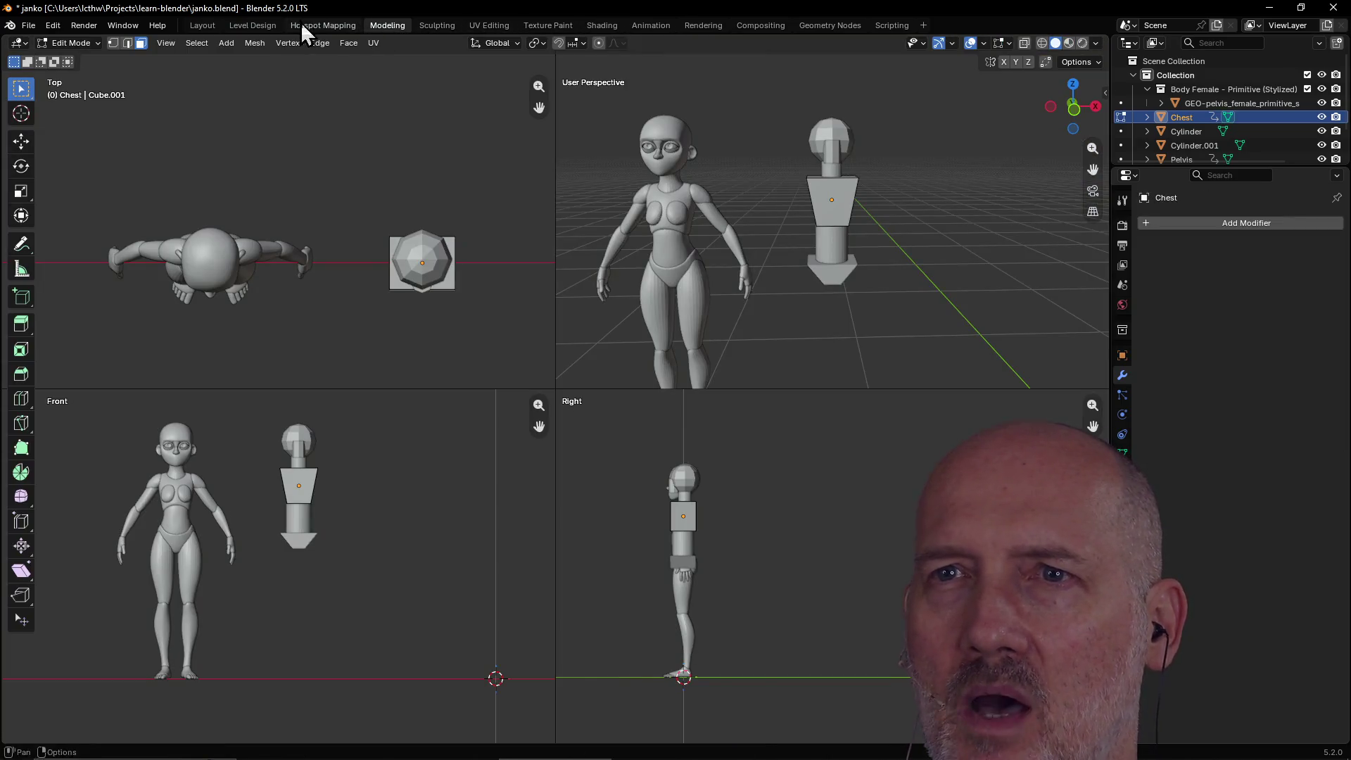
click(210, 26)
scroll(902, 246, up, 3)
mouse_move(902, 246)
middle_down()
mouse_move(777, 204)
mouse_move(724, 226)
mouse_move(836, 215)
mouse_move(699, 211)
mouse_move(763, 213)
middle_up()
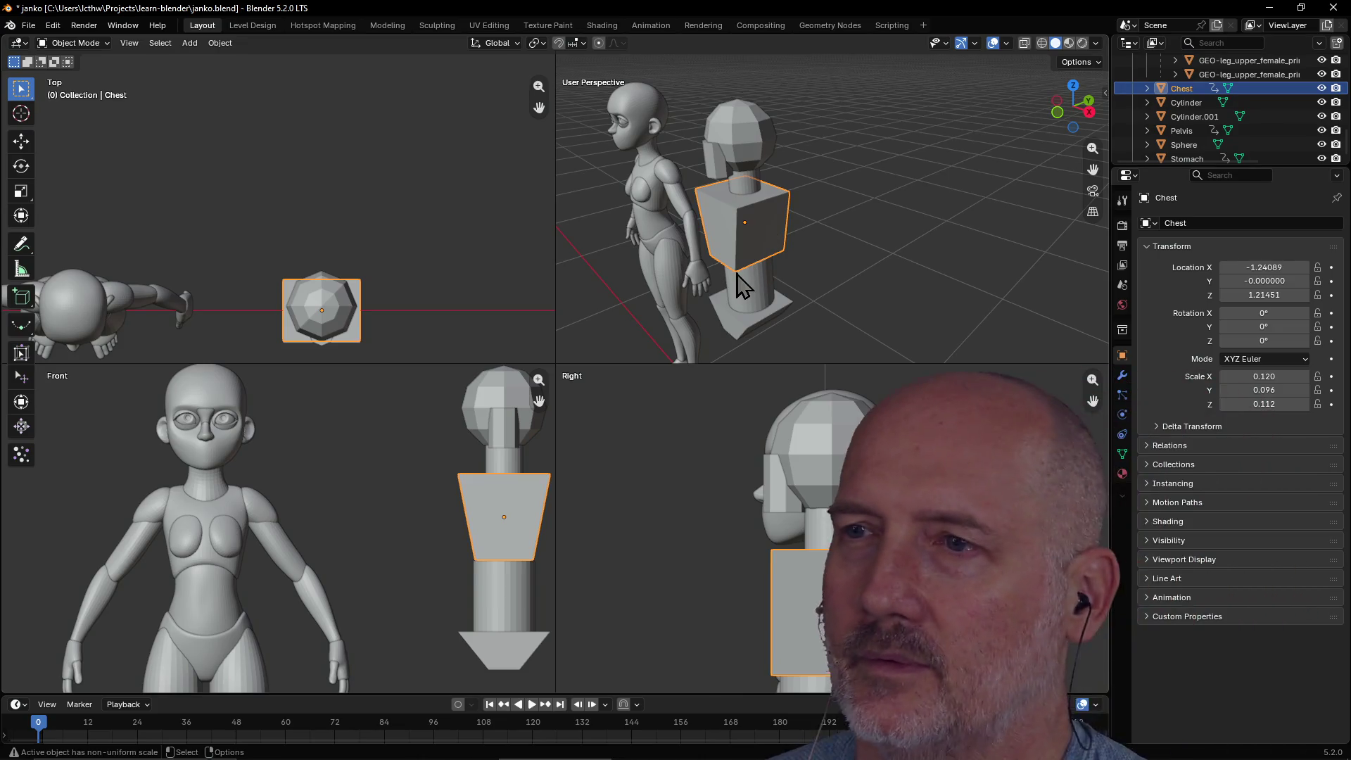
scroll(774, 278, up, 5)
mouse_move(790, 275)
middle_down()
mouse_move(848, 255)
mouse_move(800, 221)
middle_up()
scroll(842, 253, down, 6)
scroll(861, 234, up, 3)
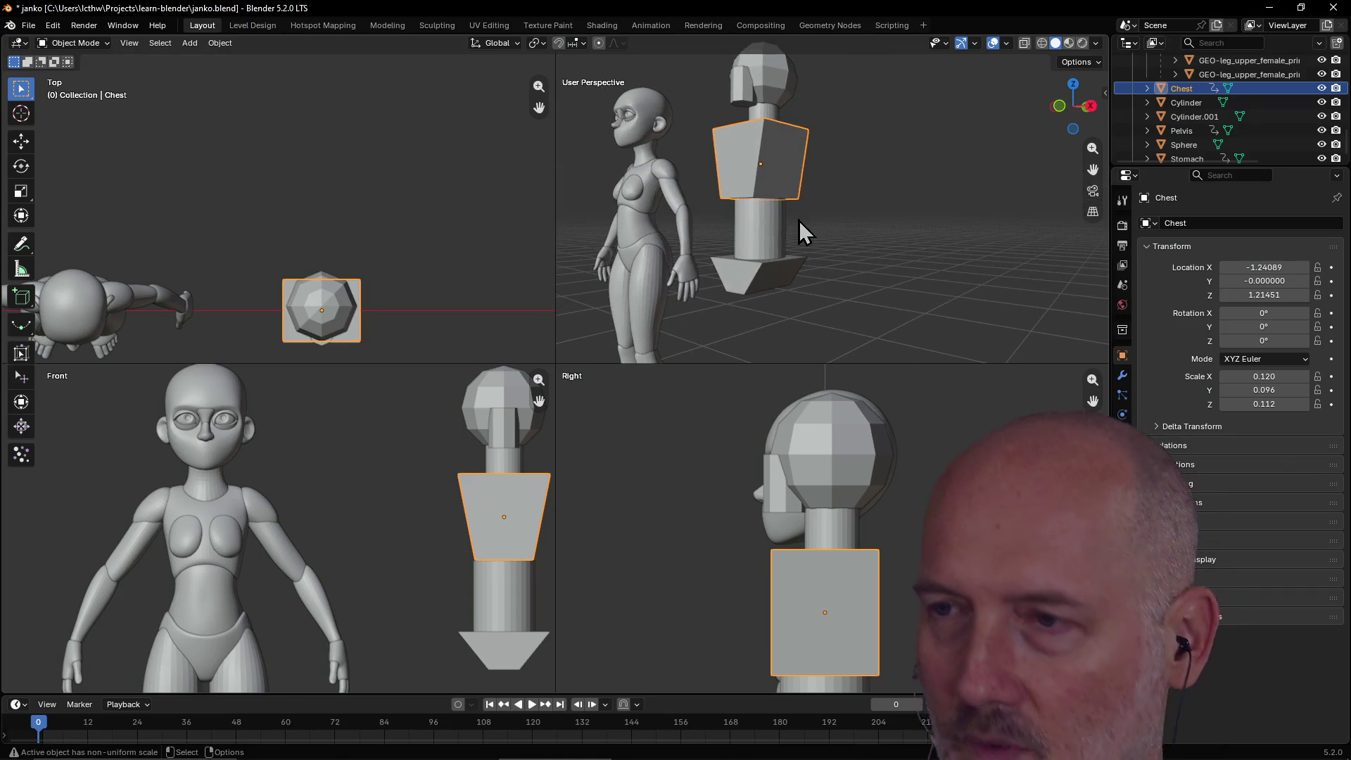
key(g)
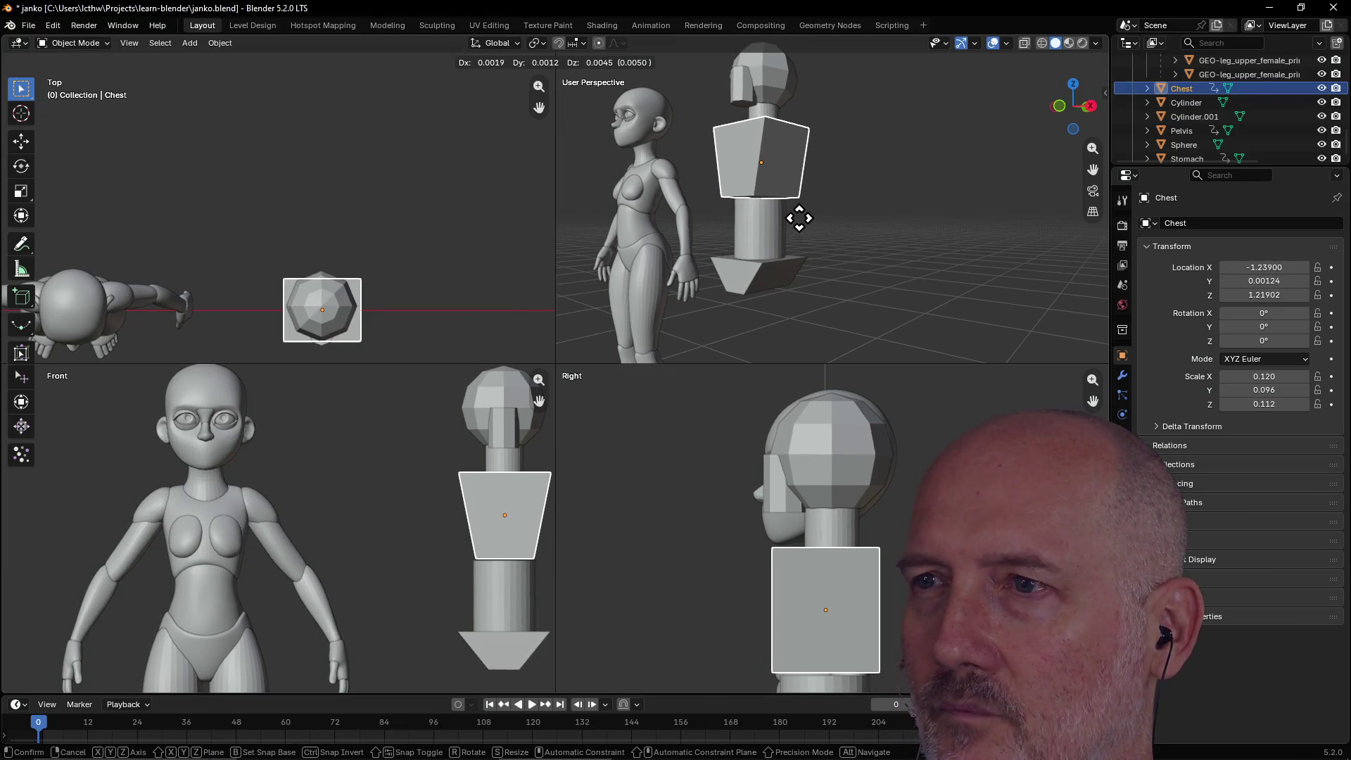
right_click(799, 218)
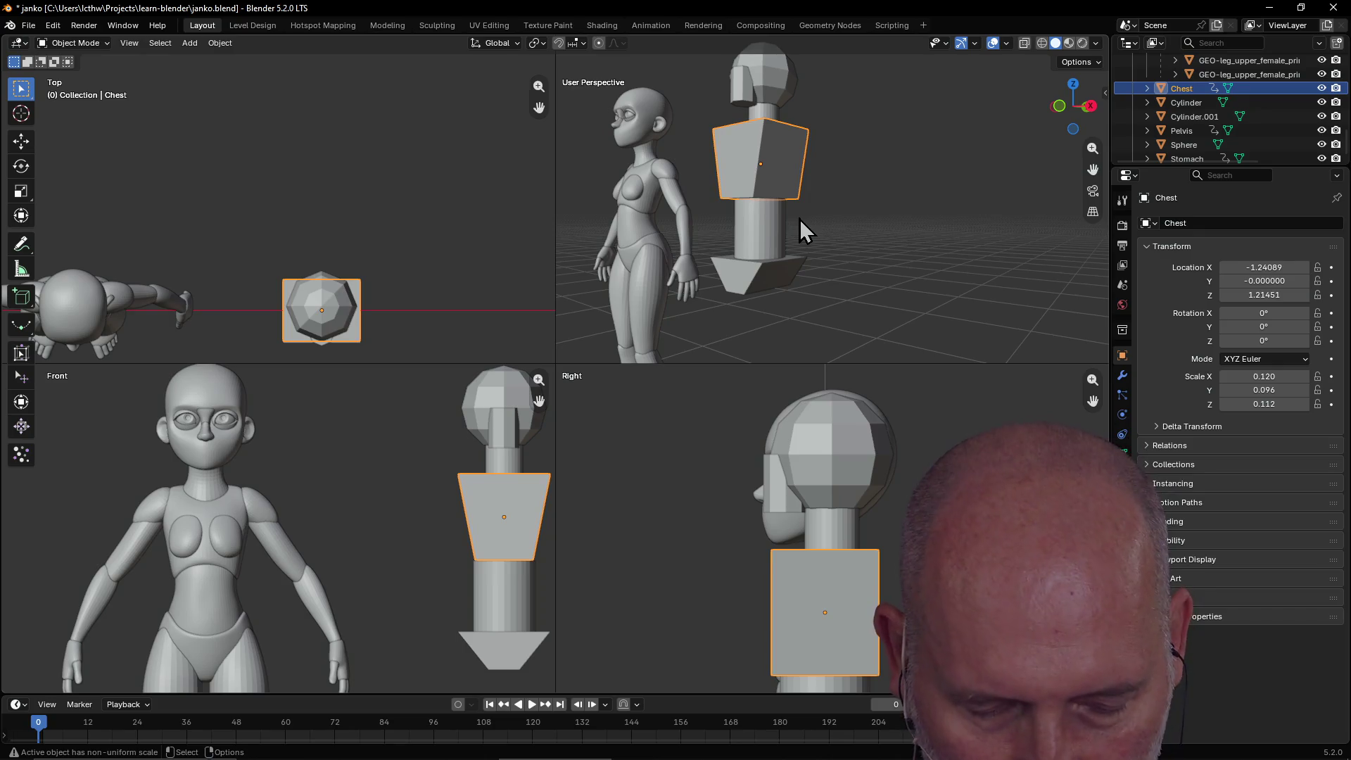
middle_drag(800, 218, 848, 224)
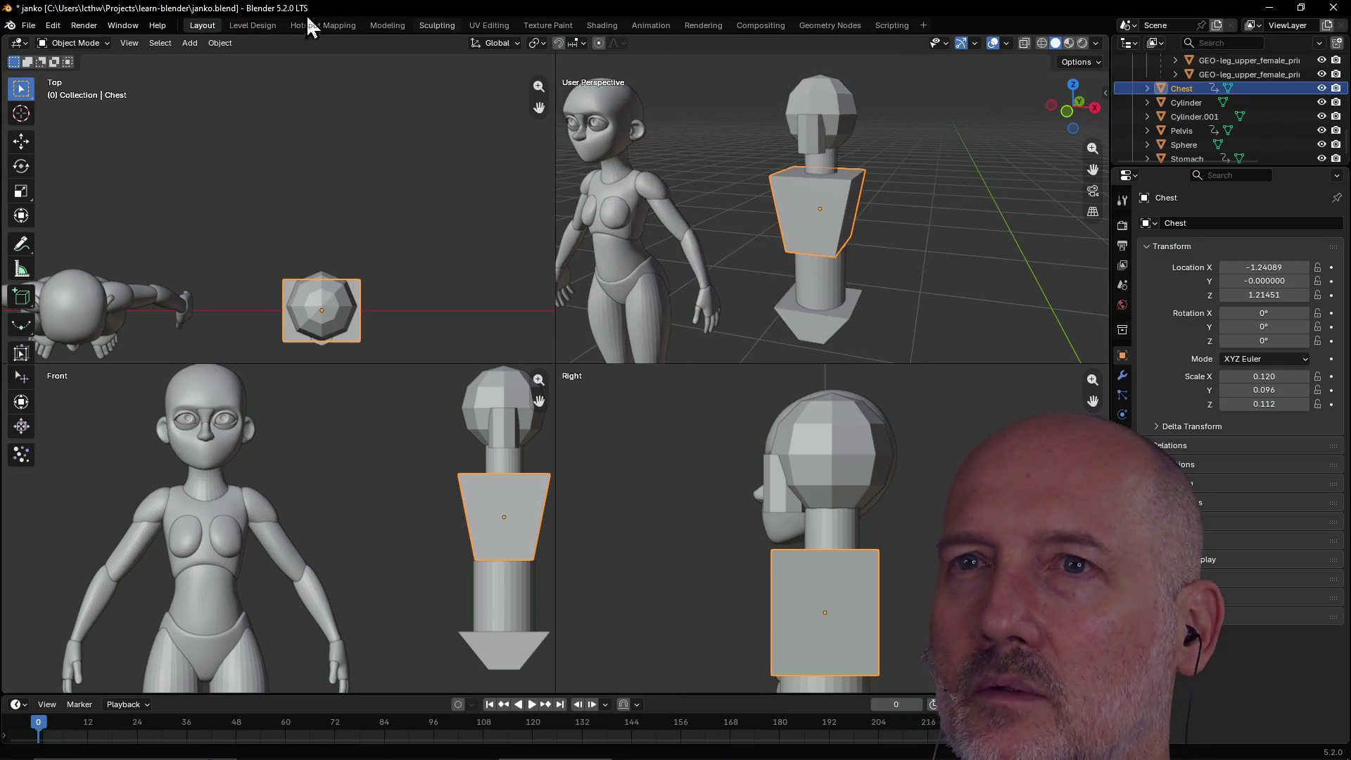
click(244, 26)
Return to the Layout workspace, orbit to show both figures, and select the mannequin's Stomach block.
click(384, 27)
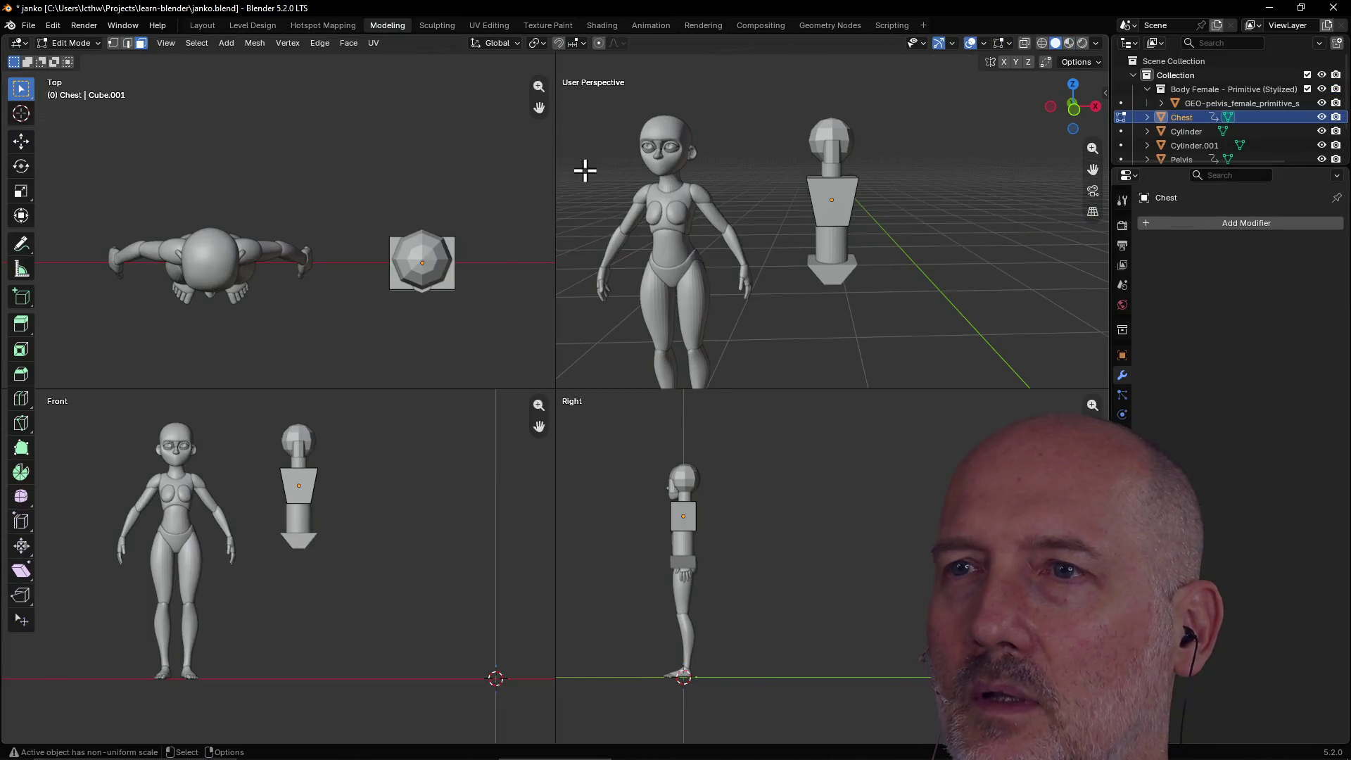
mouse_move(898, 211)
middle_down()
mouse_move(790, 211)
mouse_move(905, 223)
mouse_move(866, 217)
middle_up()
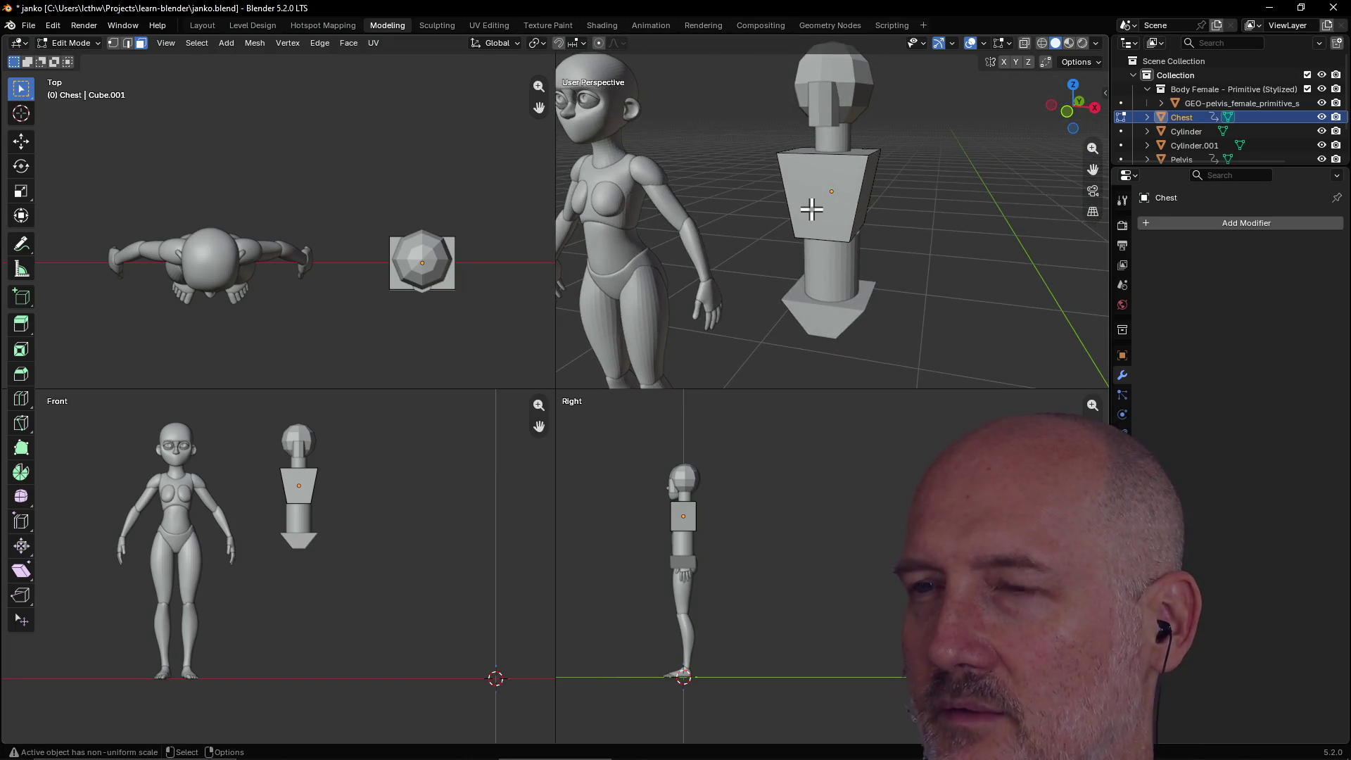
click(192, 25)
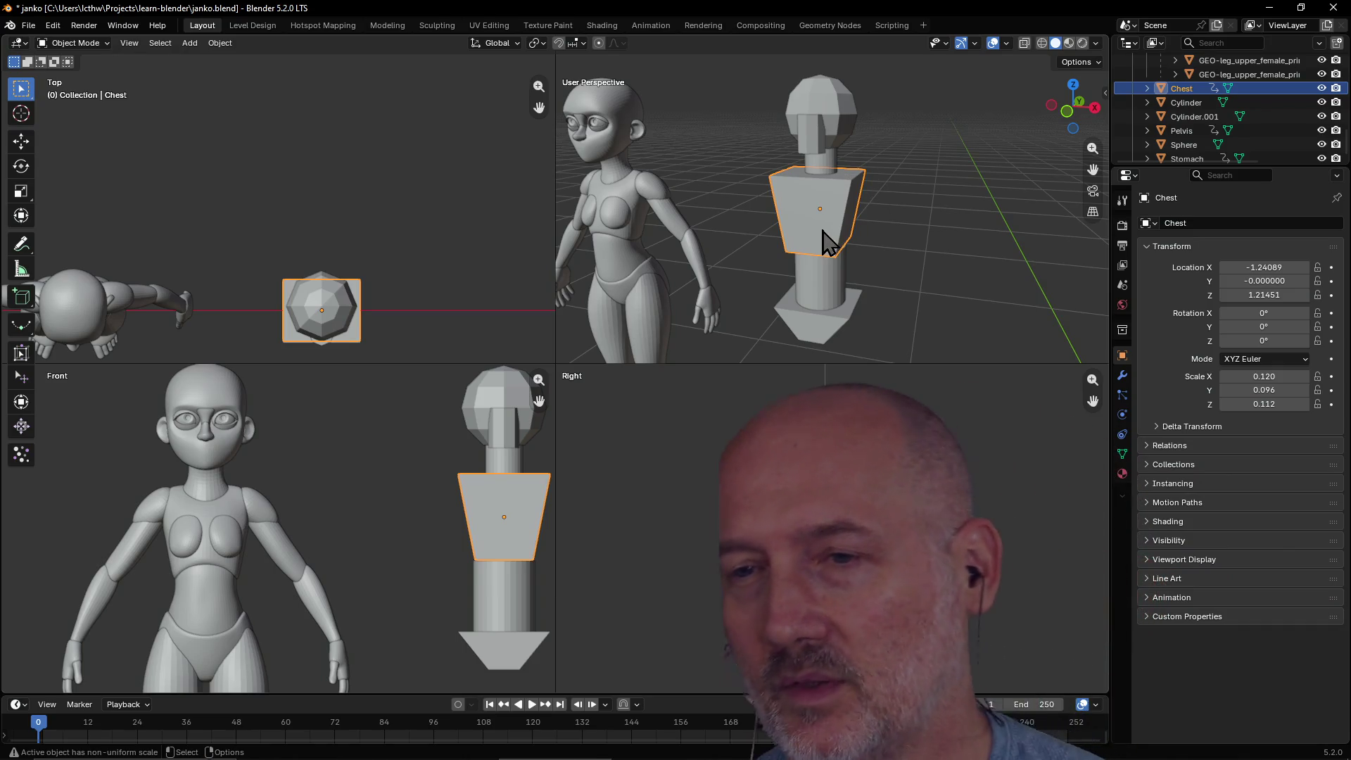
scroll(854, 284, up, 3)
scroll(855, 284, down, 4)
mouse_move(854, 284)
middle_down()
mouse_move(798, 284)
mouse_move(825, 302)
mouse_move(853, 250)
mouse_move(899, 278)
mouse_move(880, 290)
middle_up()
scroll(825, 302, up, 4)
scroll(842, 251, down, 3)
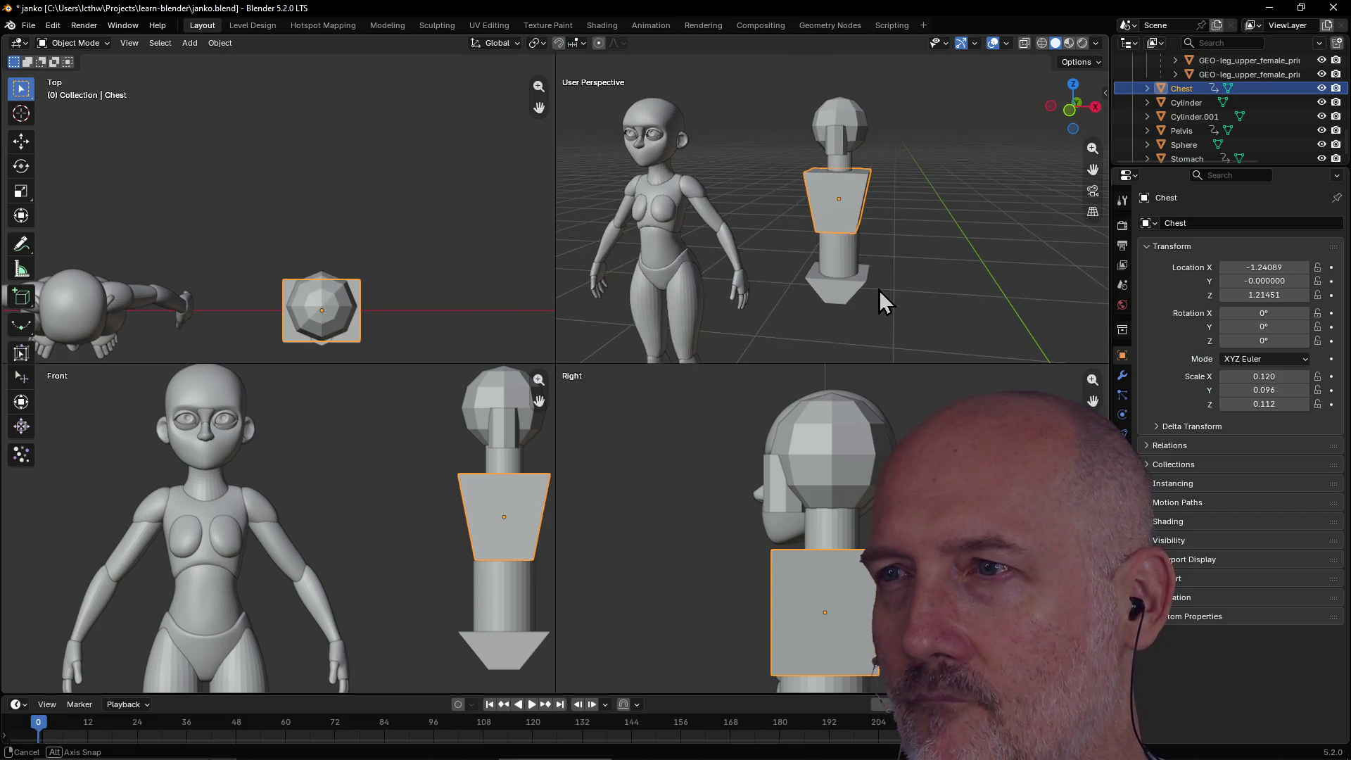
scroll(833, 264, down, 5)
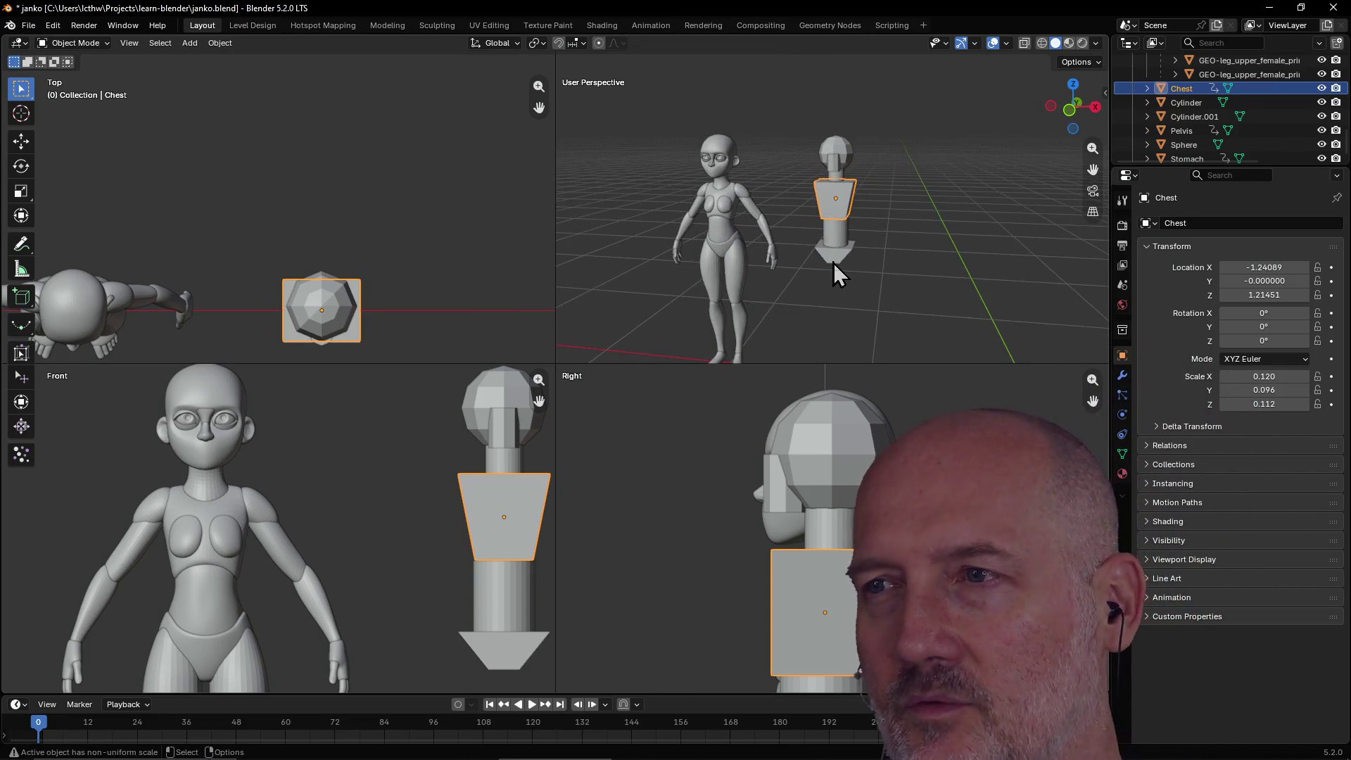
mouse_move(833, 263)
middle_down()
mouse_move(909, 280)
mouse_move(880, 277)
middle_up()
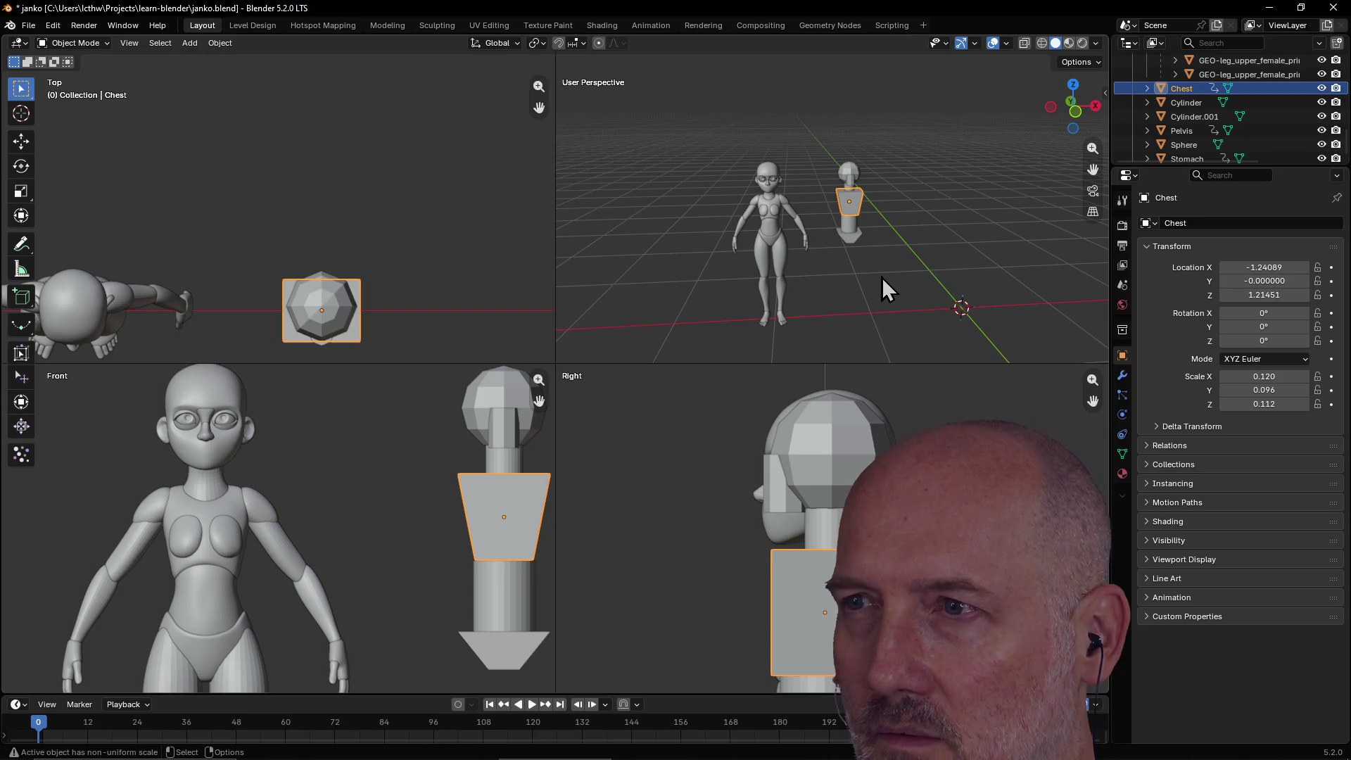
click(846, 228)
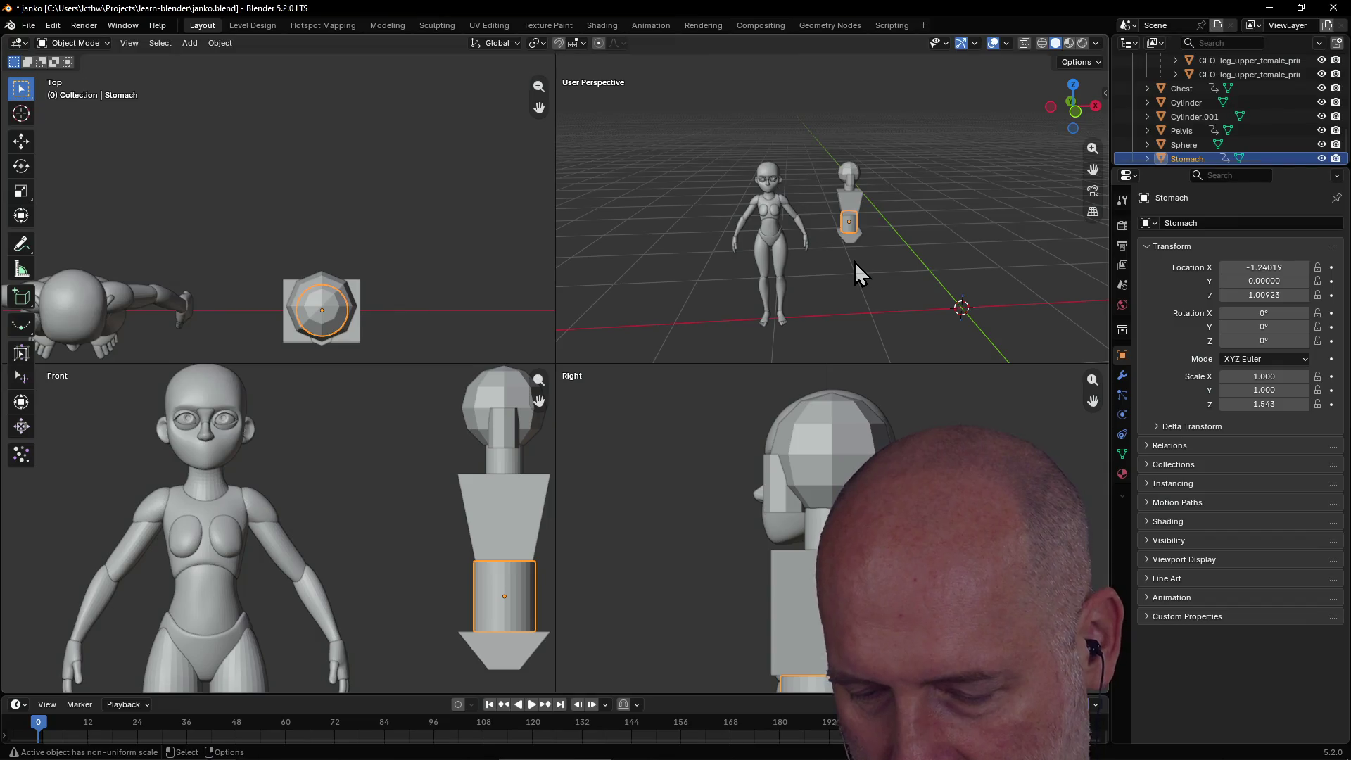
Add a temporary cylinder and move it just below the mannequin's pelvis.
key(shift+a)
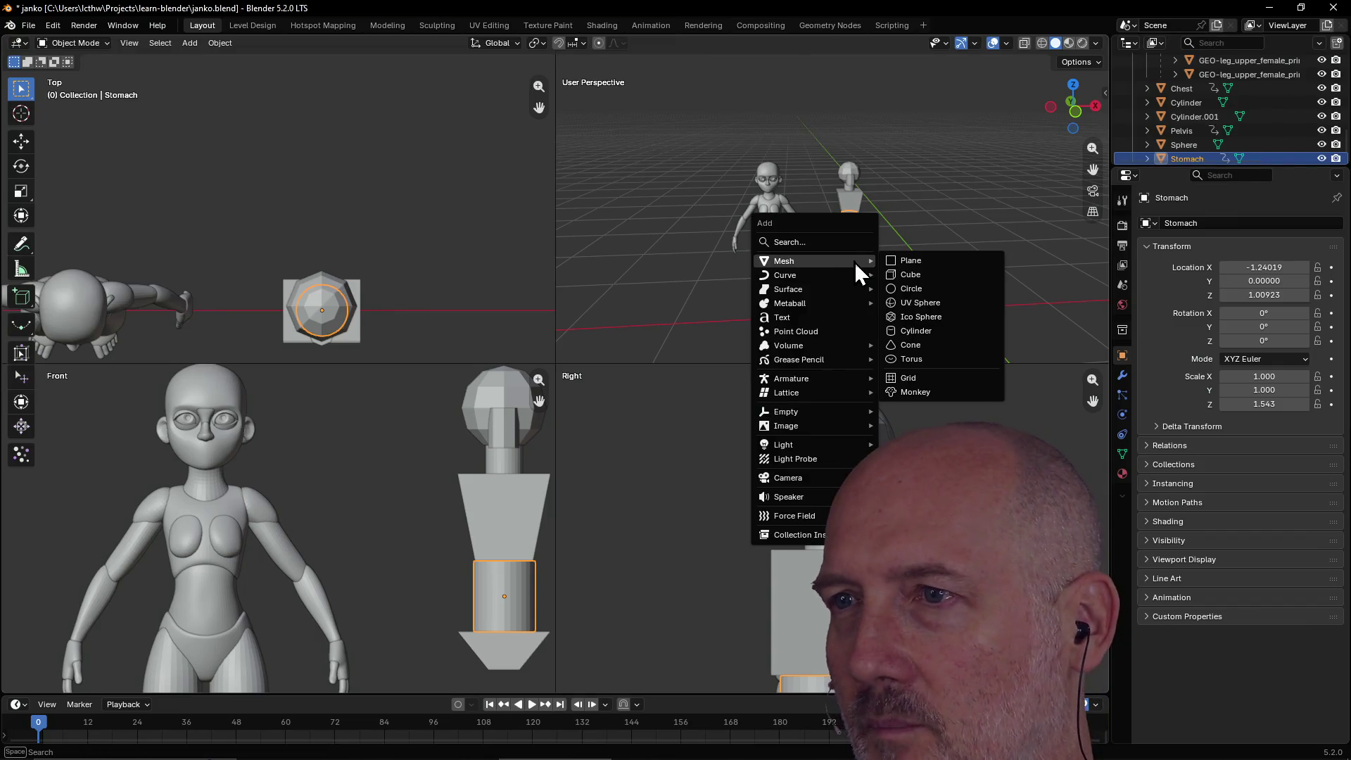
mouse_move(869, 261)
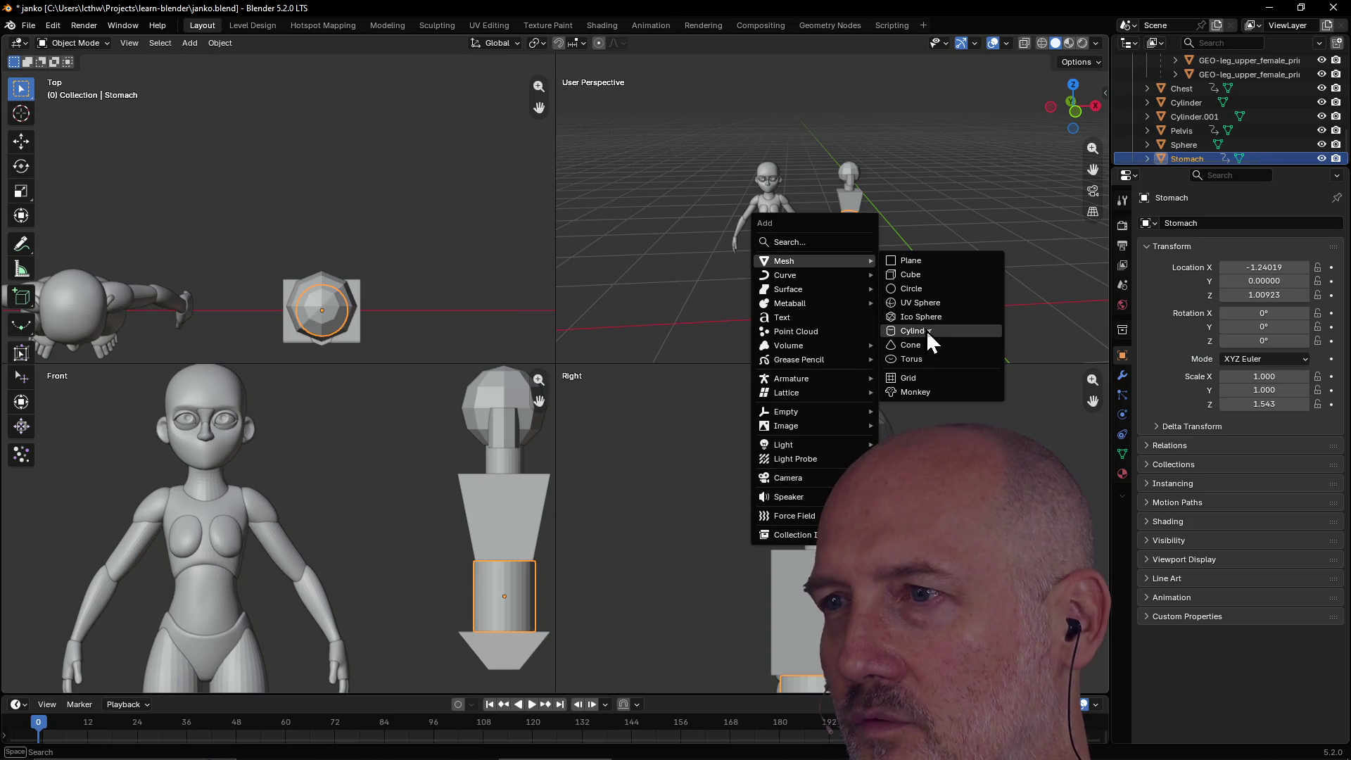
click(926, 331)
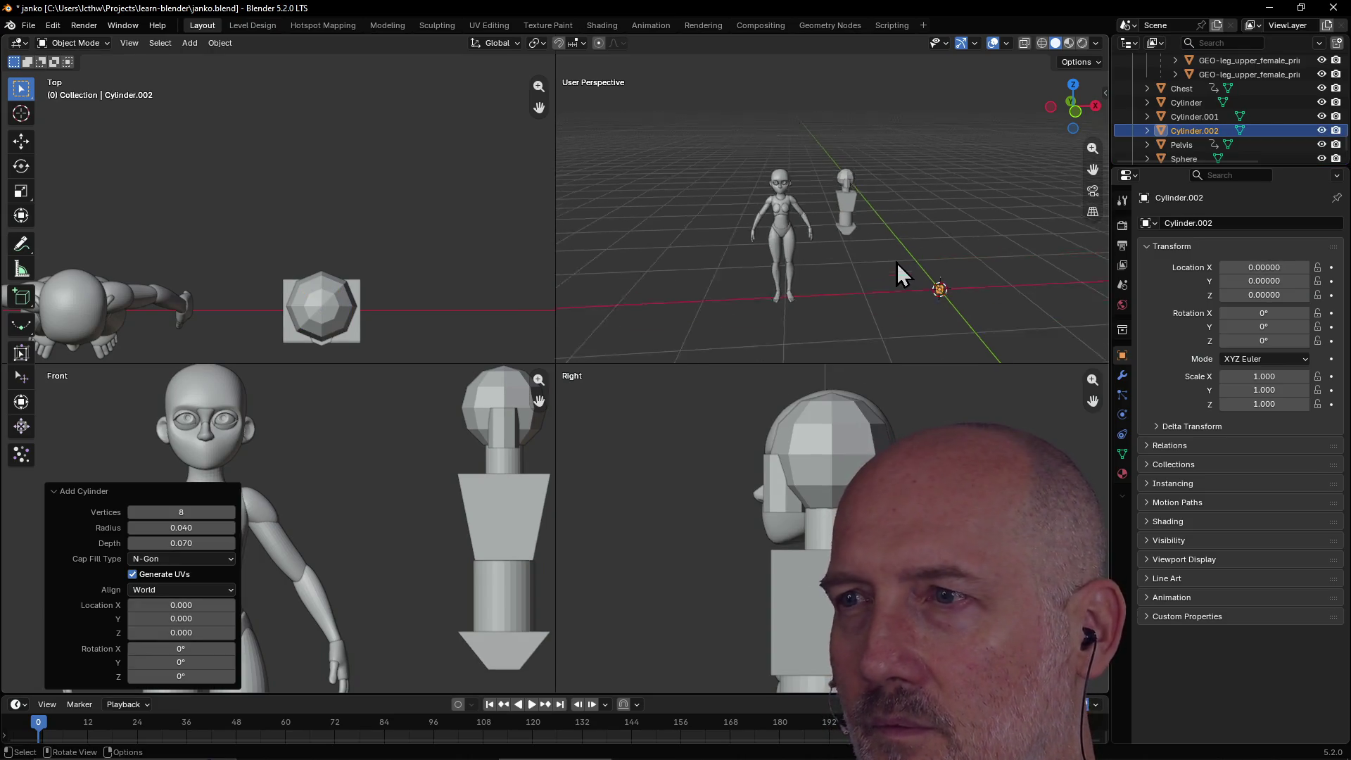
scroll(757, 508, down, 5)
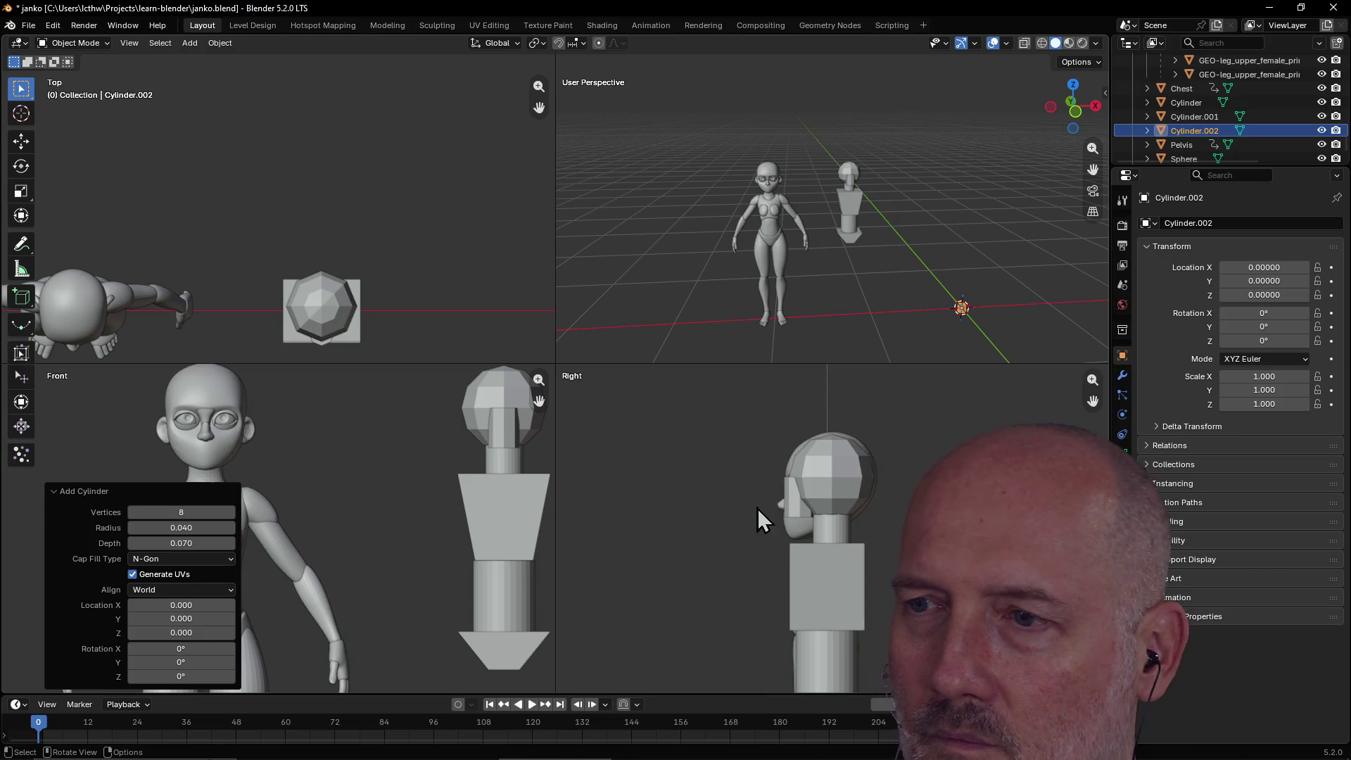
scroll(757, 508, down, 1)
scroll(757, 508, up, 2)
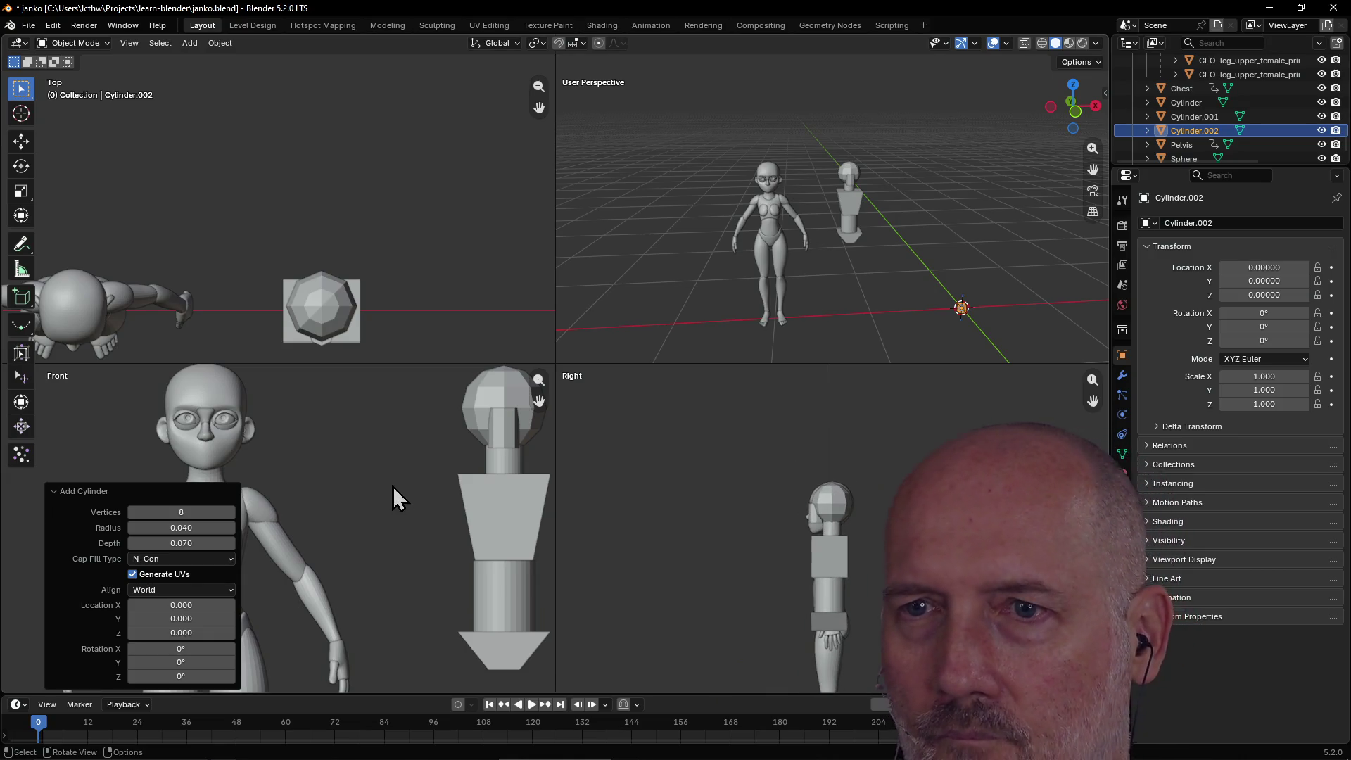
scroll(392, 485, down, 3)
scroll(393, 485, down, 3)
key(g)
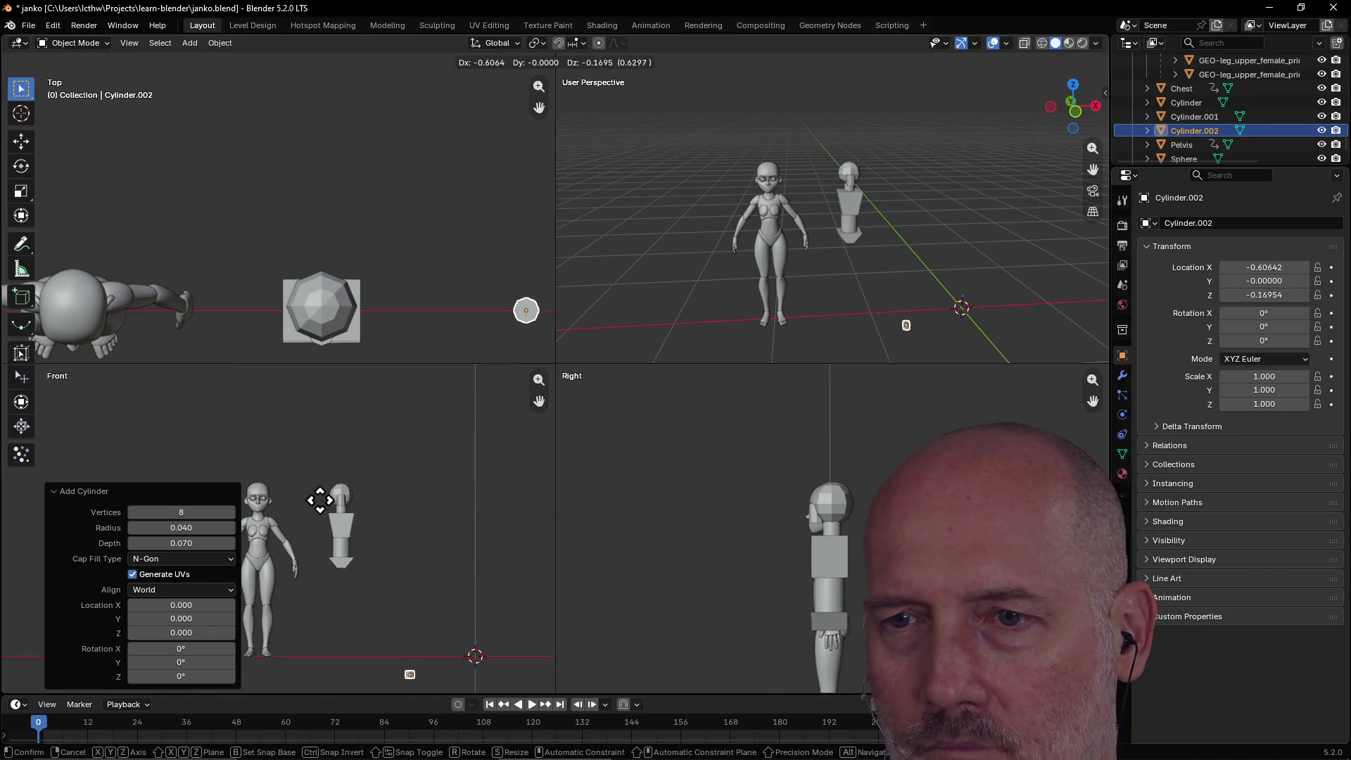
click(259, 402)
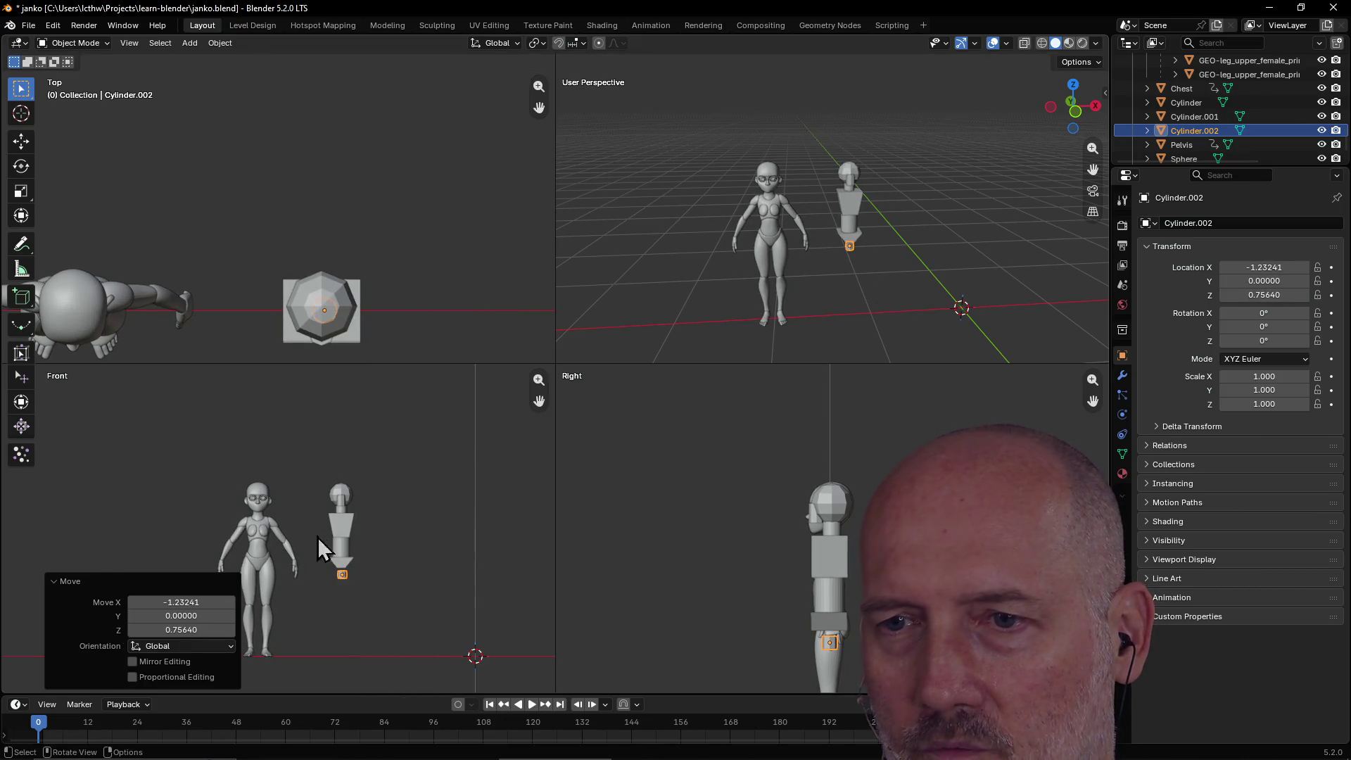
Snap the 3D cursor to the temporary cylinder, then delete the cylinder.
key(shift+s)
key(2)
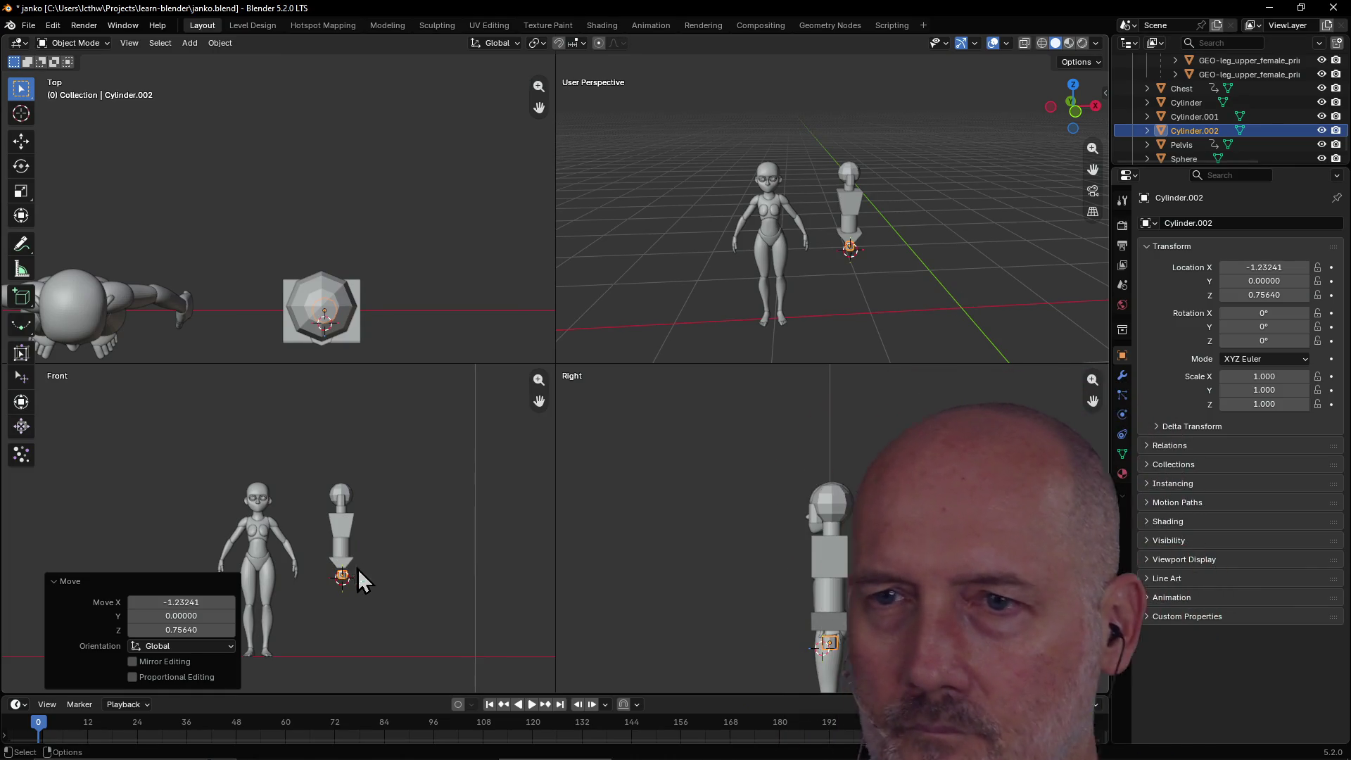
scroll(366, 592, up, 6)
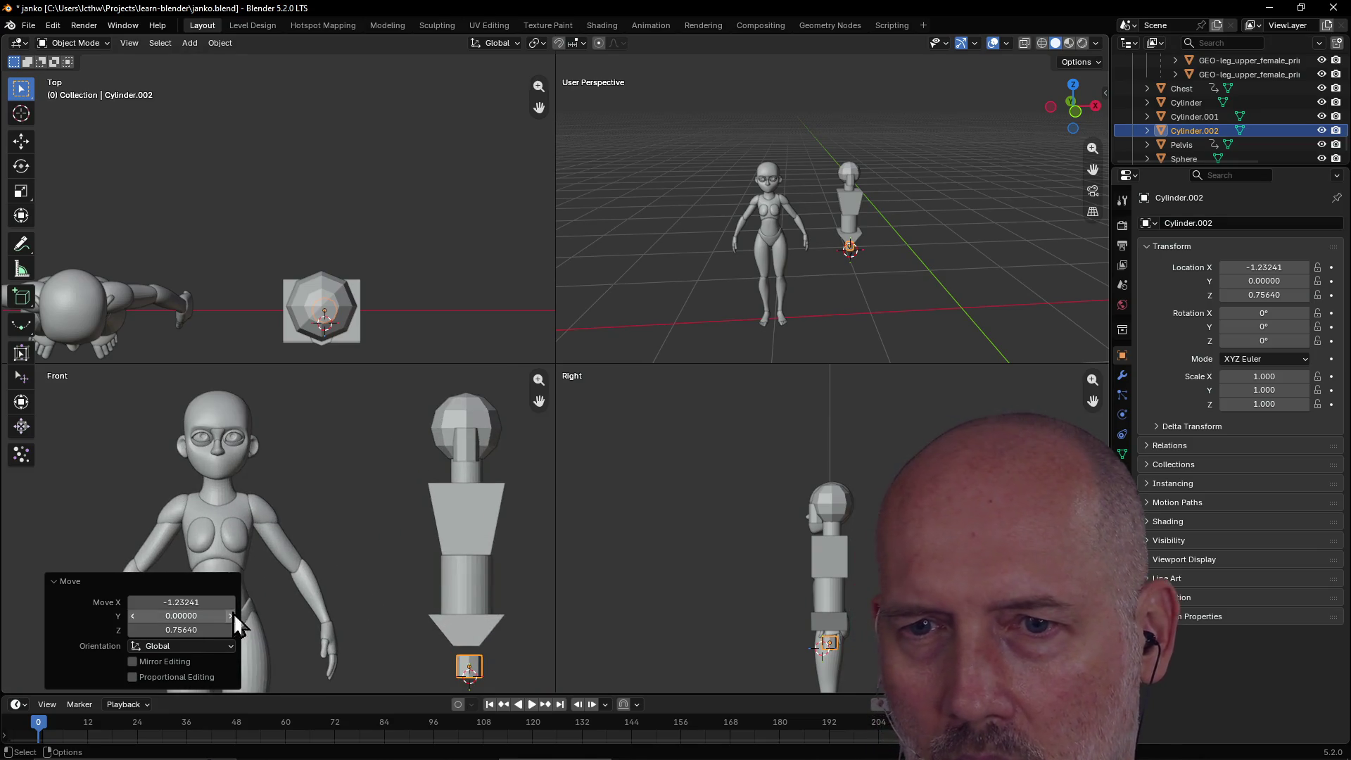
key(Delete)
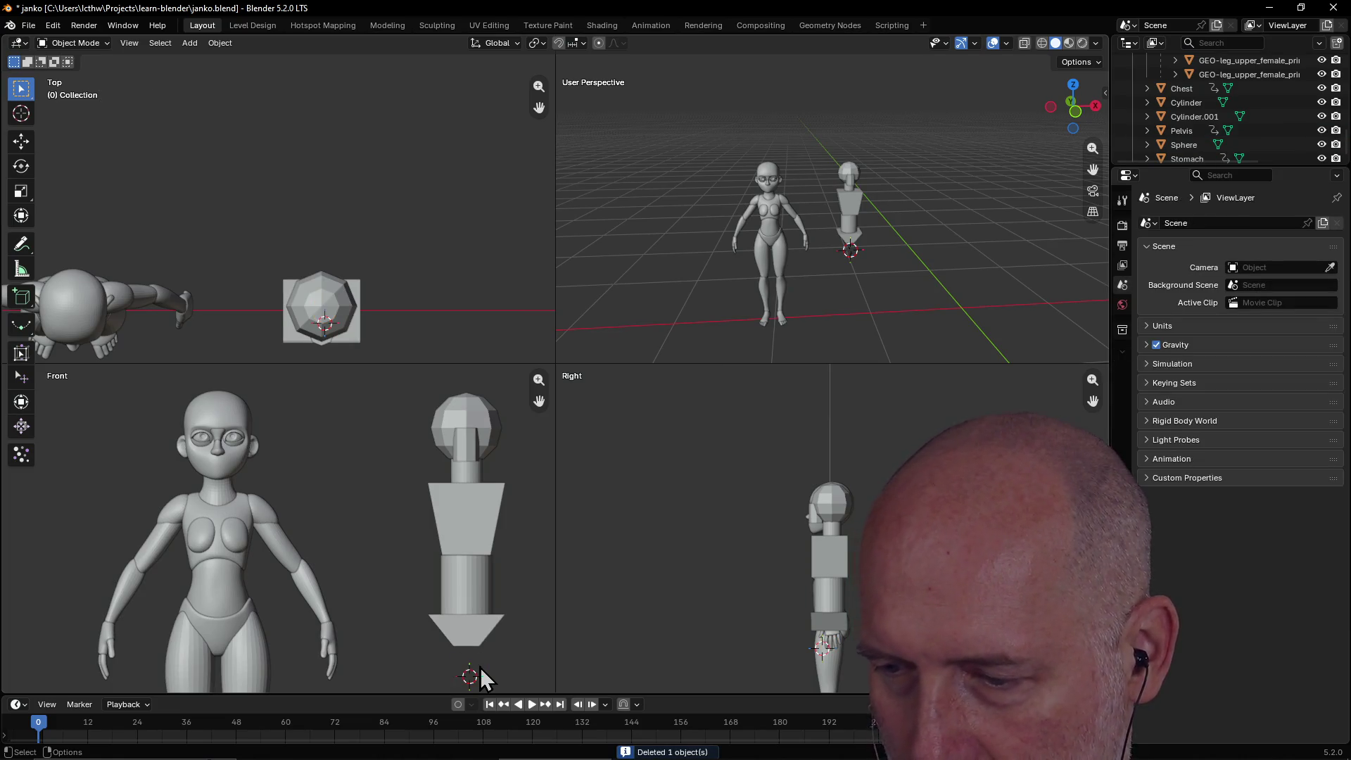
scroll(437, 651, down, 1)
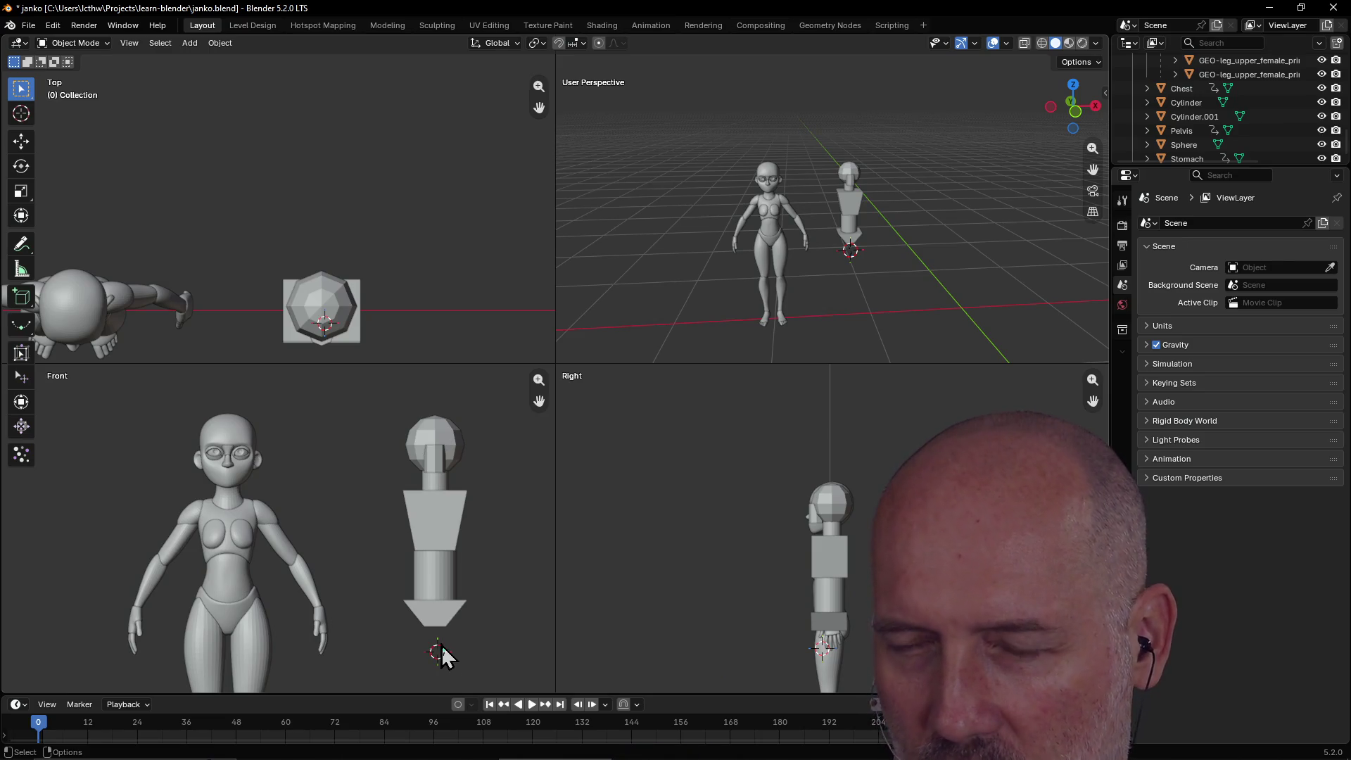
Add an 8-sided cylinder at the 3D cursor below the pelvis.
key(shift+a)
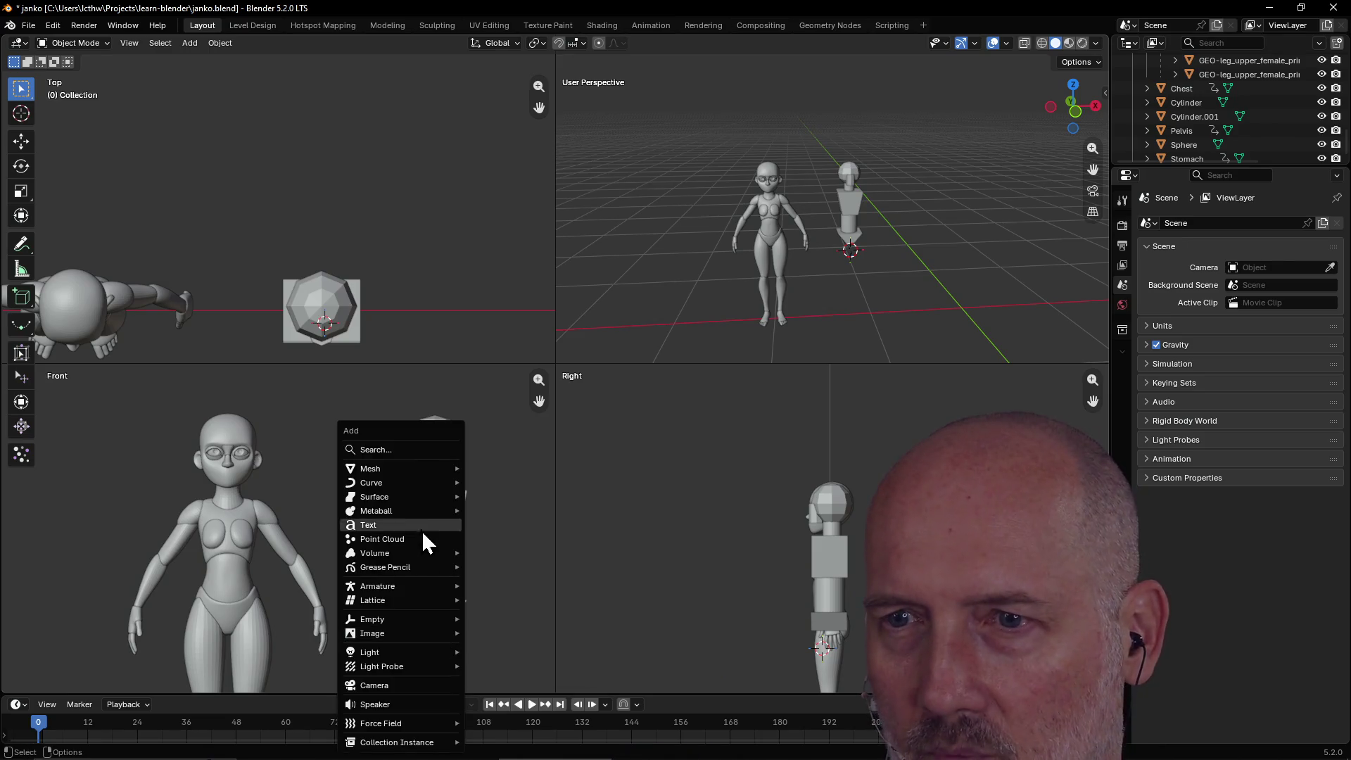
mouse_move(424, 471)
click(501, 538)
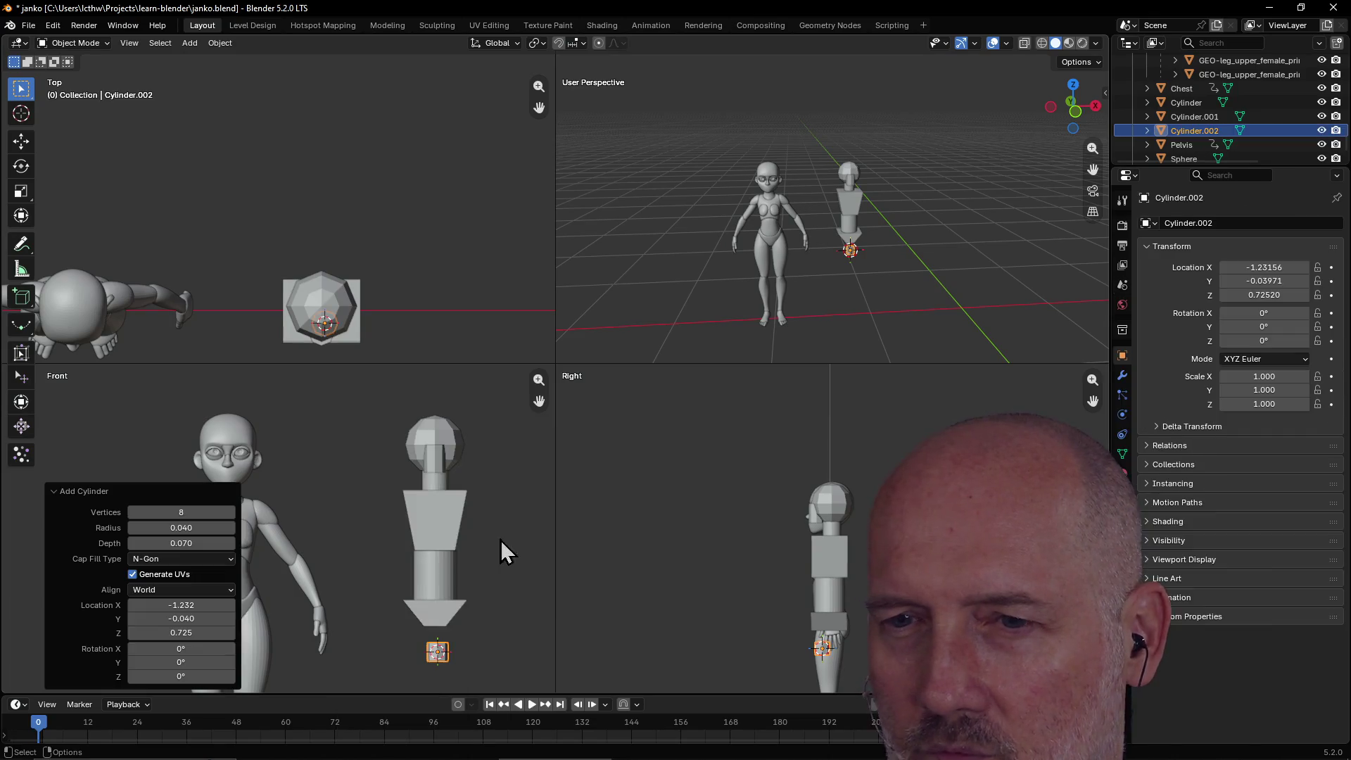
drag(194, 511, 194, 512)
scroll(407, 623, up, 1)
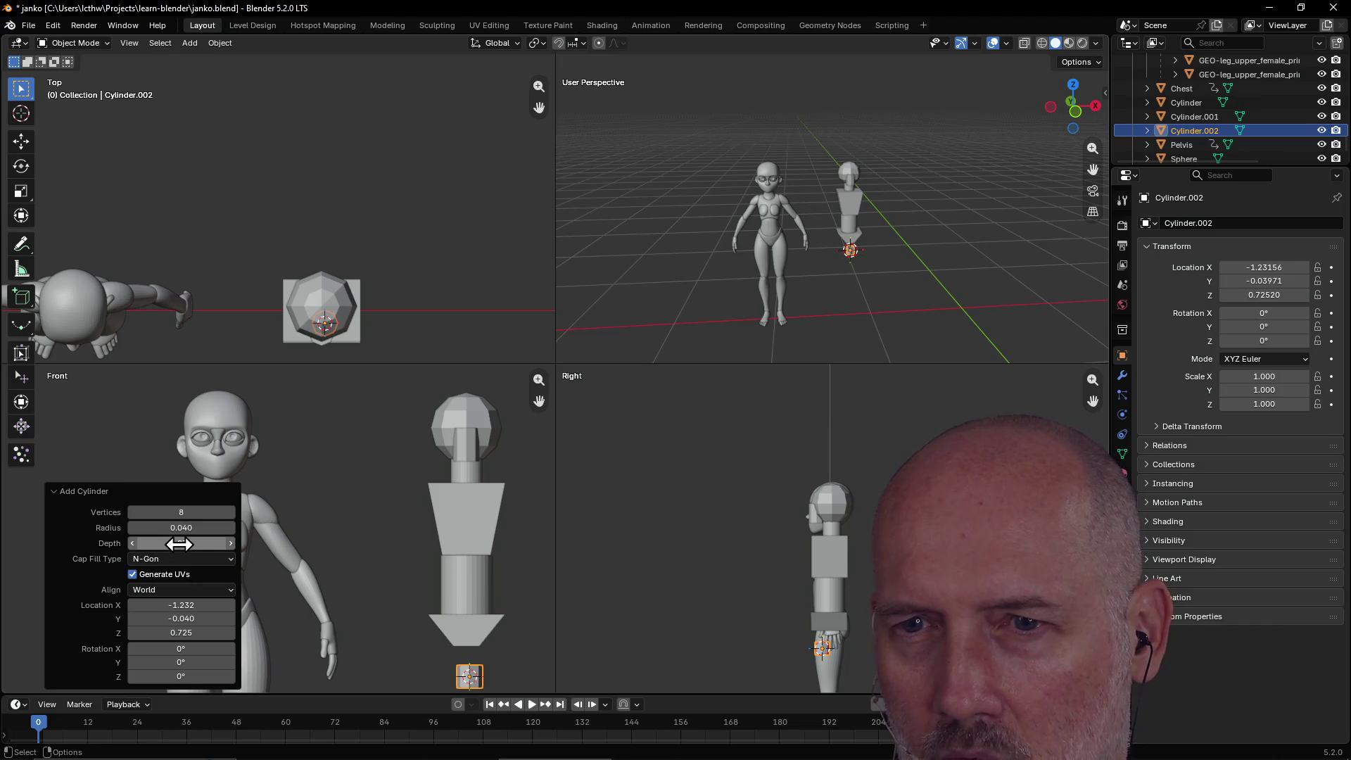
Set the cylinder's radius to 0.030 and depth to 0.200, then reselect it.
mouse_move(179, 544)
mouse_down()
mouse_move(180, 528)
mouse_move(159, 541)
mouse_up()
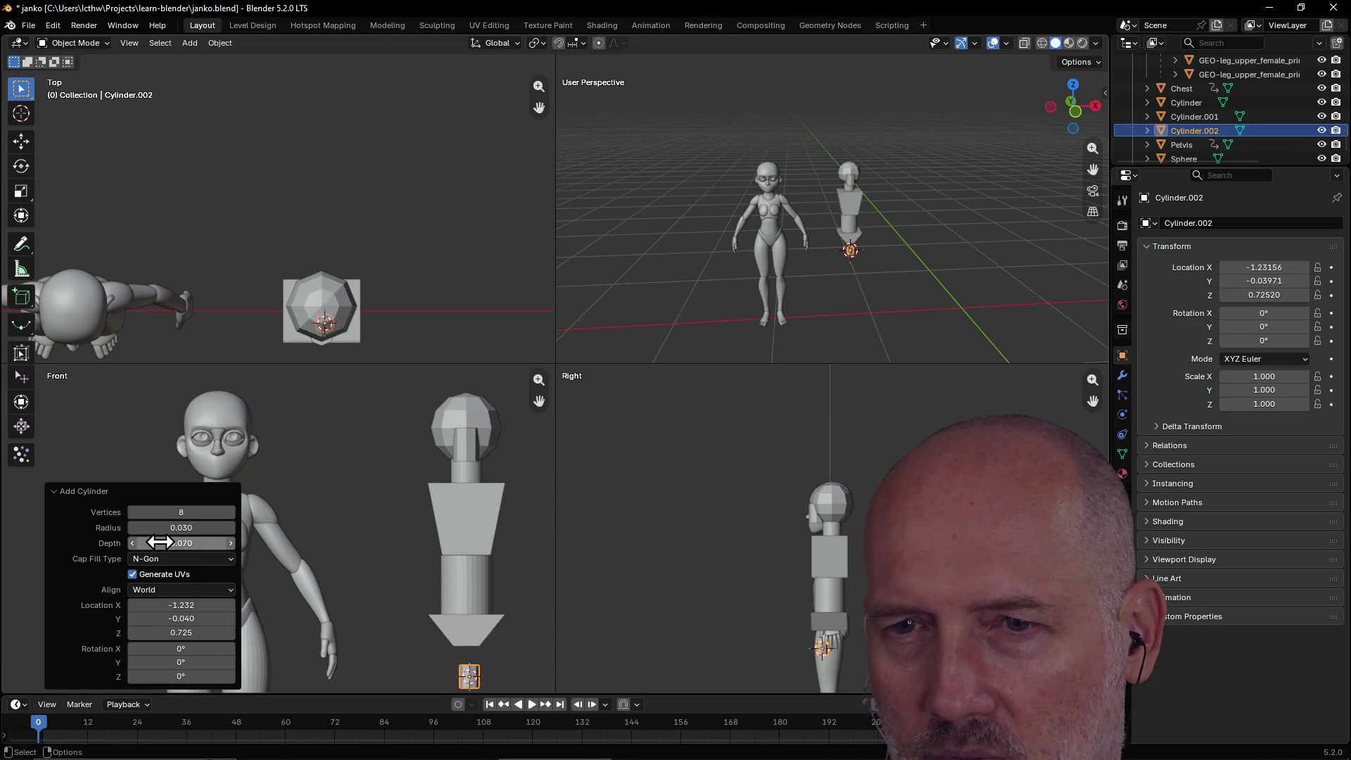
click(230, 545)
click(229, 544)
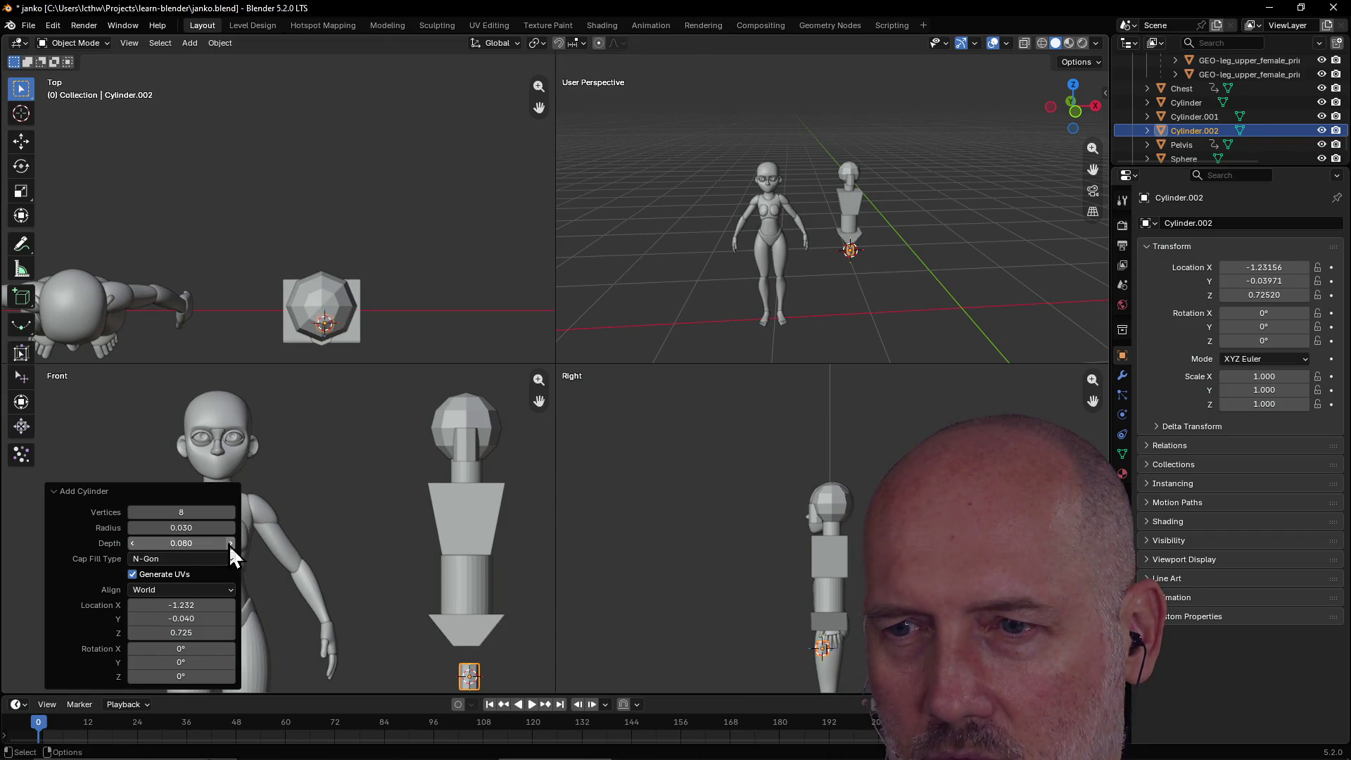
drag(229, 544, 348, 550)
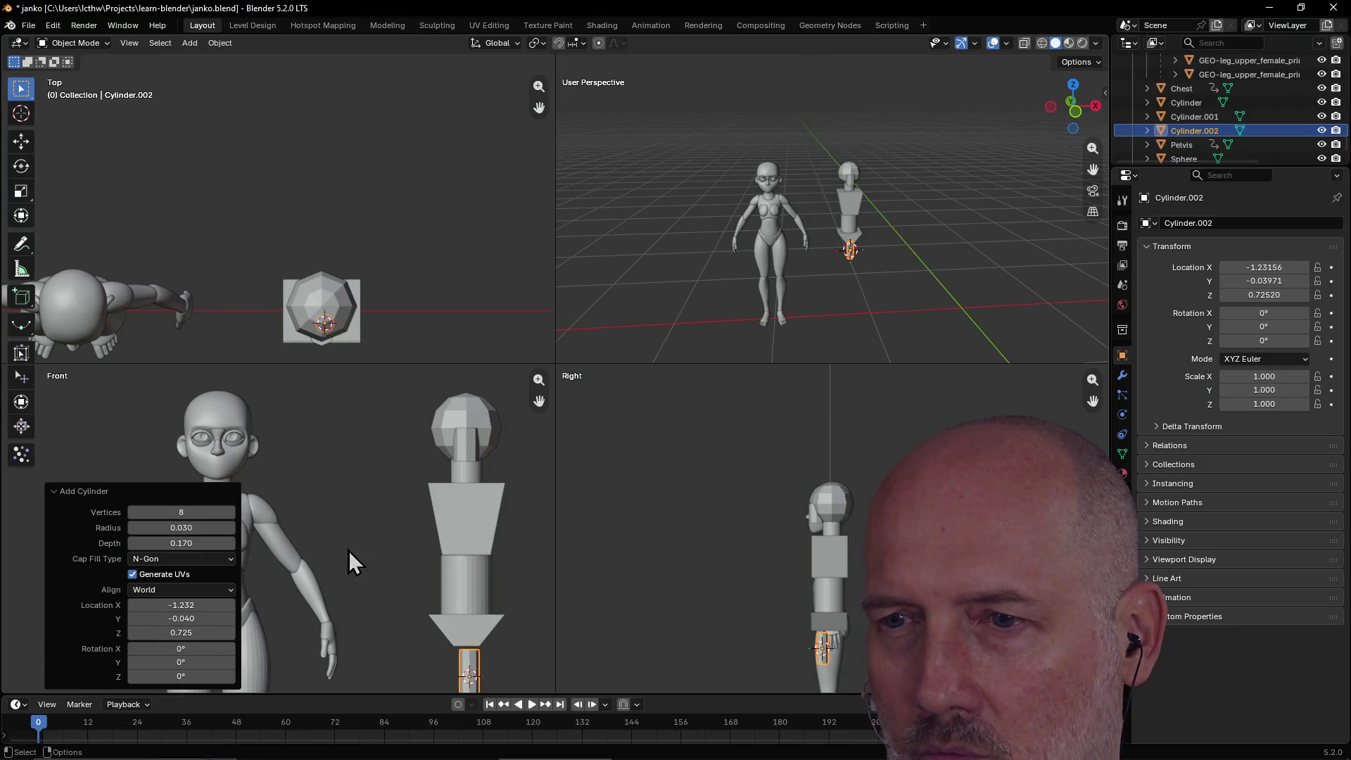
drag(539, 400, 525, 363)
click(229, 543)
click(230, 543)
click(230, 543)
click(414, 636)
click(455, 644)
key(g)
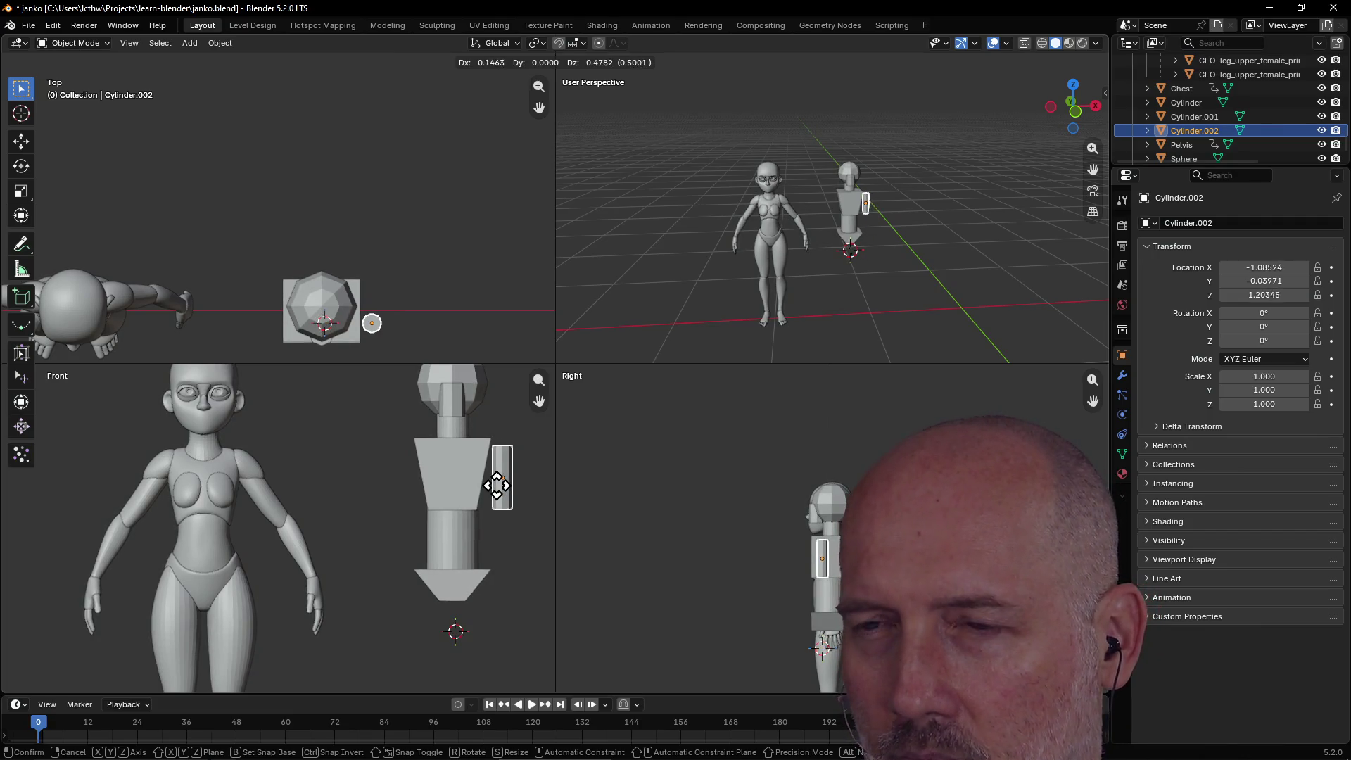
Place the cylinder at the right shoulder as an arm, tilted about -33.9°.
click(495, 484)
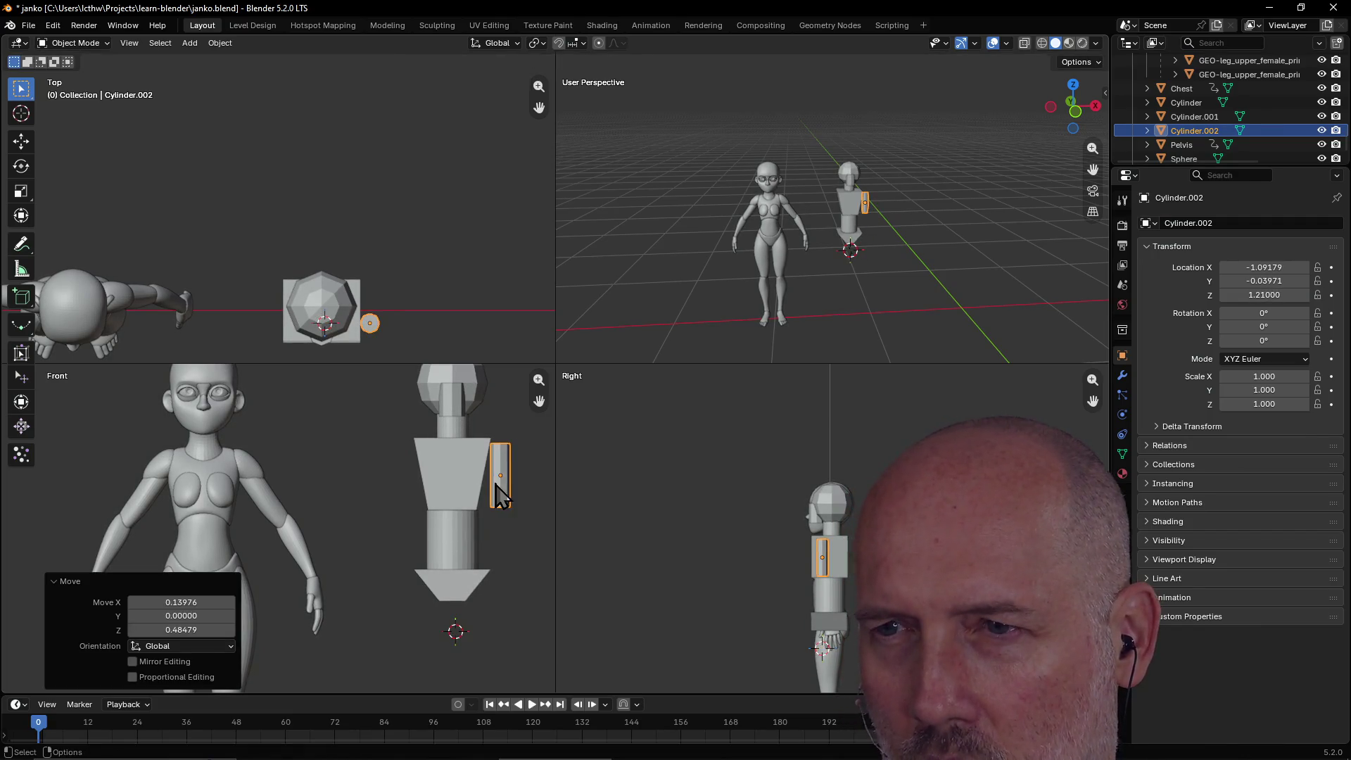
key(b)
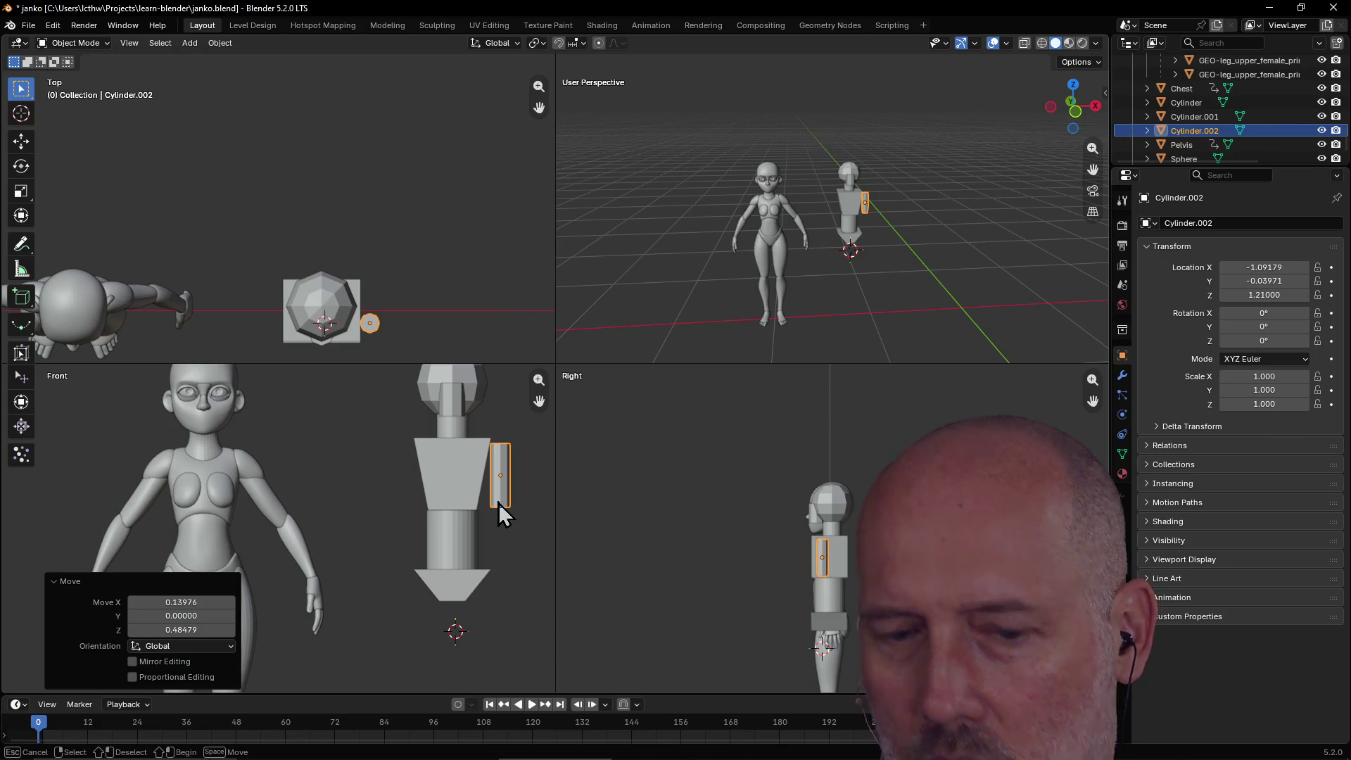
key(Escape)
key(r)
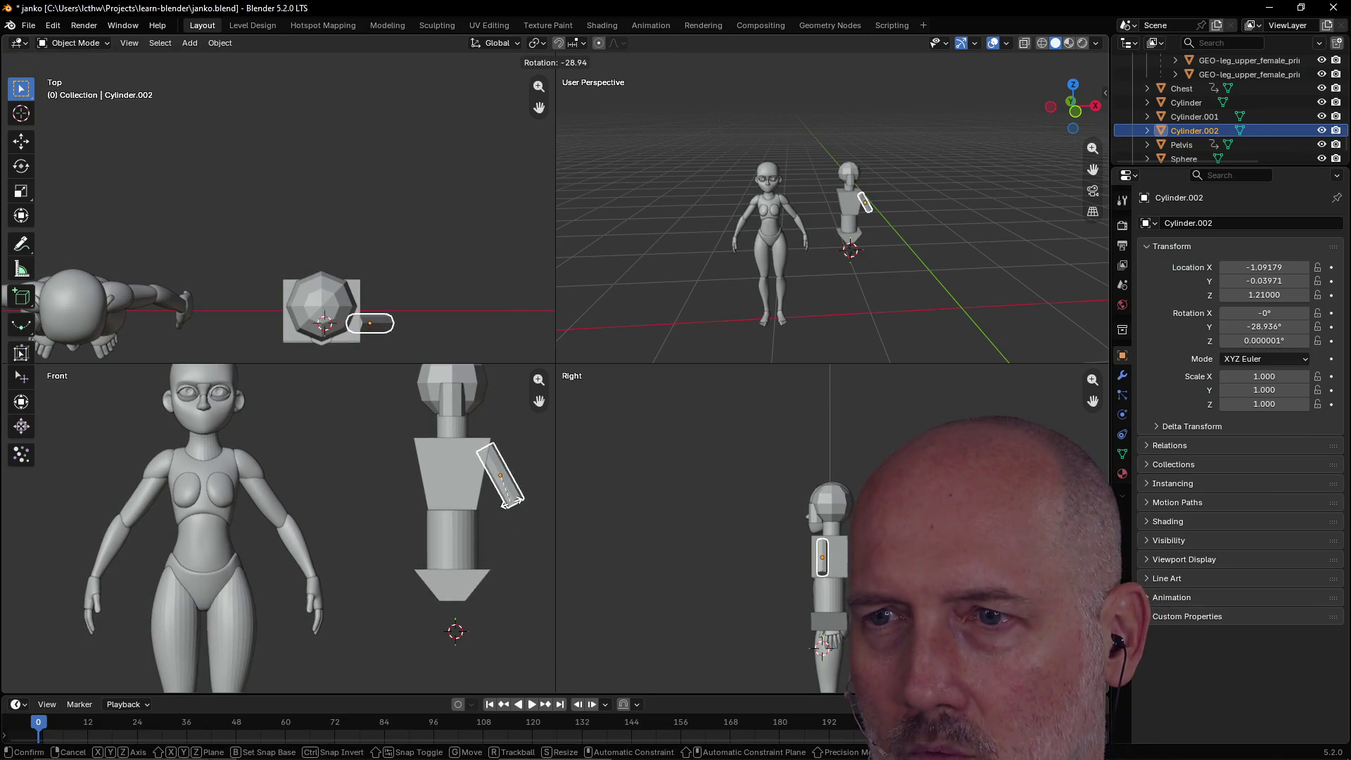
click(517, 505)
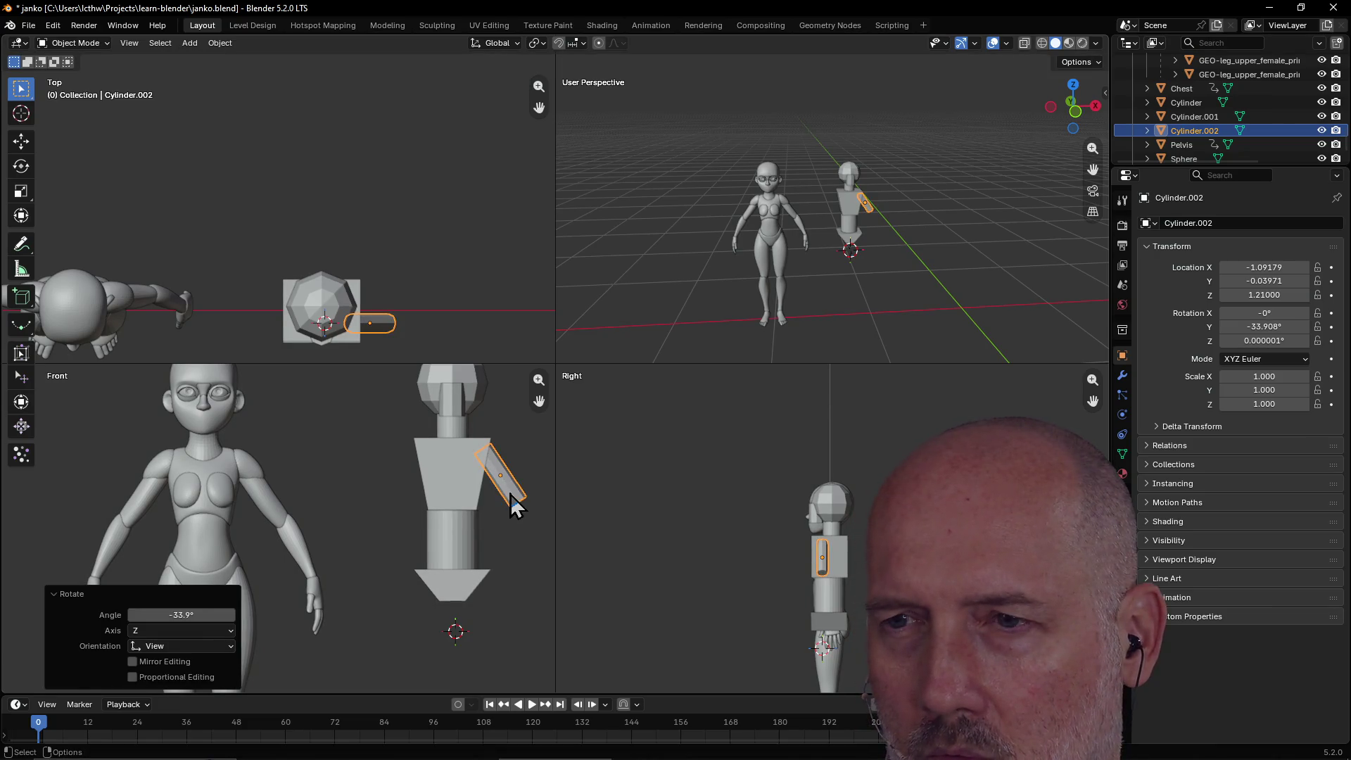
key(g)
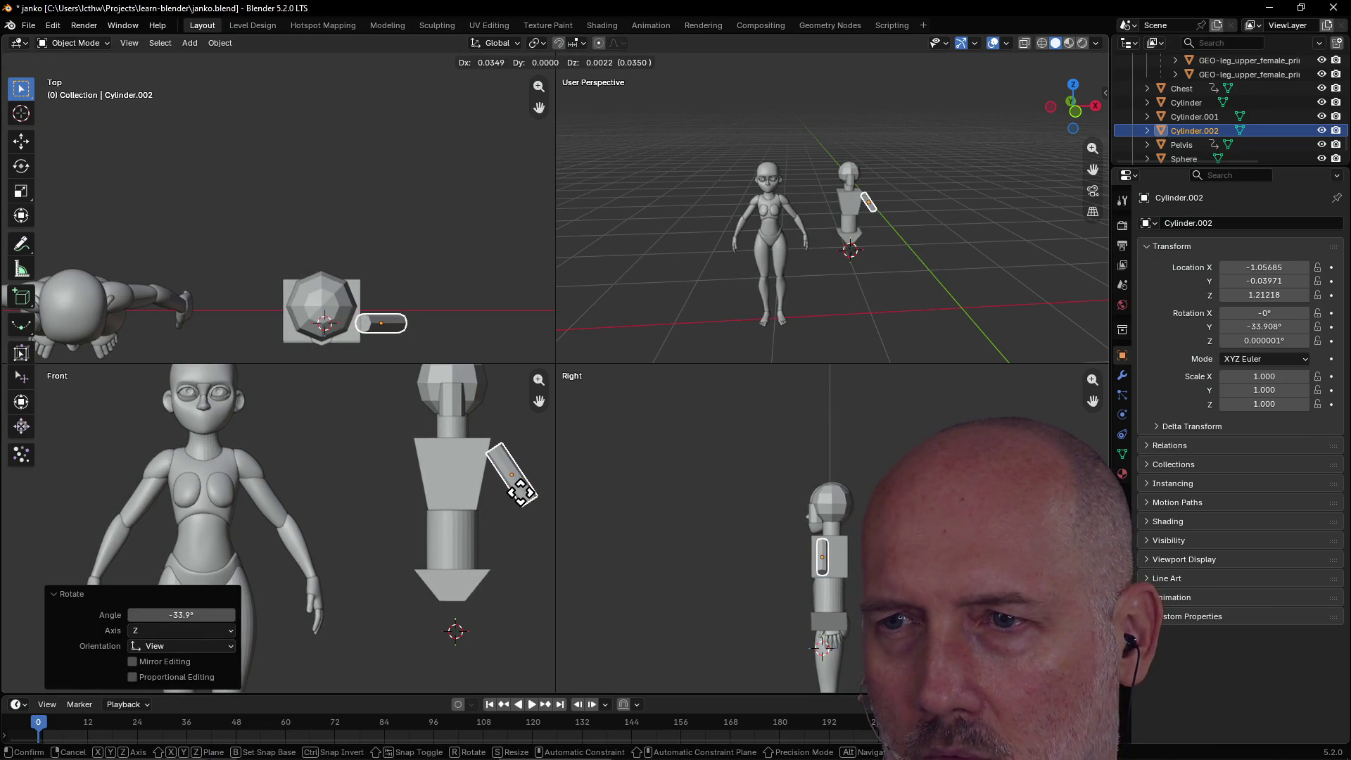
right_click(516, 494)
click(522, 523)
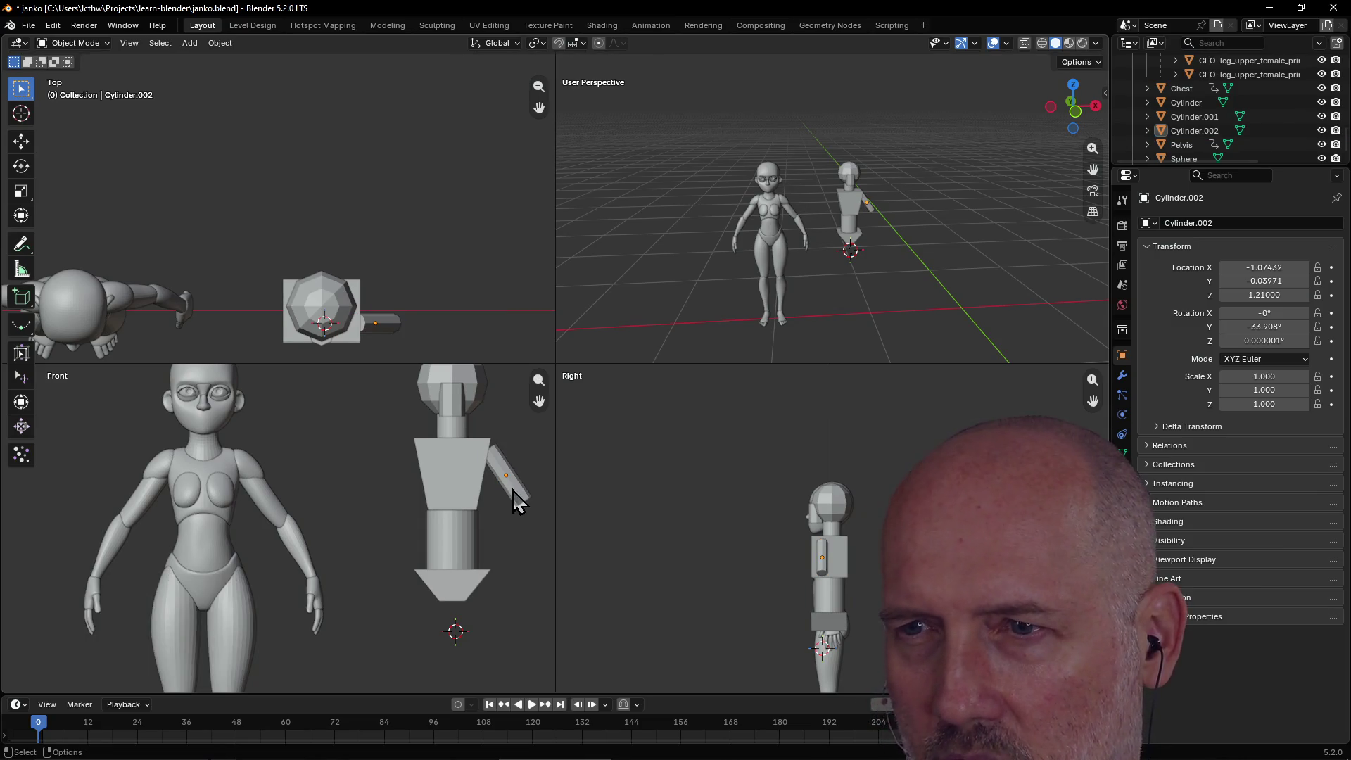
click(512, 491)
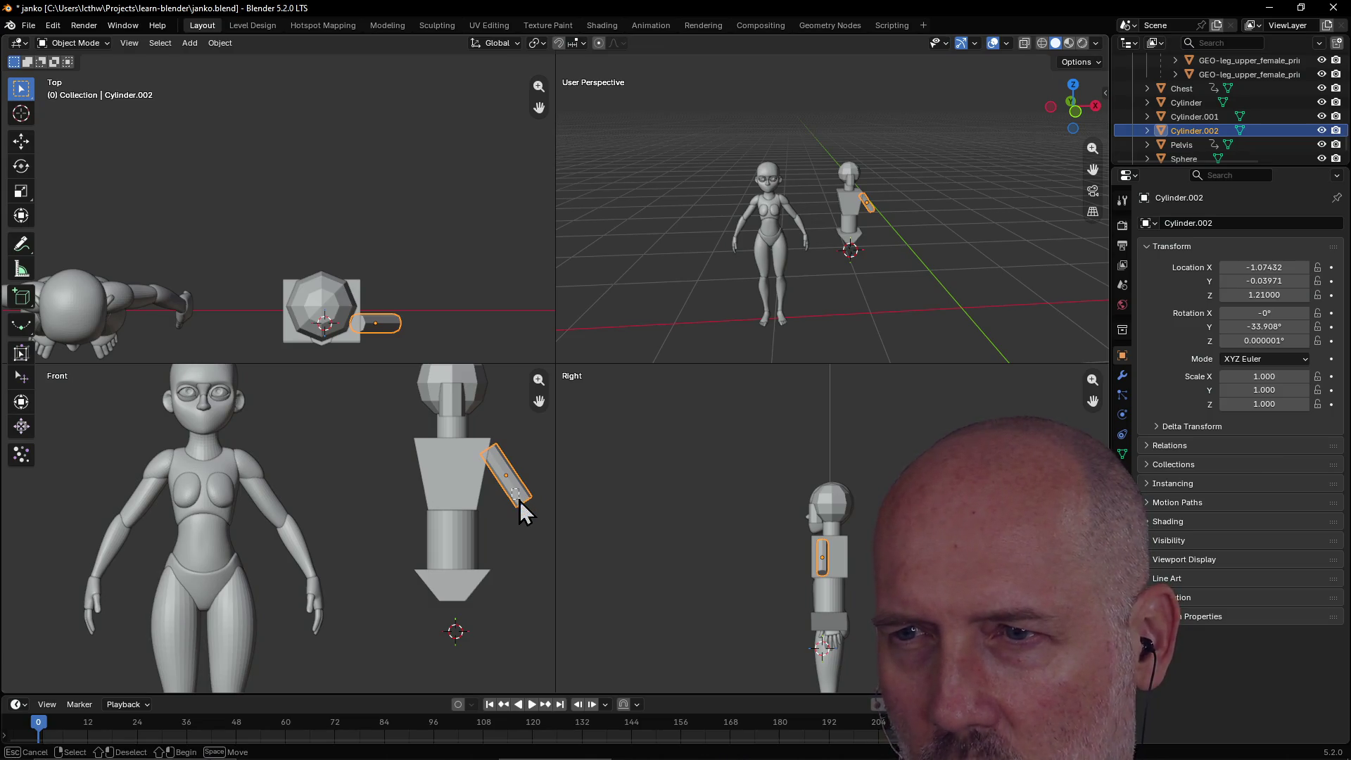
key(g)
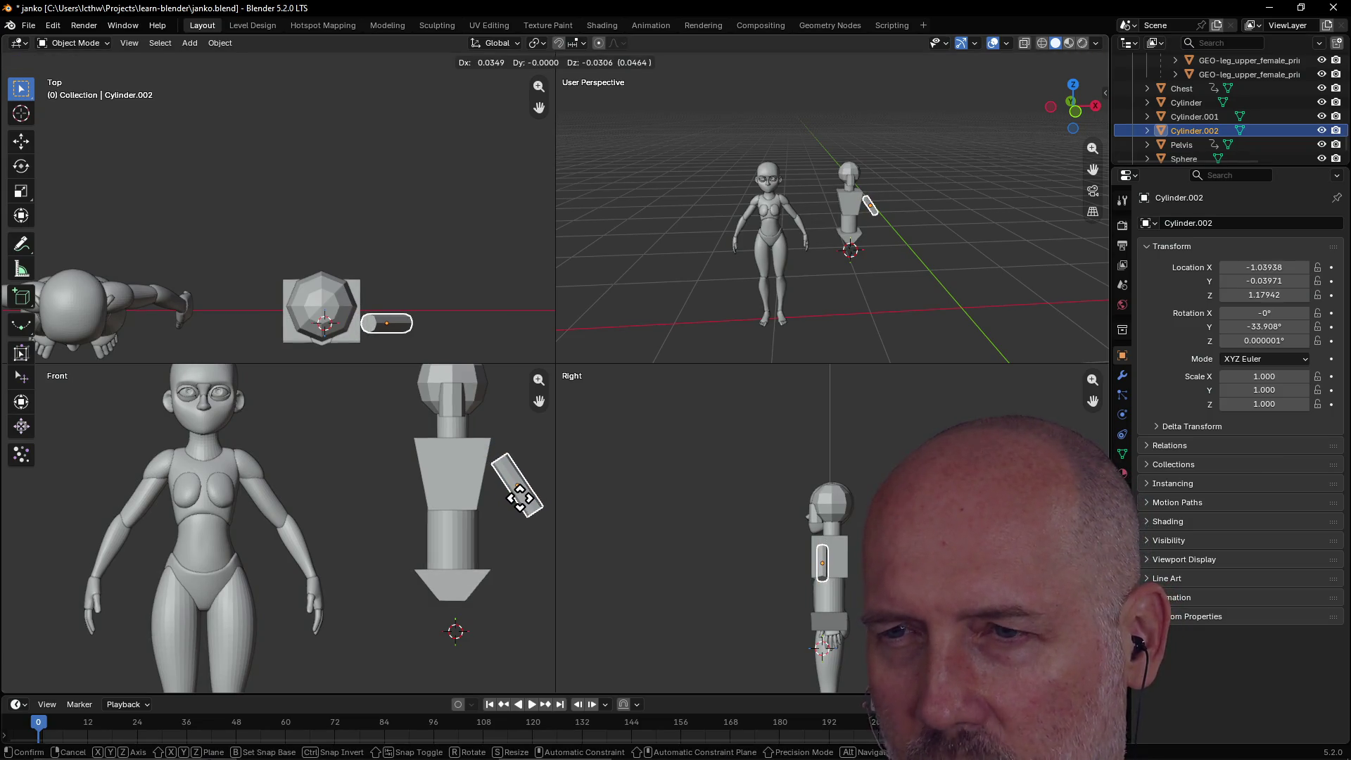
click(519, 498)
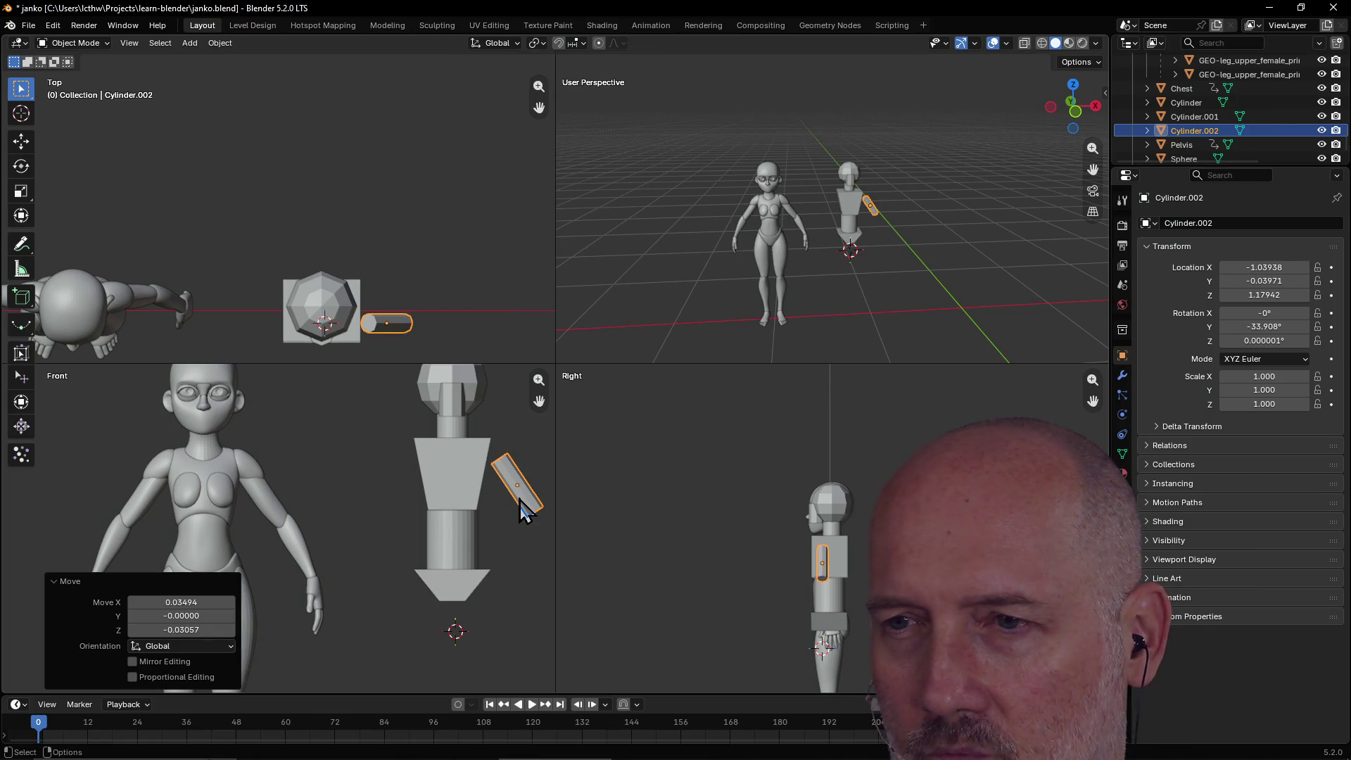
Stretch the arm along its length to 1.360, shrink it uniformly to 0.802, and reposition it.
key(s)
key(z)
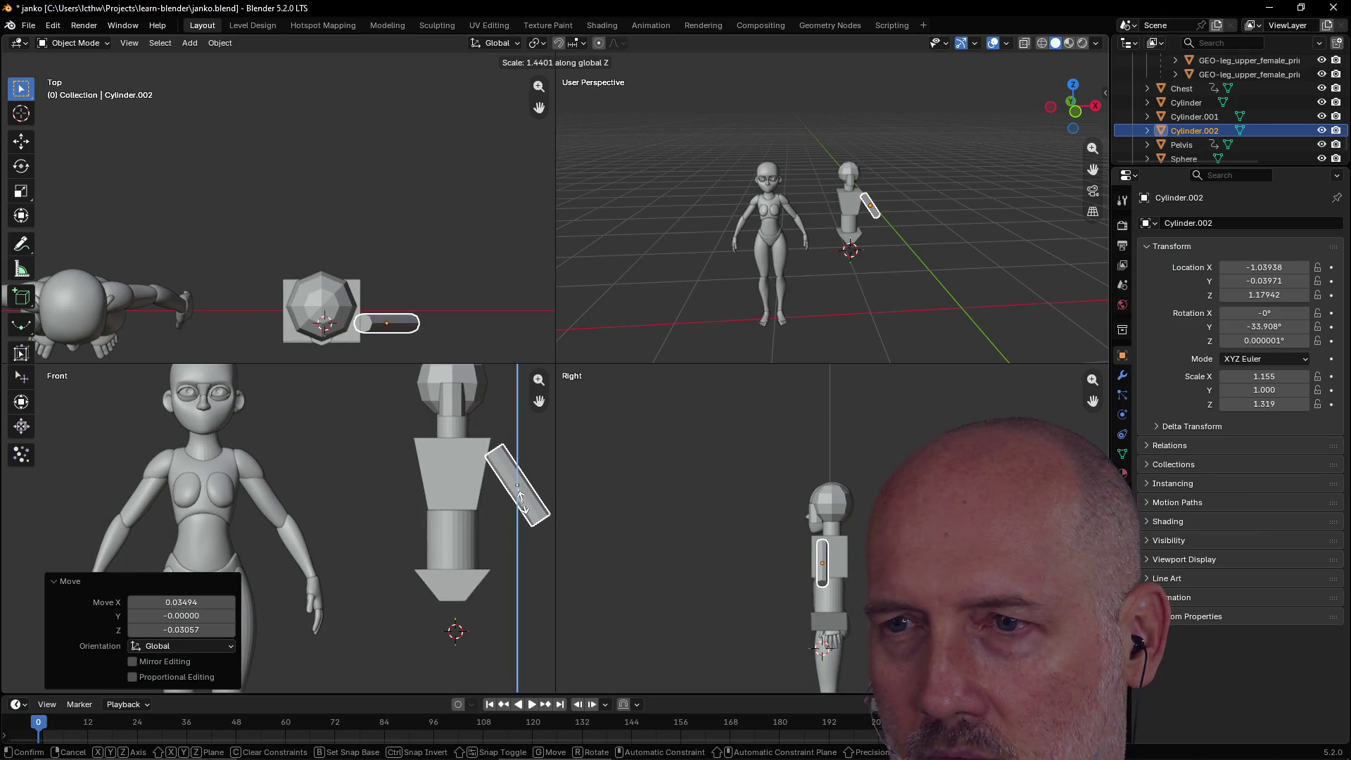
key(z)
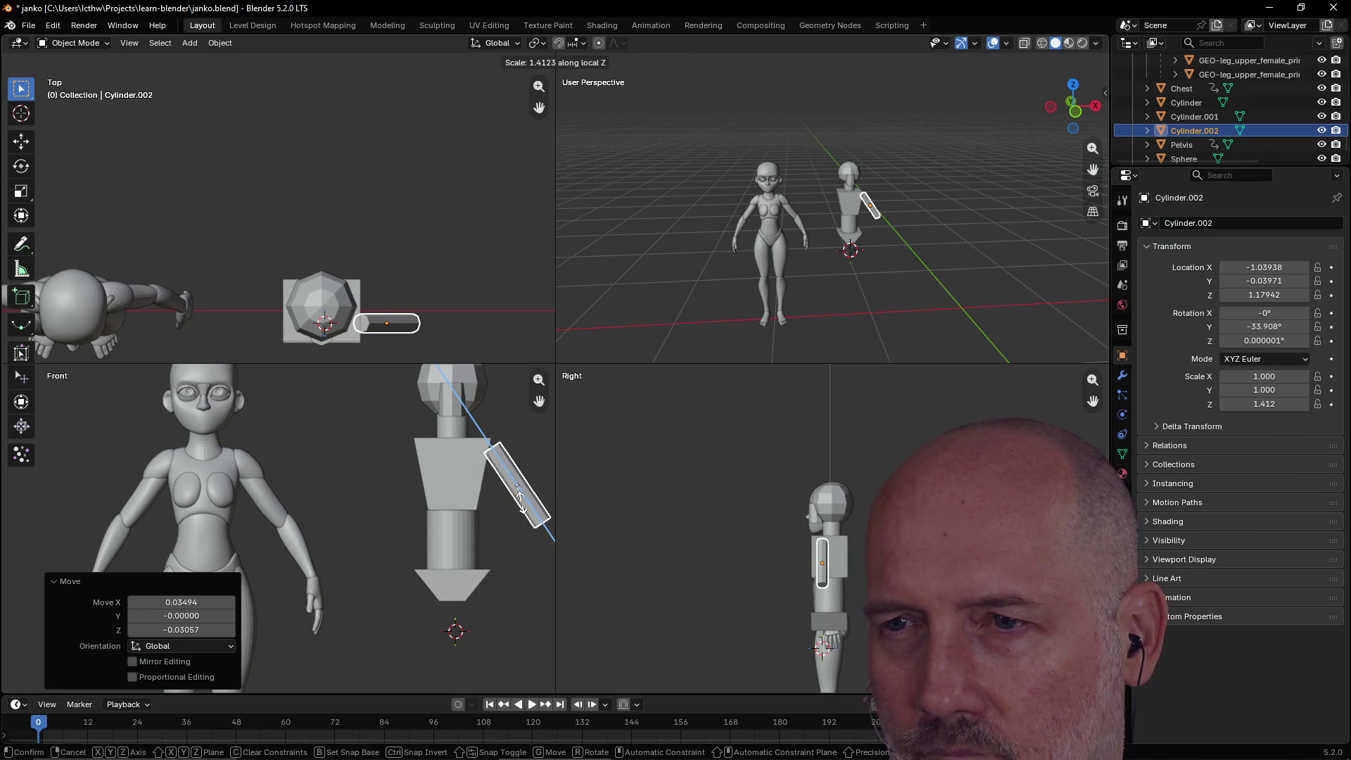
click(521, 496)
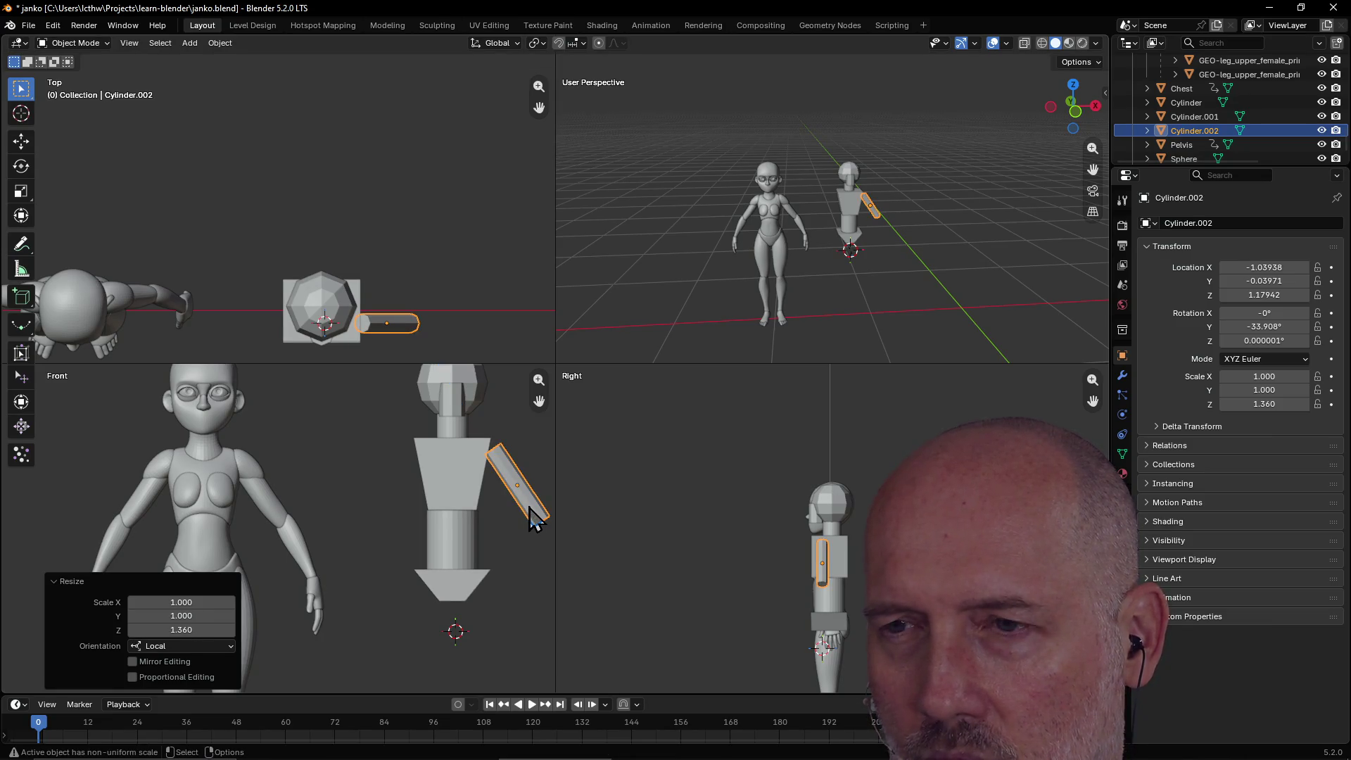
key(s)
click(529, 516)
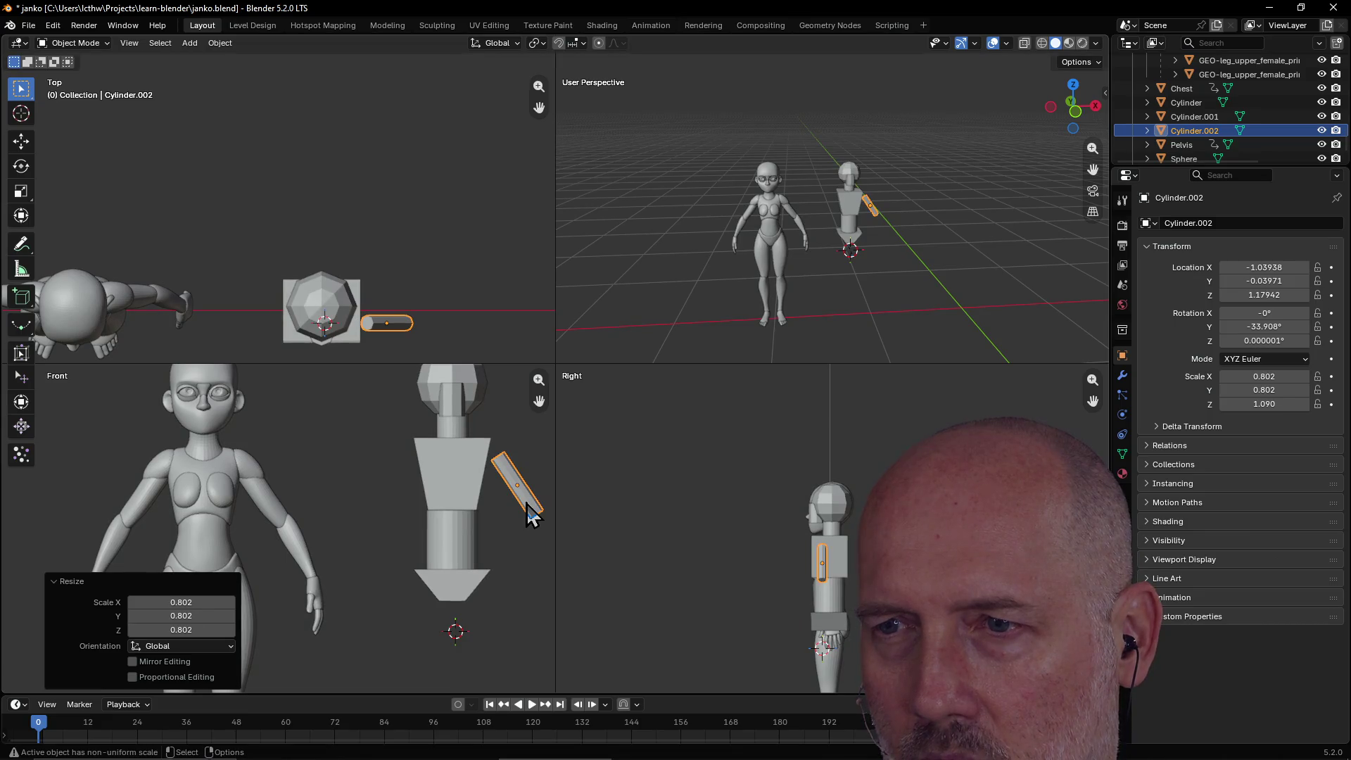
key(g)
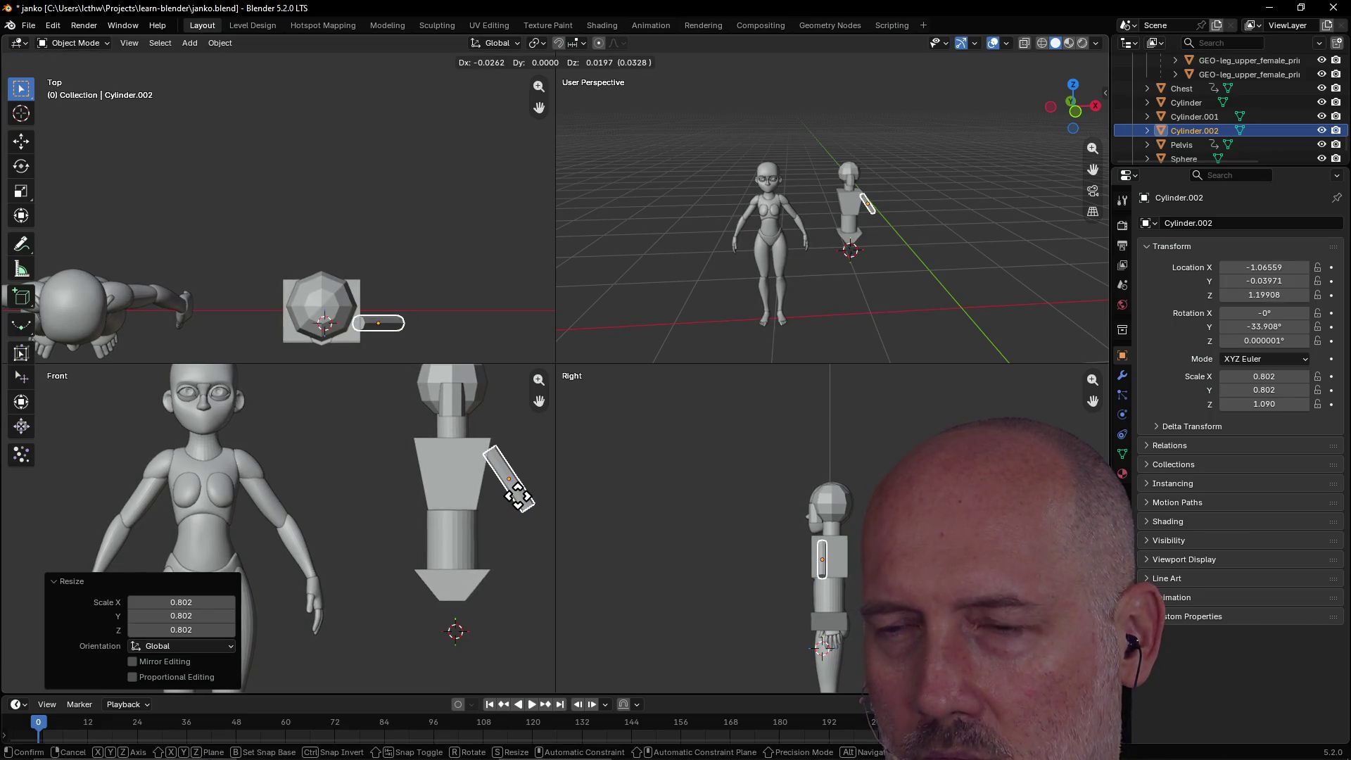
click(520, 501)
click(530, 537)
Enlarge the upper-arm cylinder uniformly by 1.188.
scroll(516, 504, up, 3)
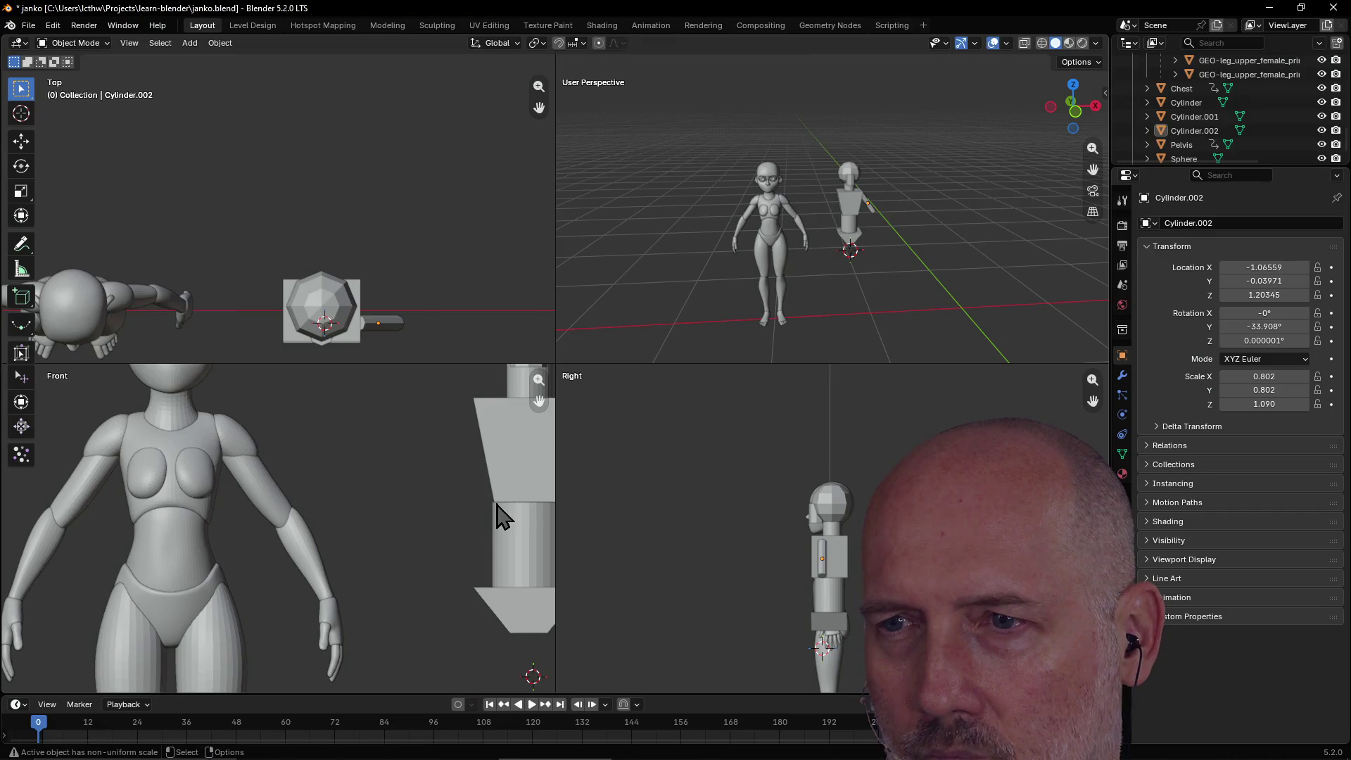
scroll(499, 512, down, 2)
scroll(493, 505, down, 2)
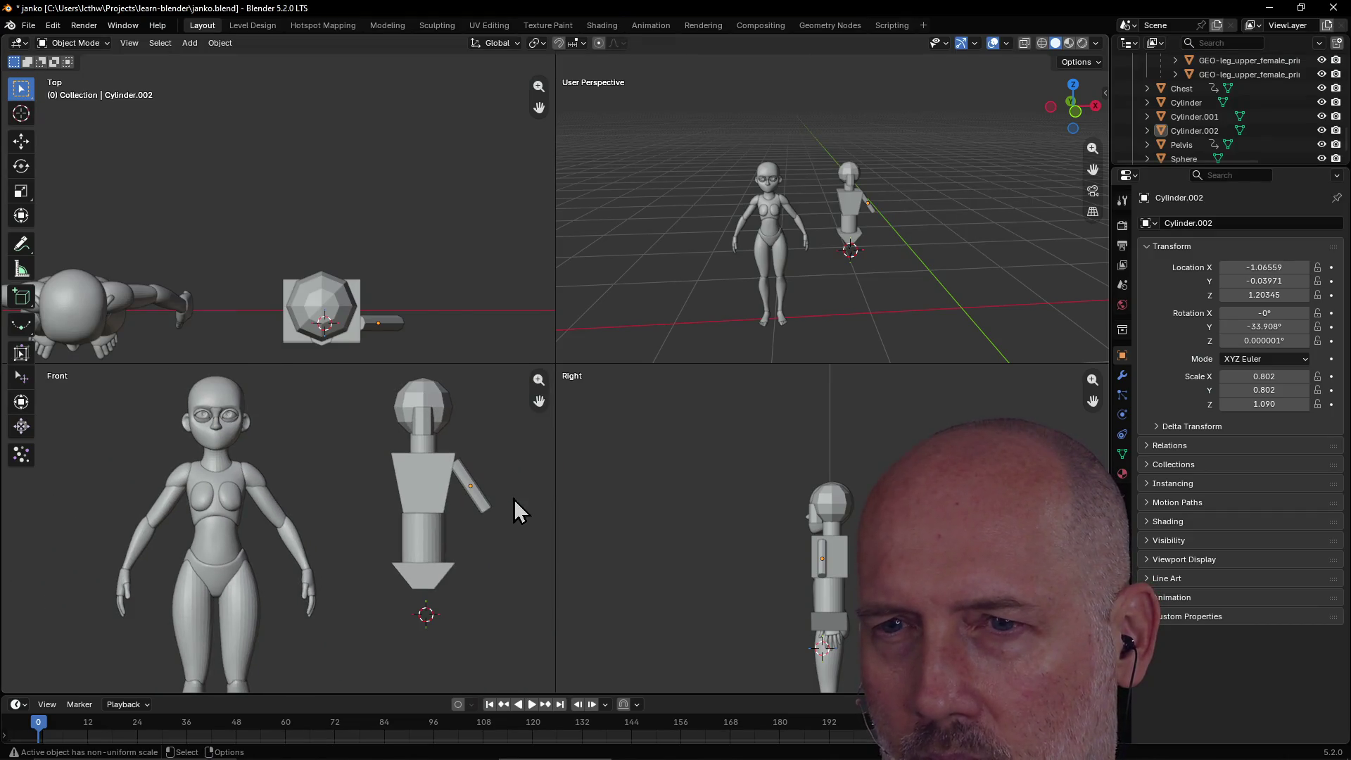
scroll(513, 500, up, 1)
click(514, 490)
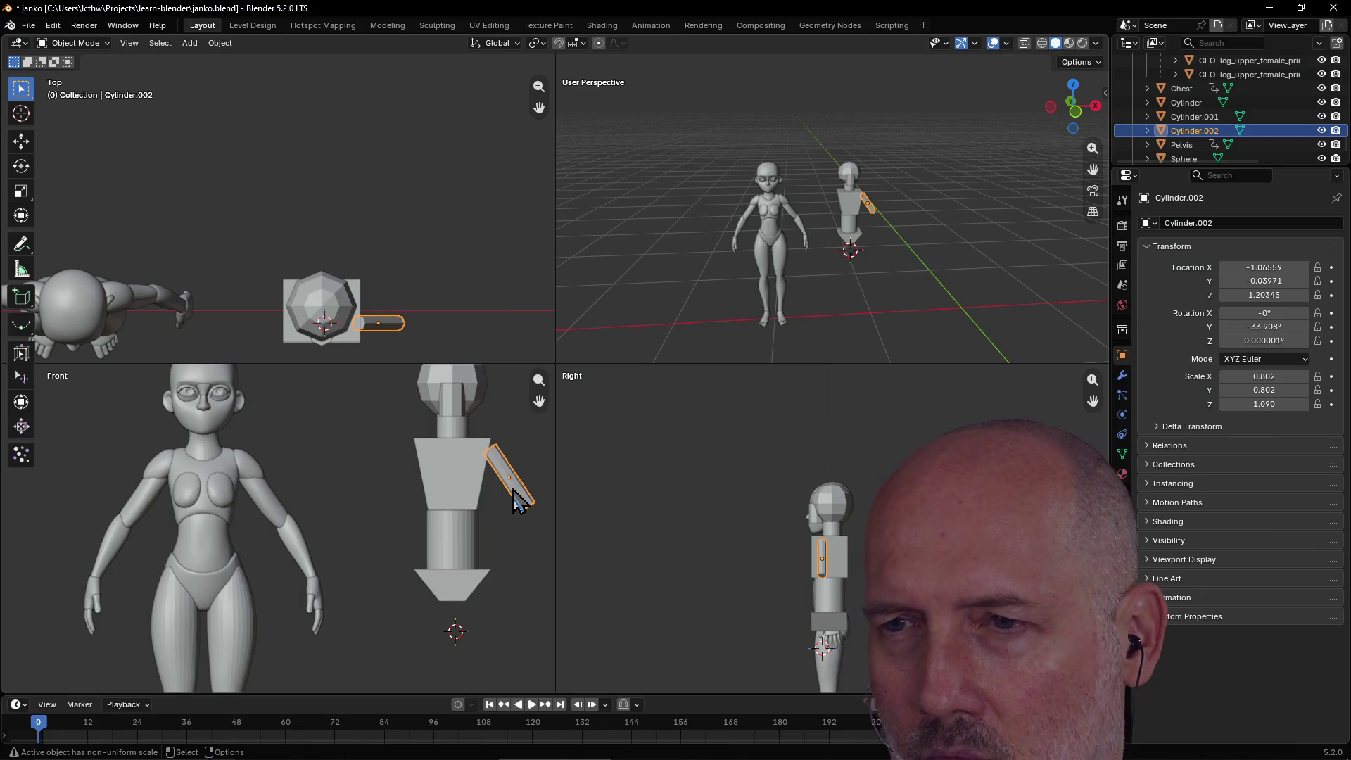
key(s)
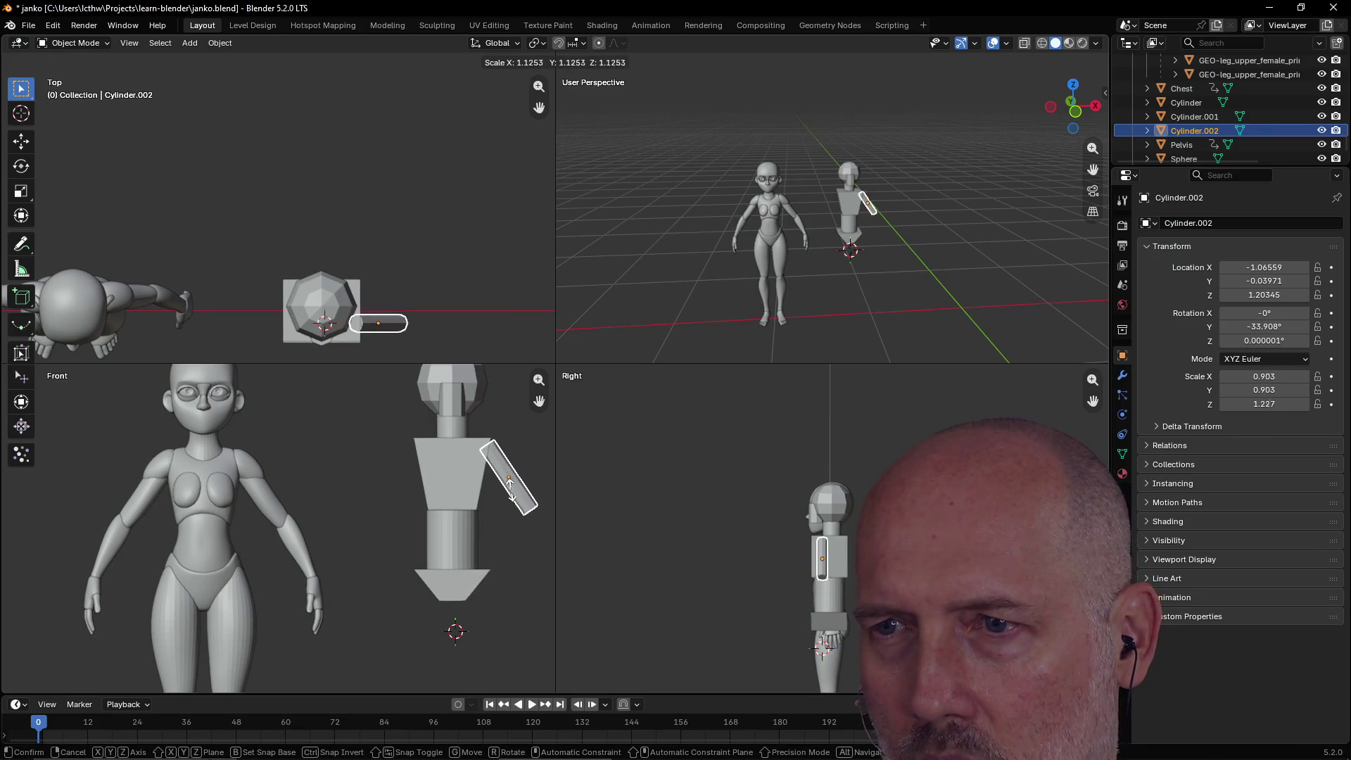
click(512, 501)
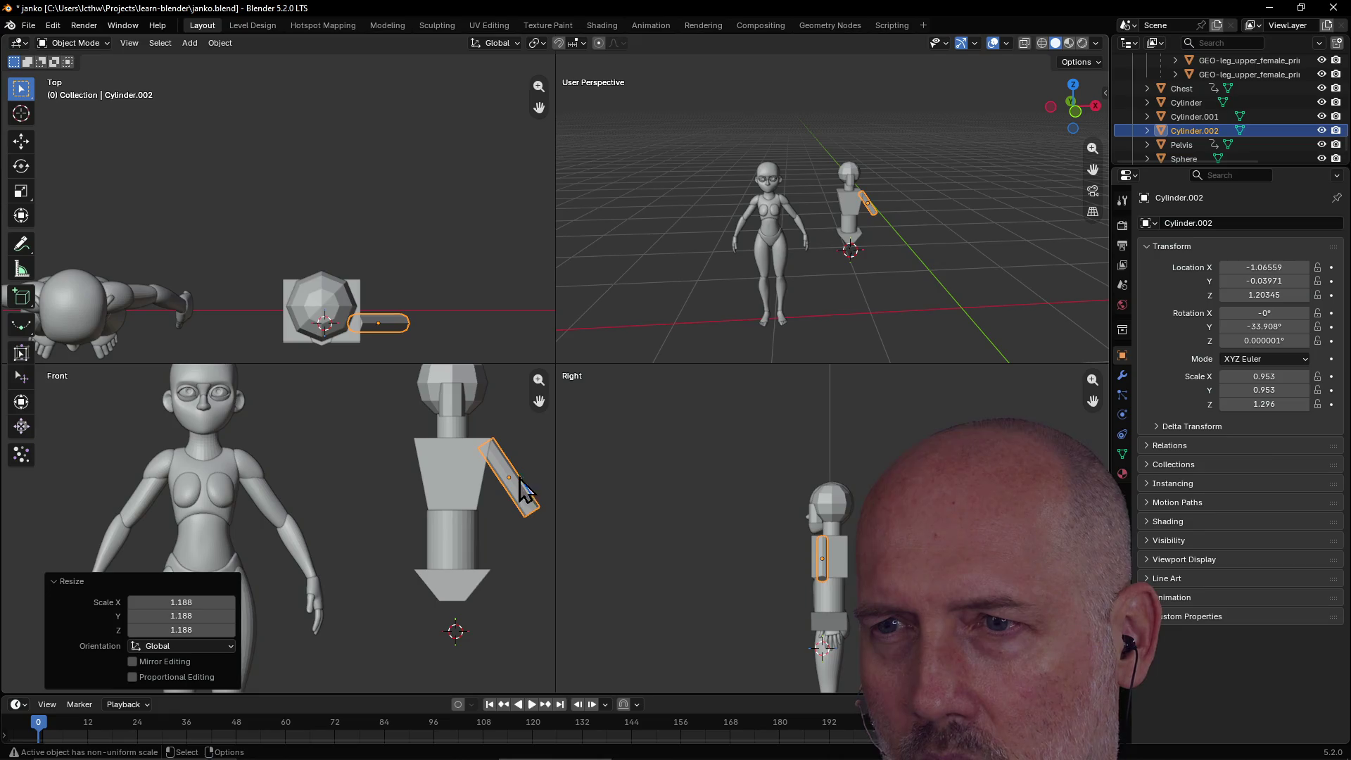
scroll(519, 476, up, 2)
scroll(516, 472, down, 3)
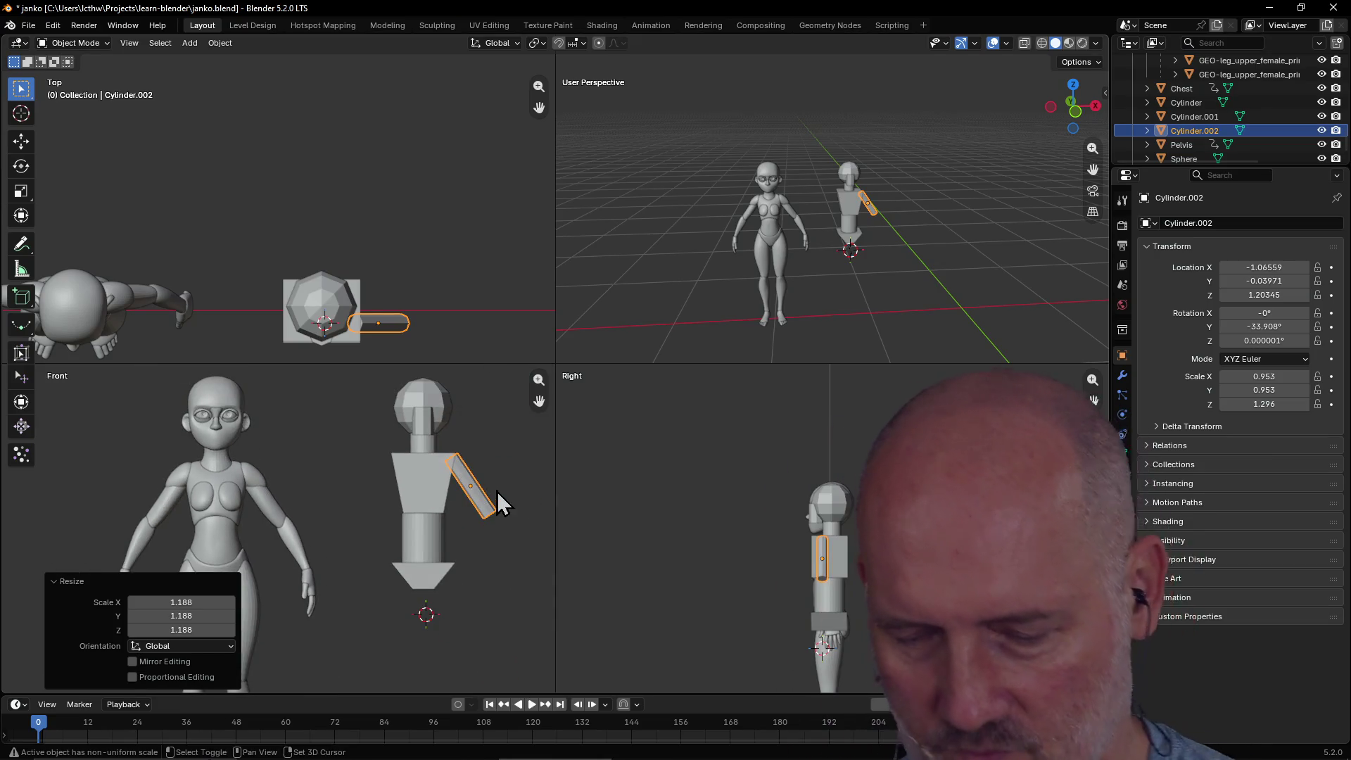
key(shift+d)
Place the copied arm at the left shoulder, rotated -108°.
click(390, 492)
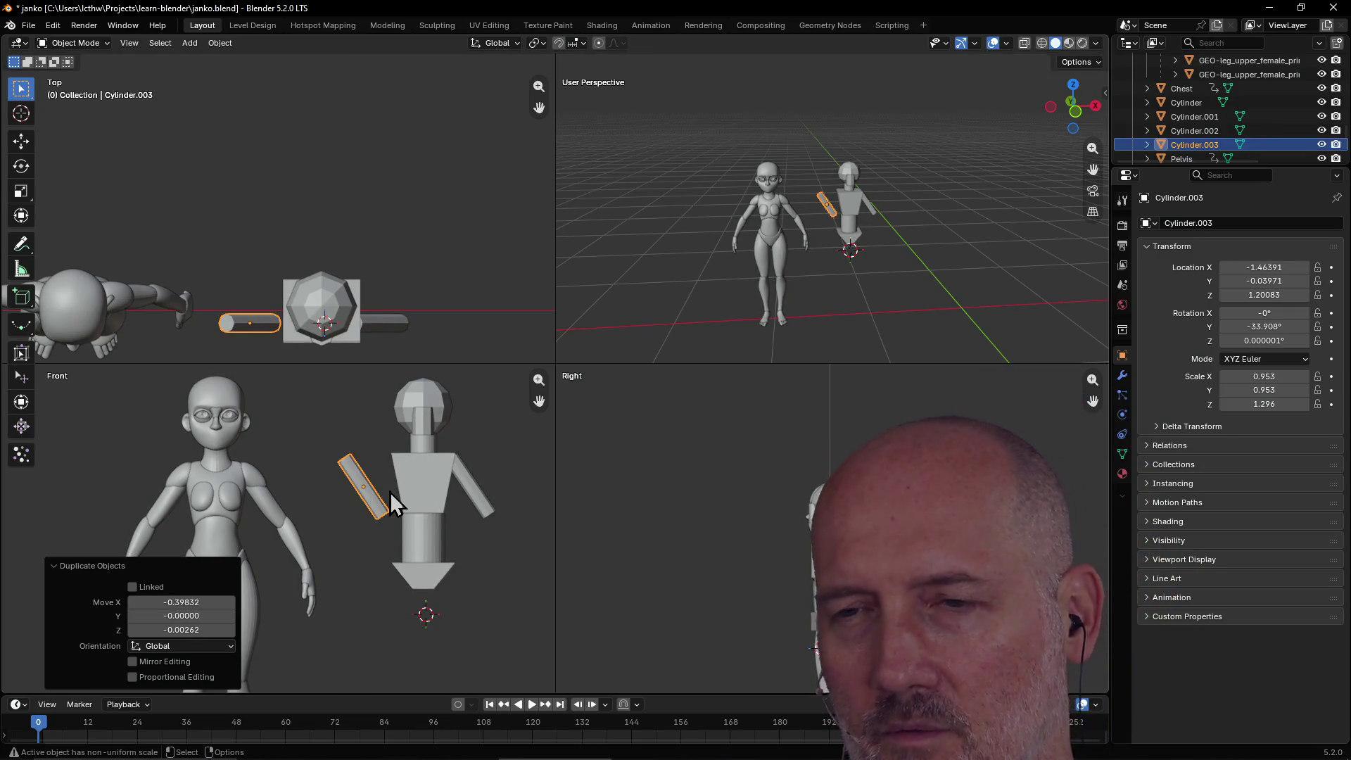
key(r)
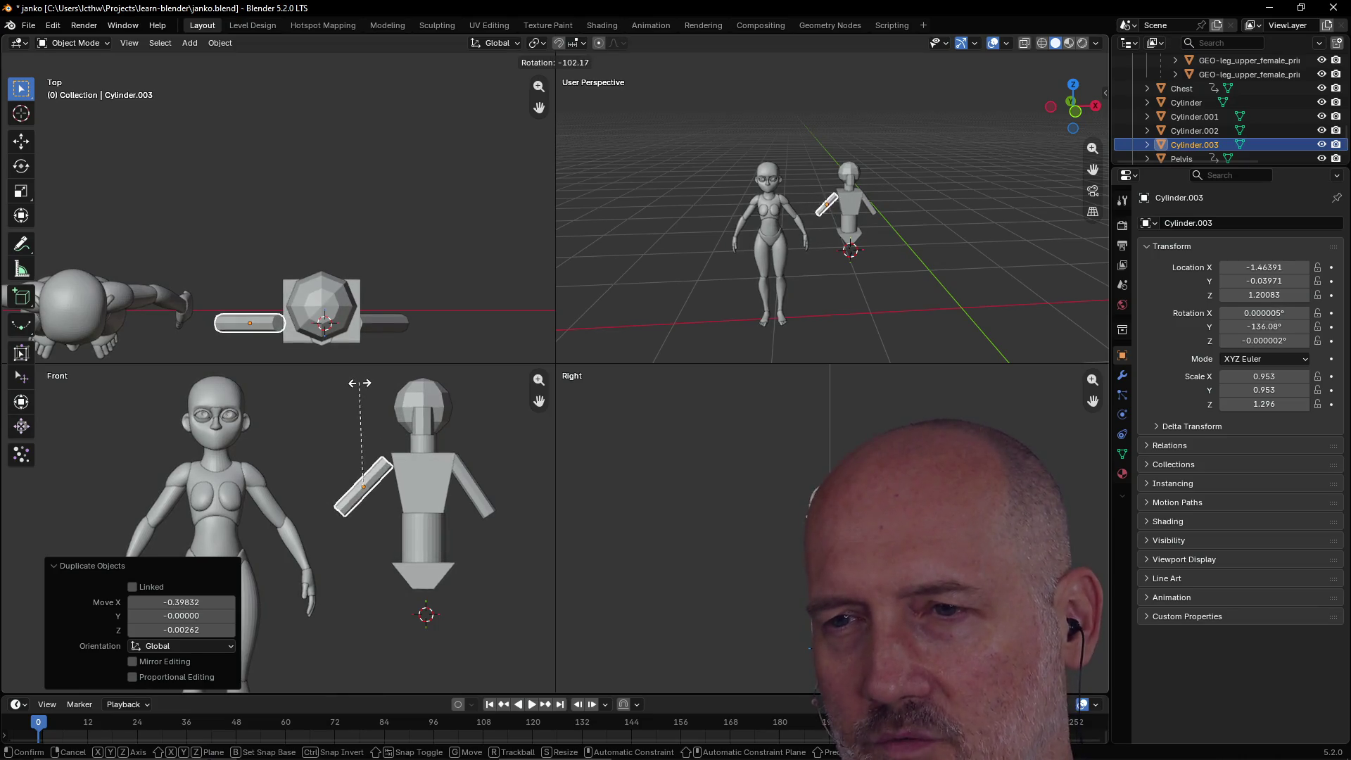
click(359, 420)
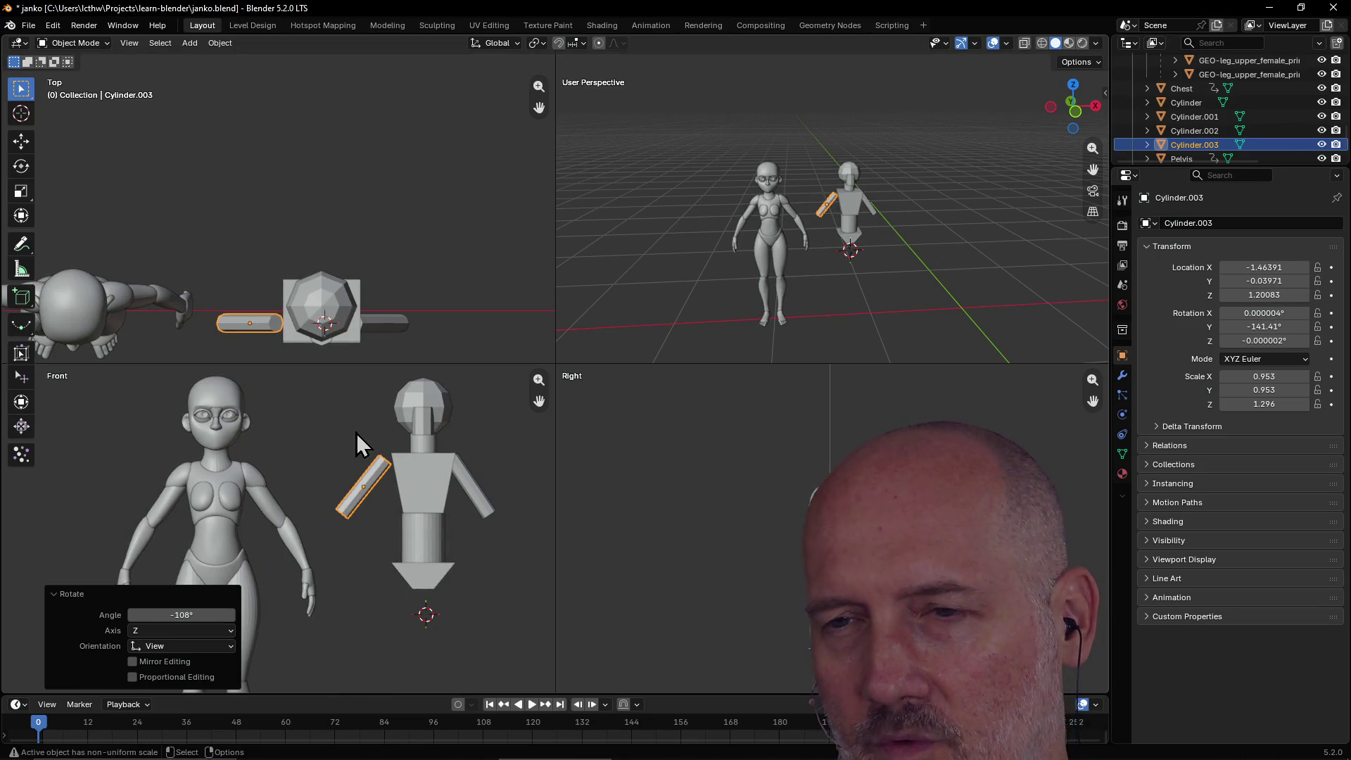
key(g)
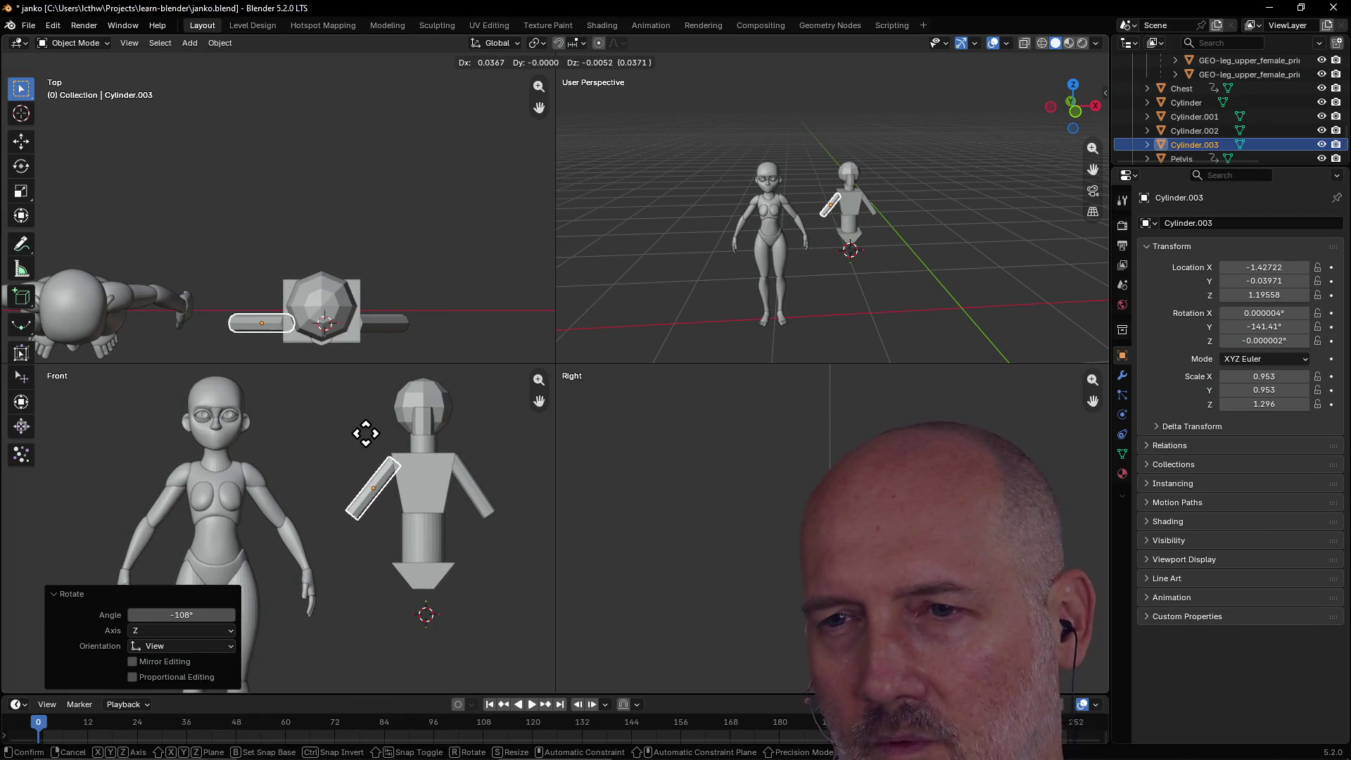
click(368, 430)
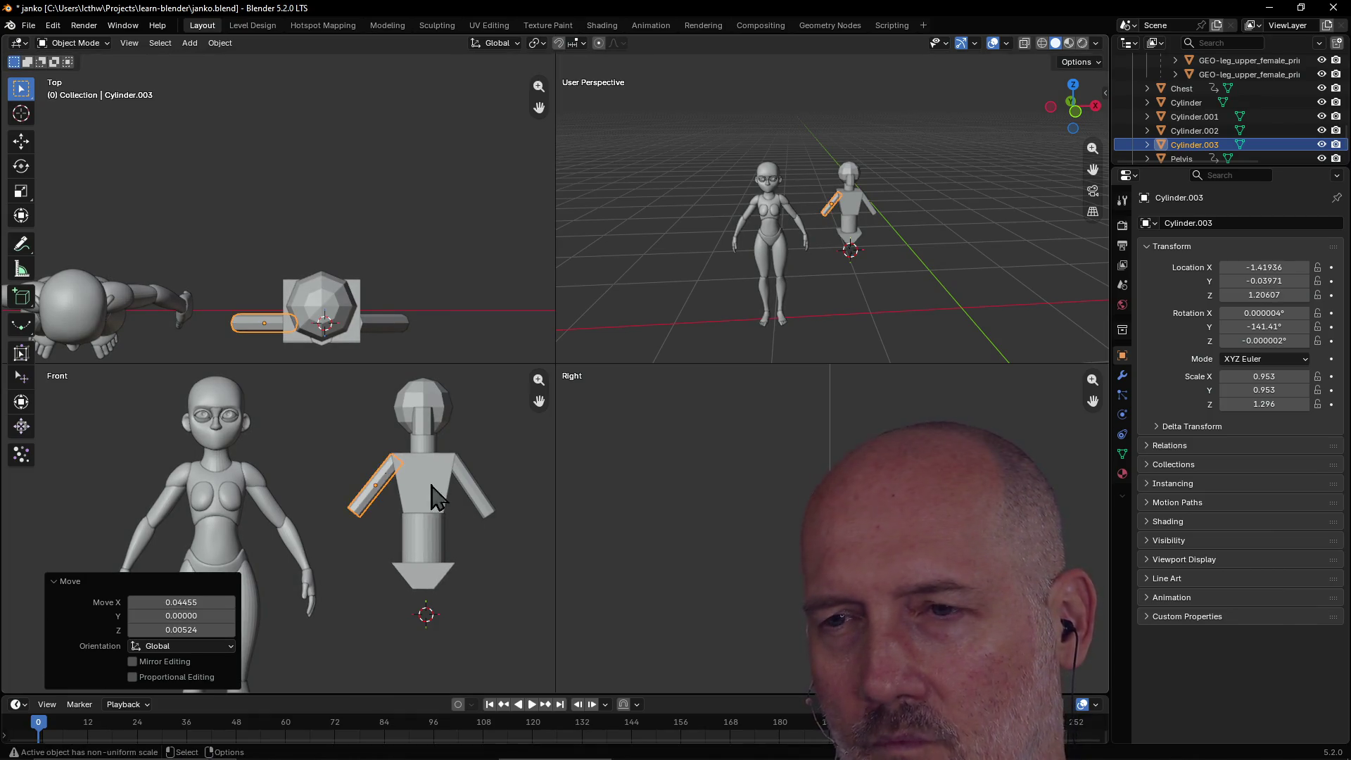
click(485, 543)
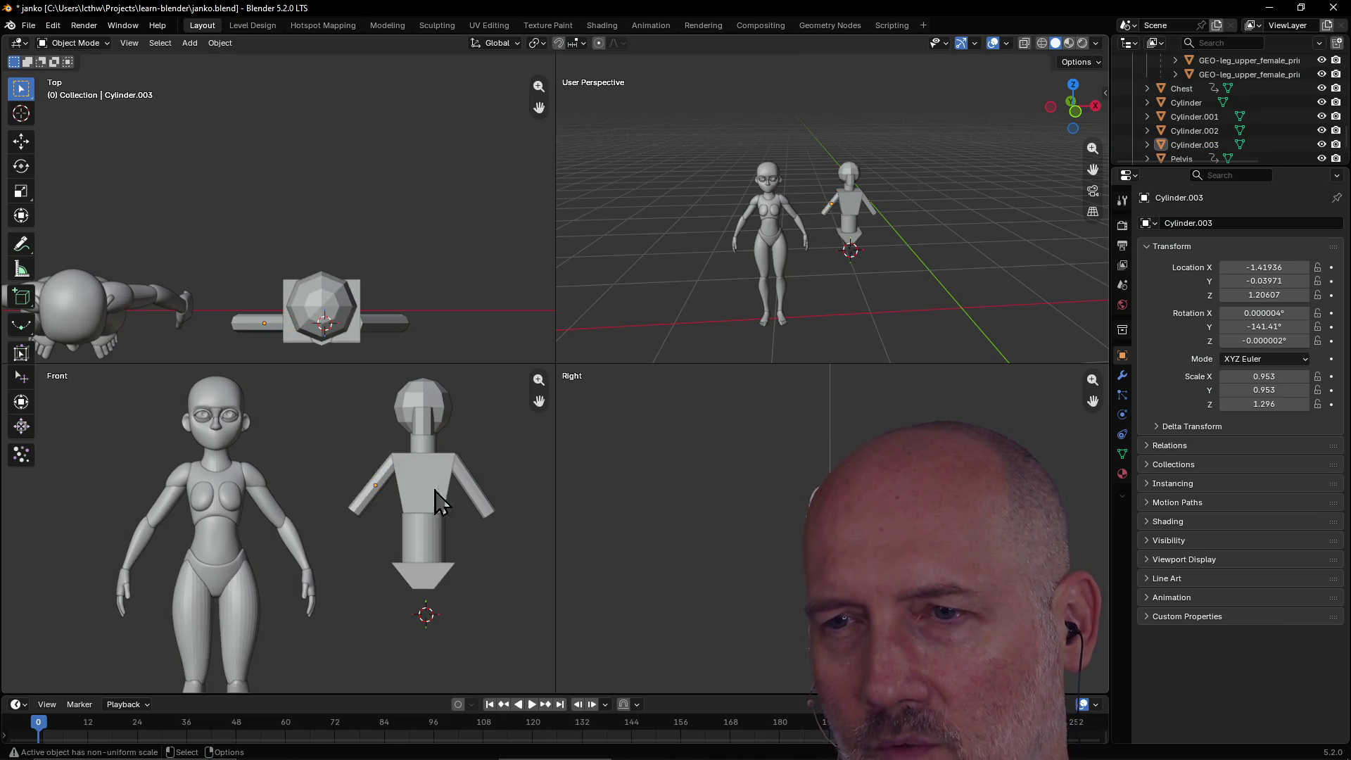
Duplicate the right upper arm as a forearm below the elbow, rotated 12.5°.
click(488, 512)
key(shift+d)
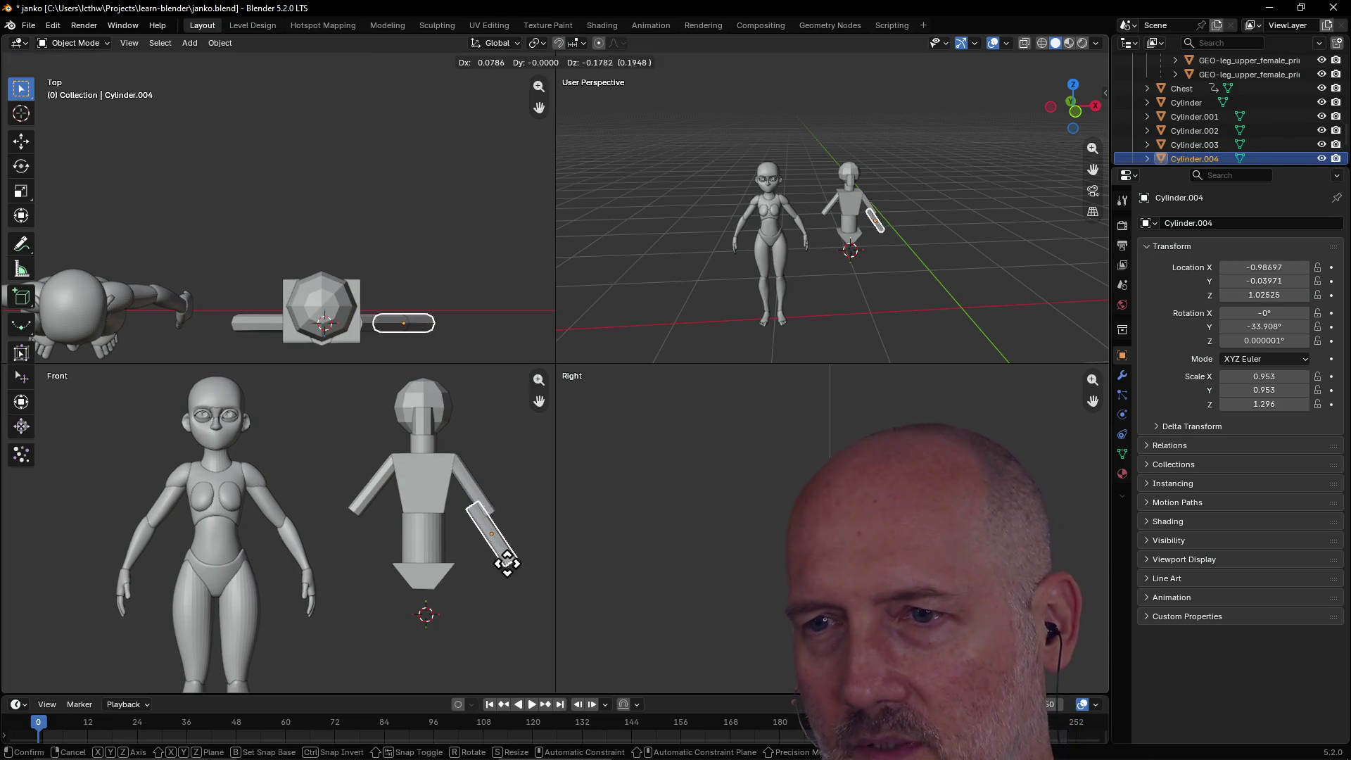
click(523, 572)
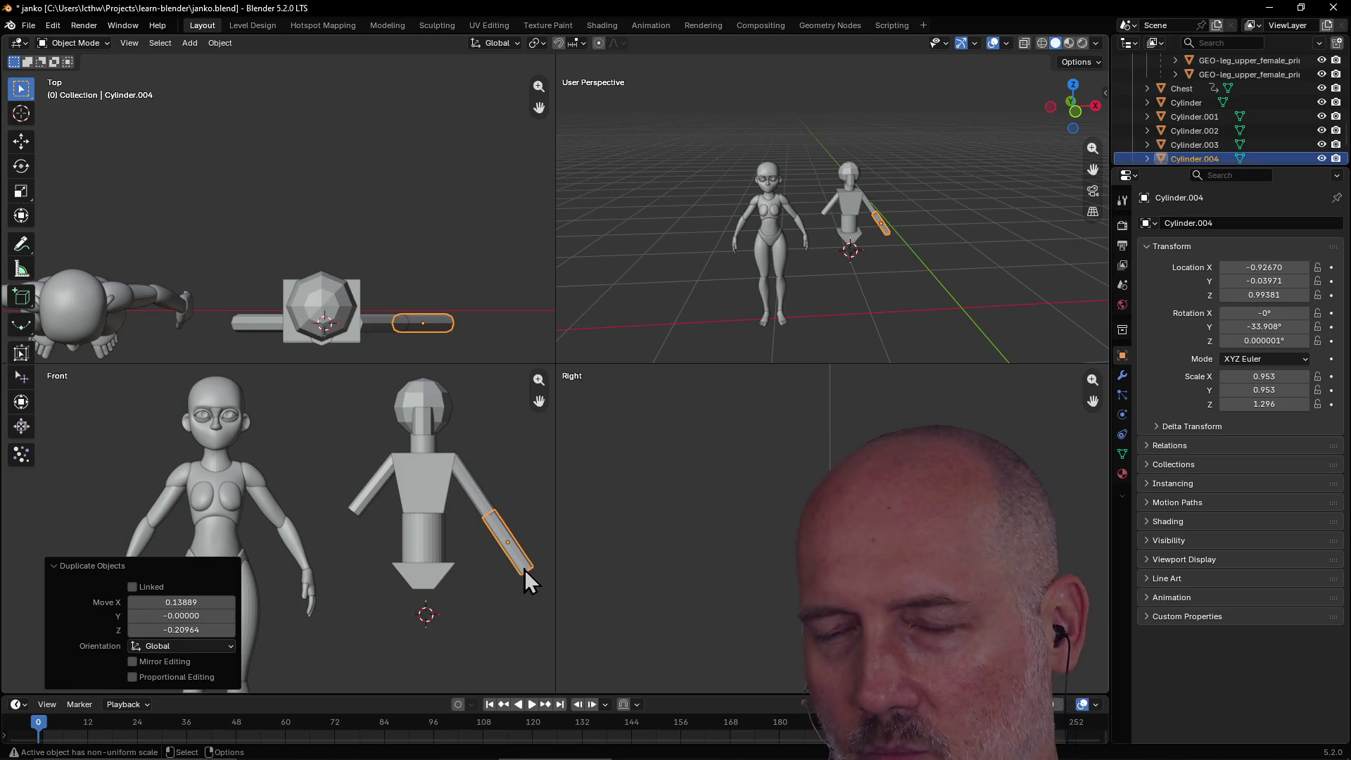
text(r12.5)
key(Return)
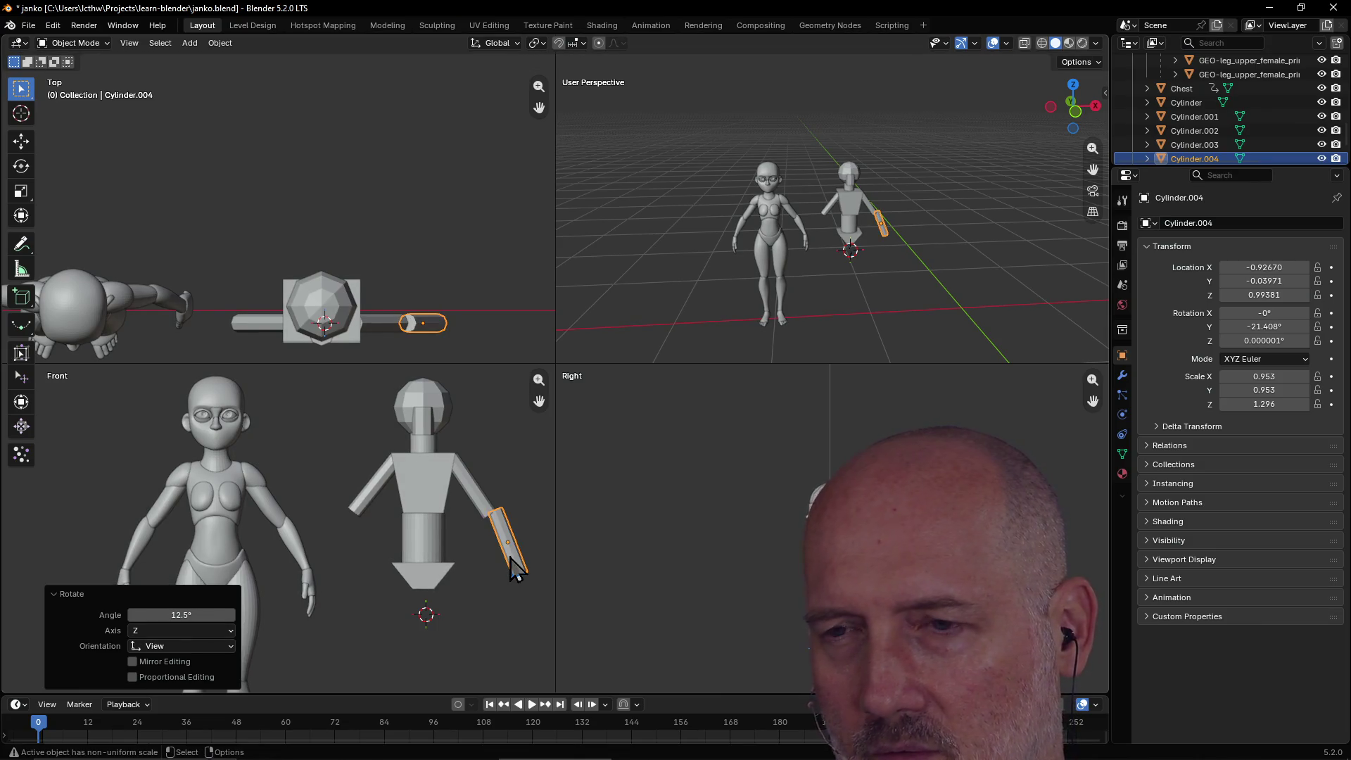
key(g)
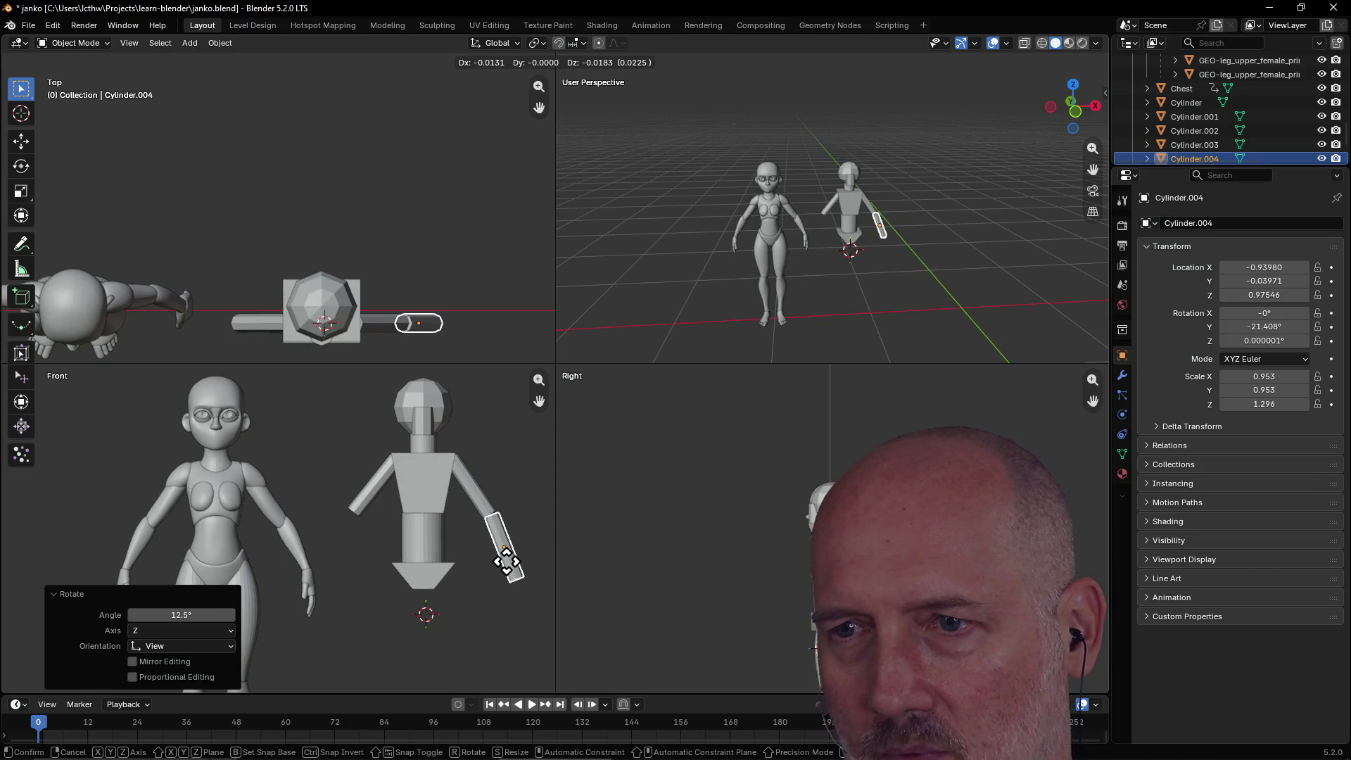
click(506, 561)
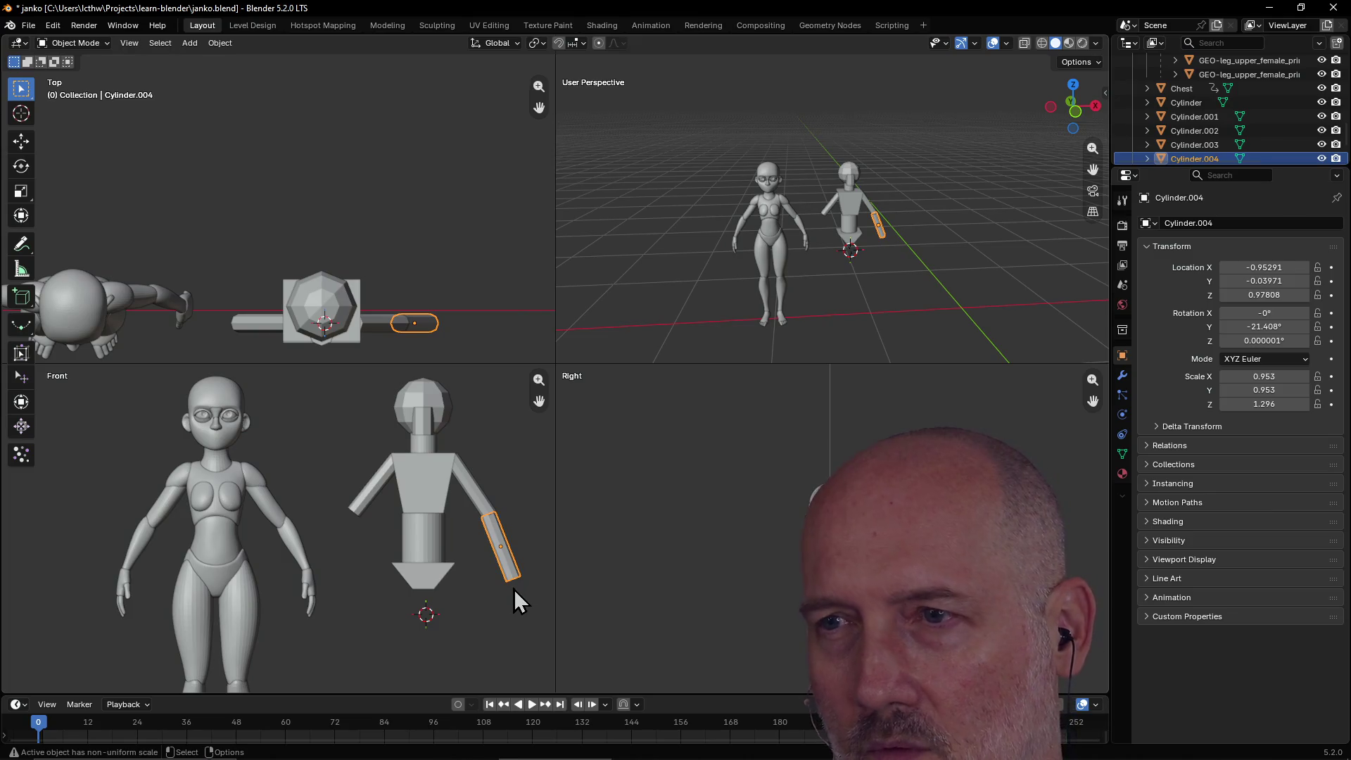
mouse_move(900, 260)
middle_down()
mouse_move(807, 211)
mouse_move(790, 216)
mouse_move(803, 213)
middle_up()
key(KP_Decimal)
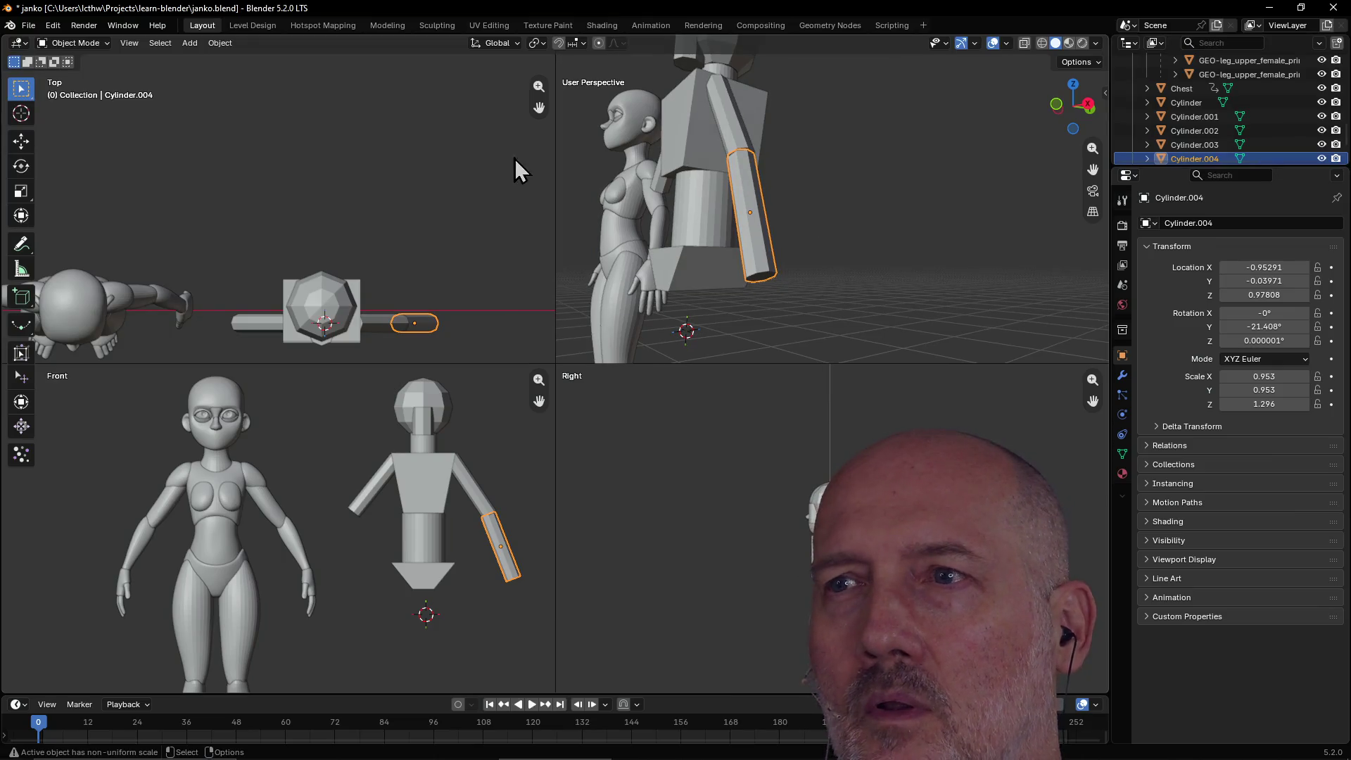
In Edit Mode, scale the forearm's bottom end face to 0.395, then by 1.328.
key(Tab)
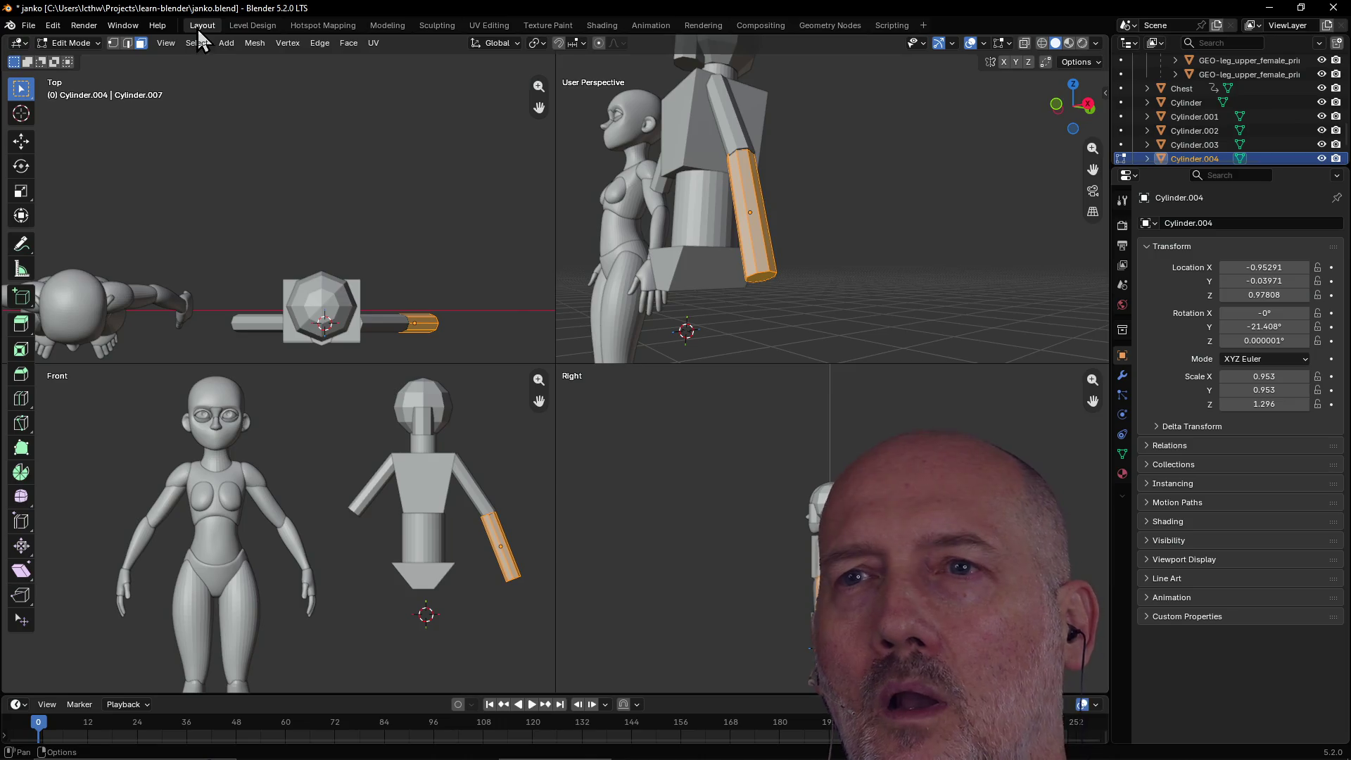
click(757, 276)
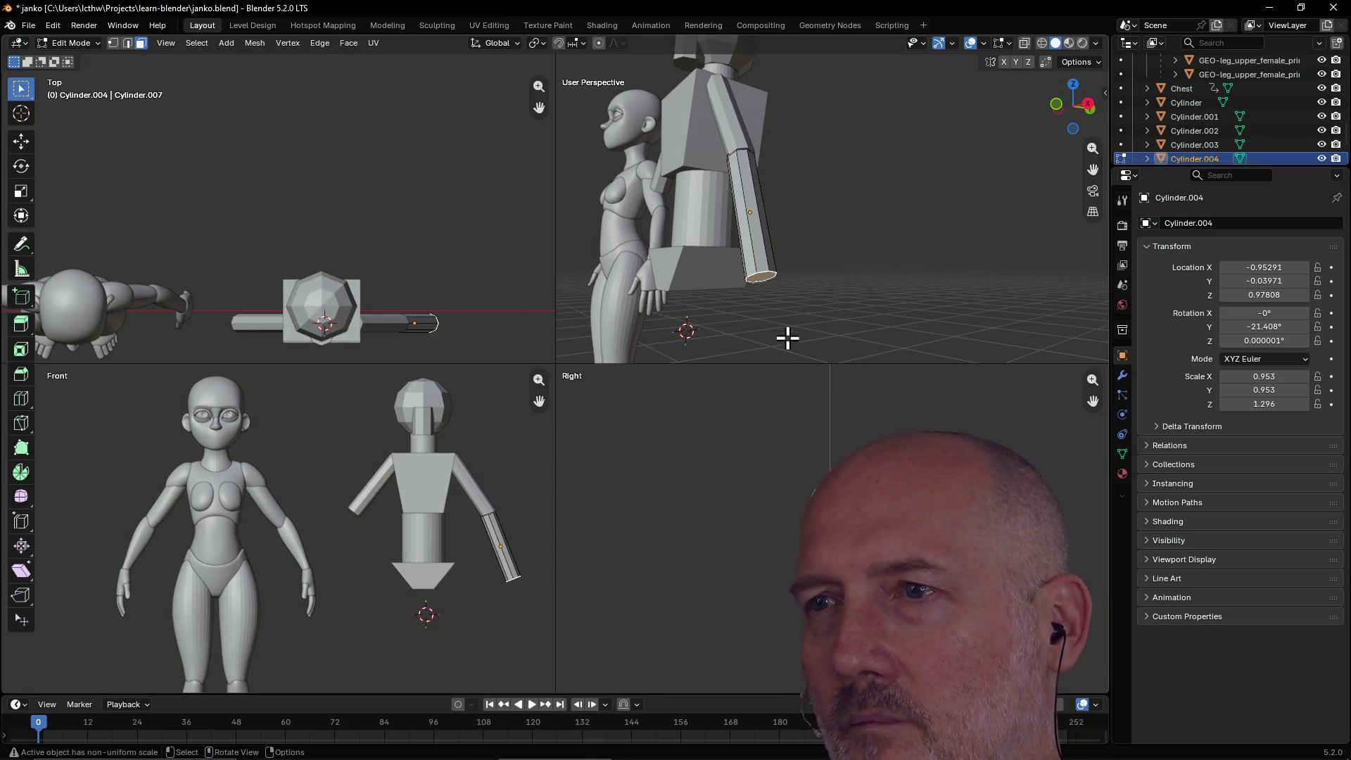
key(s)
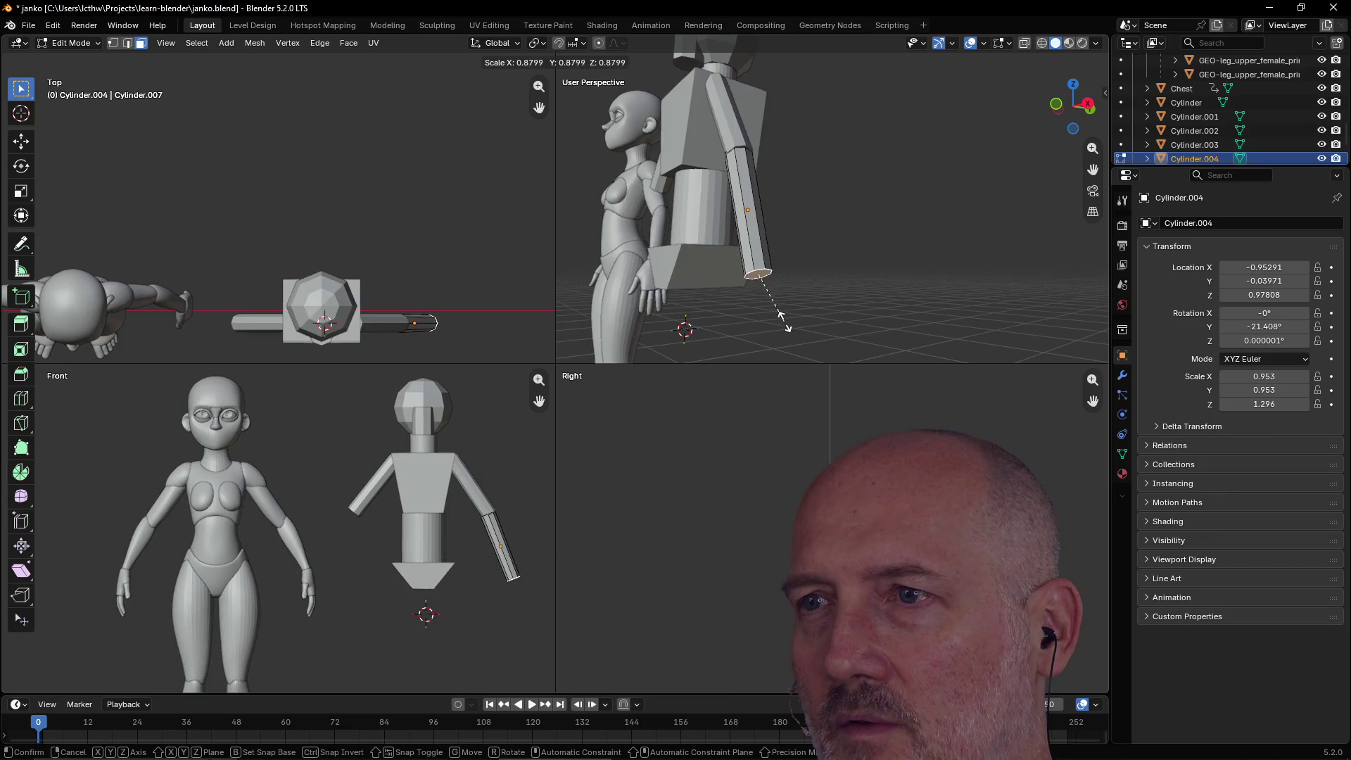
click(774, 295)
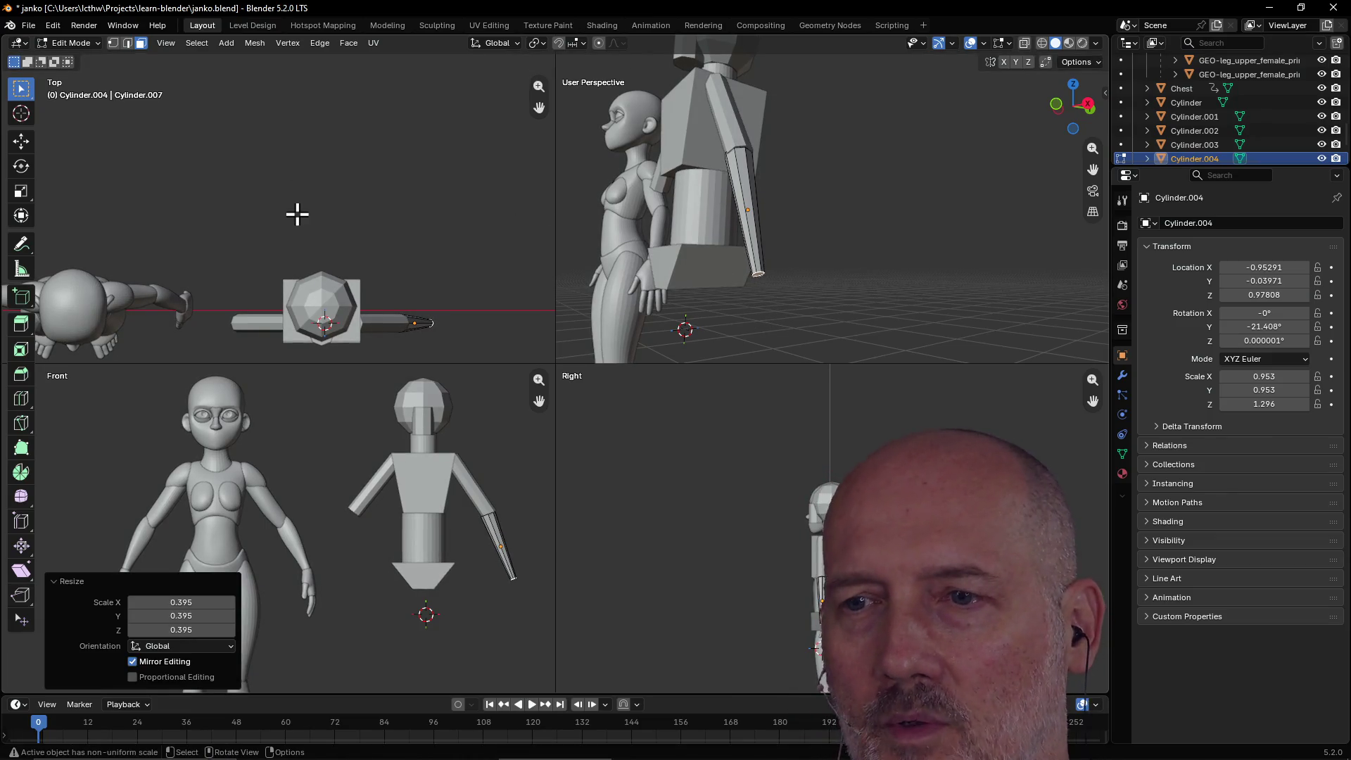
middle_drag(763, 292, 761, 290)
key(s)
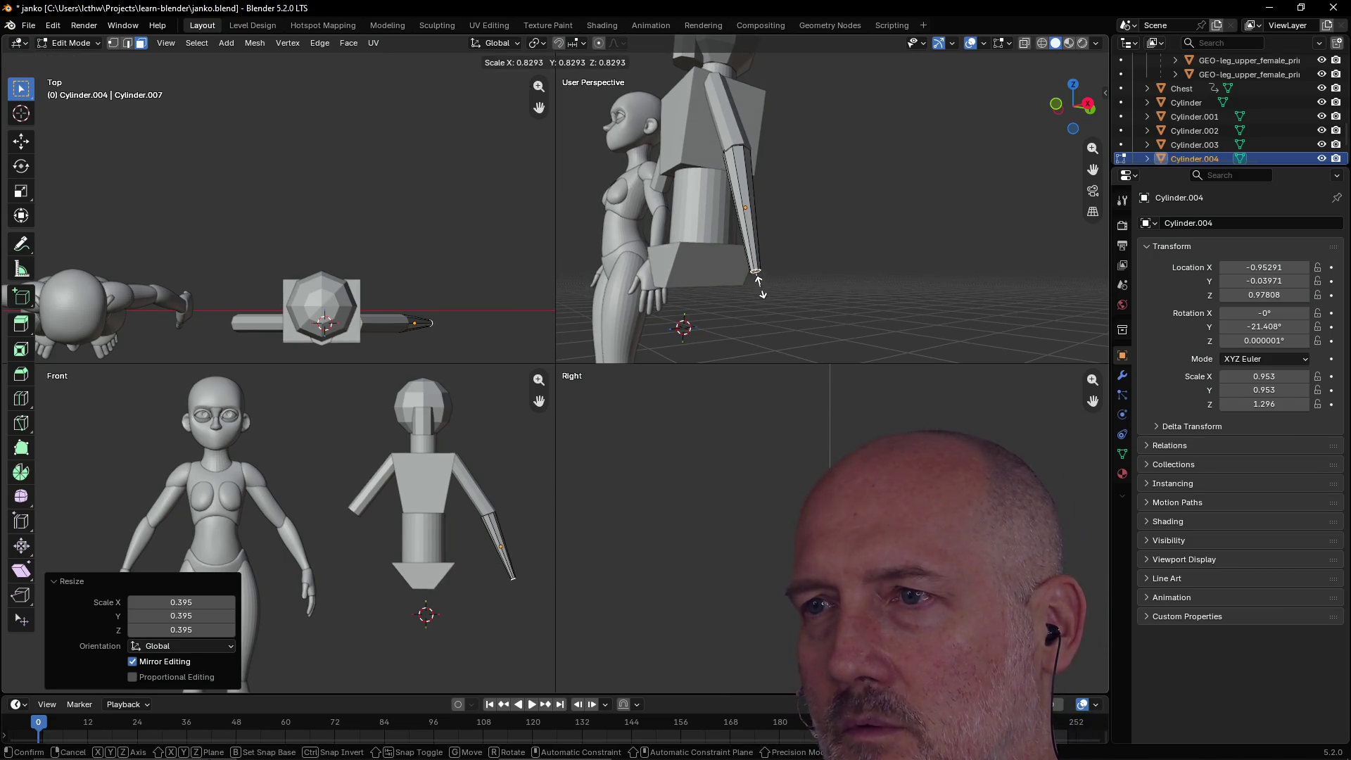
click(758, 291)
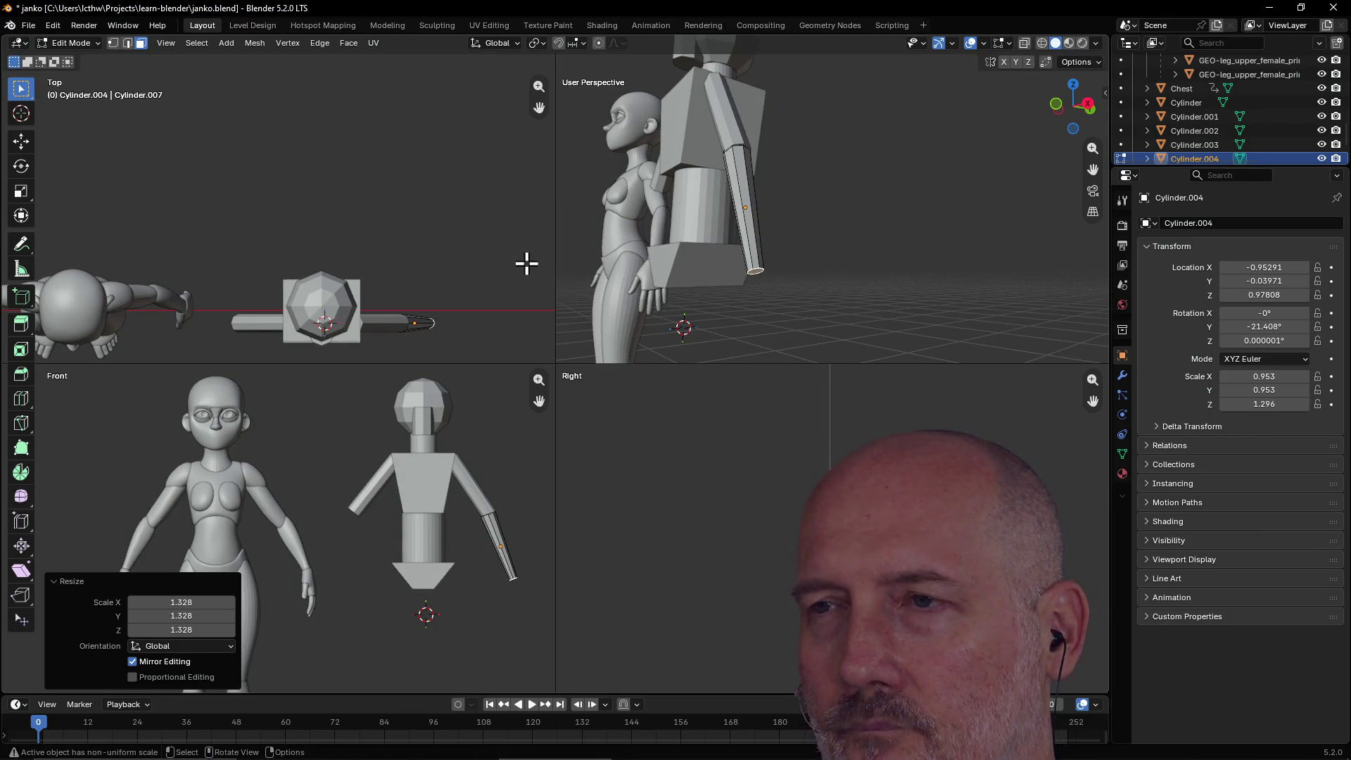
key(Tab)
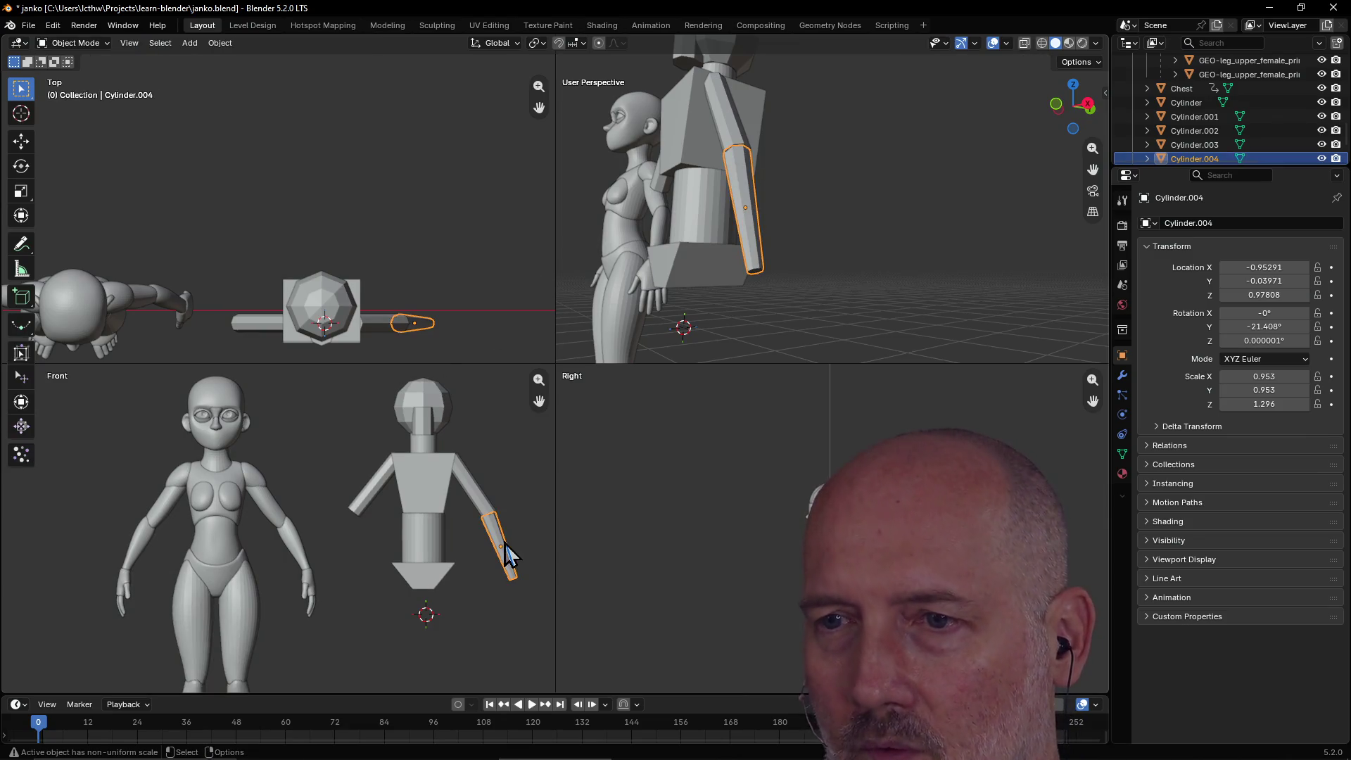
Duplicate the forearm to the left arm, rotated 31.9° and placed below the elbow.
key(shift+d)
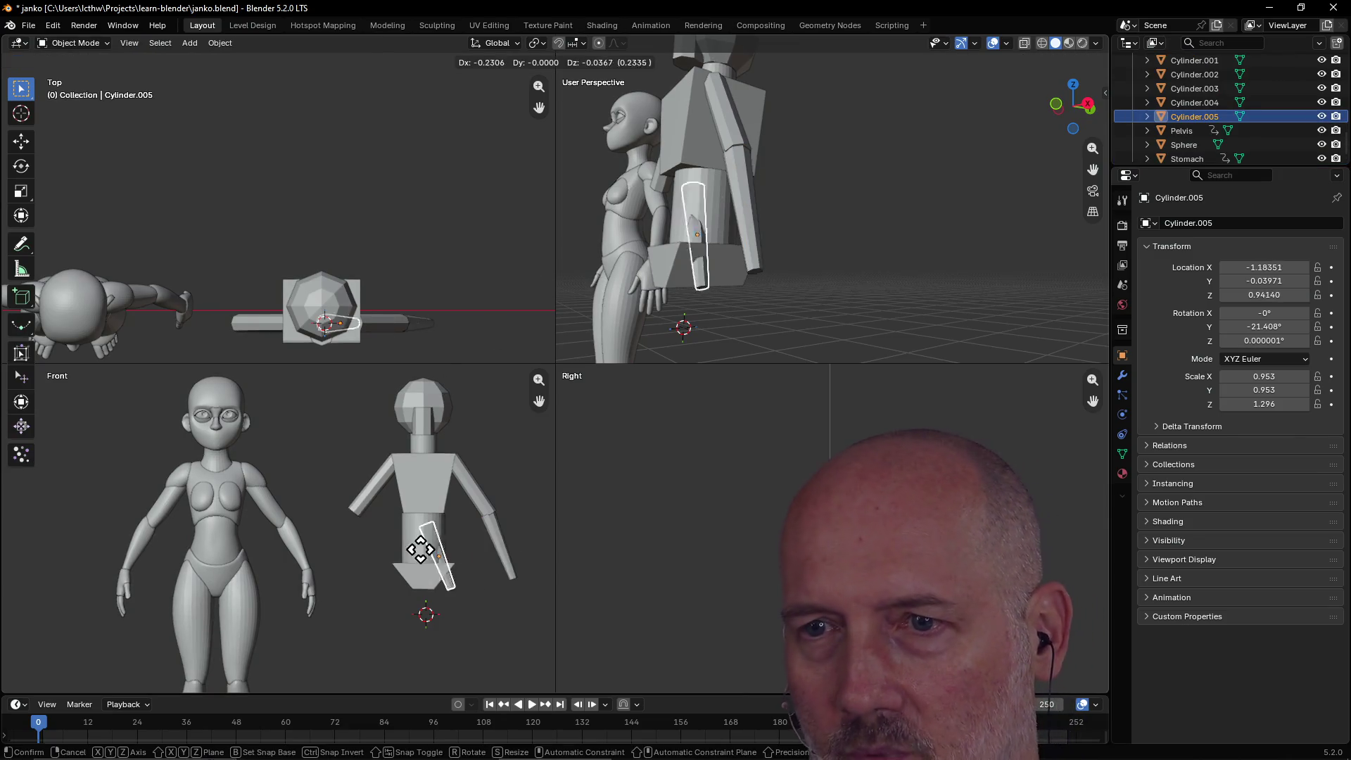
click(354, 539)
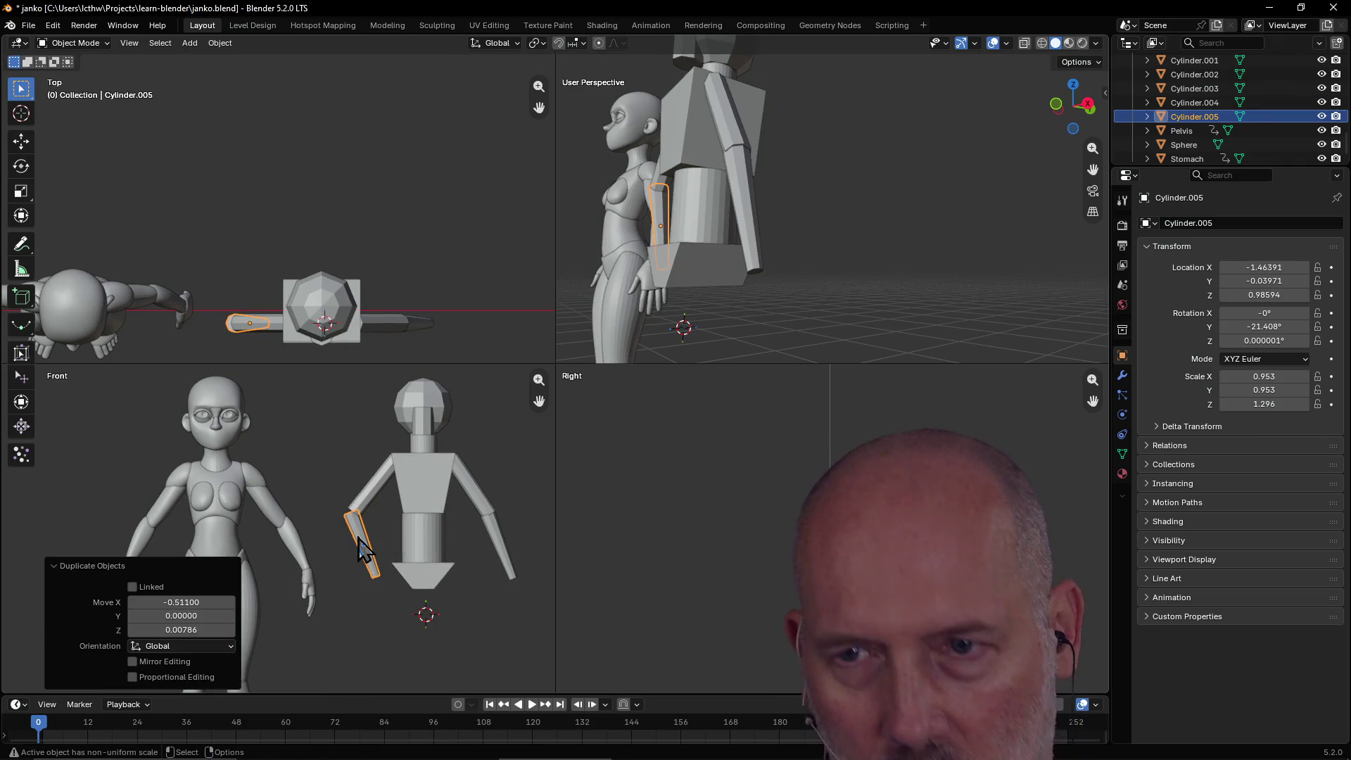
key(r)
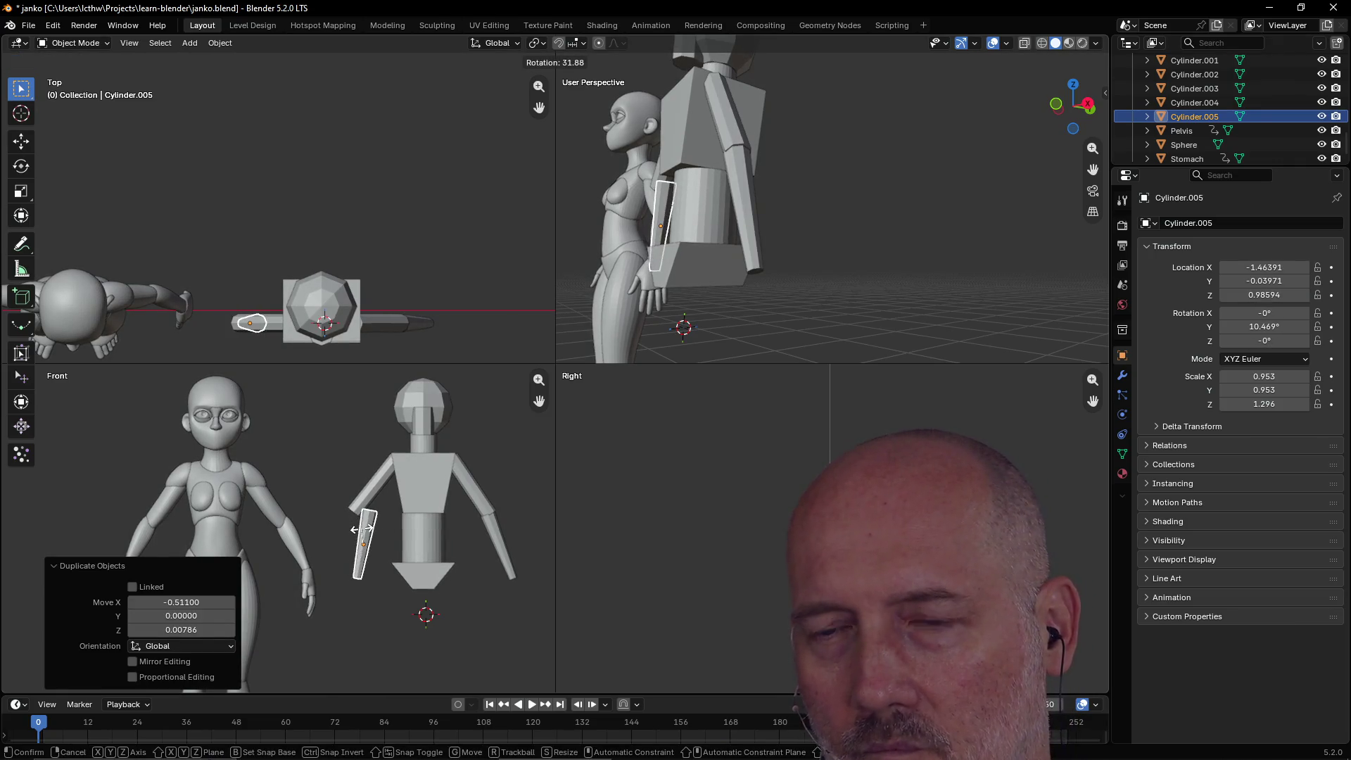
click(366, 540)
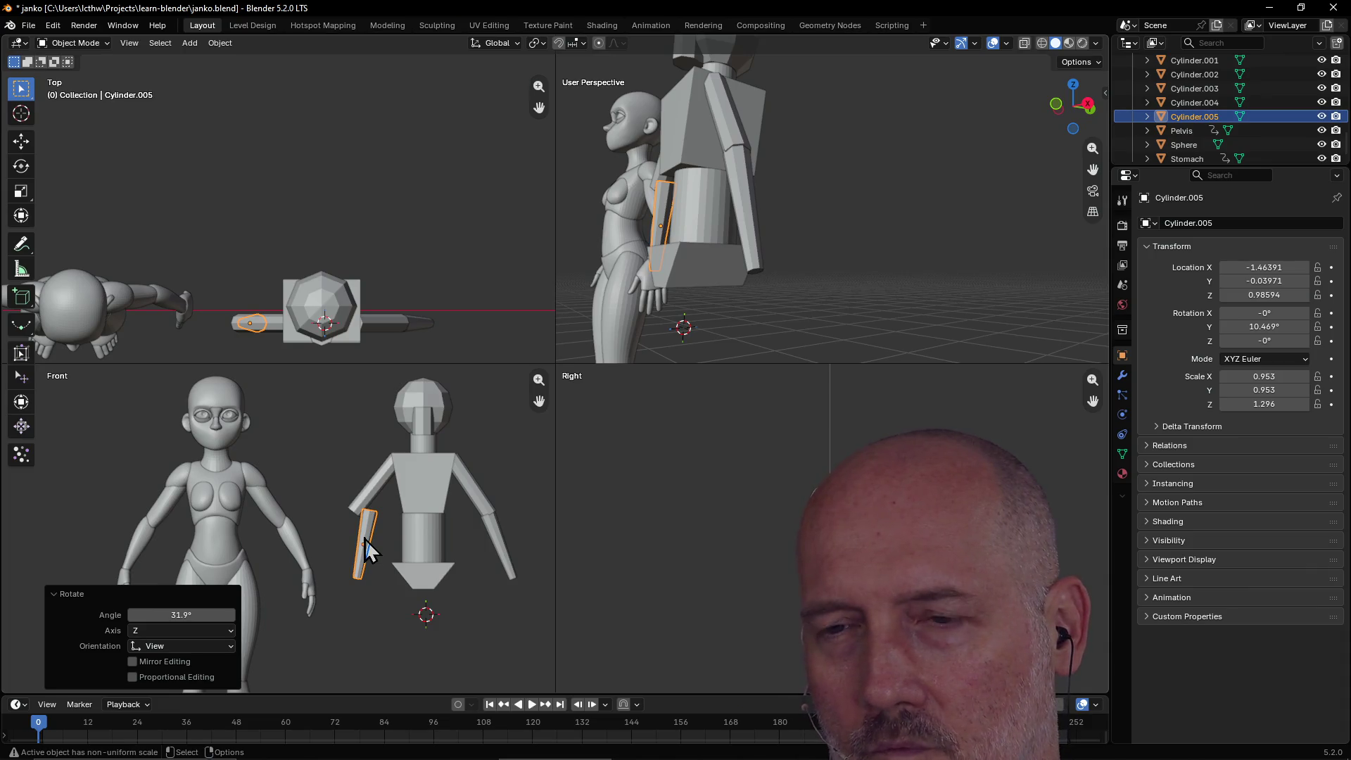
key(g)
click(349, 536)
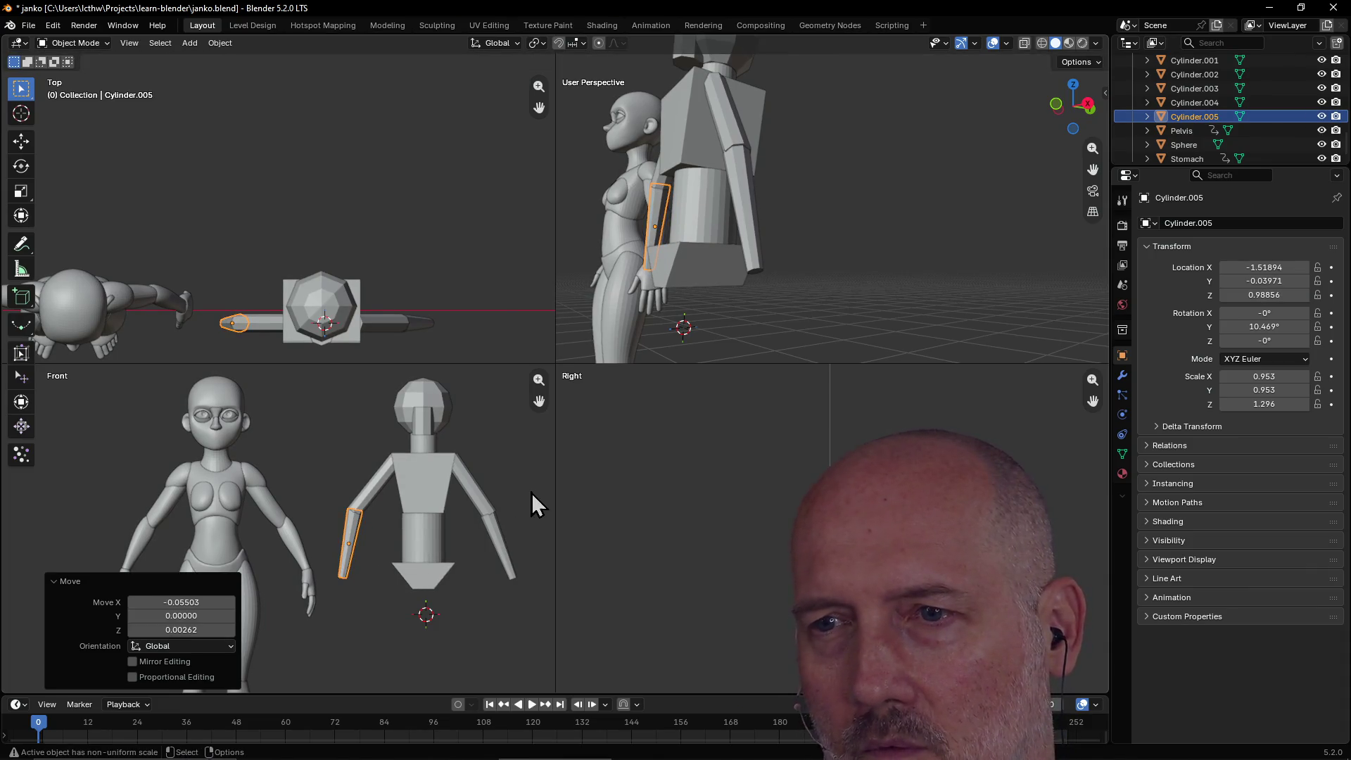
click(530, 494)
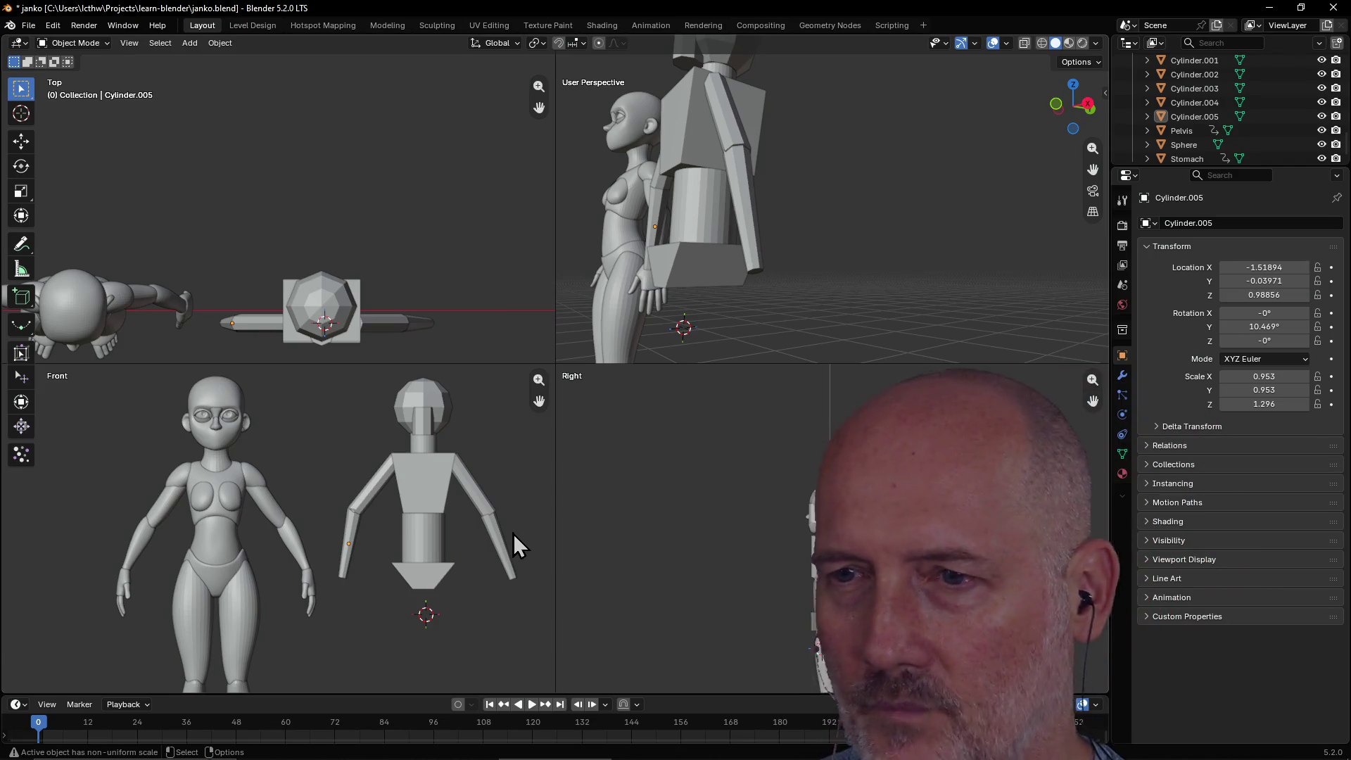
Rotate the right forearm Cylinder.004 to -18.963° on Y.
click(499, 535)
key(g)
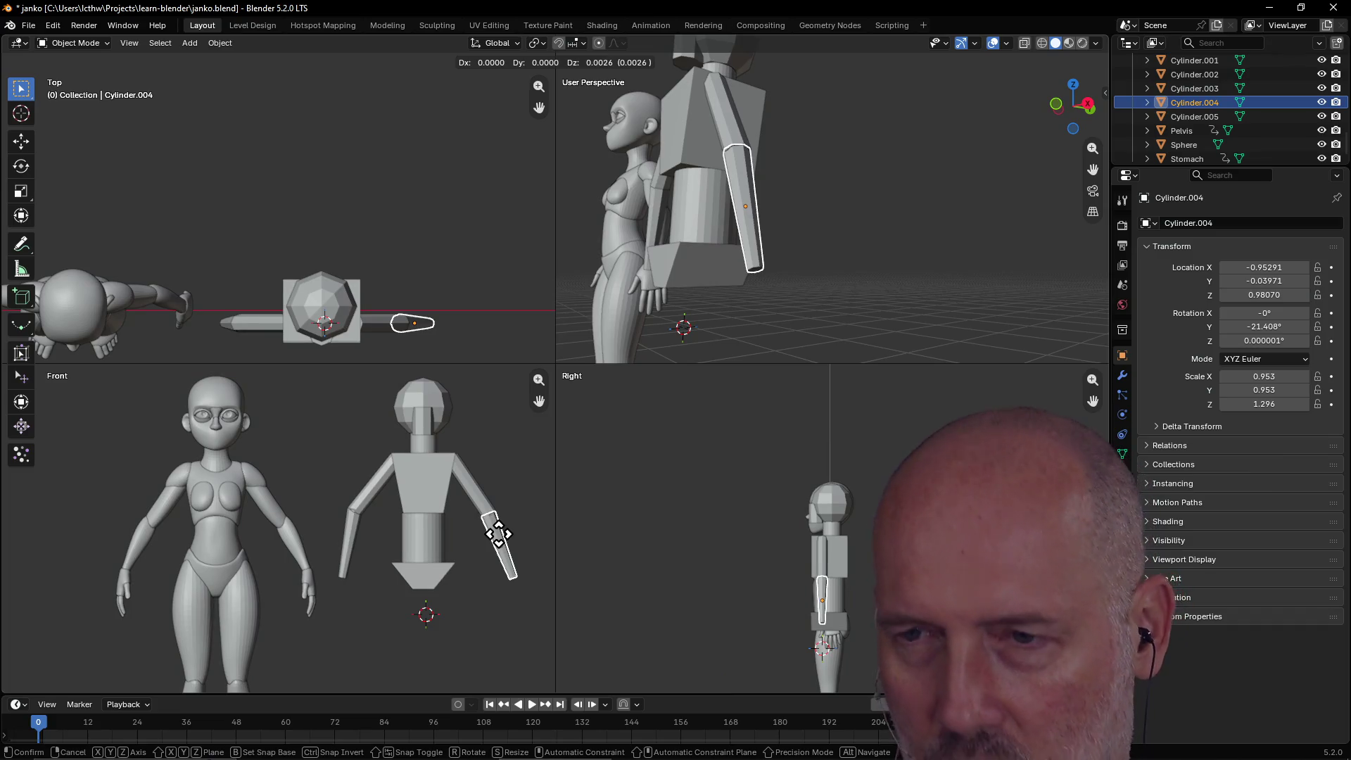
key(Escape)
key(r)
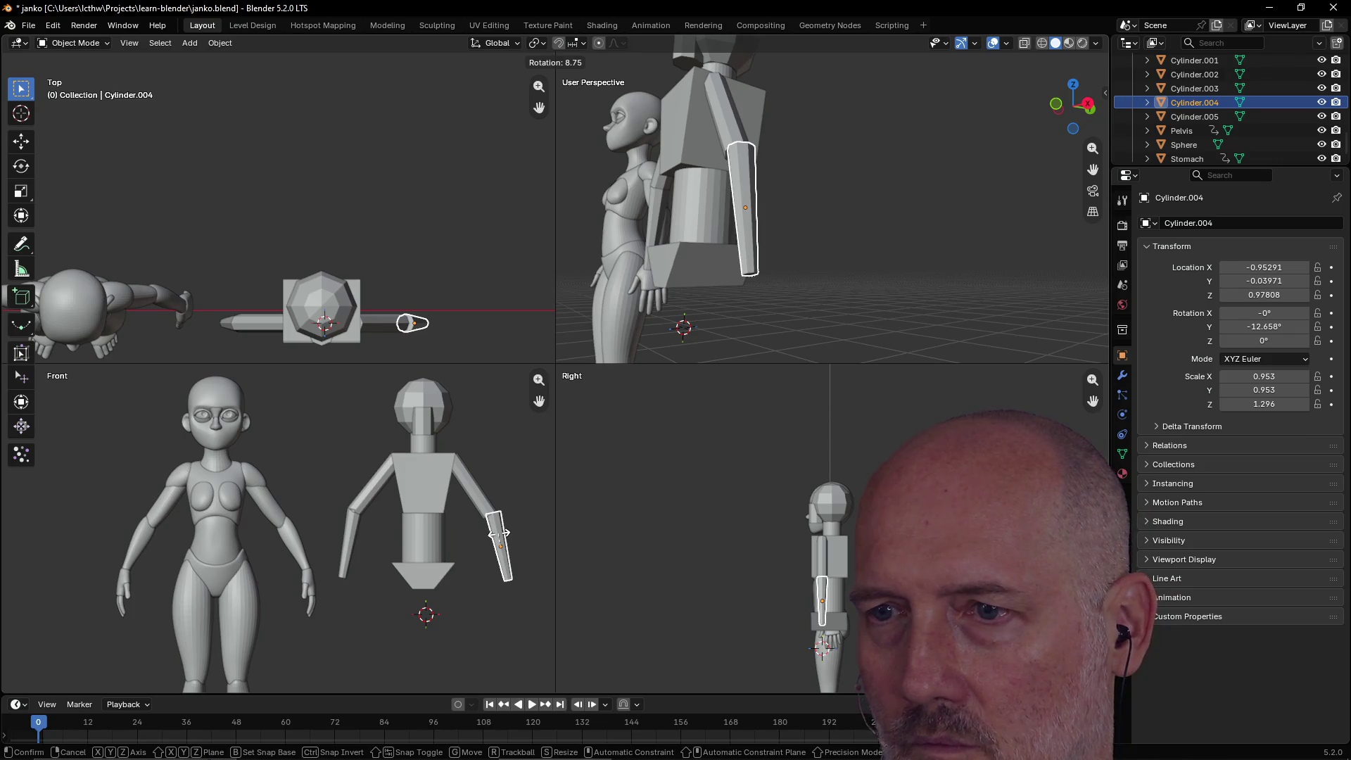
click(548, 526)
click(577, 524)
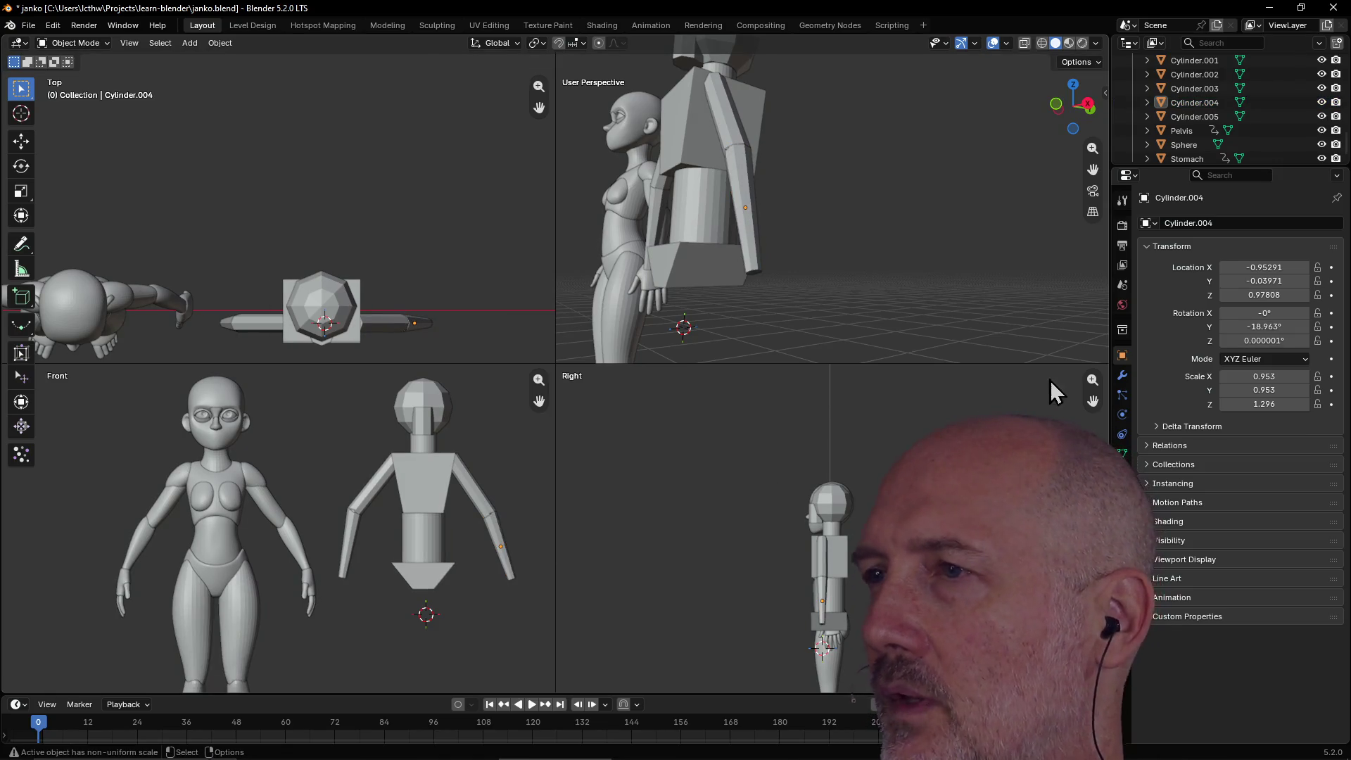
Rename the head sphere to Cranium, Cylinder.001 to Face, and the neck cylinder to Neck.
click(436, 405)
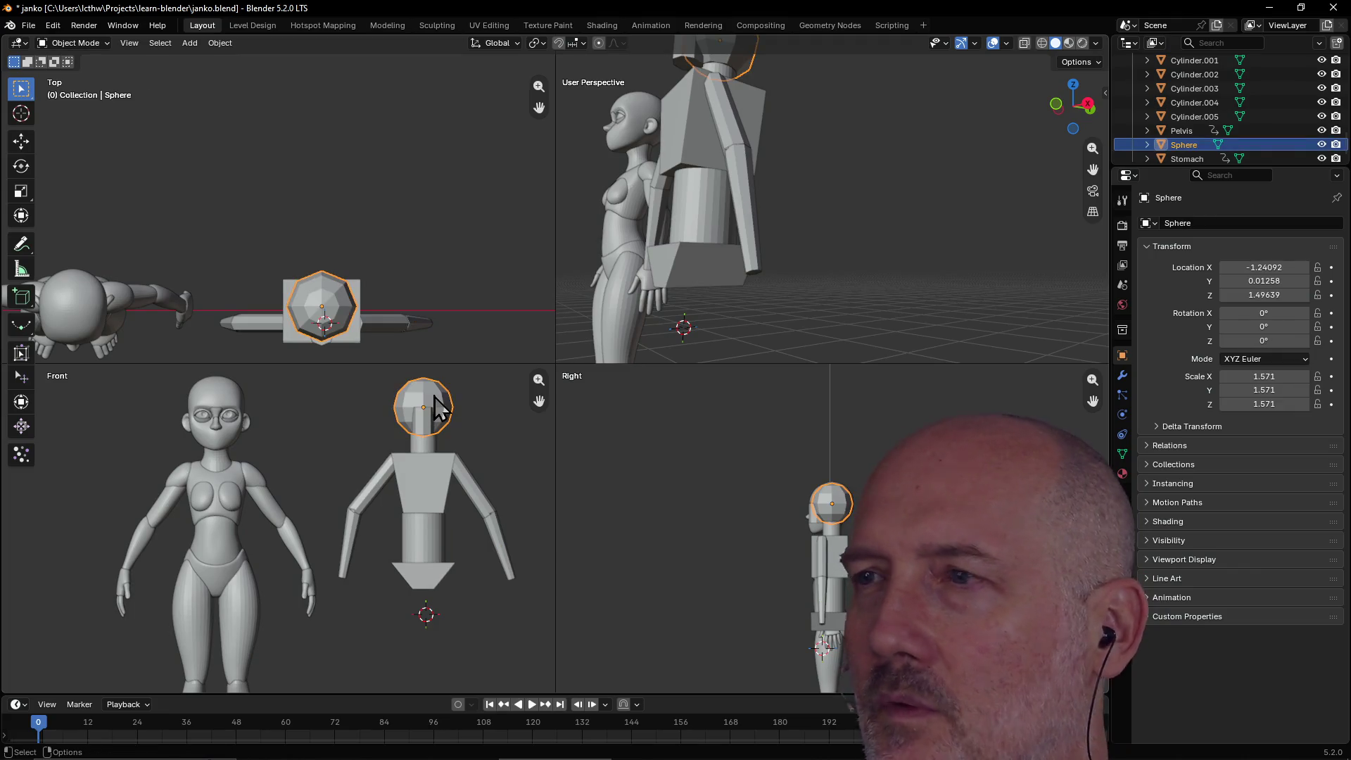
double_click(1183, 145)
text(Cranium)
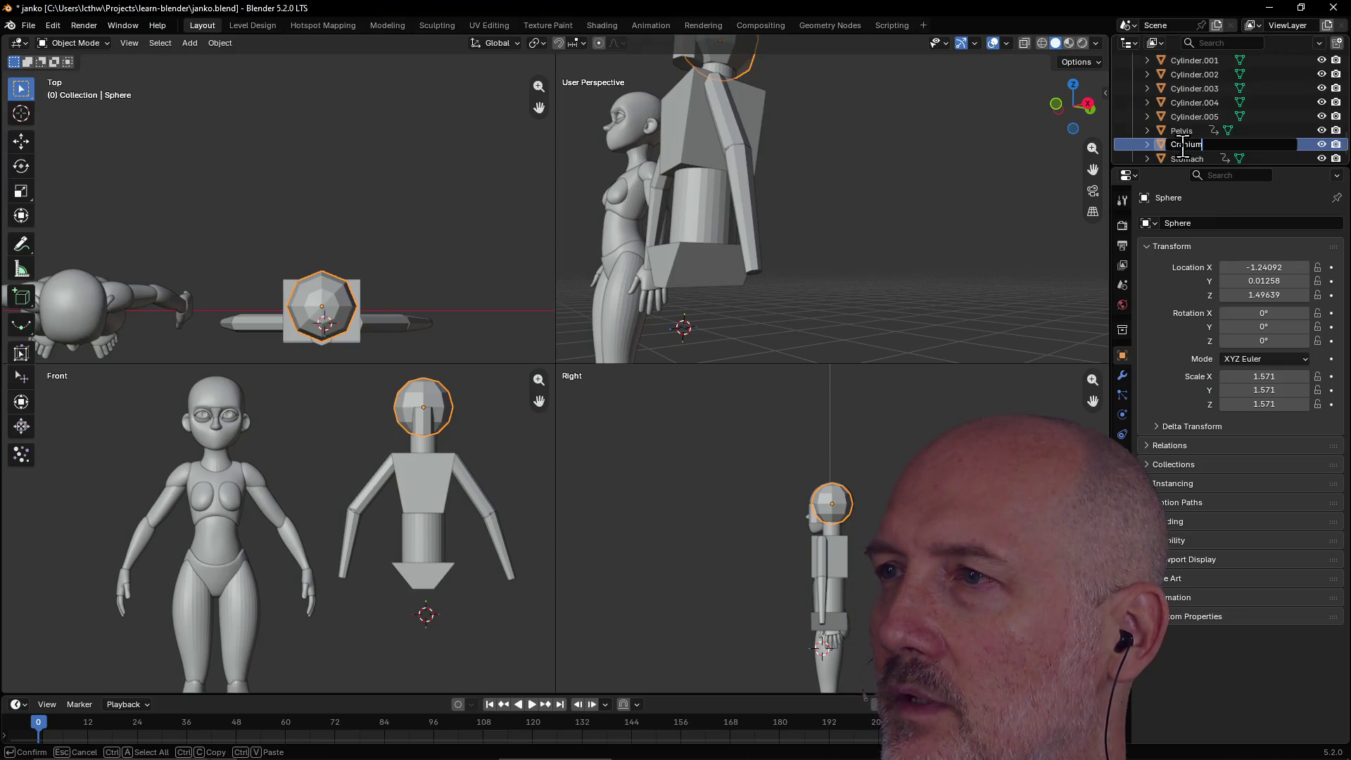
key(Return)
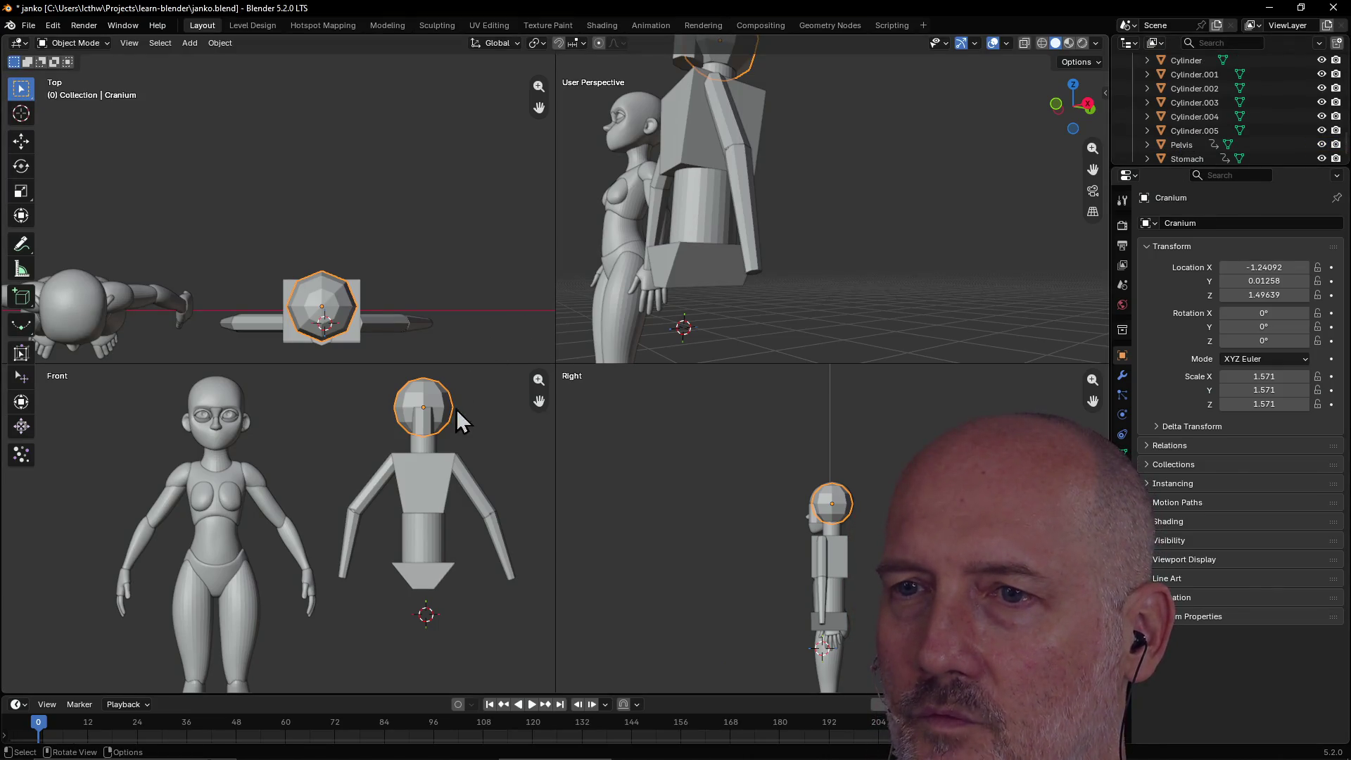
click(418, 423)
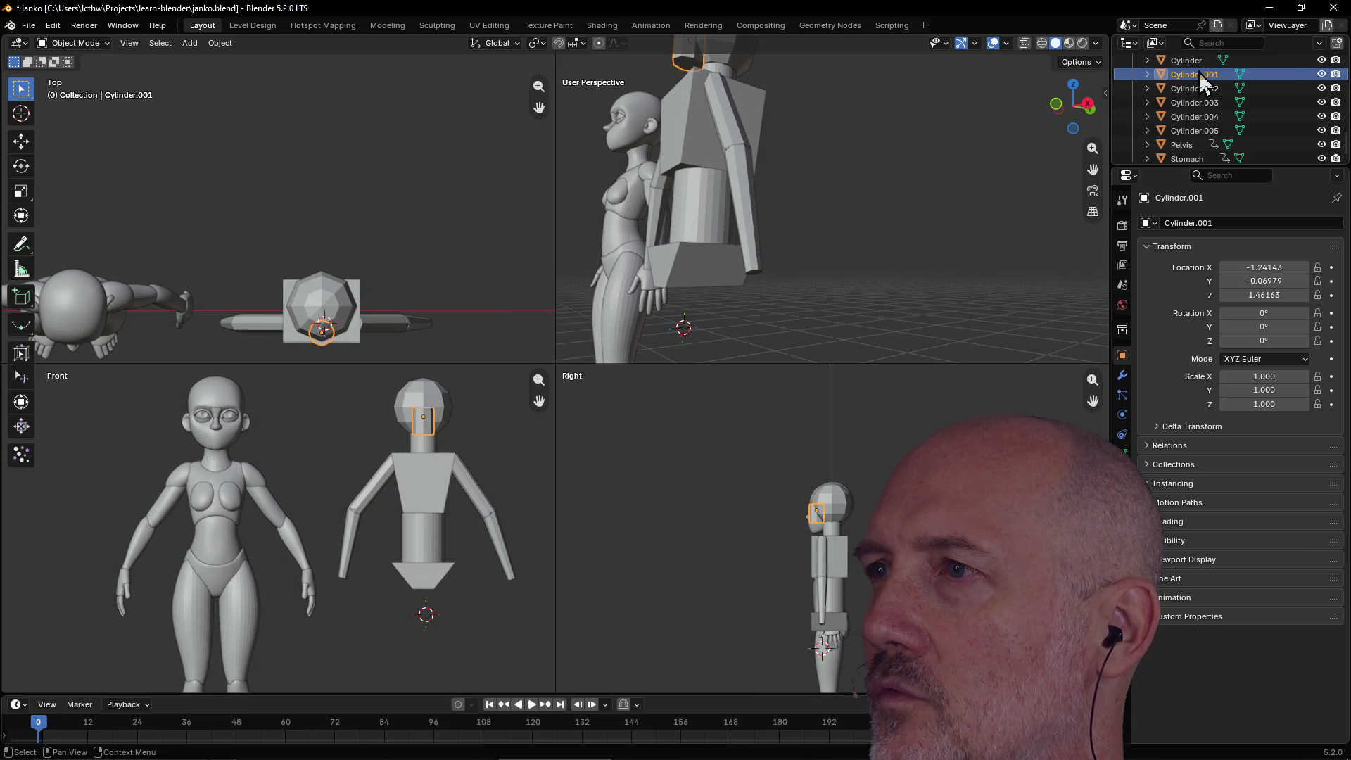
double_click(1199, 73)
text(Face)
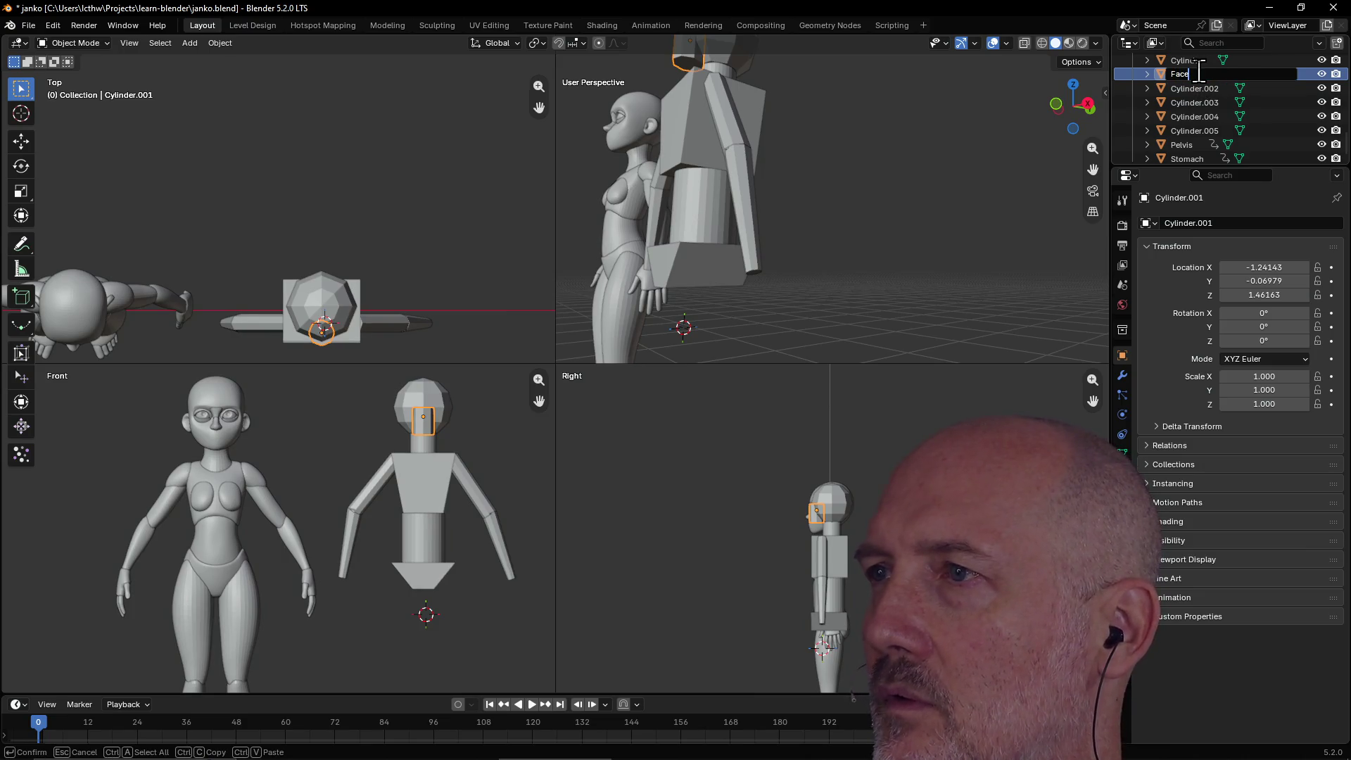
key(Return)
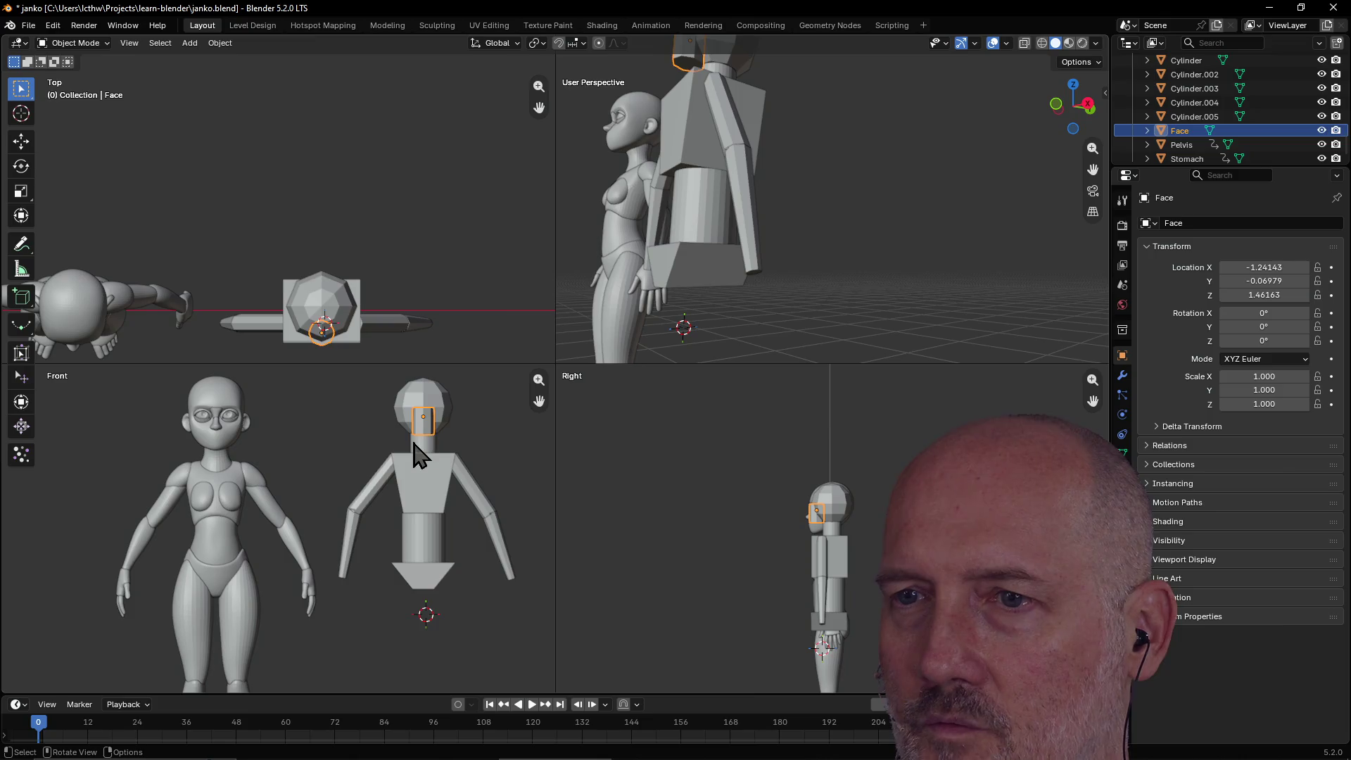
click(414, 444)
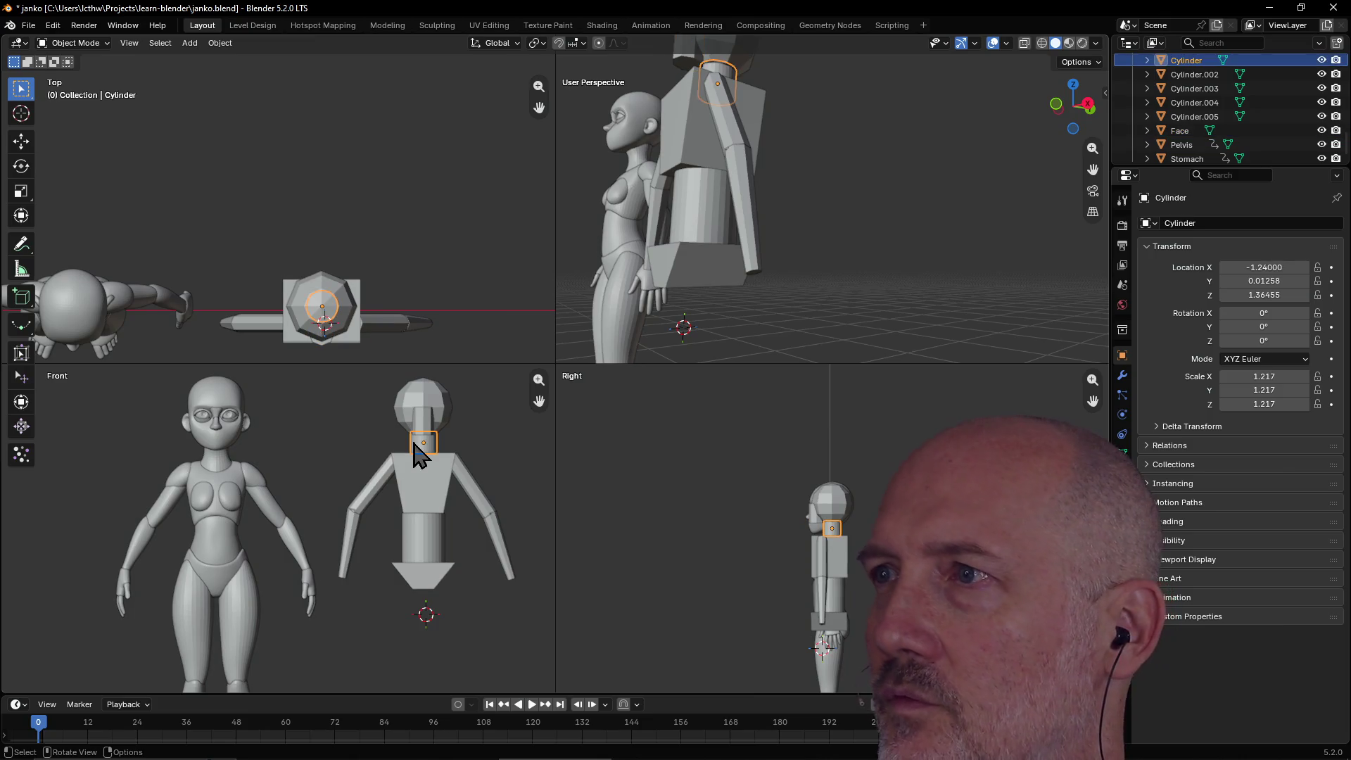
double_click(1188, 61)
text(Neck)
key(Return)
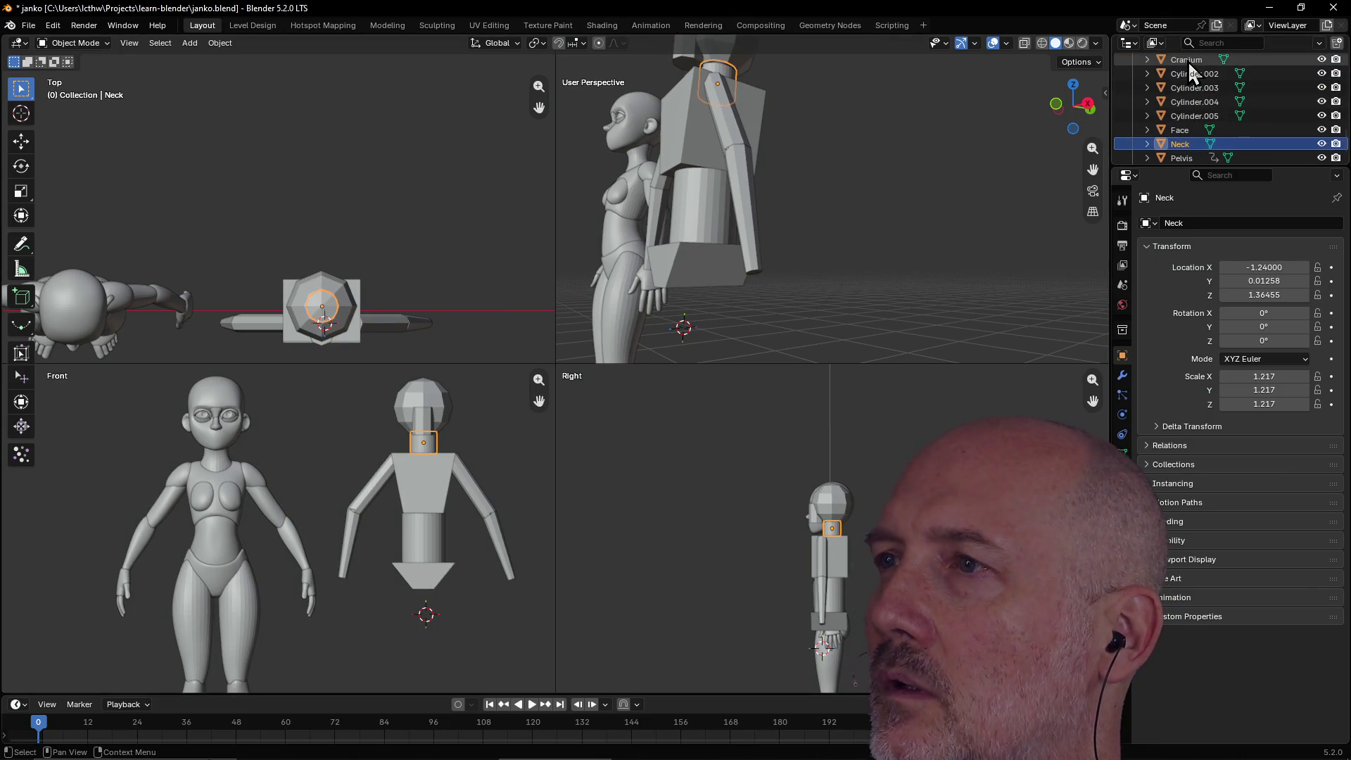
Rename upper-arm cylinders Cylinder.002 and Cylinder.003 to L.Up Arm and R.Up Arm.
click(473, 481)
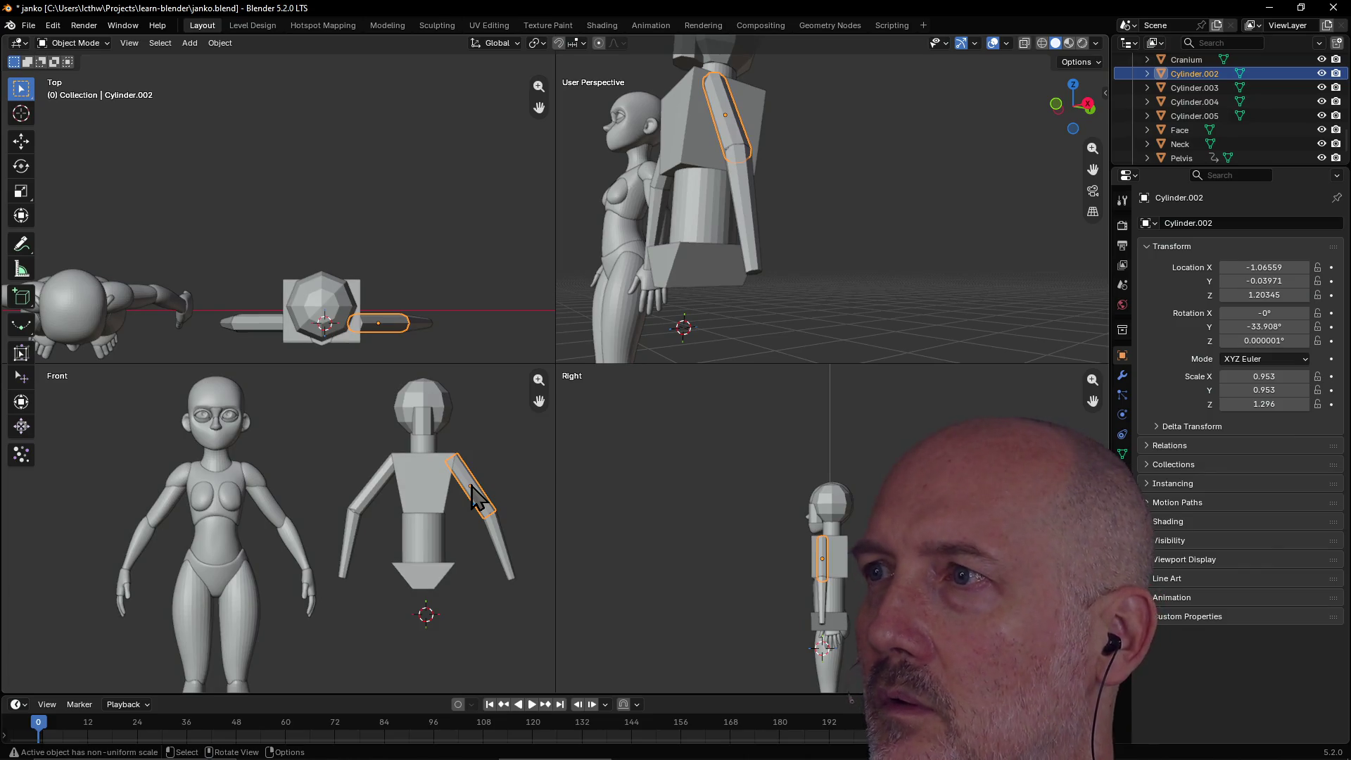
double_click(1196, 73)
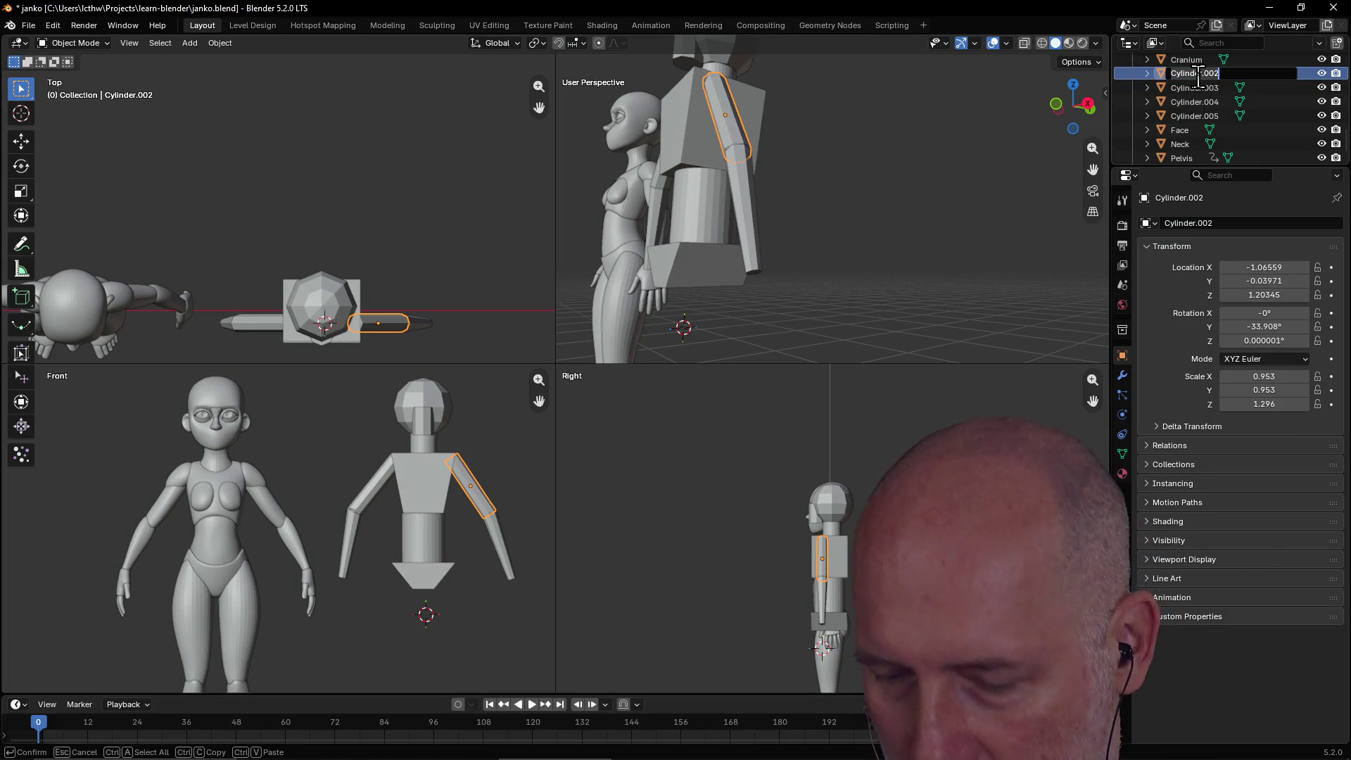
text(L.Upp)
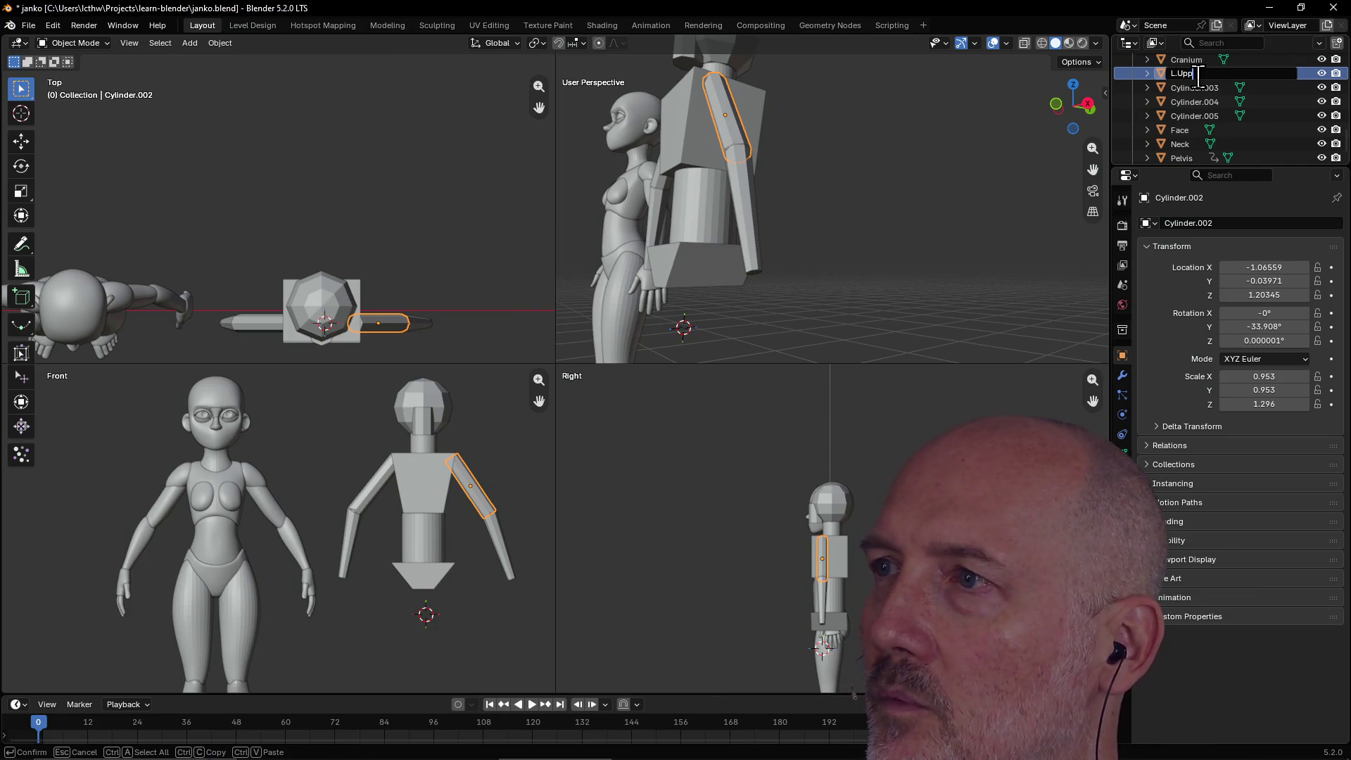
key(BackSpace)
text( Arm)
key(Return)
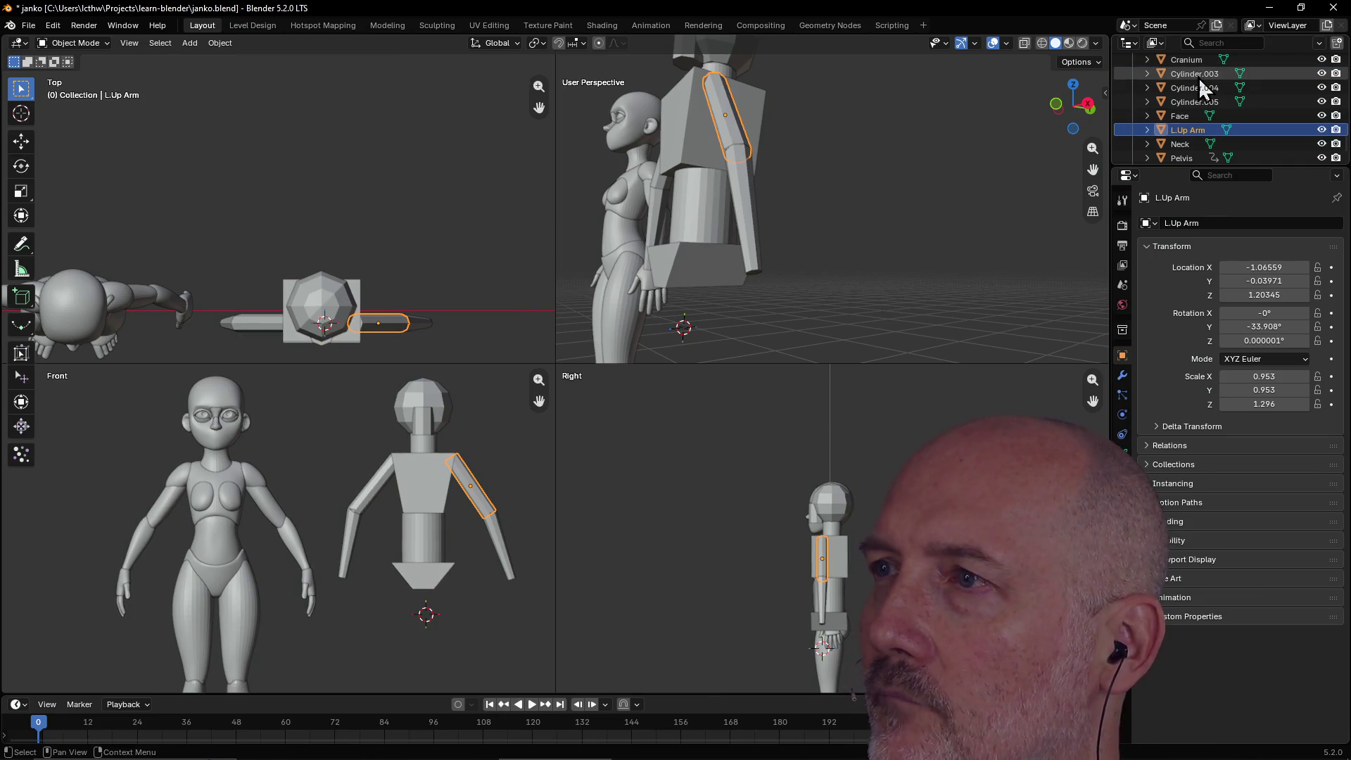
click(373, 493)
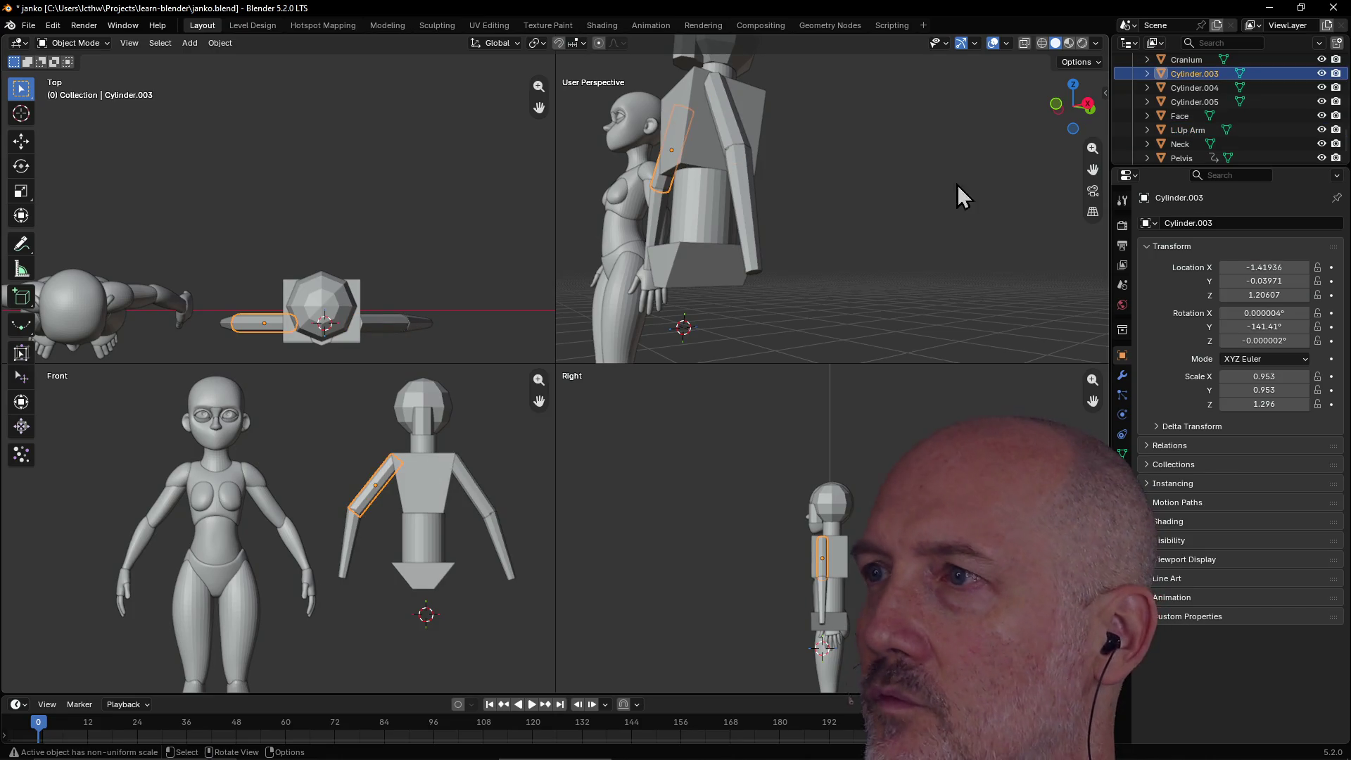
double_click(1199, 73)
text(R.Up)
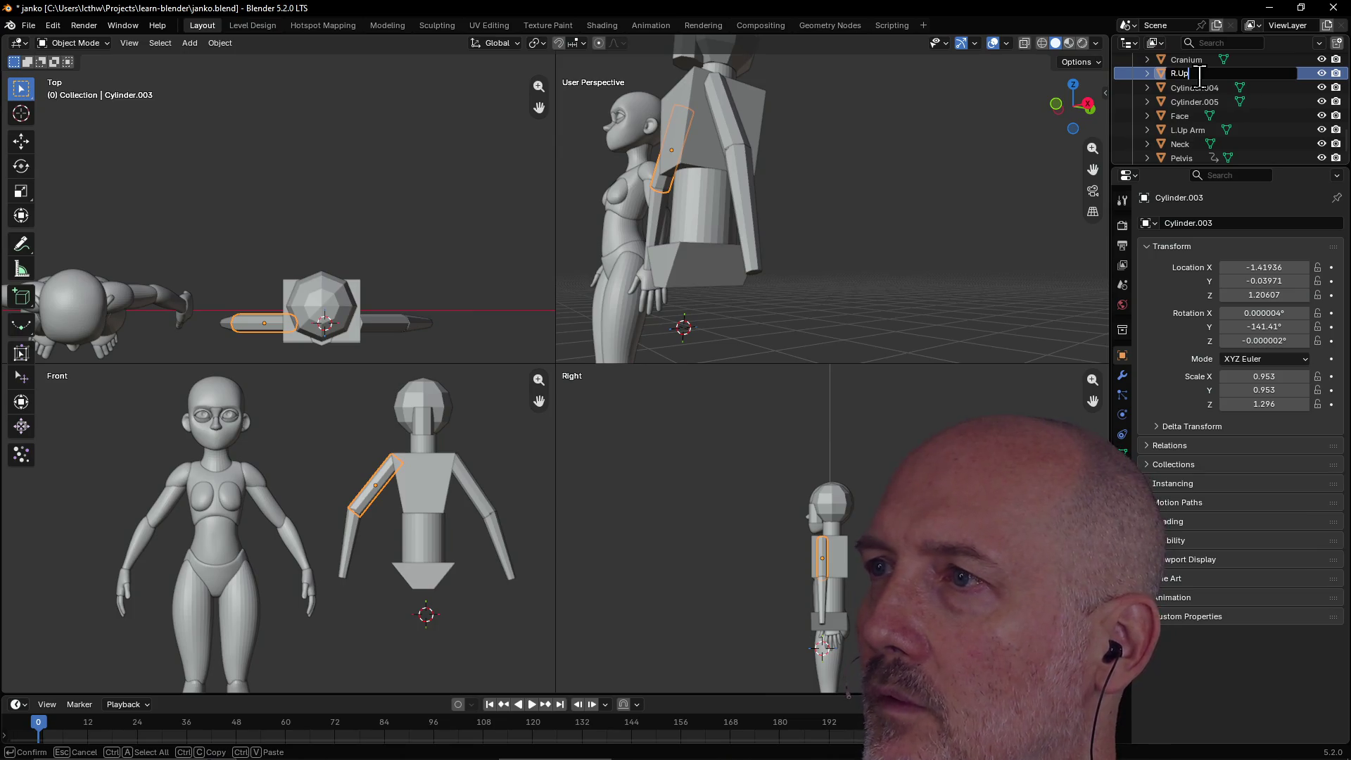
text( Arm)
key(Return)
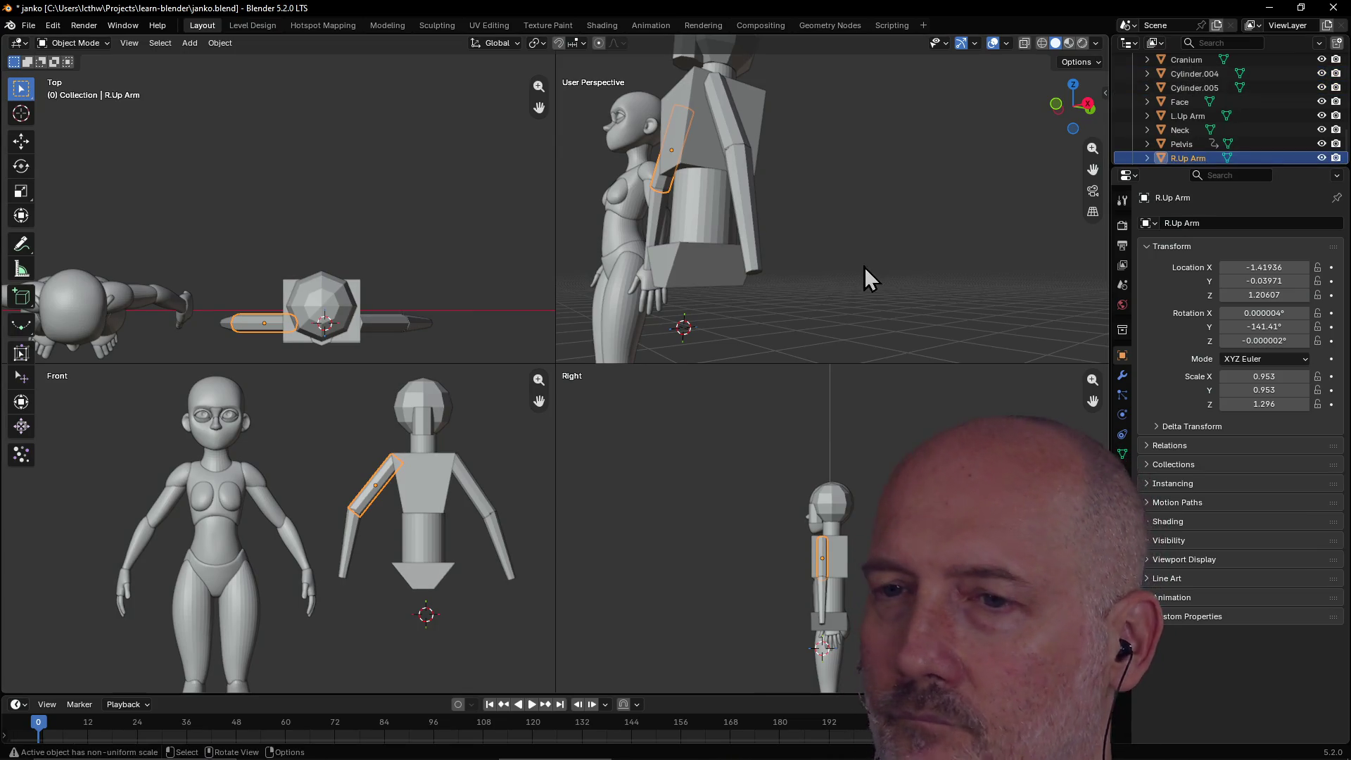
click(500, 533)
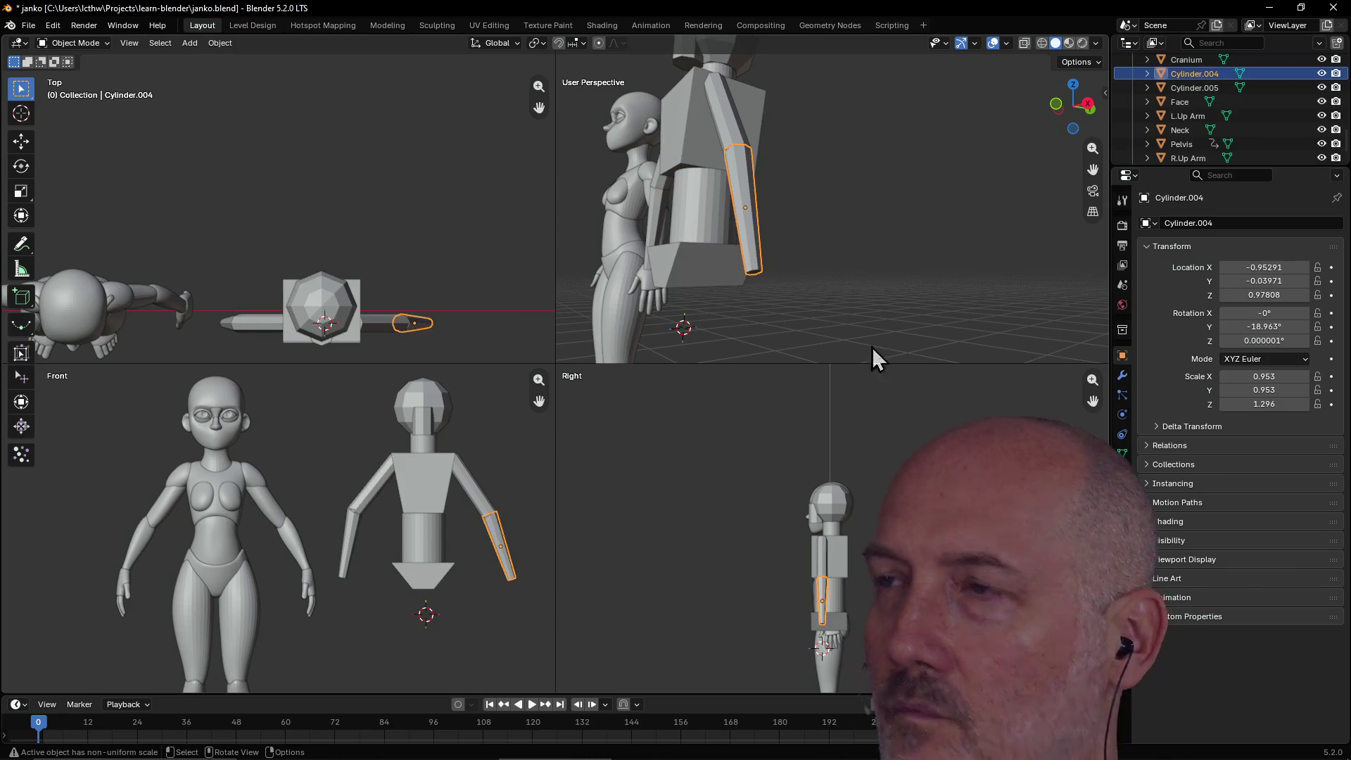
Rename forearm cylinders Cylinder.004 and Cylinder.005 to L Forarm and R Forearm.
double_click(1190, 73)
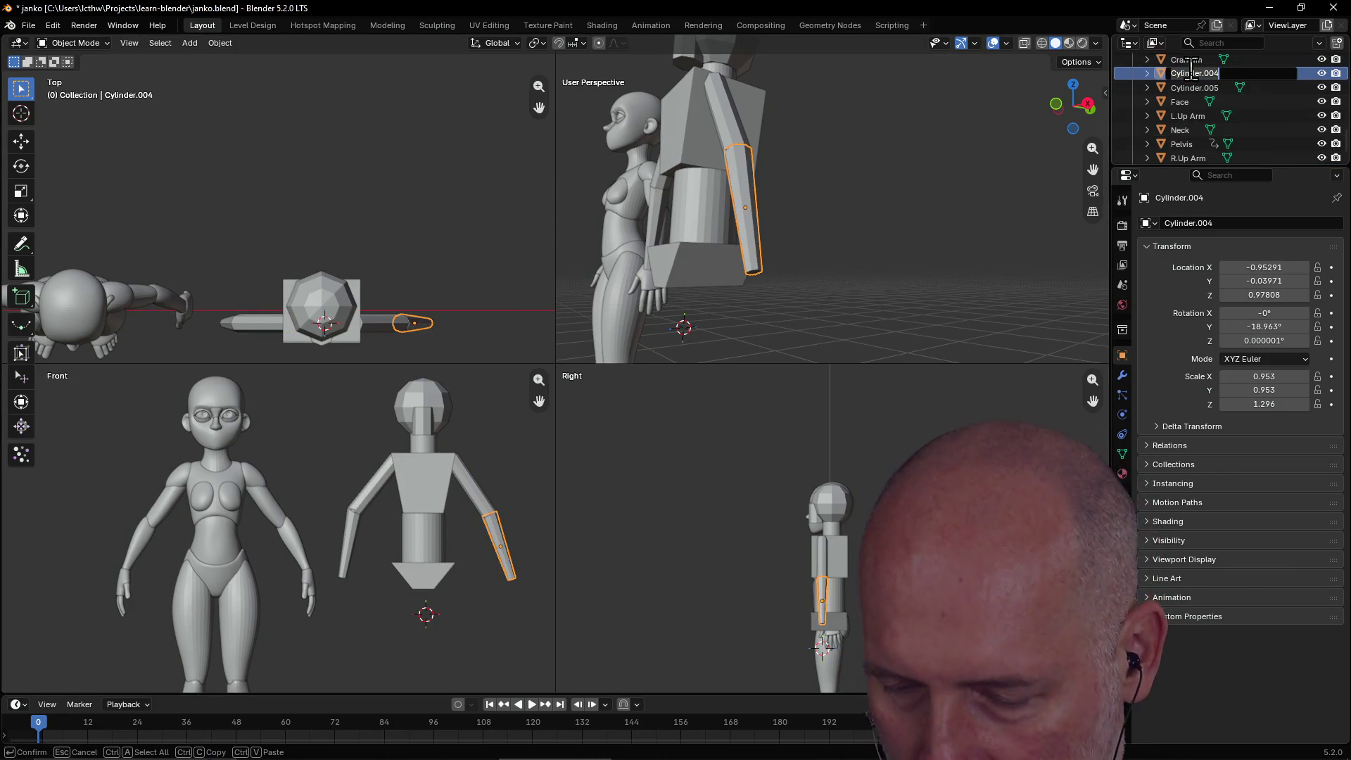
text(L For)
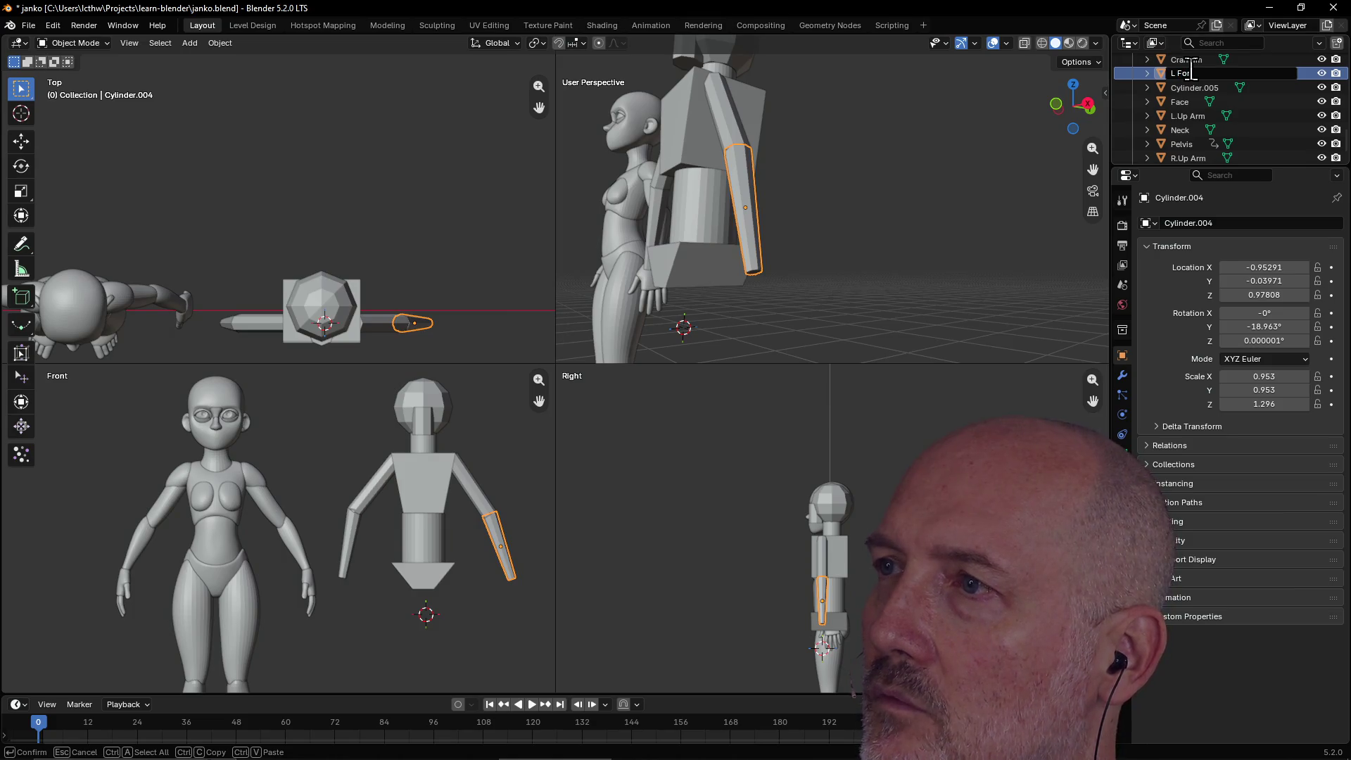
text(arm)
key(Return)
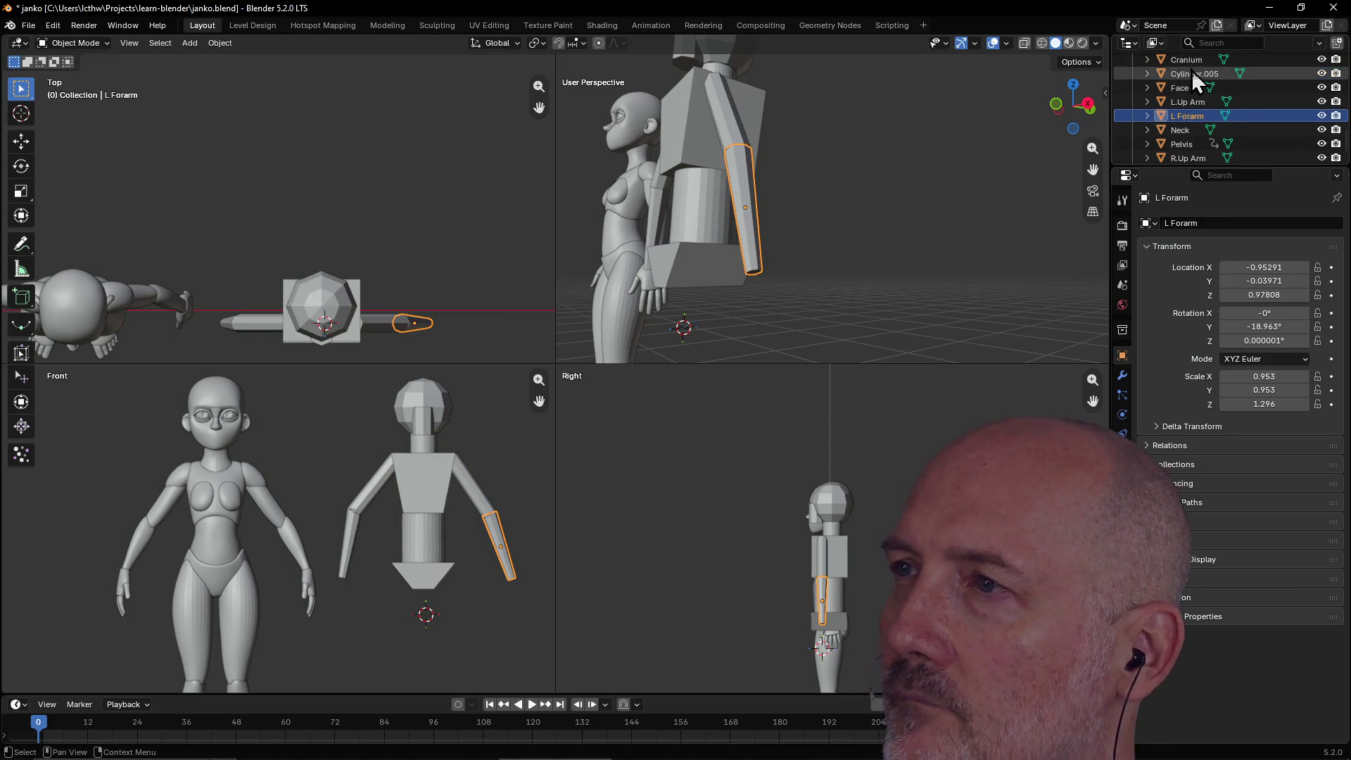
click(1187, 108)
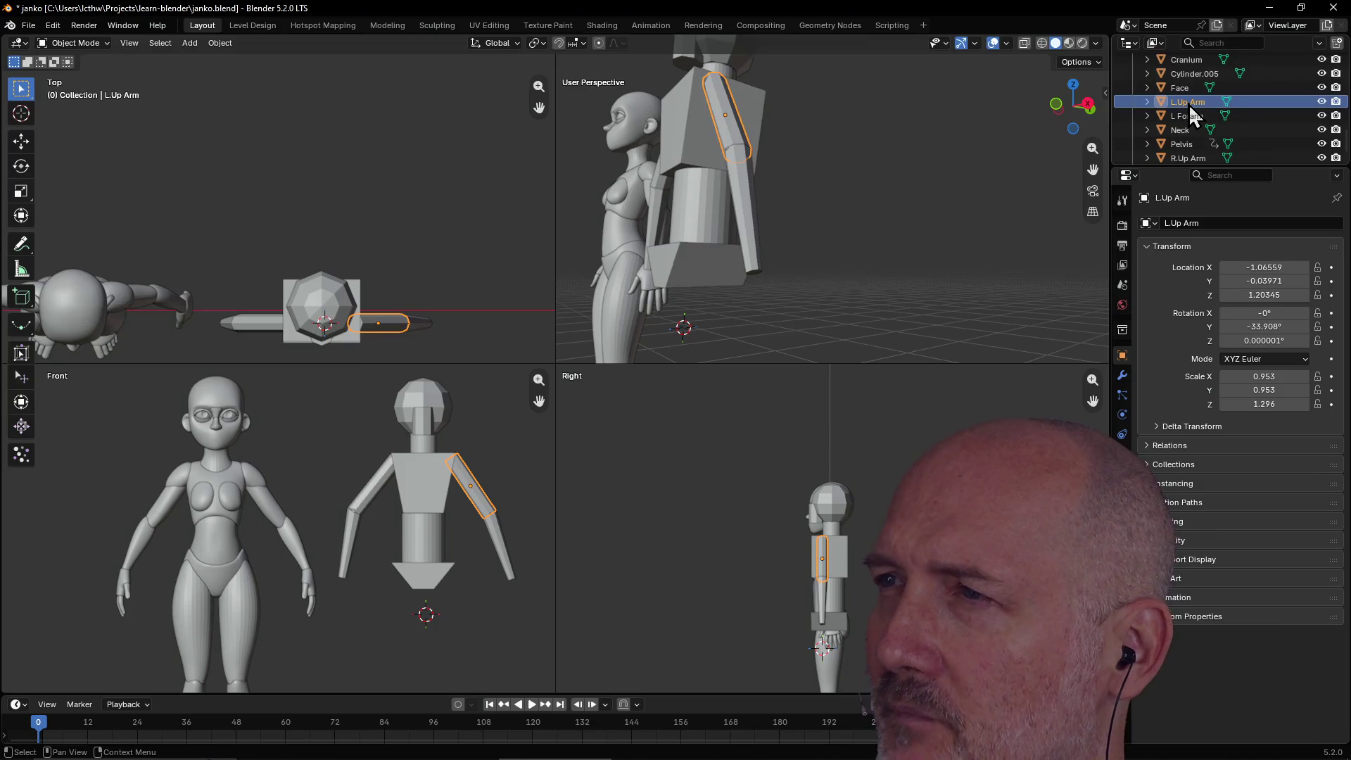
click(1188, 118)
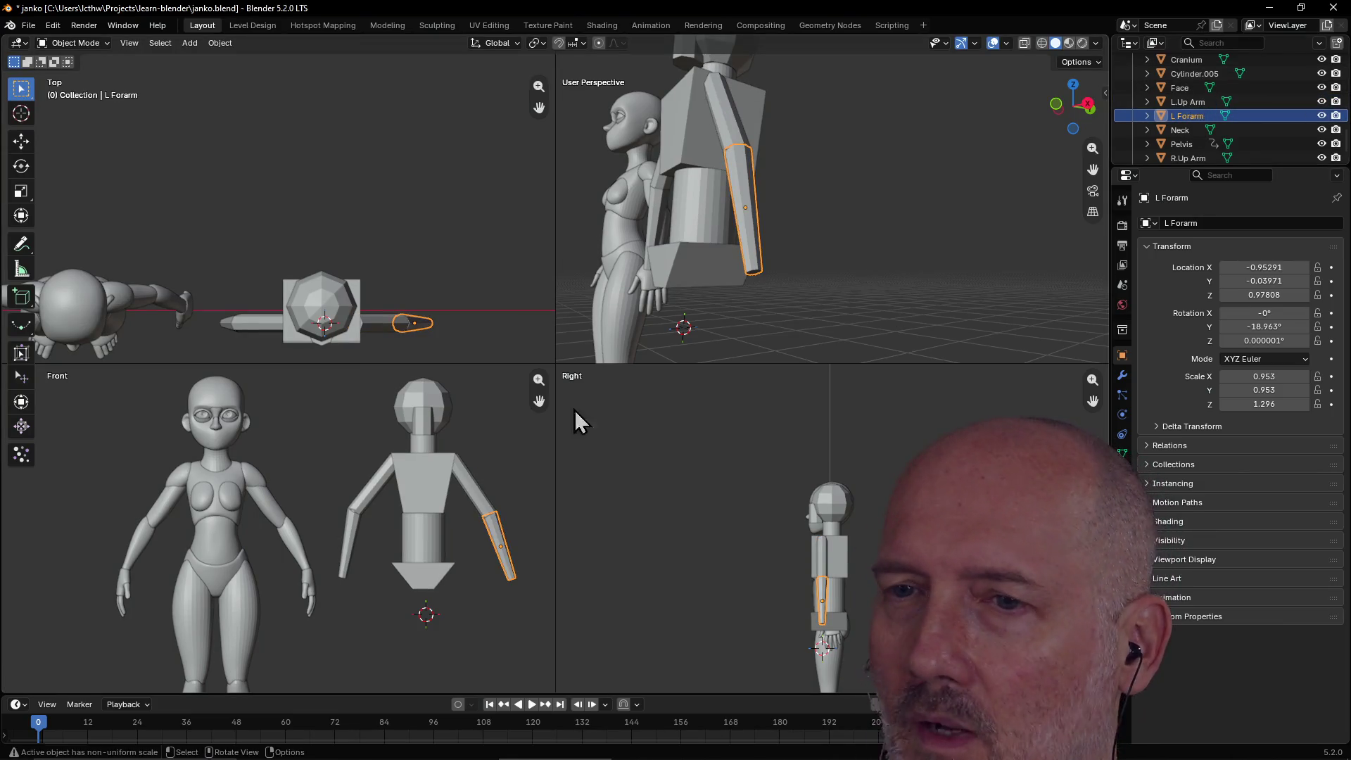
click(350, 550)
double_click(1195, 75)
text(R Forarm)
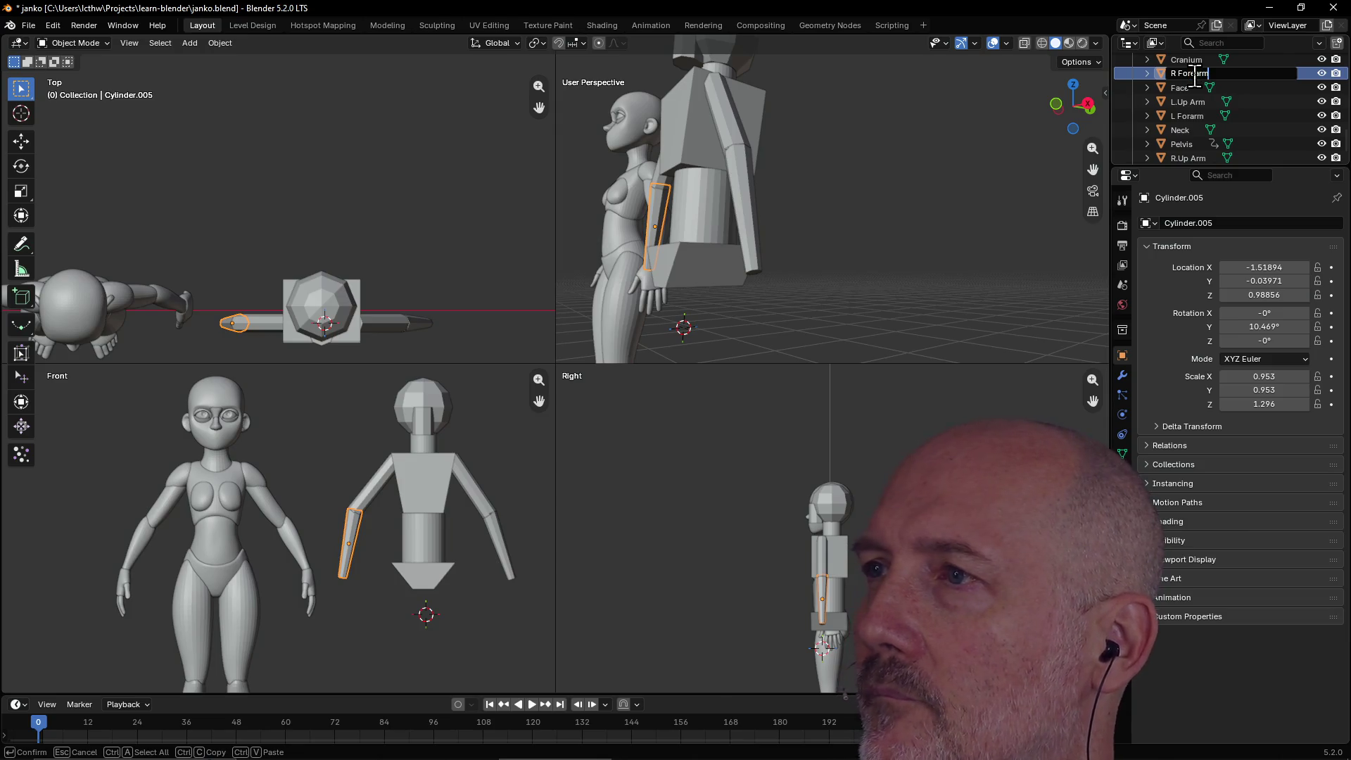
key(Return)
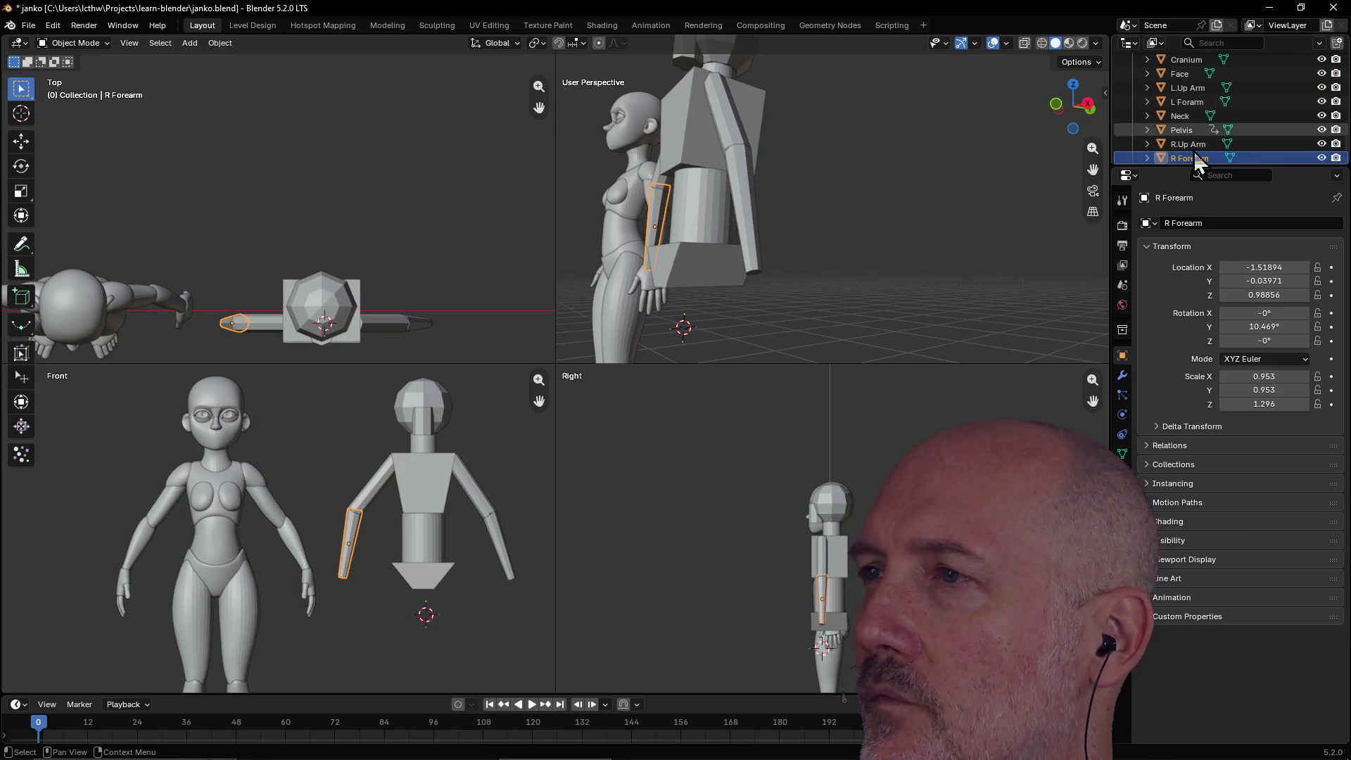
Remove the dots from the upper-arm names, making them L Up Arm and R Up Arm.
click(1197, 91)
double_click(1189, 88)
click(1173, 87)
key(Return)
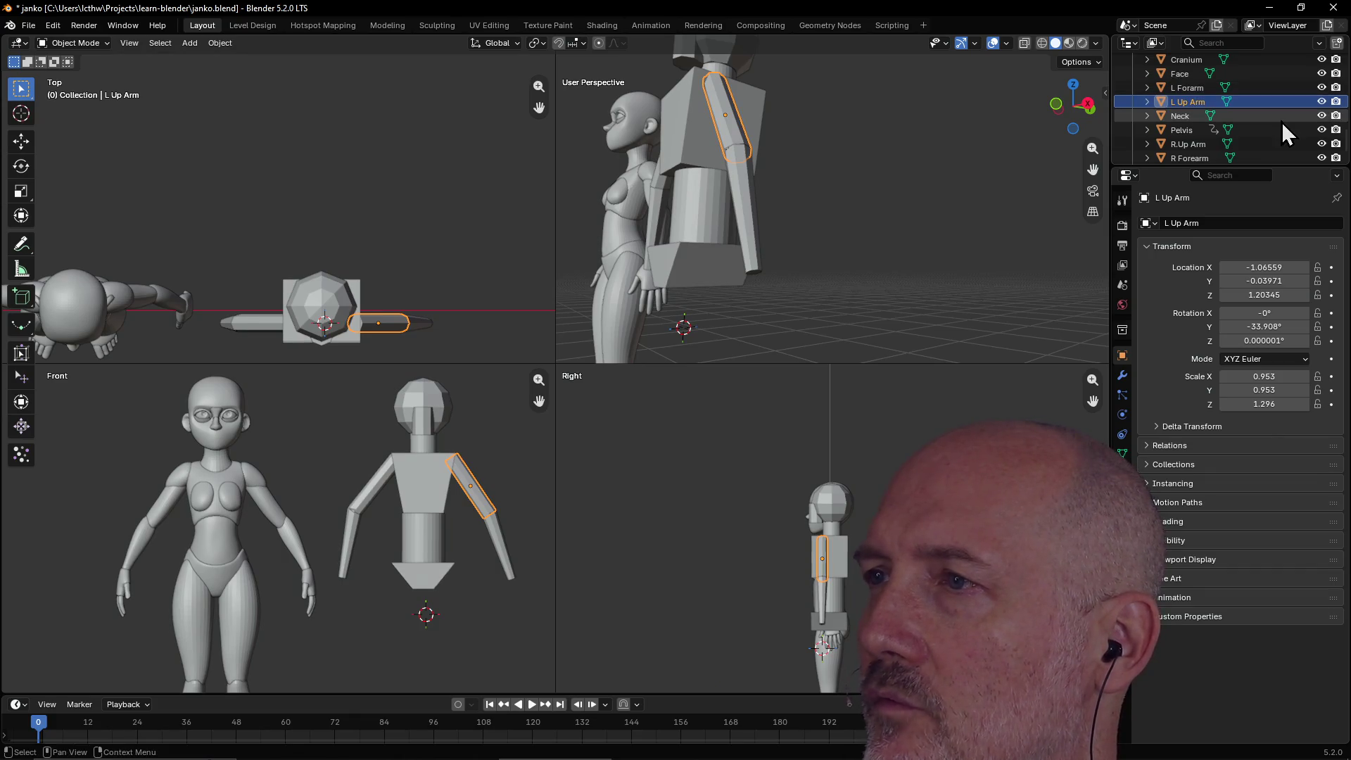
double_click(1185, 145)
click(1172, 144)
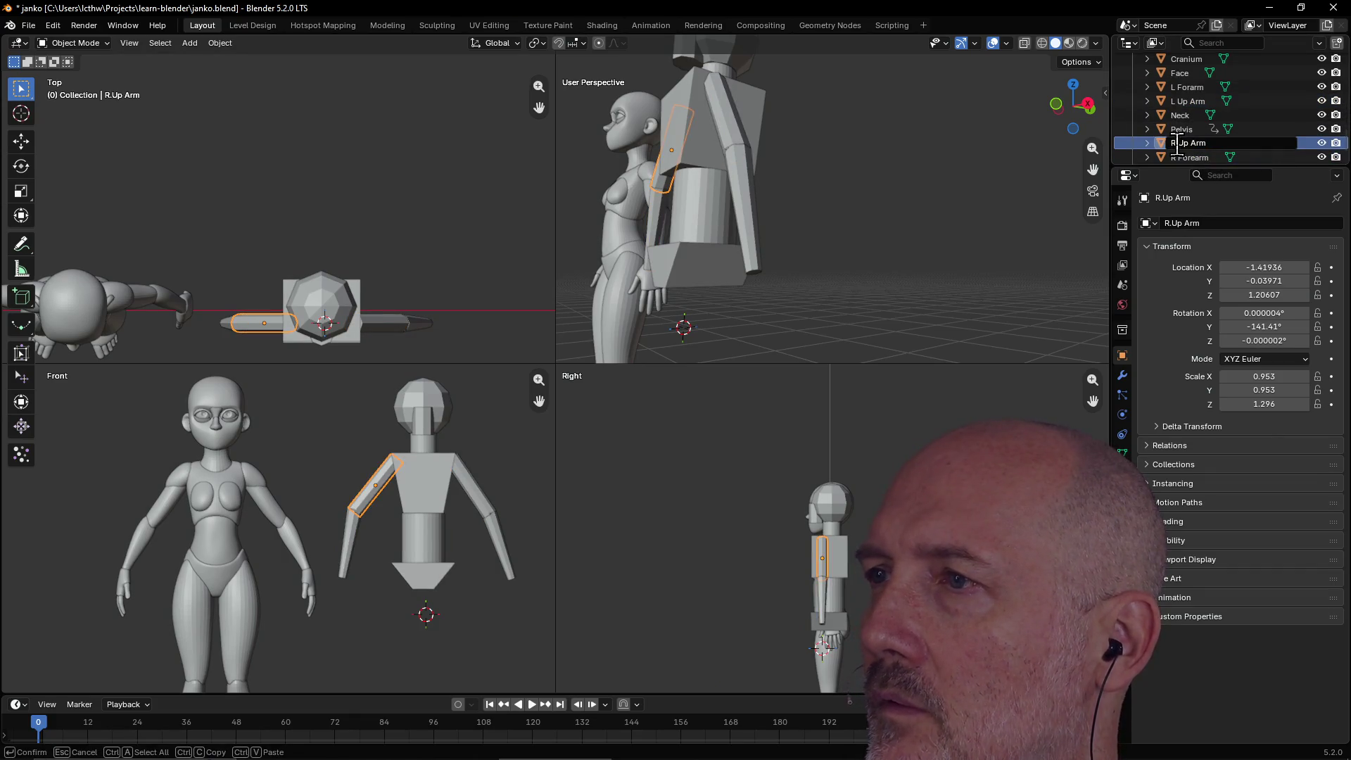
key(Delete)
key(Return)
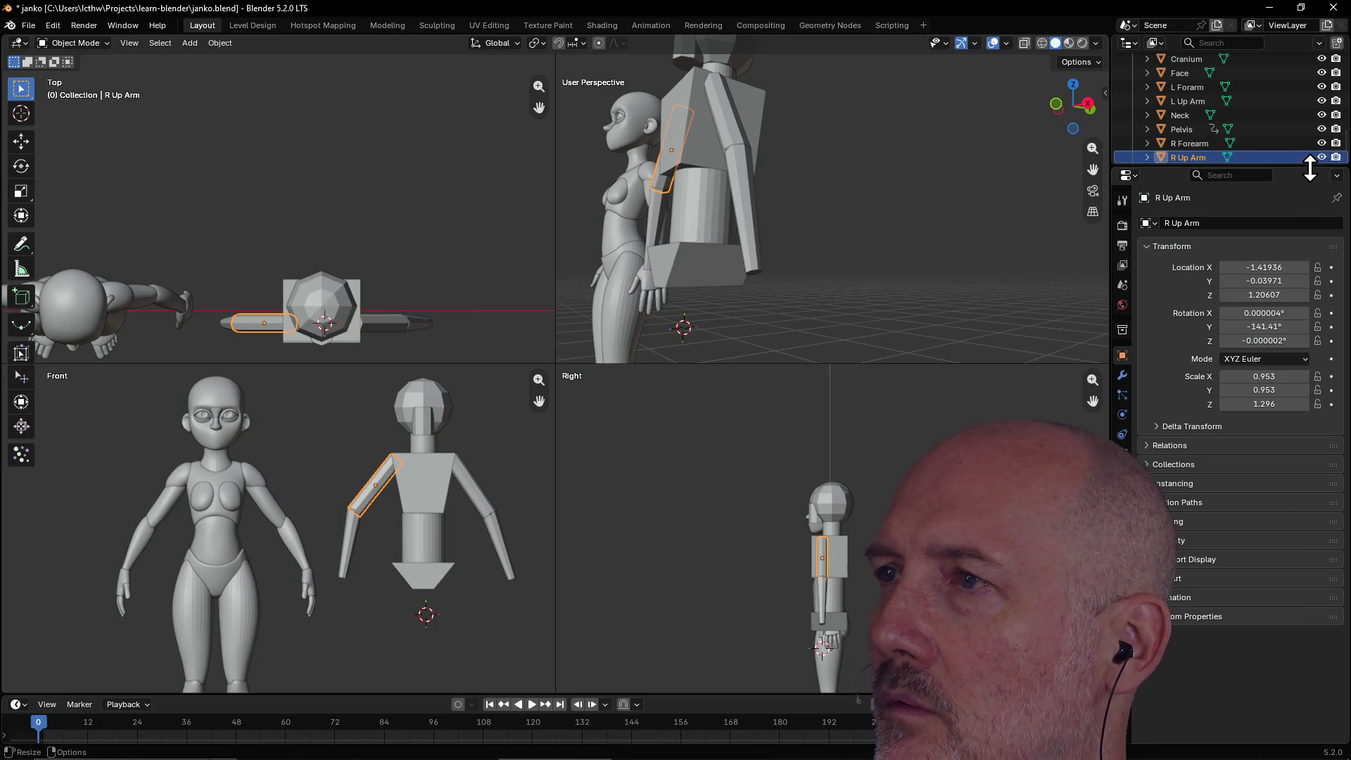
scroll(1310, 115, up, 3)
scroll(1231, 112, up, 10)
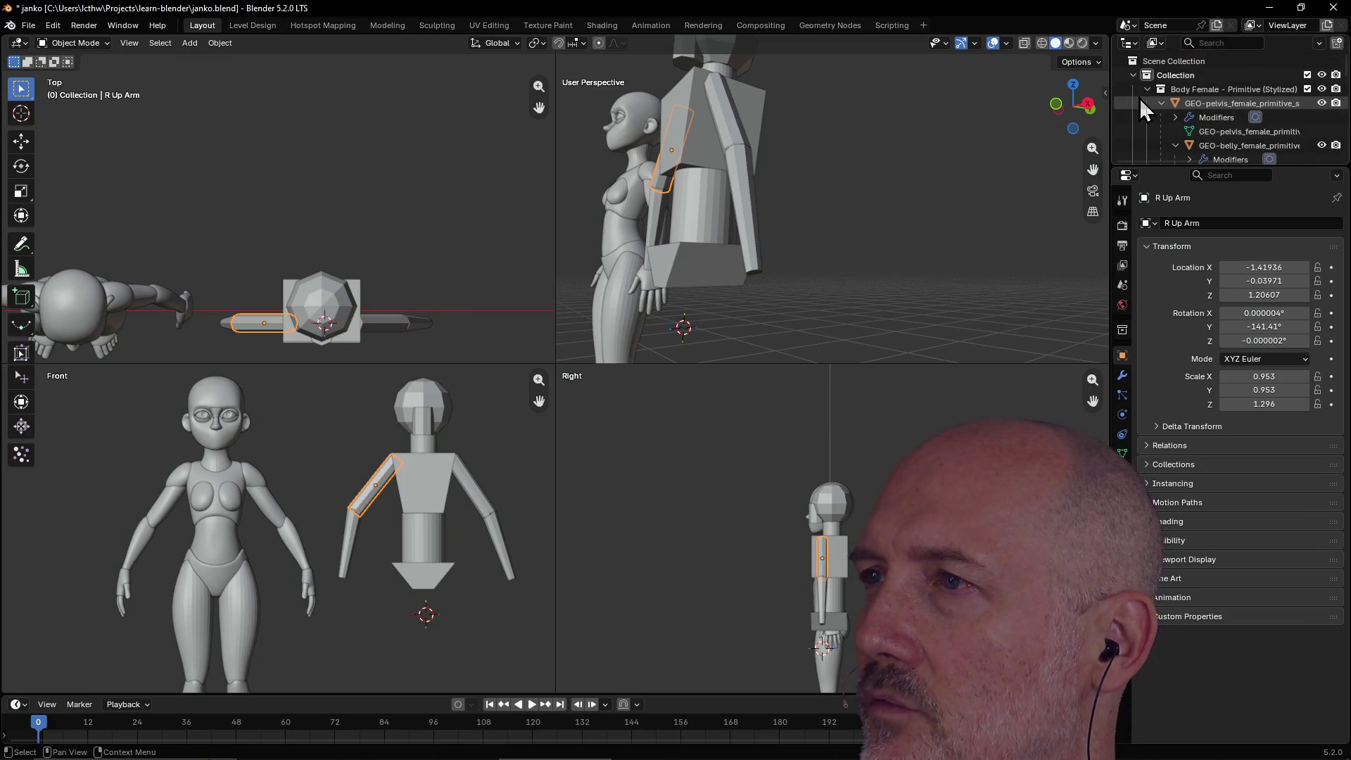
scroll(1237, 121, down, 10)
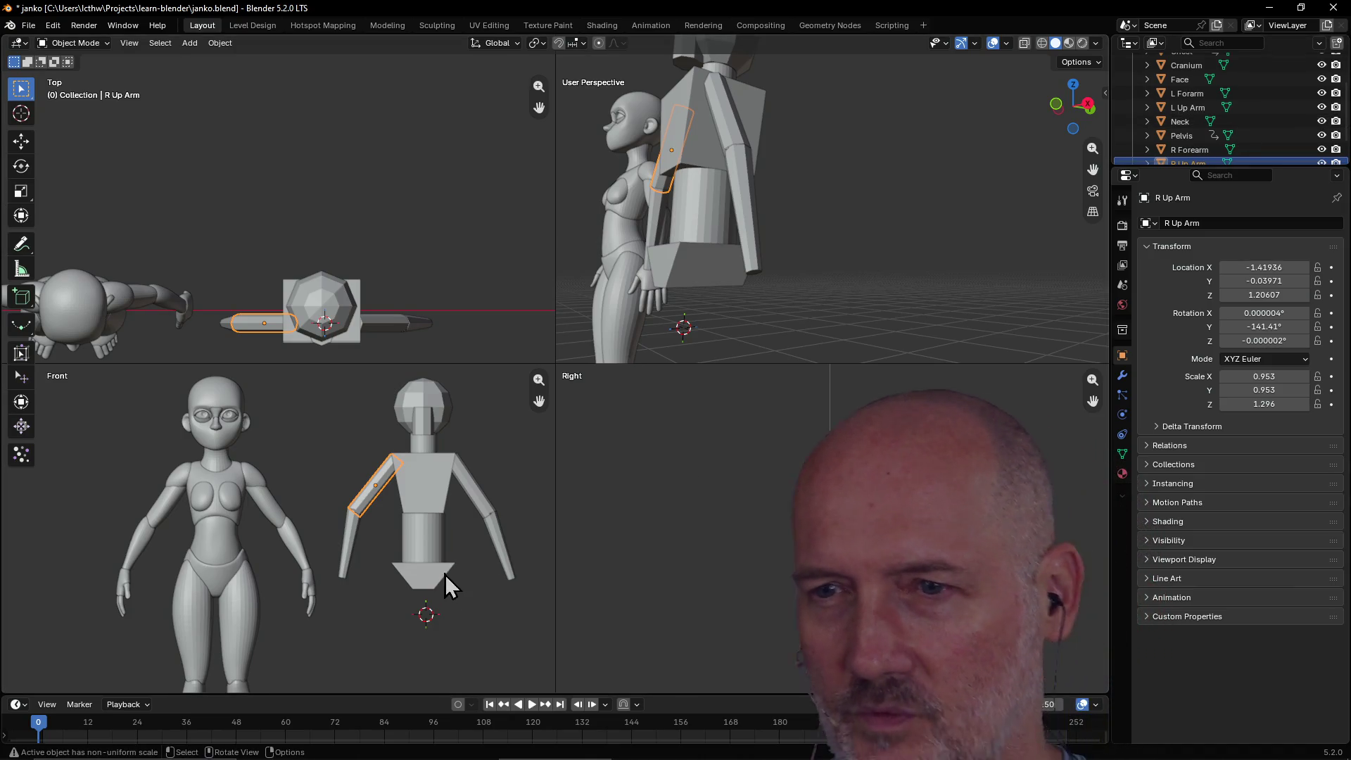
click(419, 579)
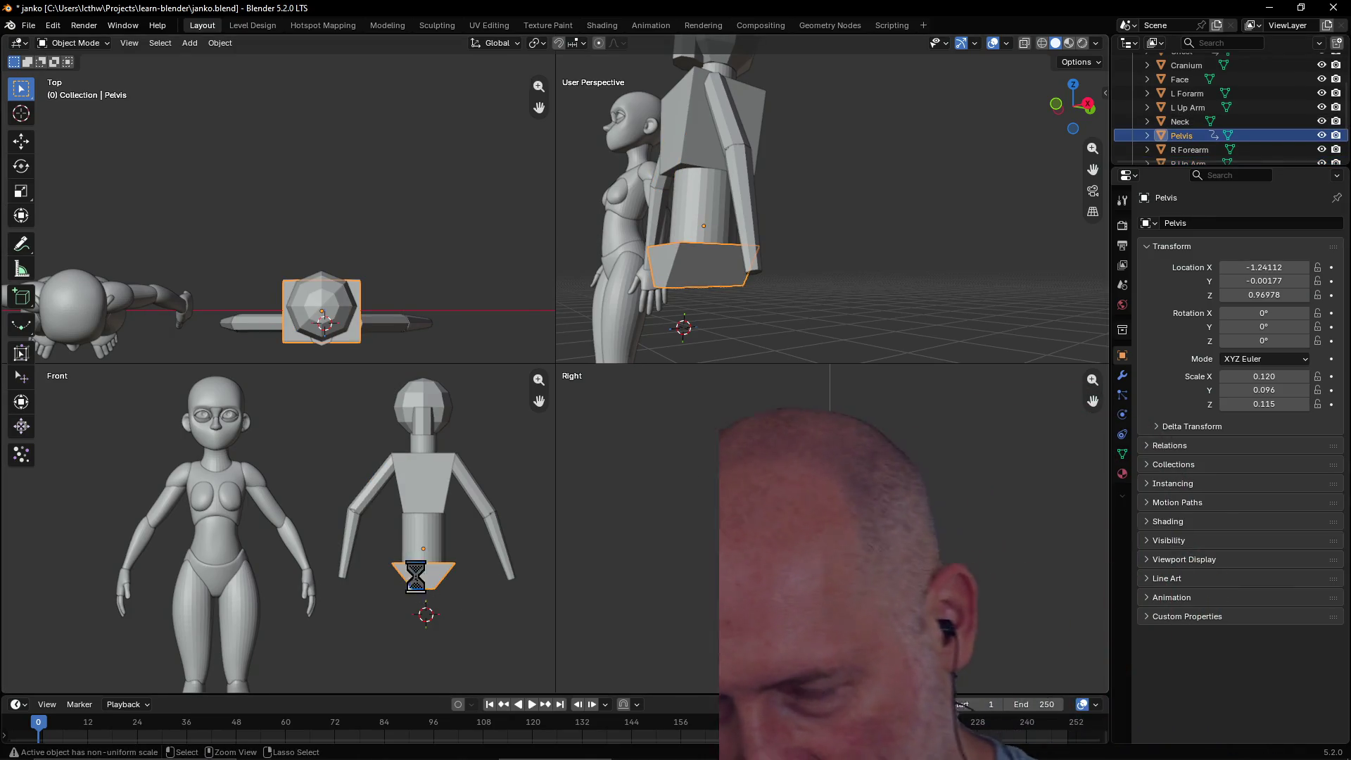
Save janko.blend, then select both upper arms and both forearms.
key(ctrl+s)
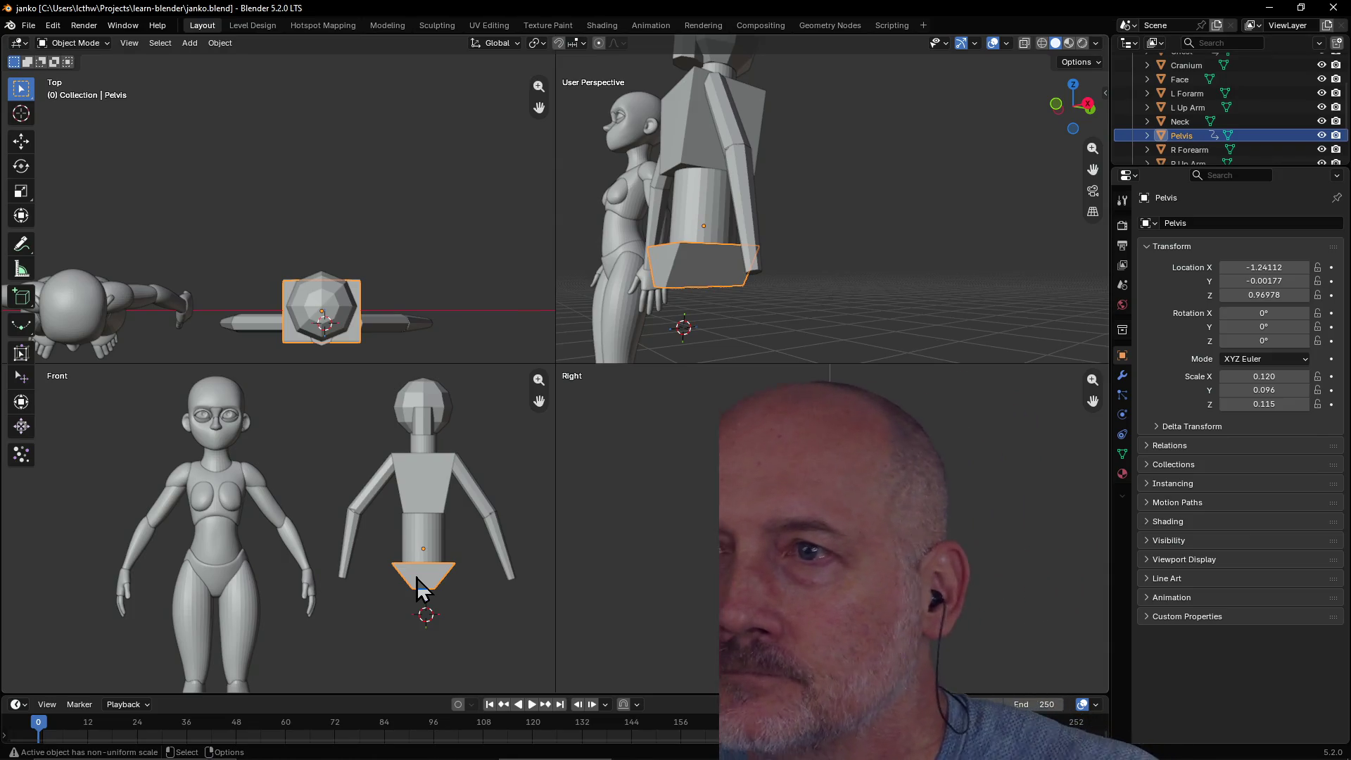
mouse_move(703, 220)
middle_down()
mouse_move(846, 216)
mouse_move(845, 205)
mouse_move(737, 226)
mouse_move(757, 243)
mouse_move(763, 289)
mouse_move(732, 248)
middle_up()
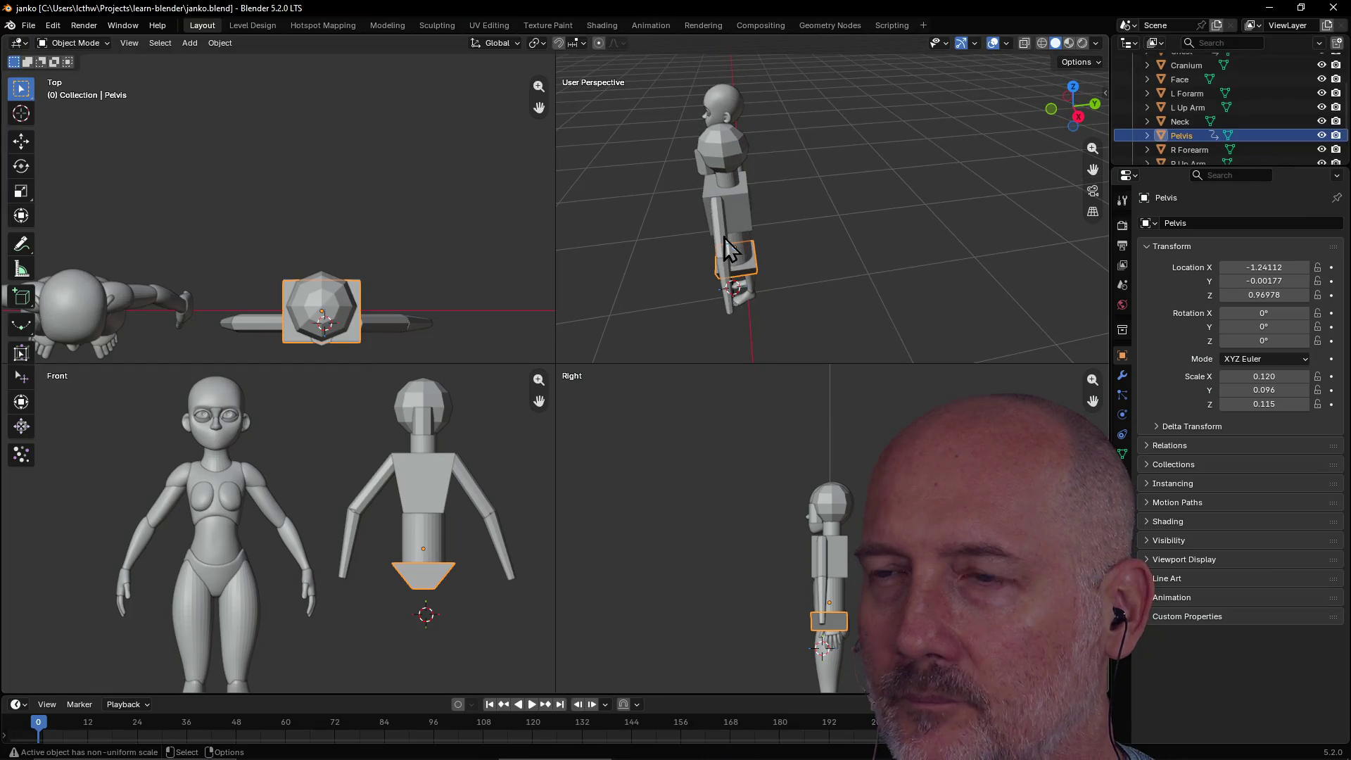
click(822, 584)
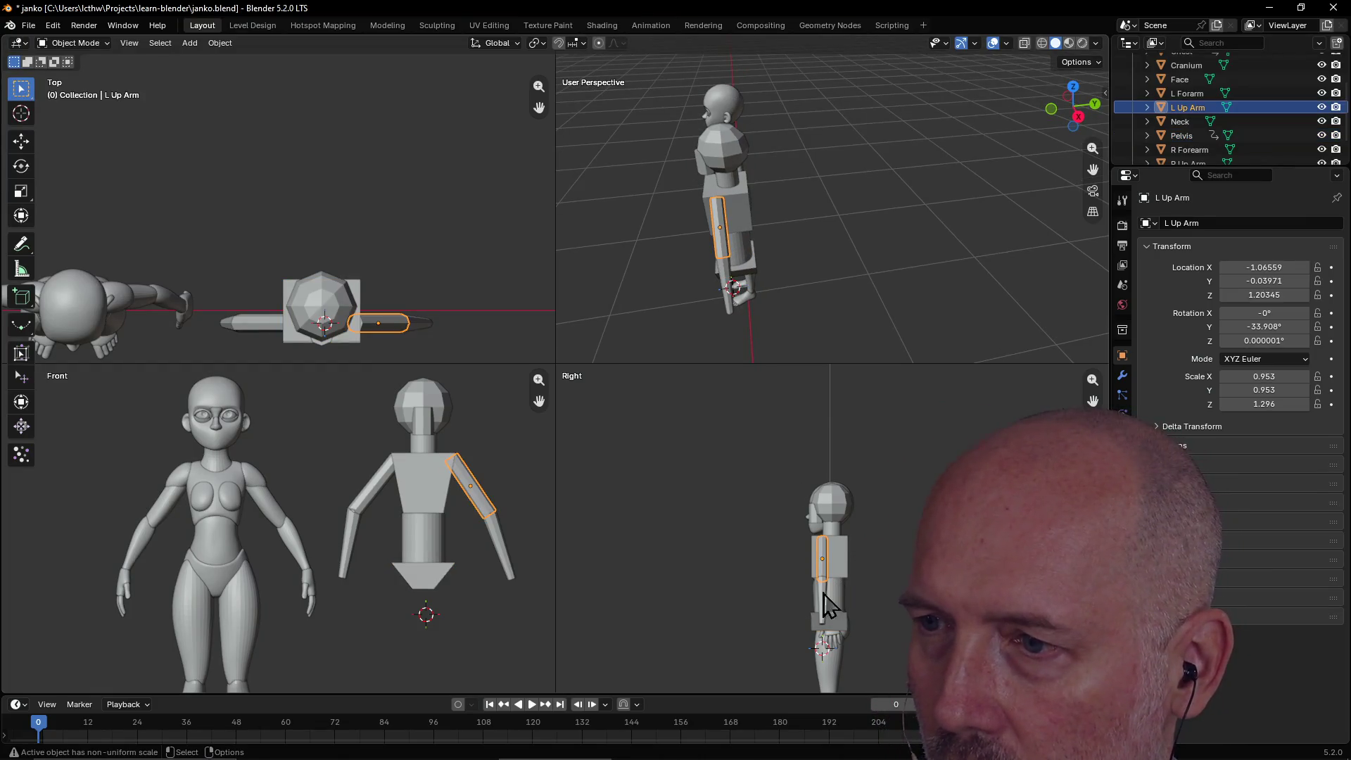
shift+click(824, 608)
mouse_move(757, 297)
middle_down()
mouse_move(972, 306)
mouse_move(923, 248)
middle_up()
shift+click(904, 266)
shift+click(888, 299)
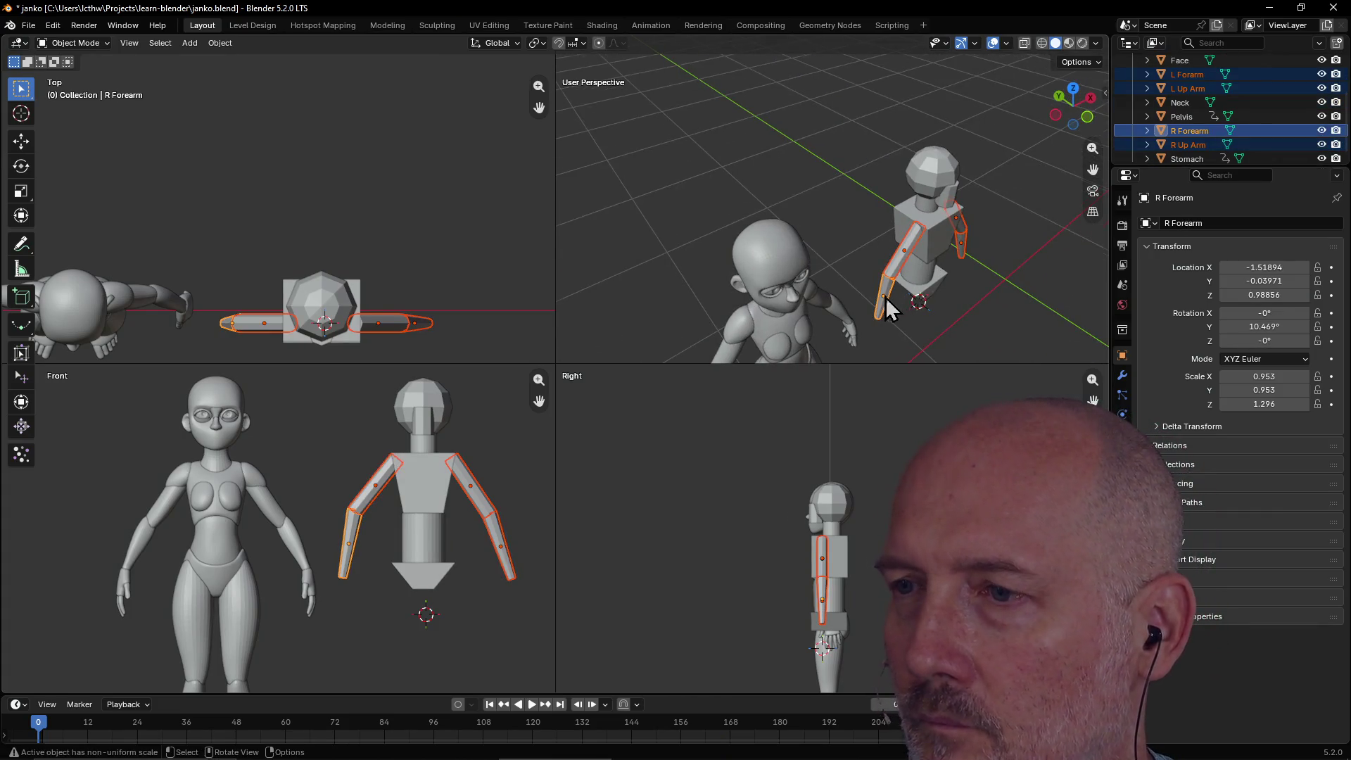
middle_drag(888, 298, 837, 302)
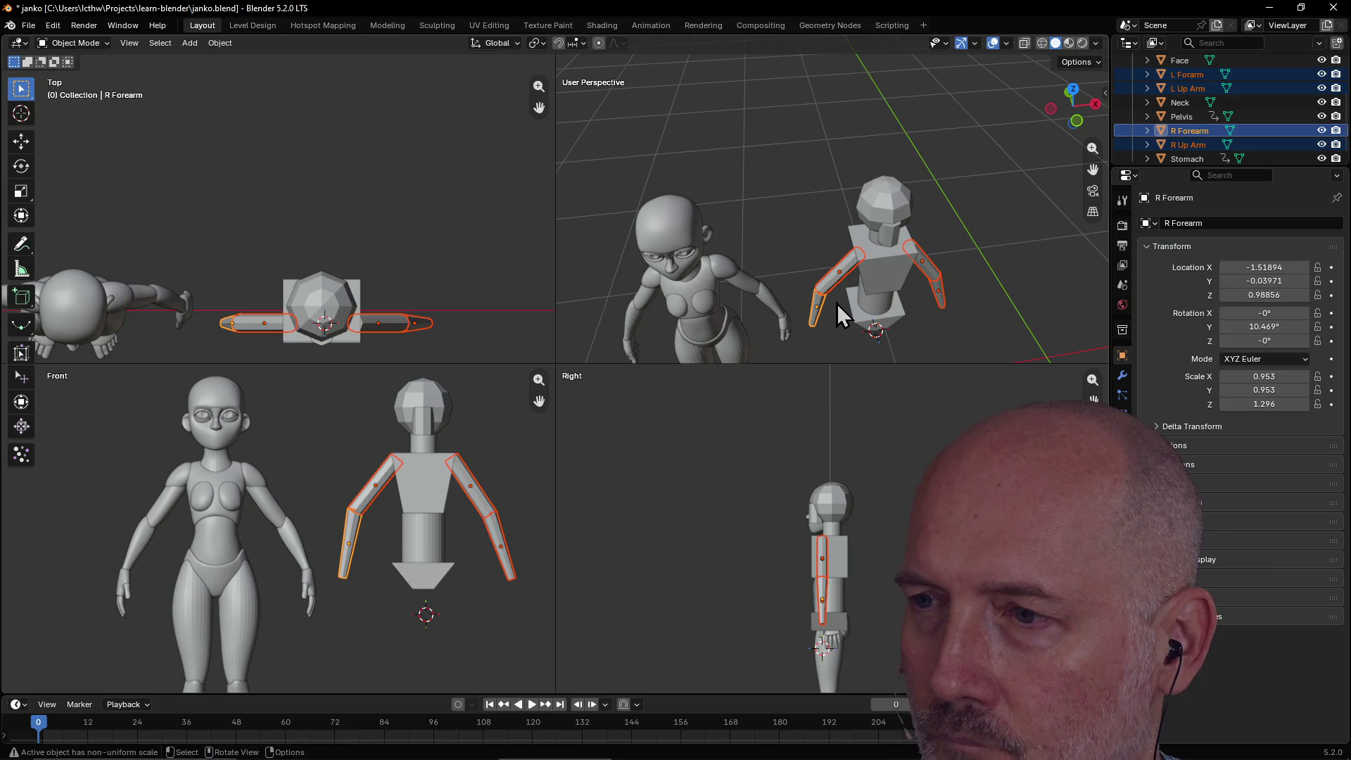
Nudge the four arm pieces slightly along the Y axis to line up with the torso.
key(g)
key(y)
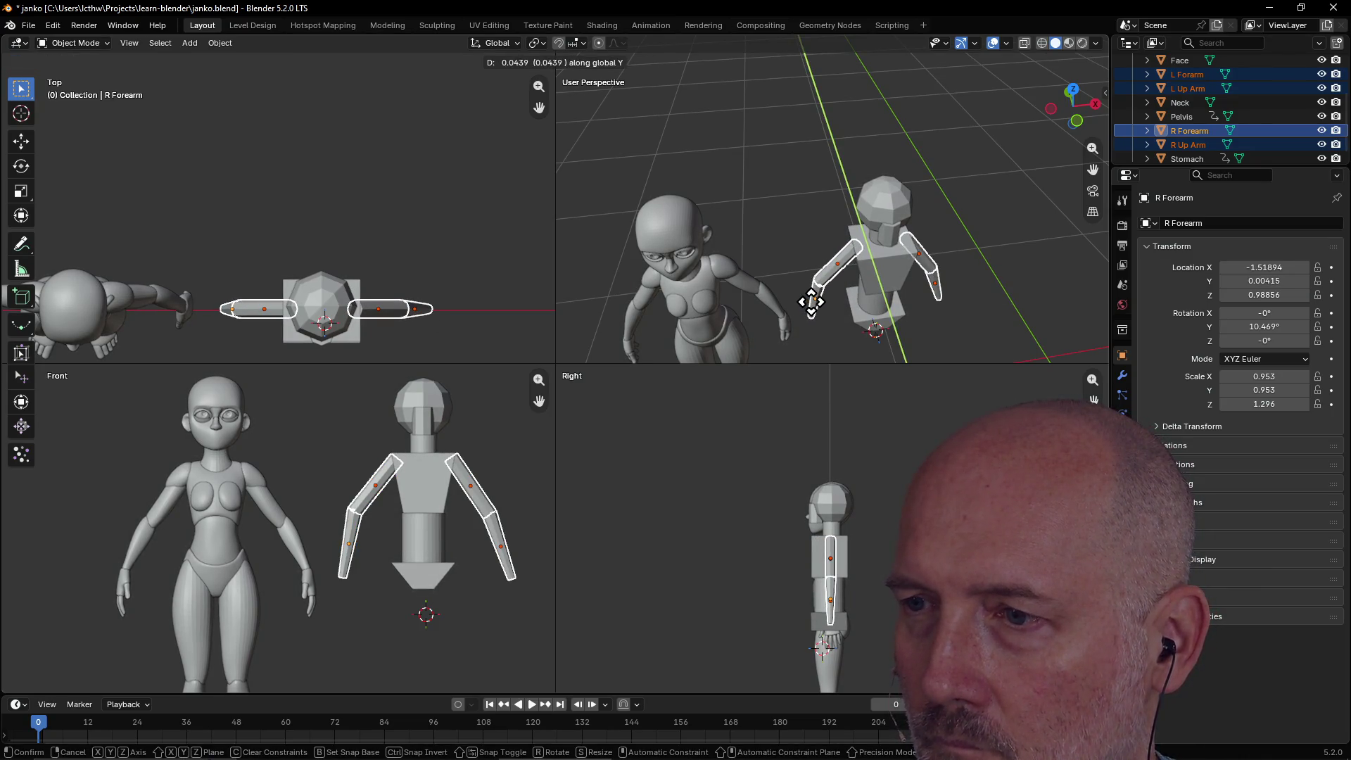
click(811, 302)
click(1002, 255)
View the mannequin from a lower frontal angle and select the Stomach piece.
mouse_move(1002, 255)
middle_down()
mouse_move(838, 238)
mouse_move(880, 210)
mouse_move(989, 221)
mouse_move(863, 226)
mouse_move(1002, 229)
mouse_move(1006, 199)
mouse_move(961, 194)
mouse_move(977, 204)
middle_up()
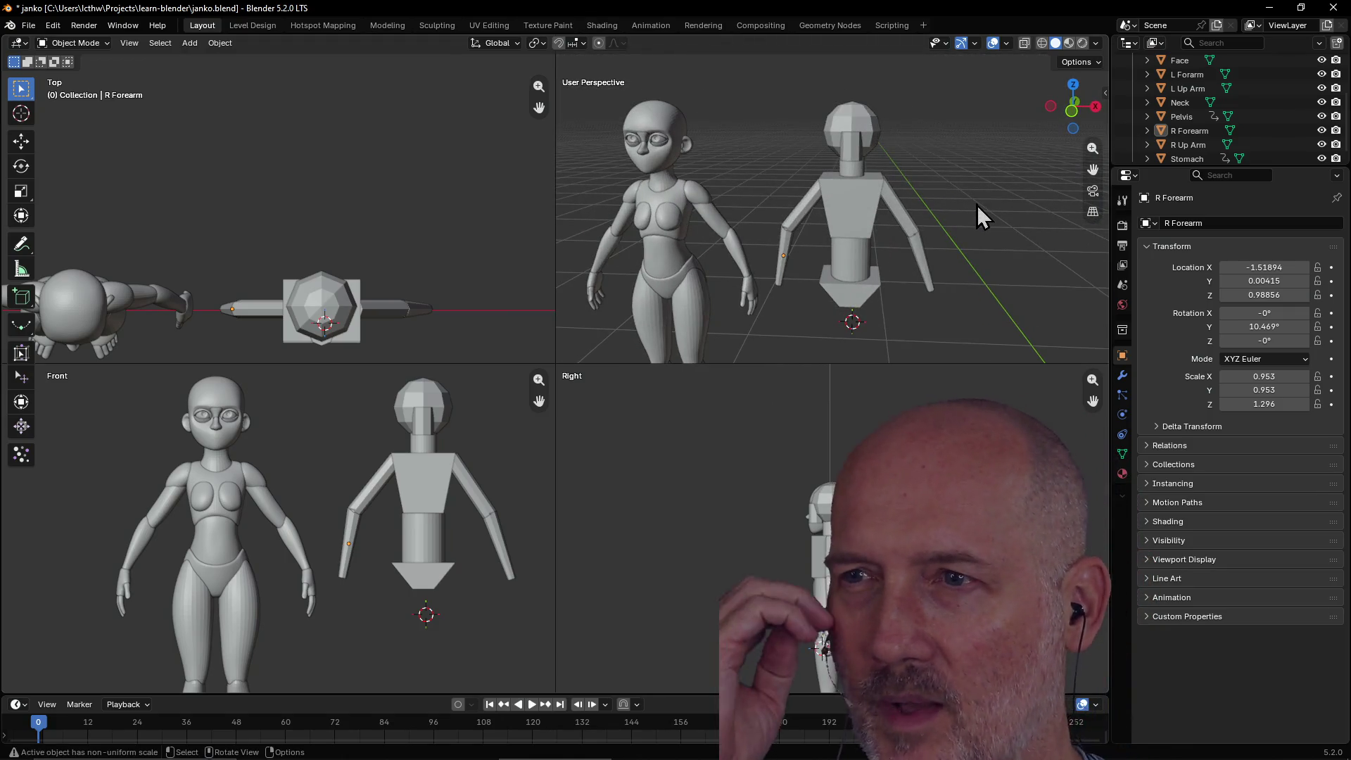
scroll(883, 268, up, 2)
mouse_move(882, 256)
middle_down()
mouse_move(883, 217)
mouse_move(884, 241)
mouse_move(853, 257)
middle_up()
click(884, 238)
scroll(884, 241, down, 4)
scroll(454, 582, up, 1)
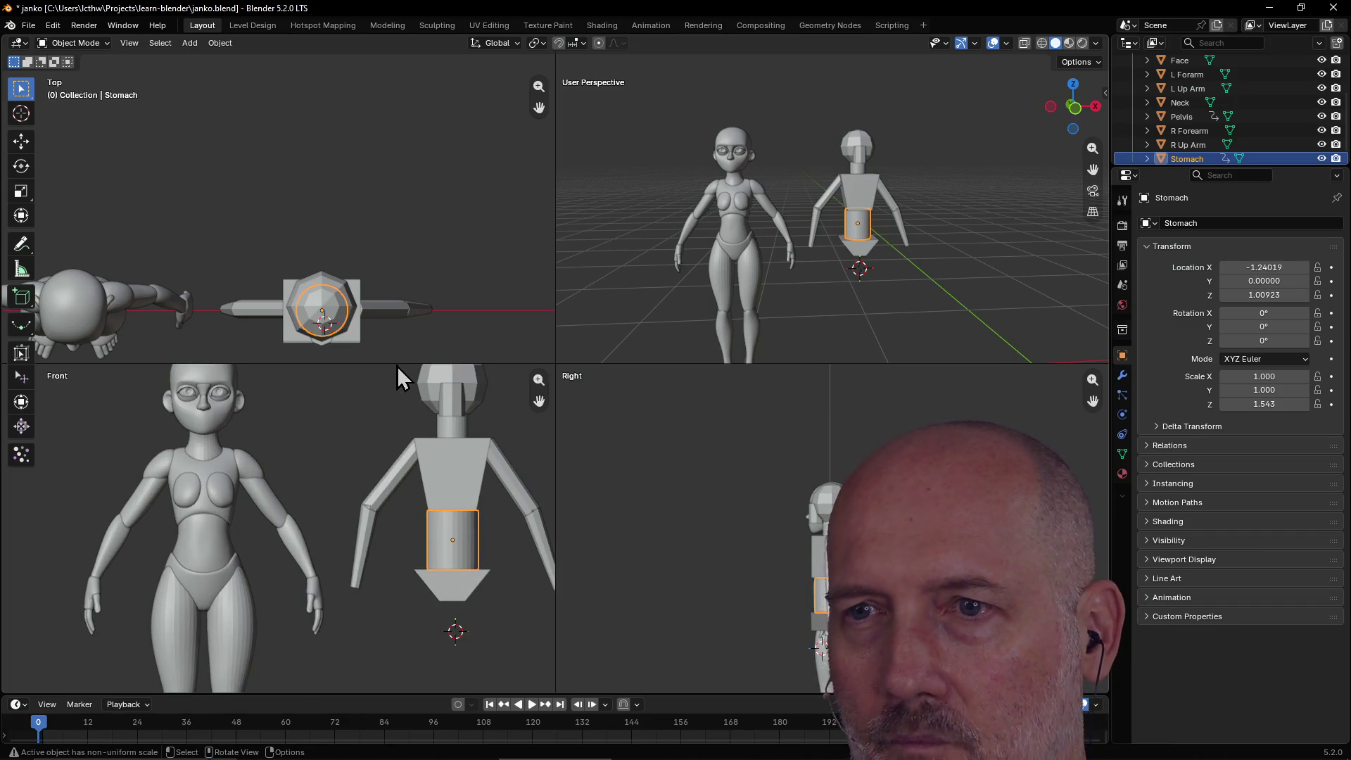
scroll(413, 536, down, 2)
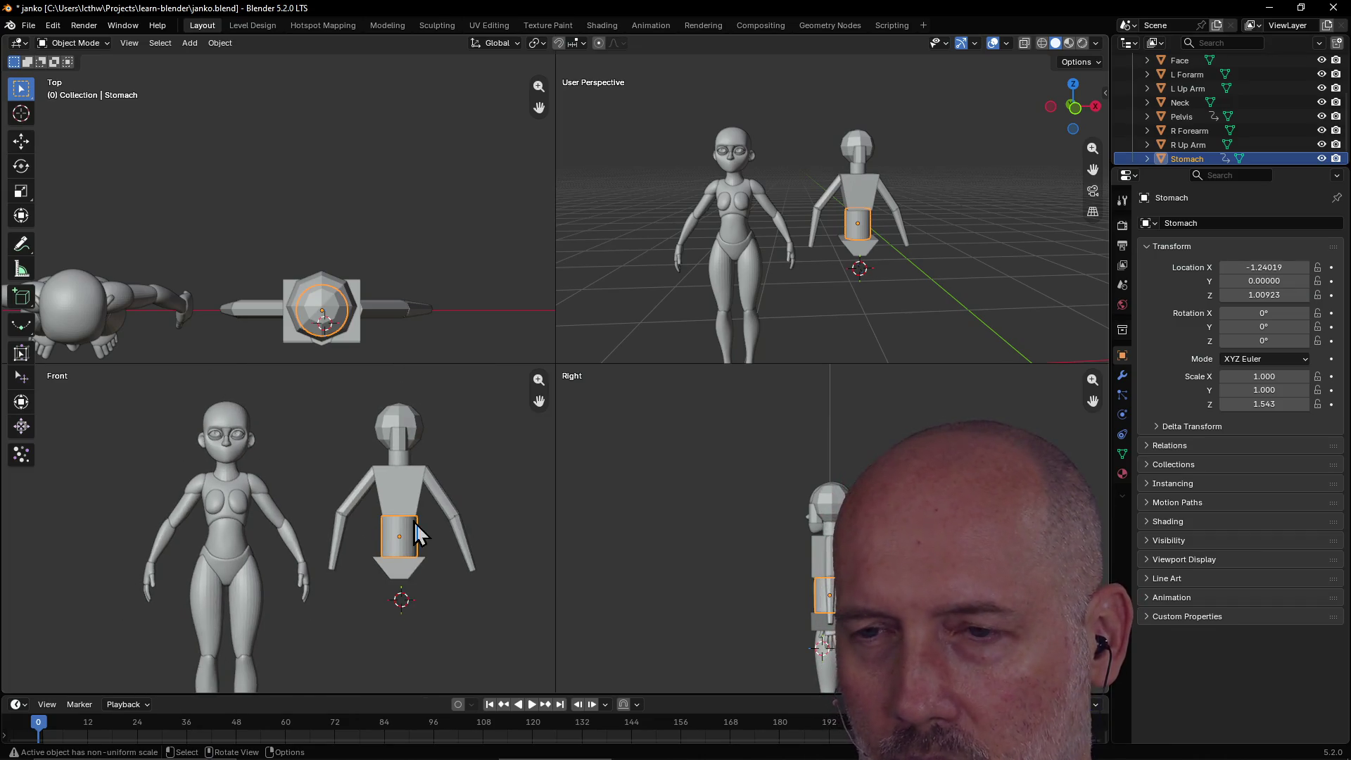
scroll(415, 522, down, 1)
key(shift+a)
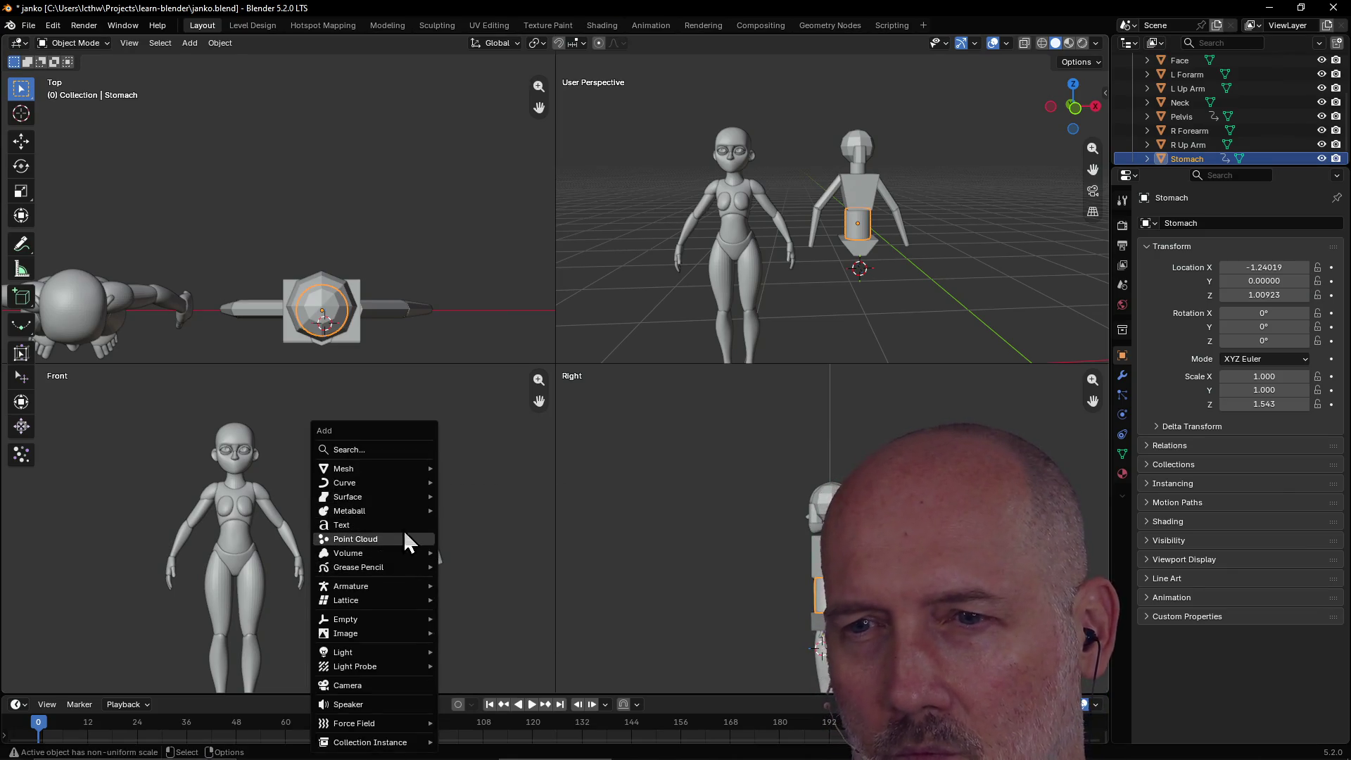
Add a cylinder mesh with depth 0.290 and radius 0.060.
mouse_move(404, 468)
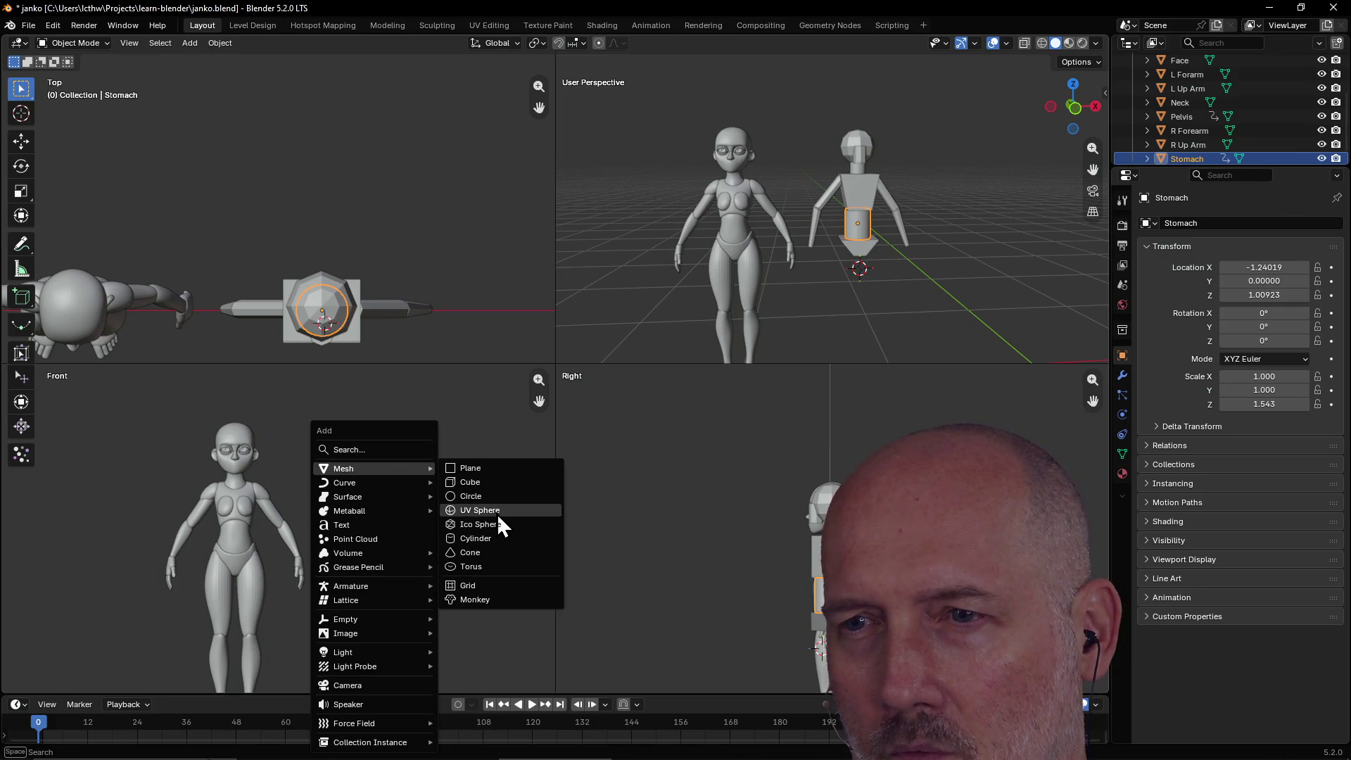
click(487, 539)
scroll(383, 594, up, 2)
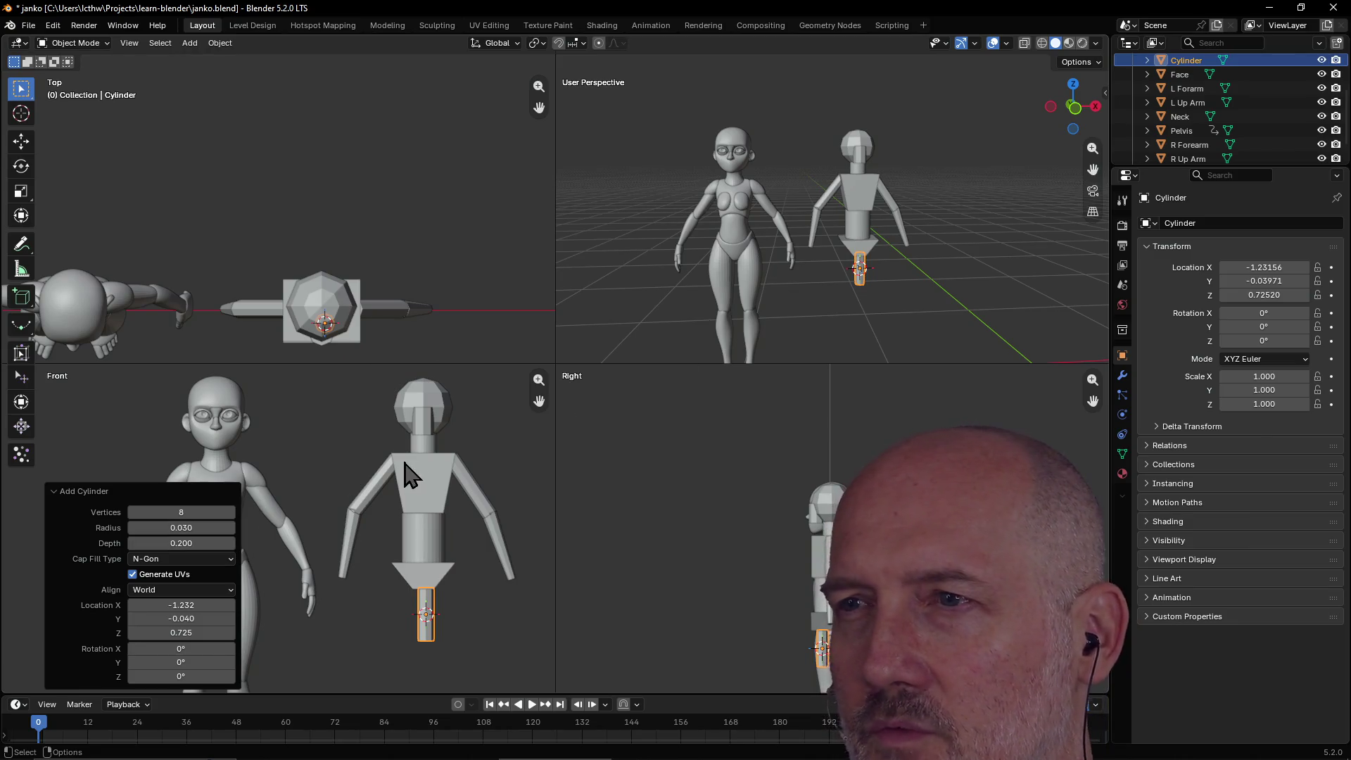
click(230, 543)
click(231, 542)
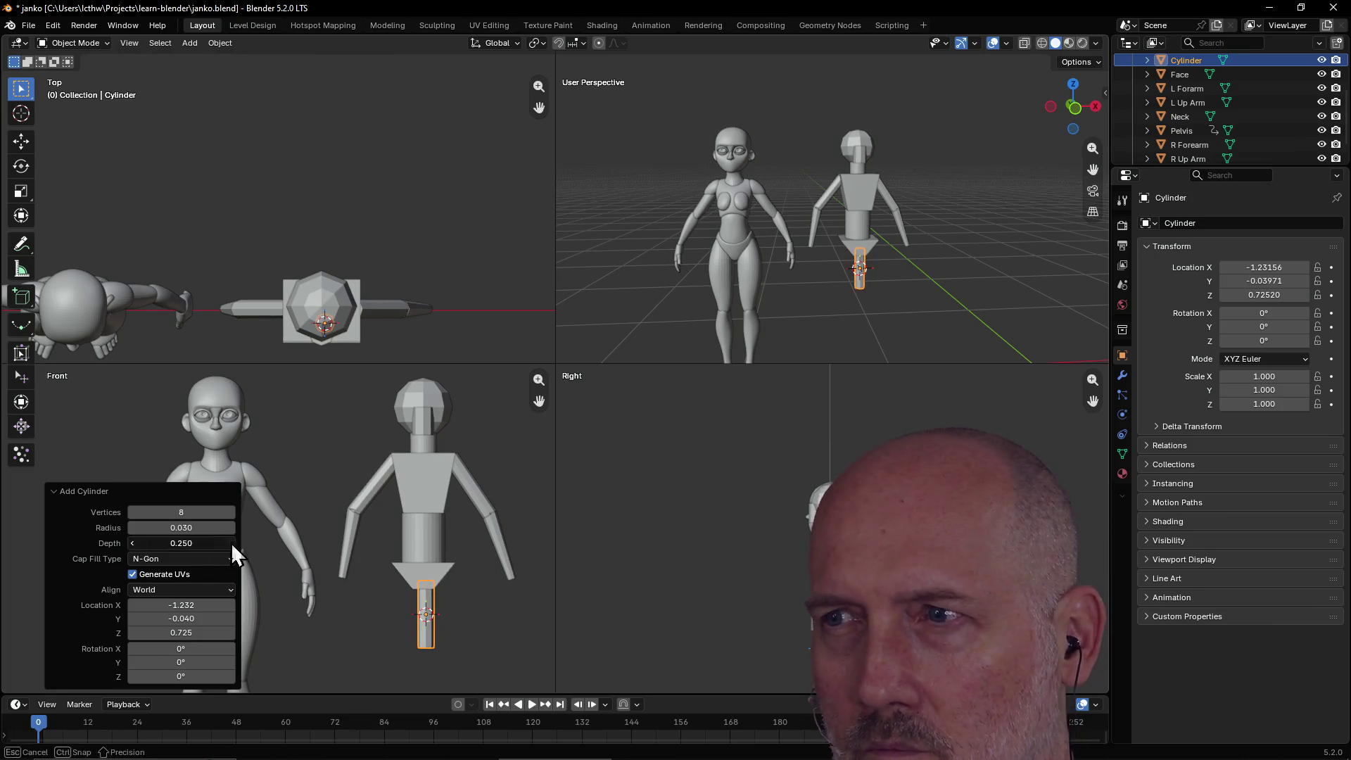
click(231, 542)
click(230, 543)
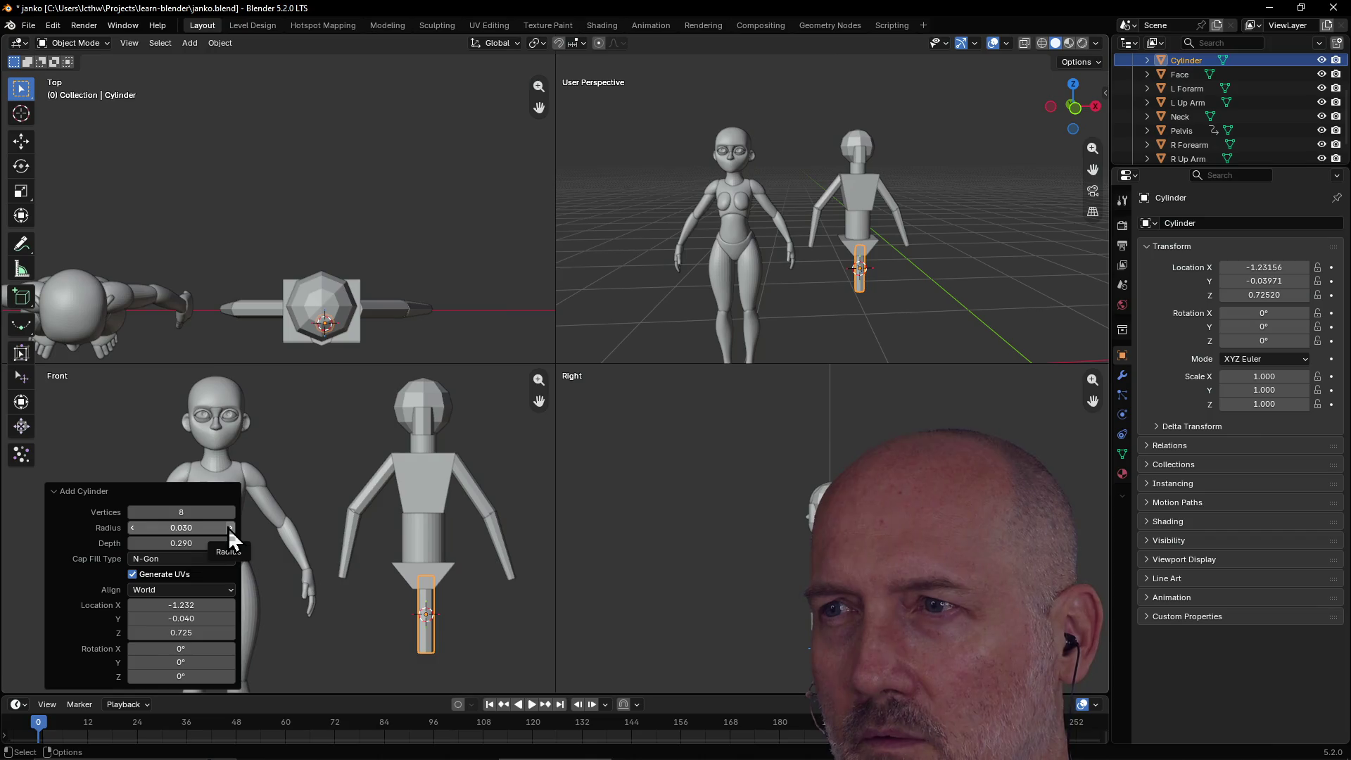
click(230, 528)
click(230, 527)
click(230, 527)
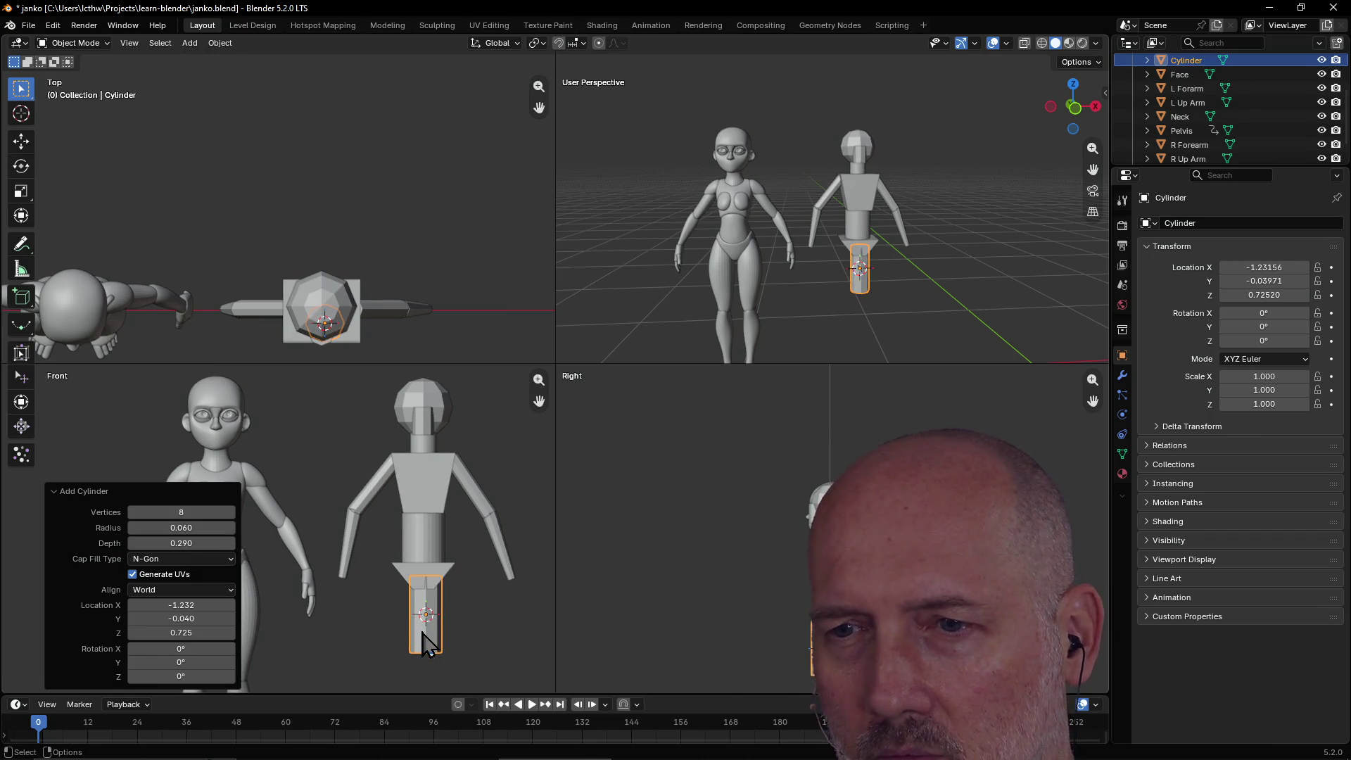
Place the cylinder under the pelvis as a leg and stretch it to Z scale 1.451.
key(g)
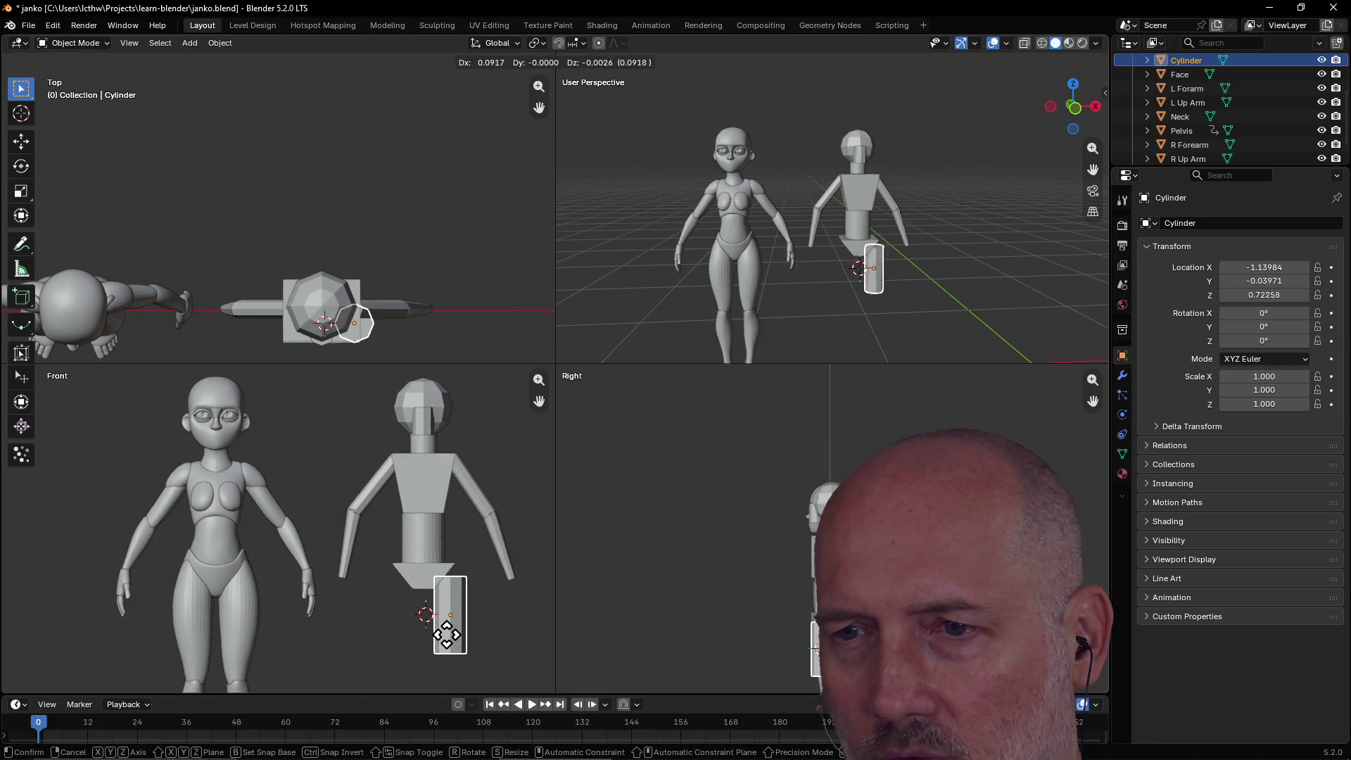
click(443, 636)
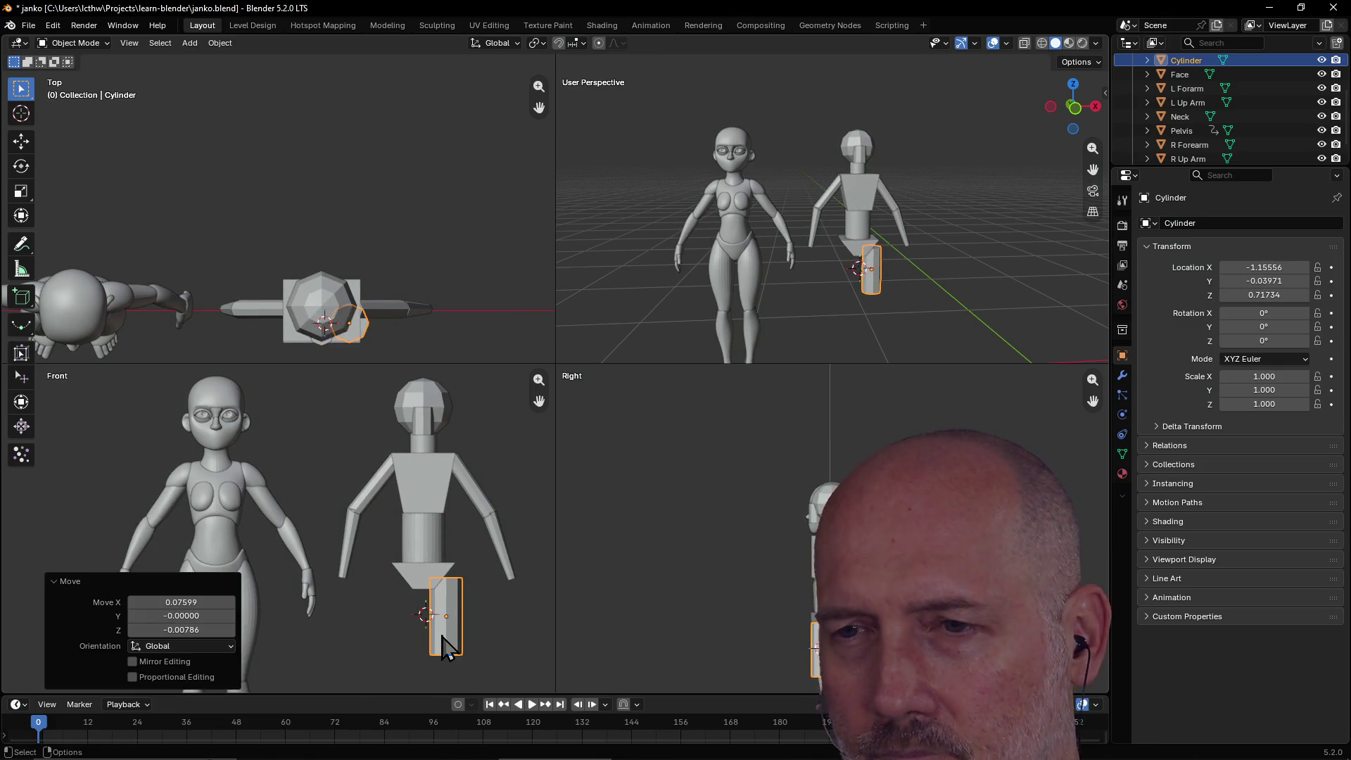
click(496, 623)
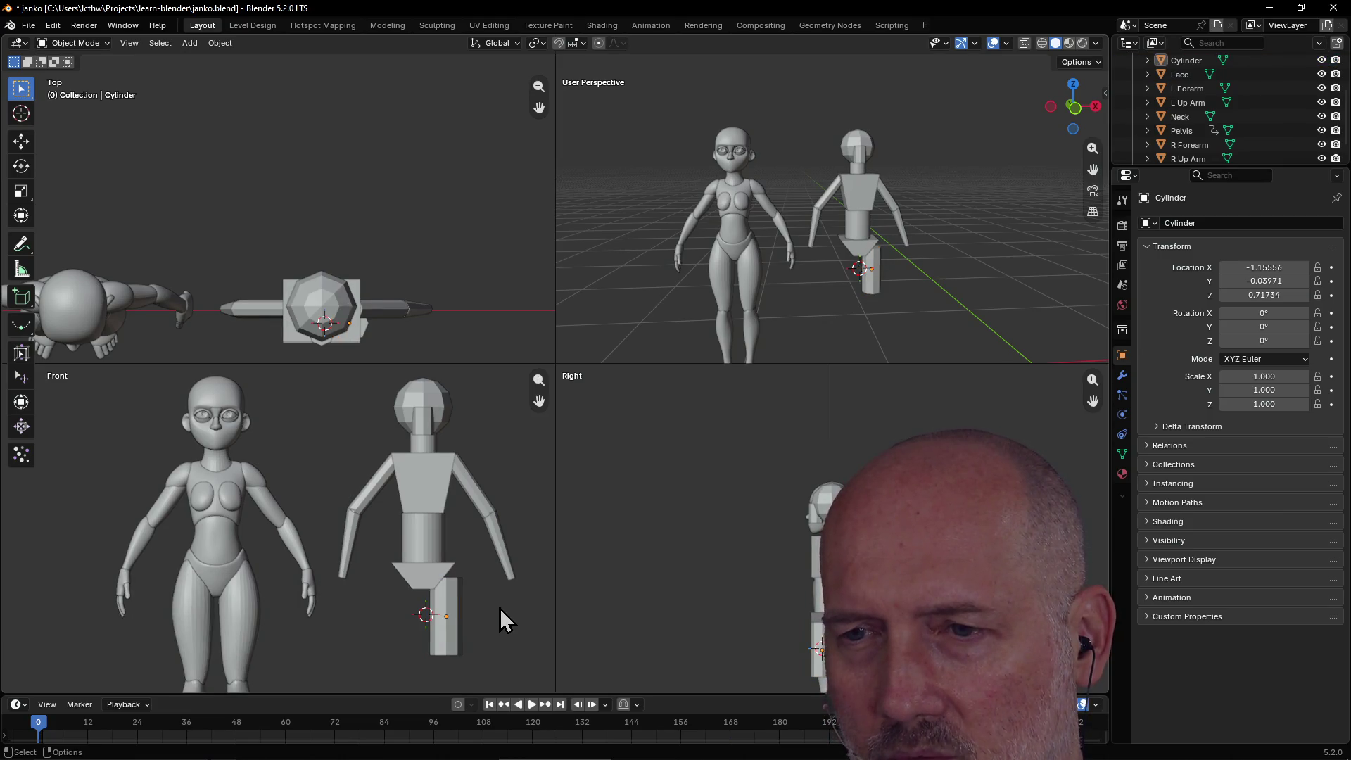
mouse_move(866, 281)
middle_down()
mouse_move(905, 231)
mouse_move(871, 256)
mouse_move(875, 208)
mouse_move(880, 219)
middle_up()
click(874, 247)
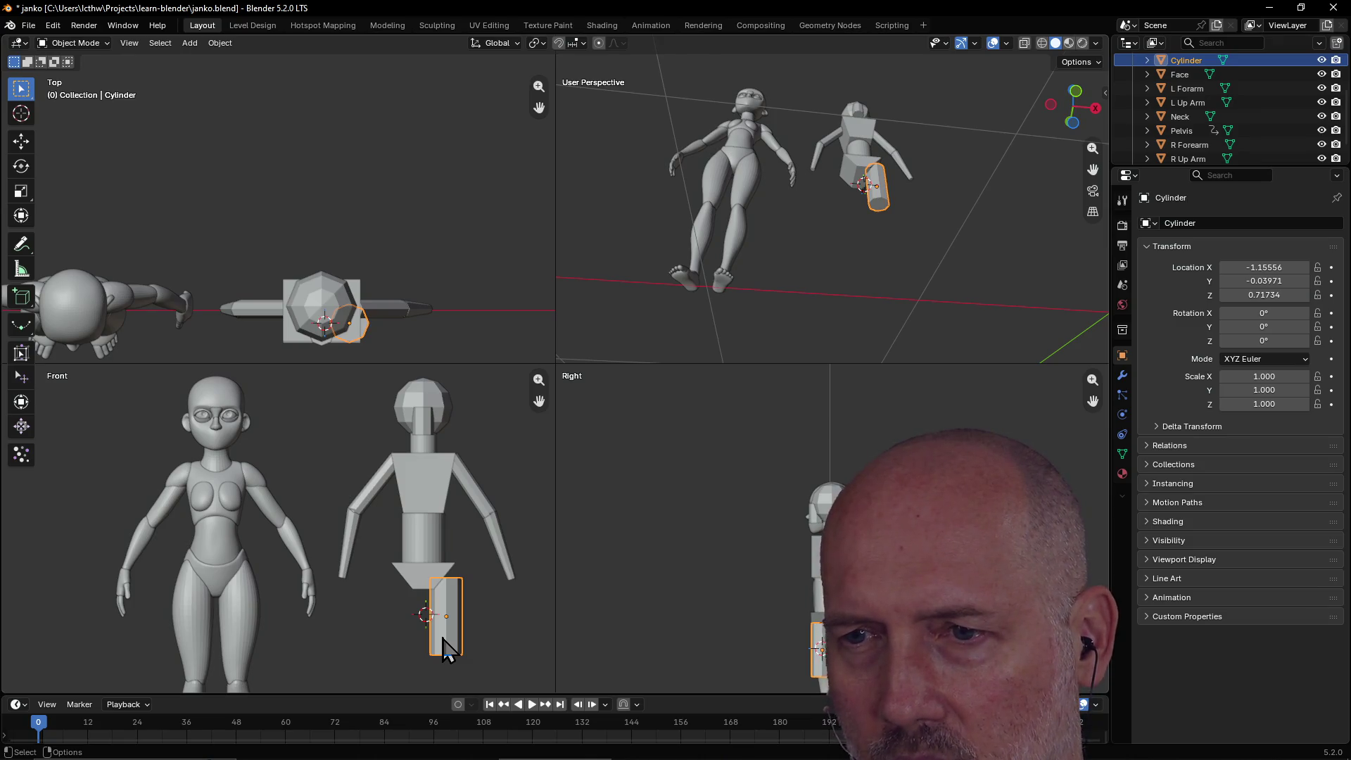
key(s)
key(z)
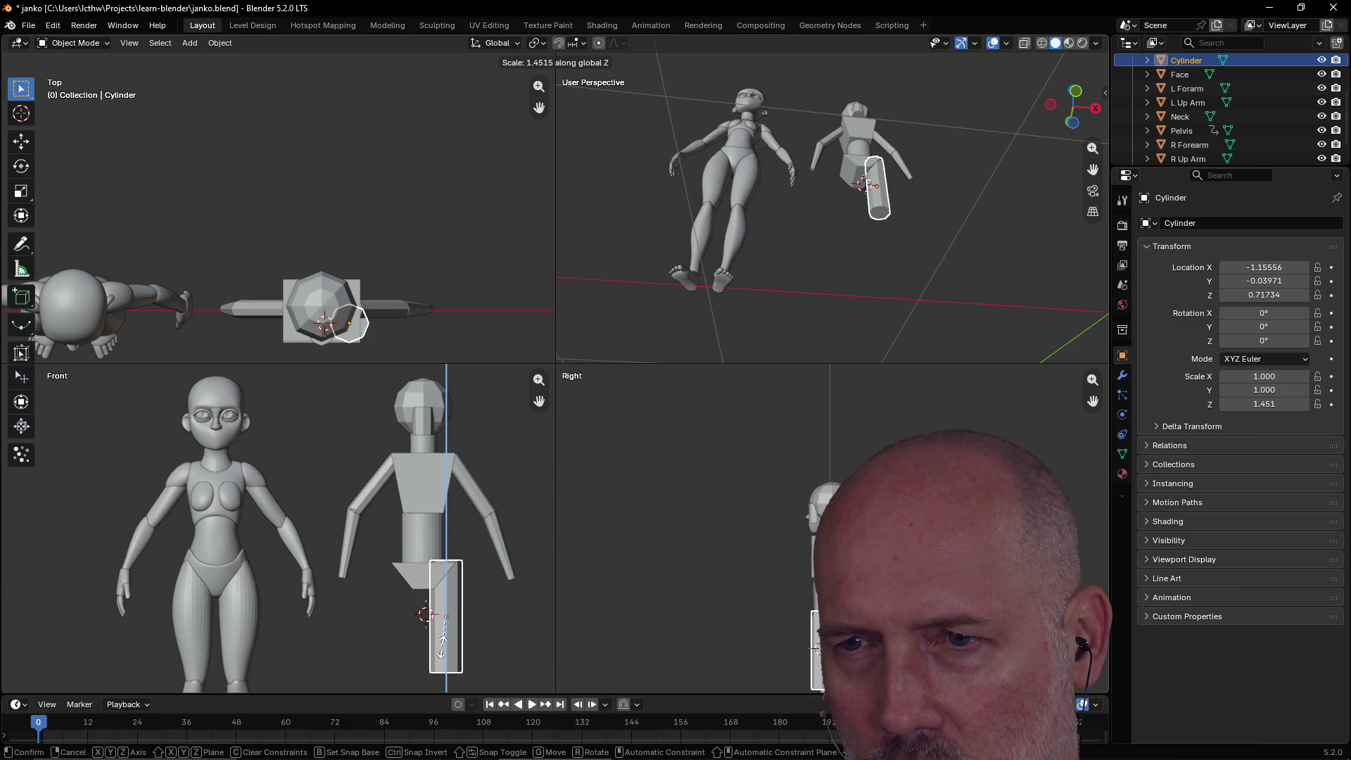
click(442, 640)
key(g)
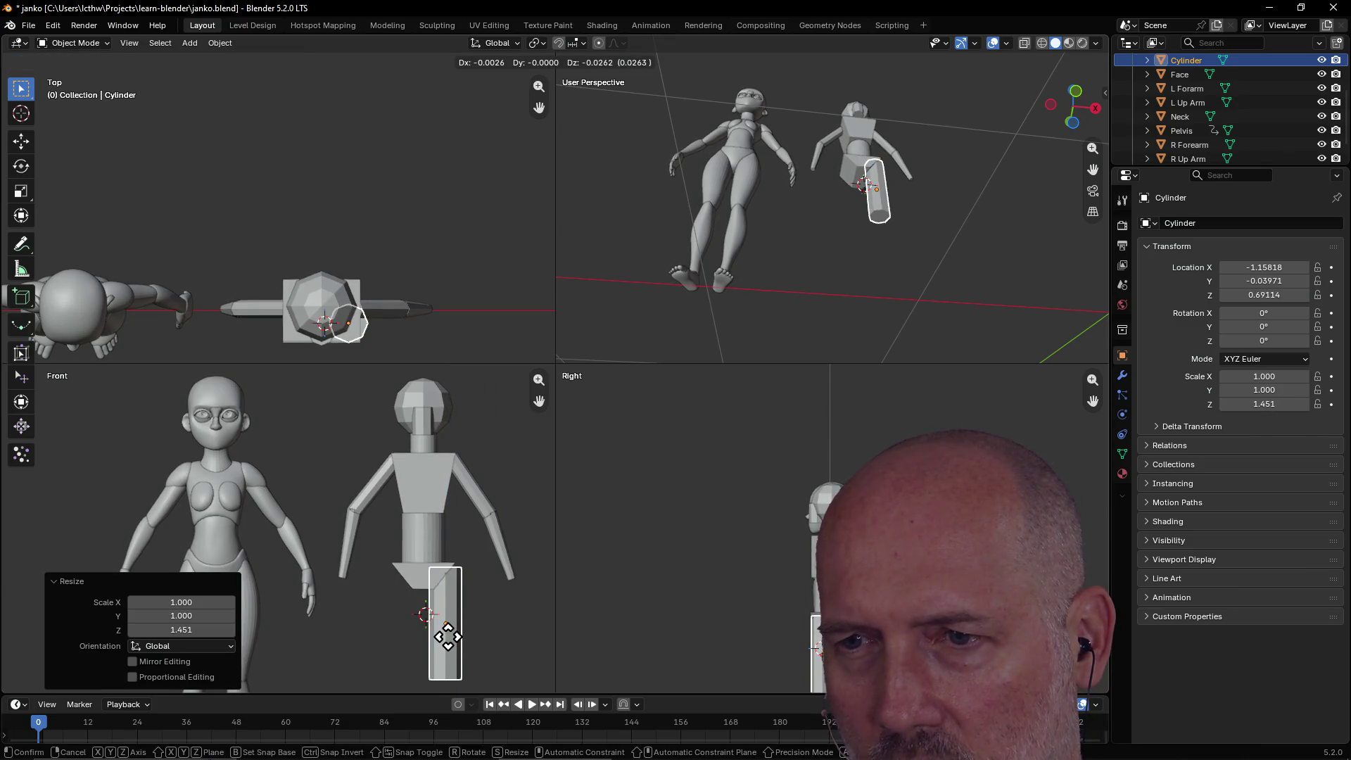
click(448, 640)
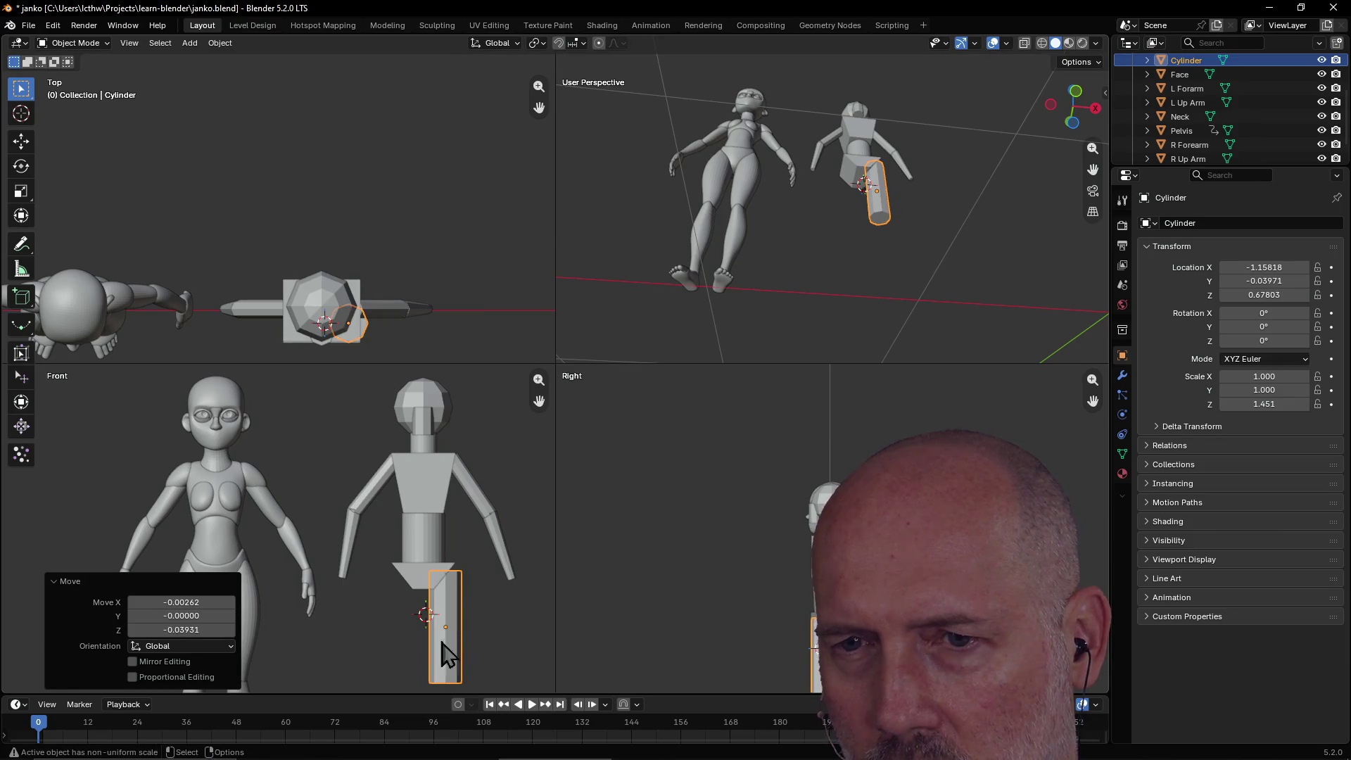
click(357, 637)
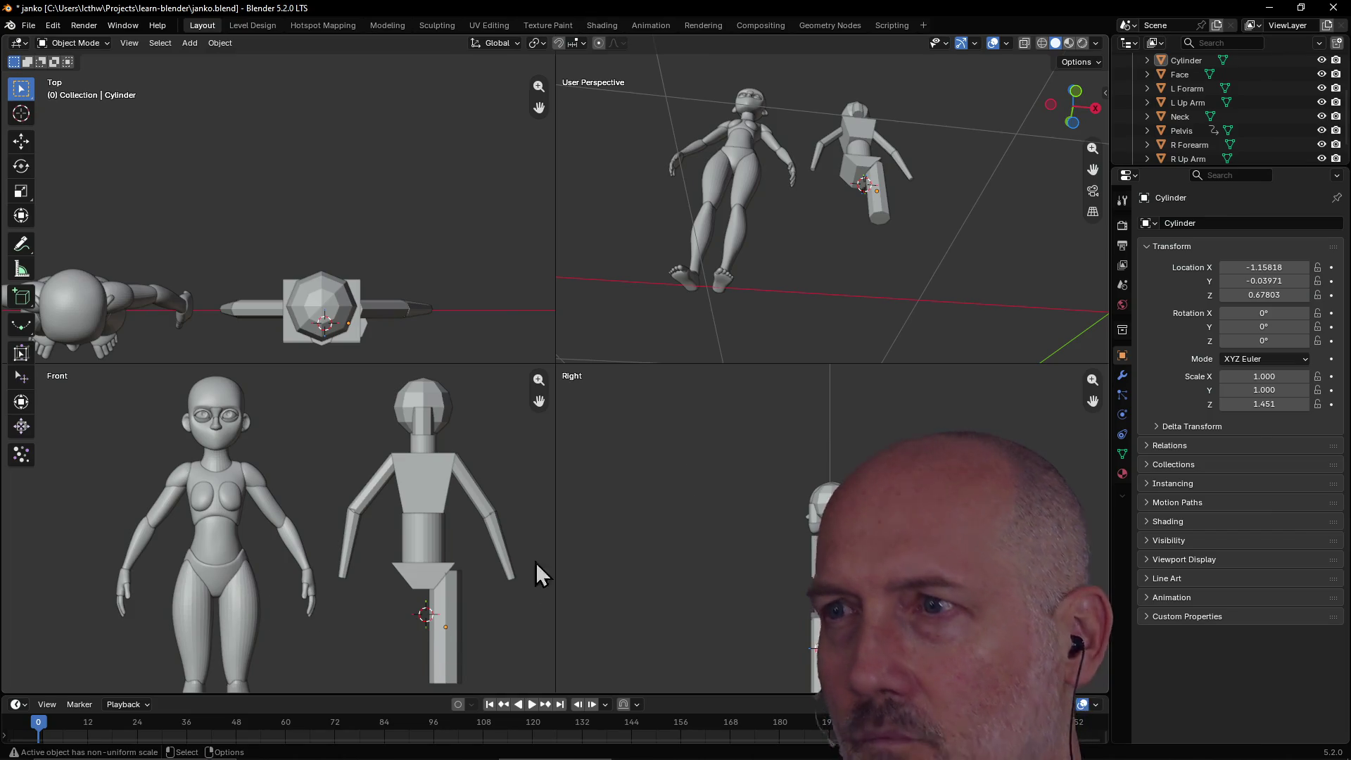
Put the leg cylinder into Edit Mode with nothing selected.
click(884, 221)
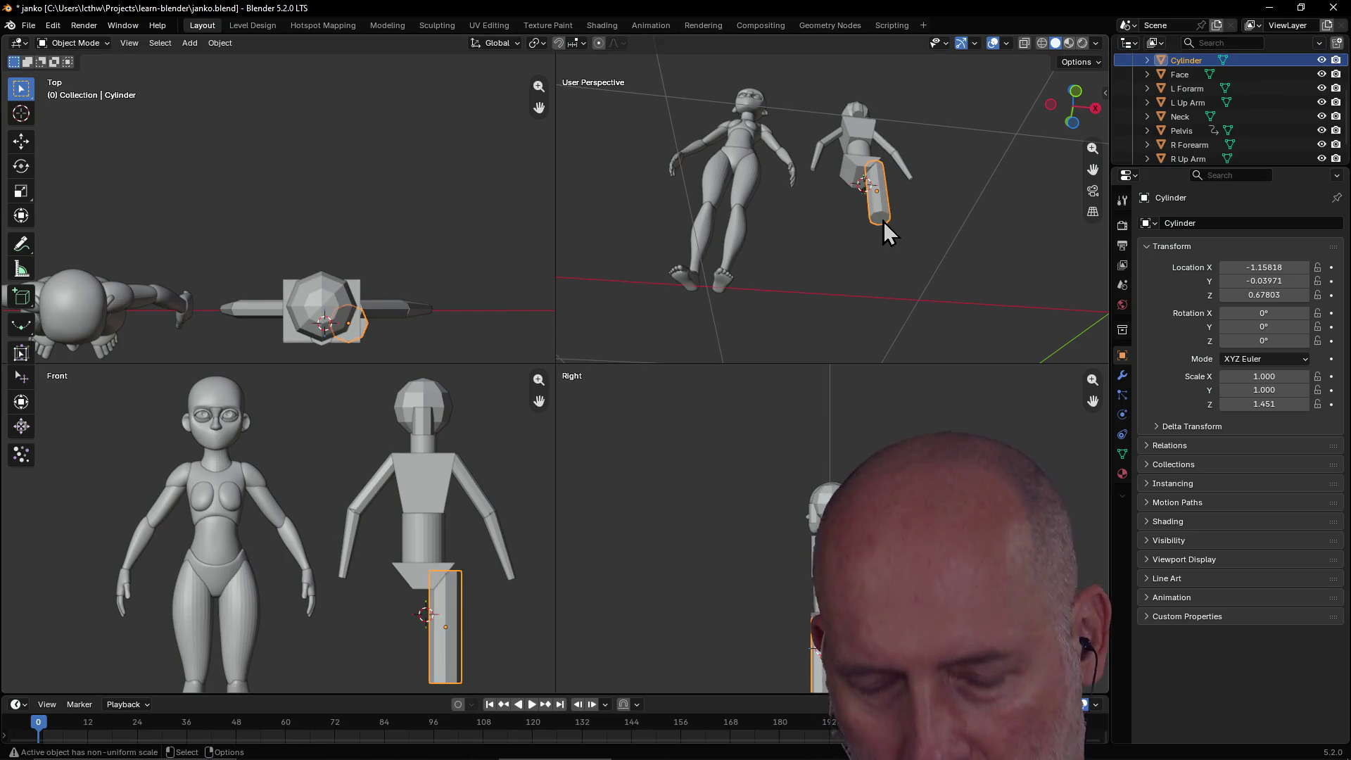
key(Tab)
click(947, 249)
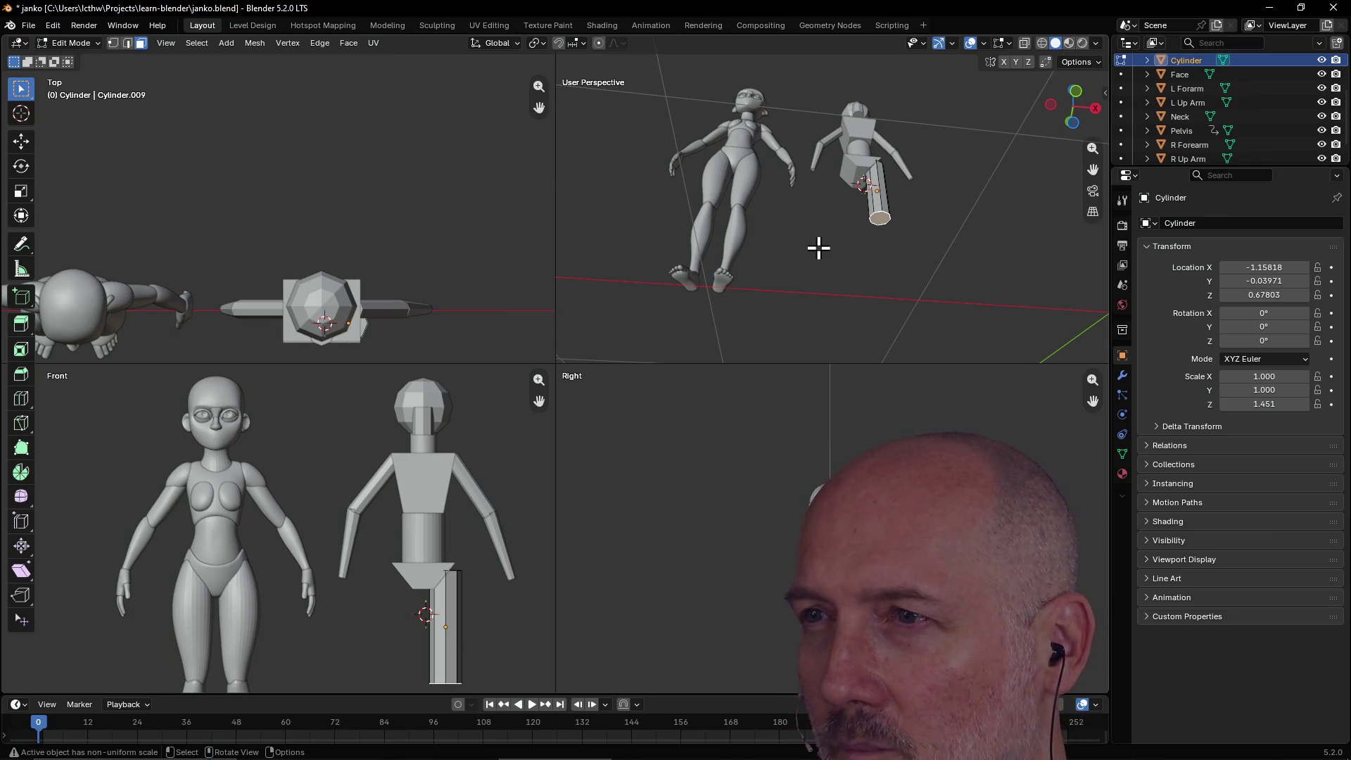
Scale the leg's bottom end ring down to 0.727, then return to Object Mode.
middle_drag(818, 248, 818, 248)
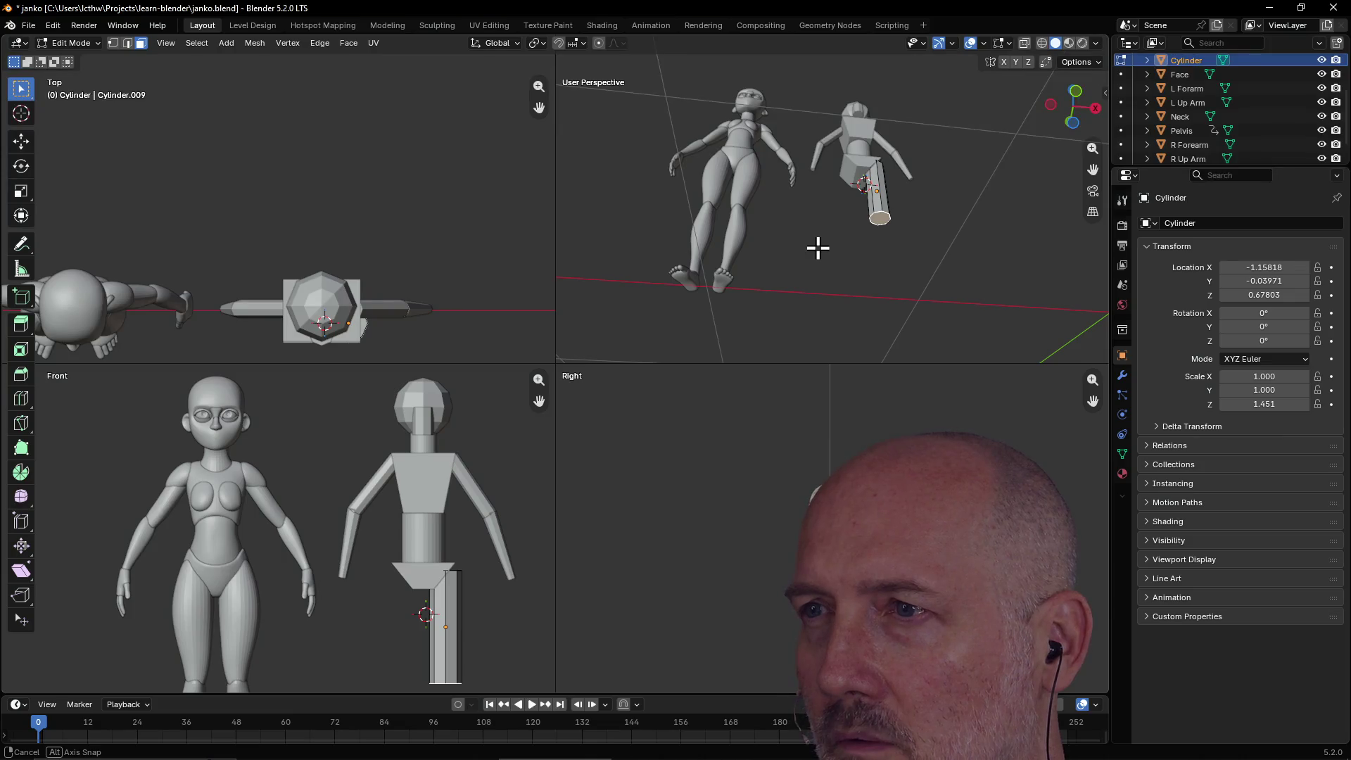
key(s)
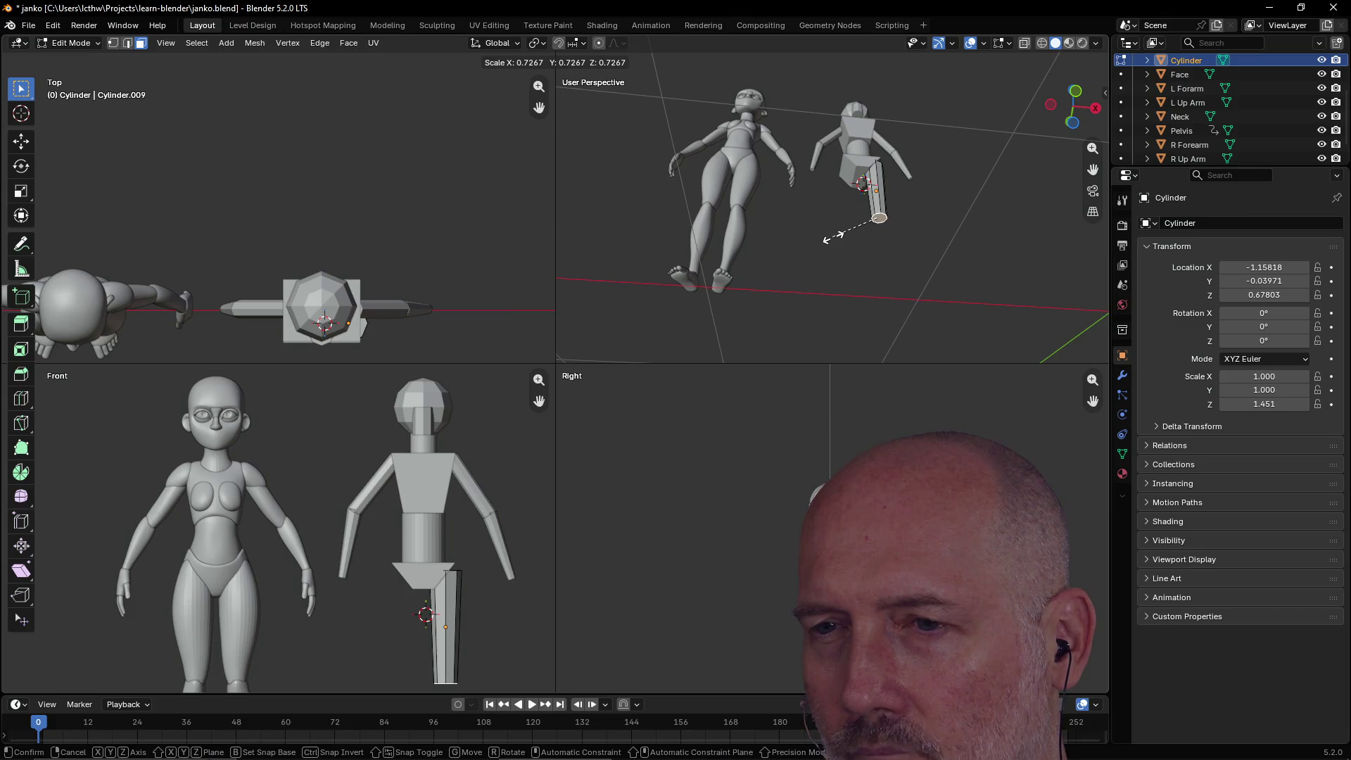
click(834, 236)
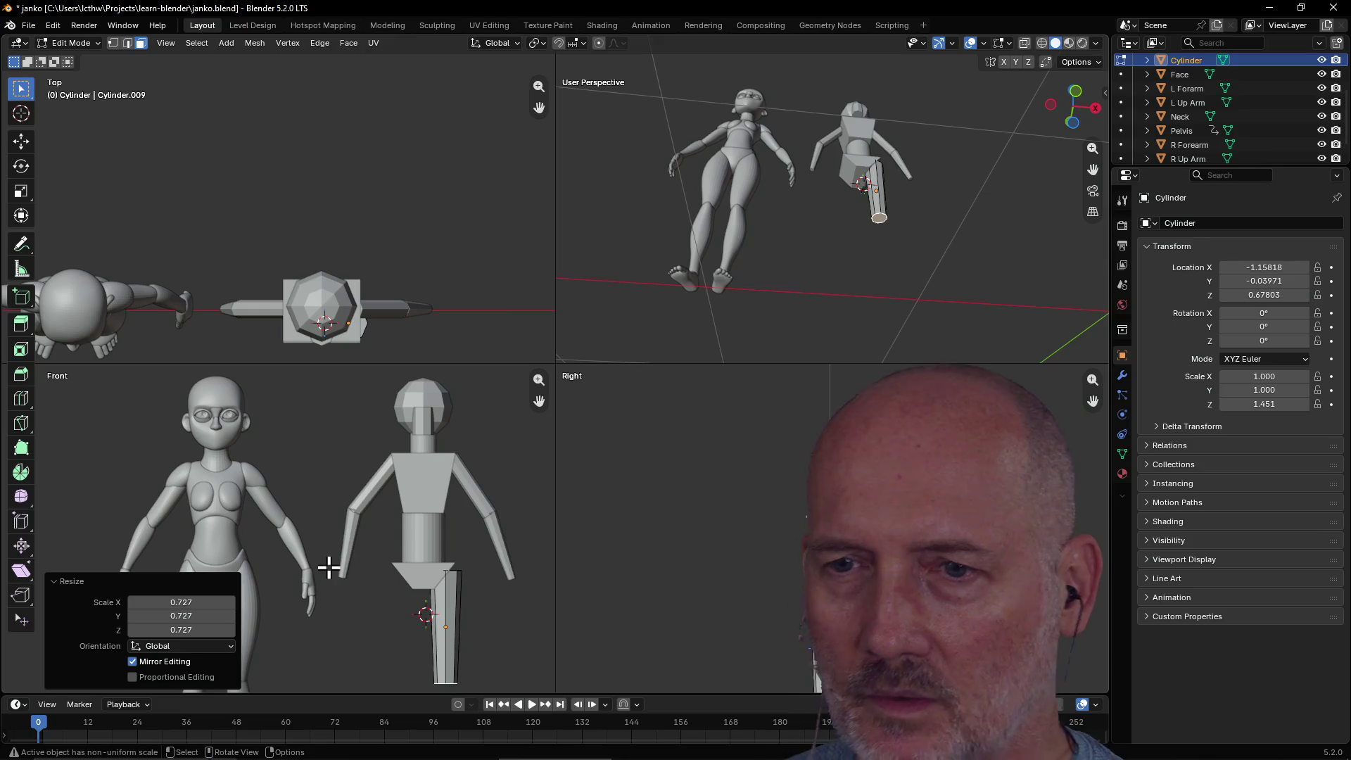
click(380, 633)
click(449, 599)
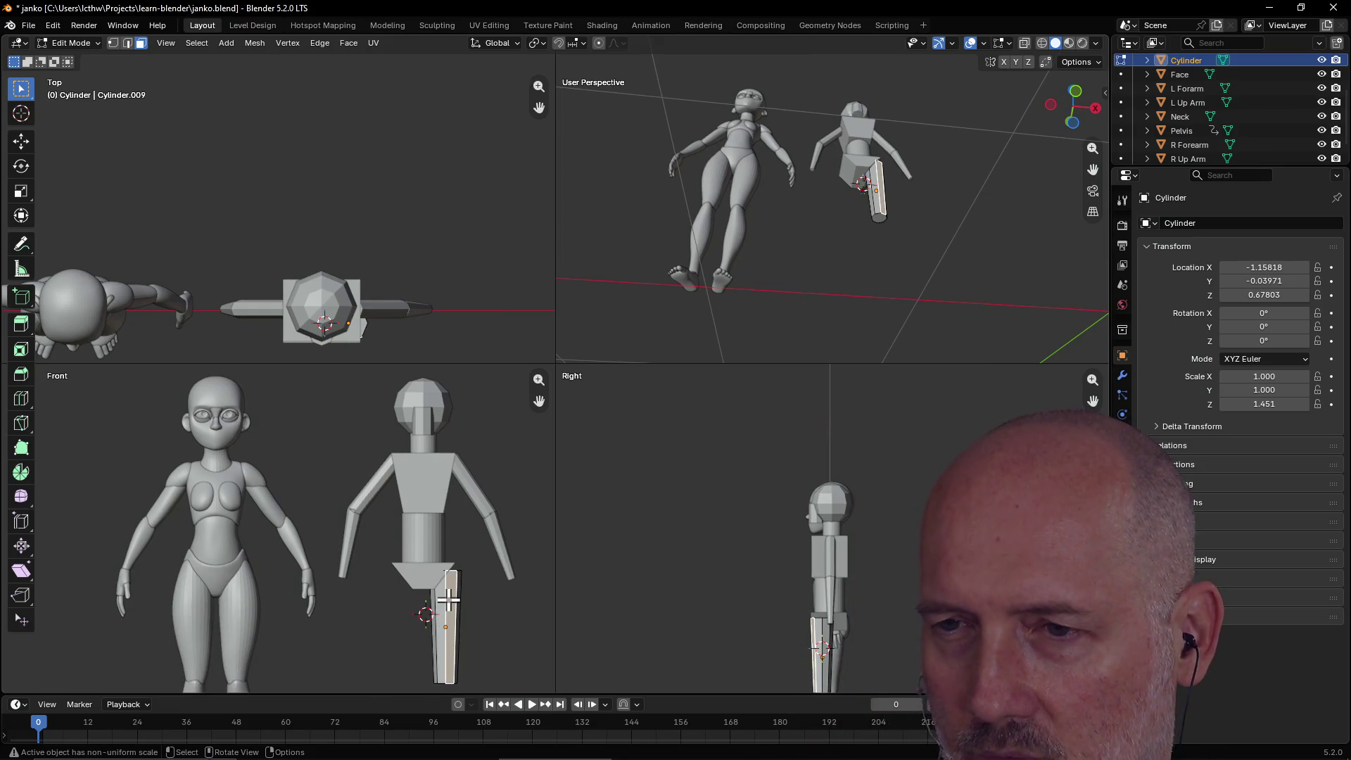
click(787, 331)
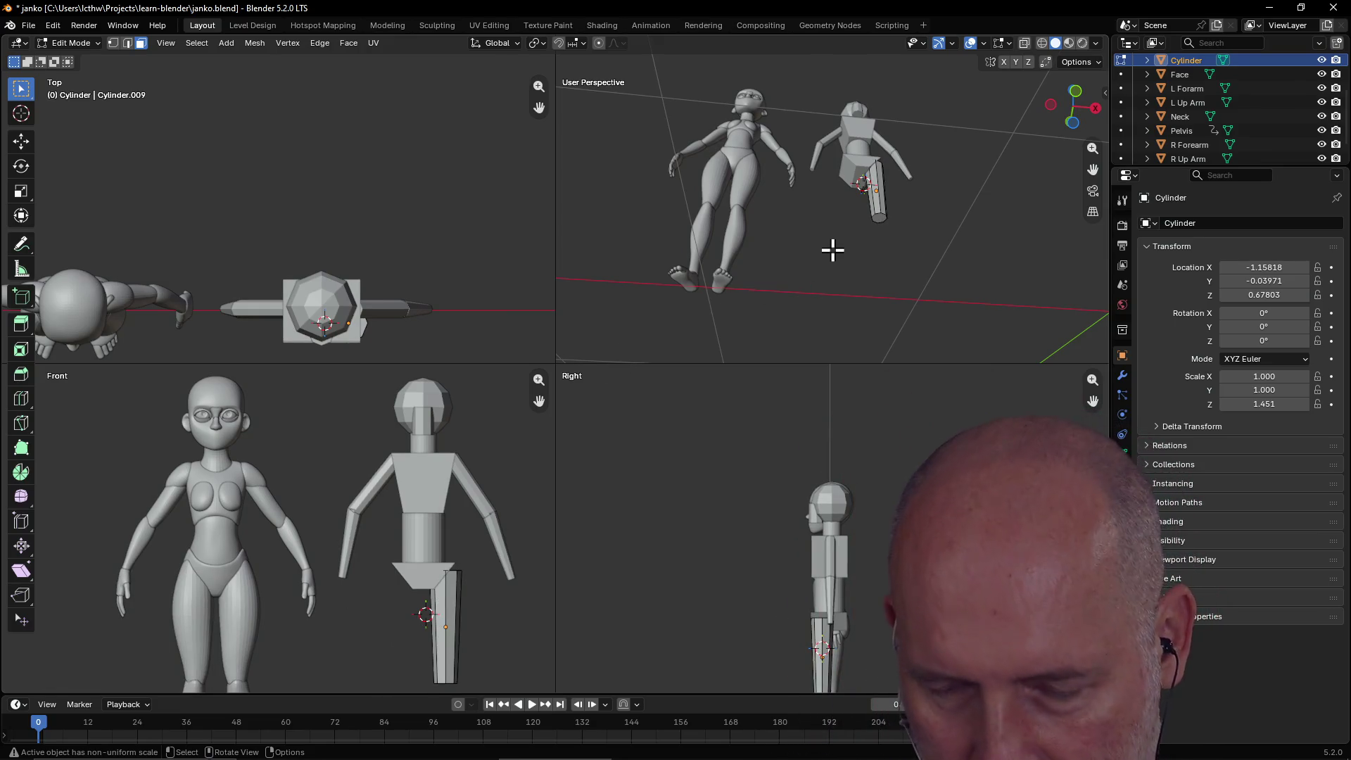
key(Tab)
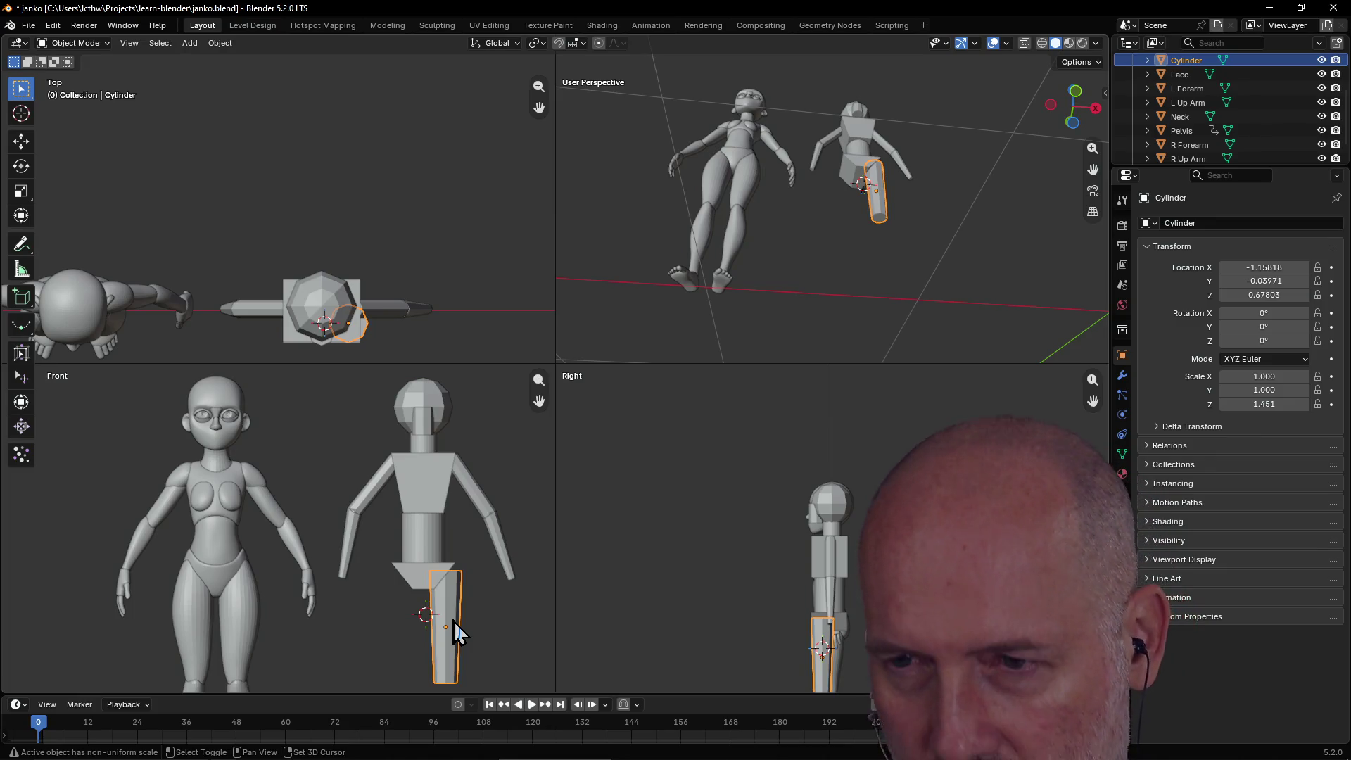
Duplicate the tapered leg to the other side and rename the right leg R Thigh.
key(shift+d)
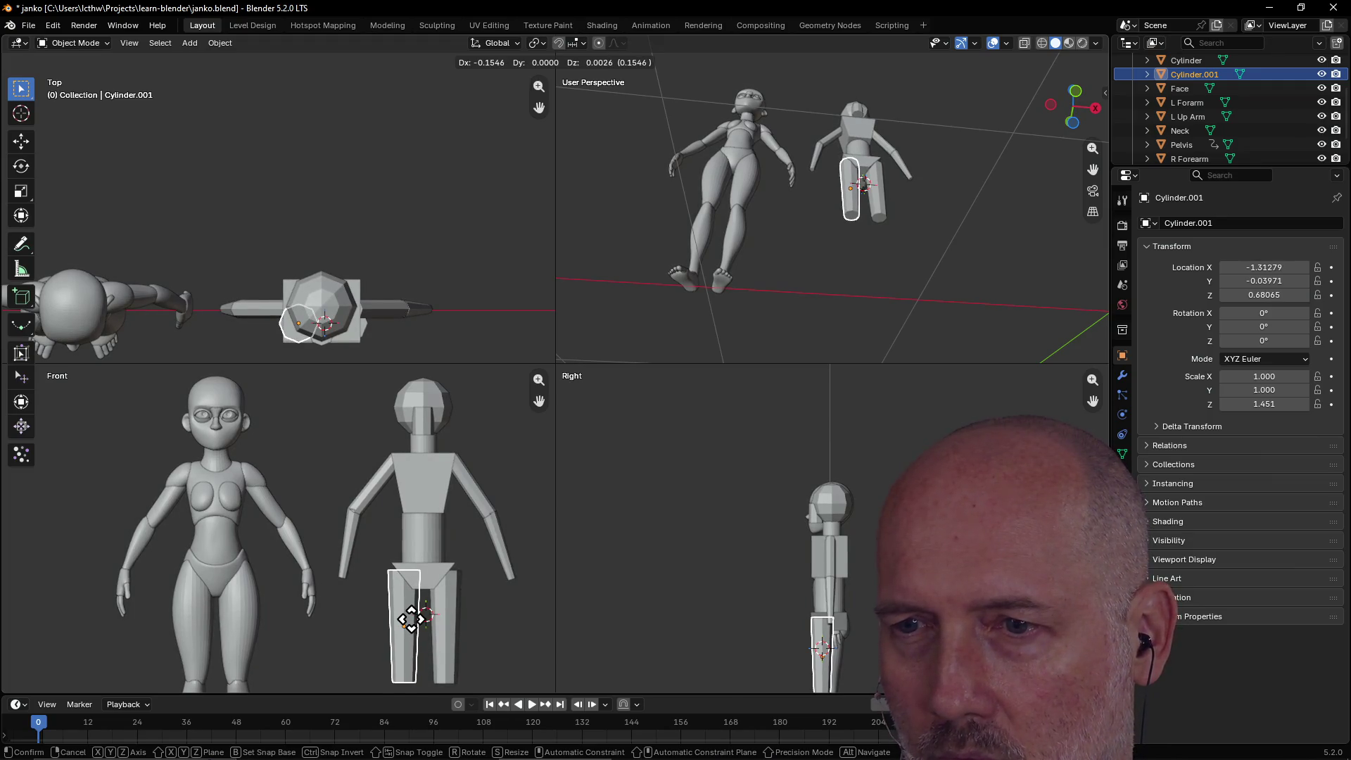
click(411, 624)
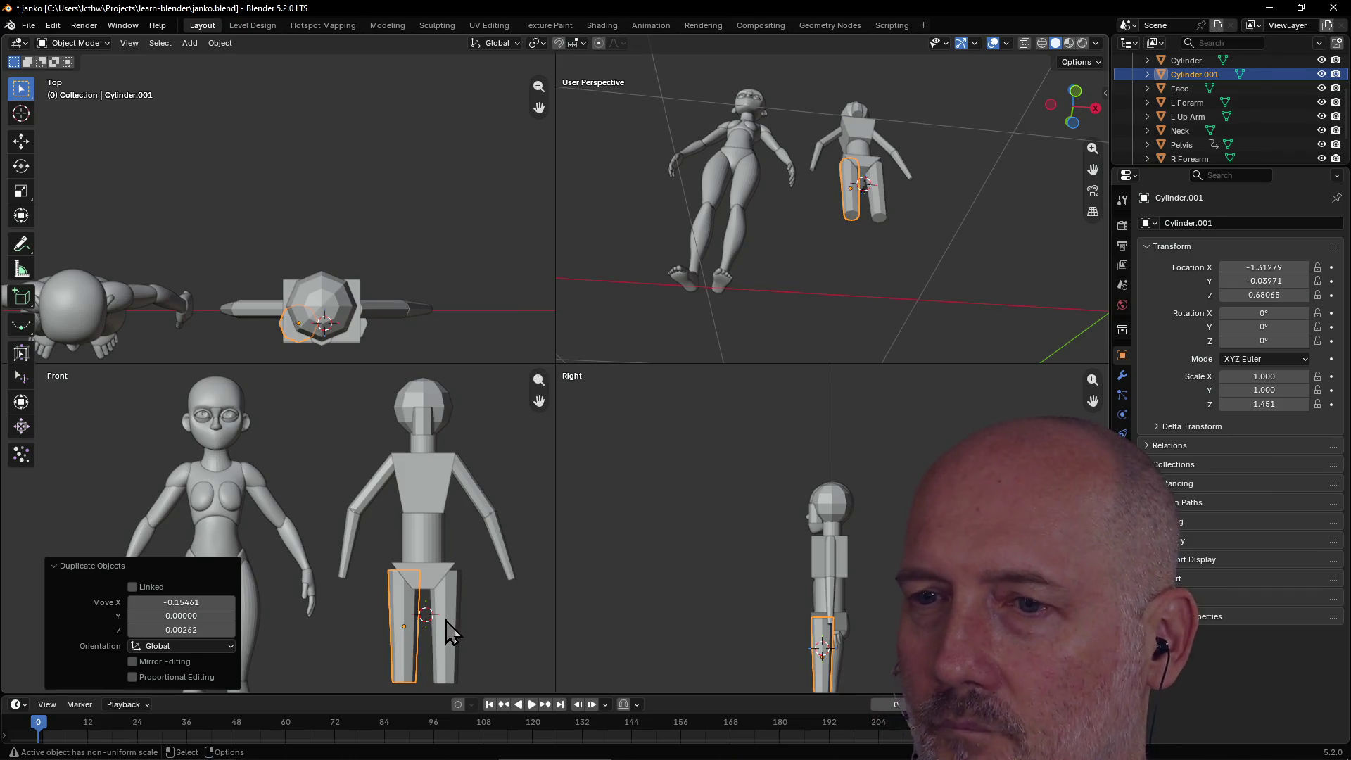
click(446, 626)
scroll(1213, 66, up, 1)
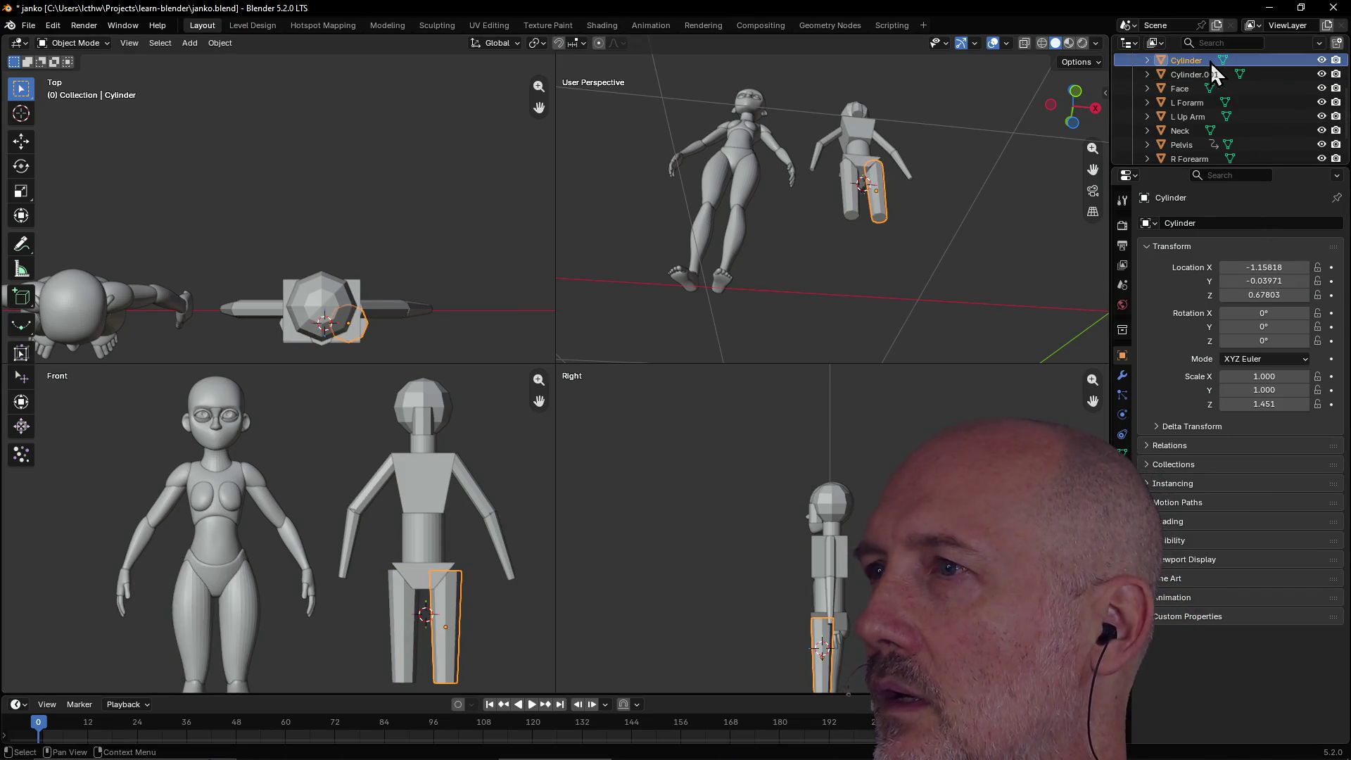
double_click(1196, 72)
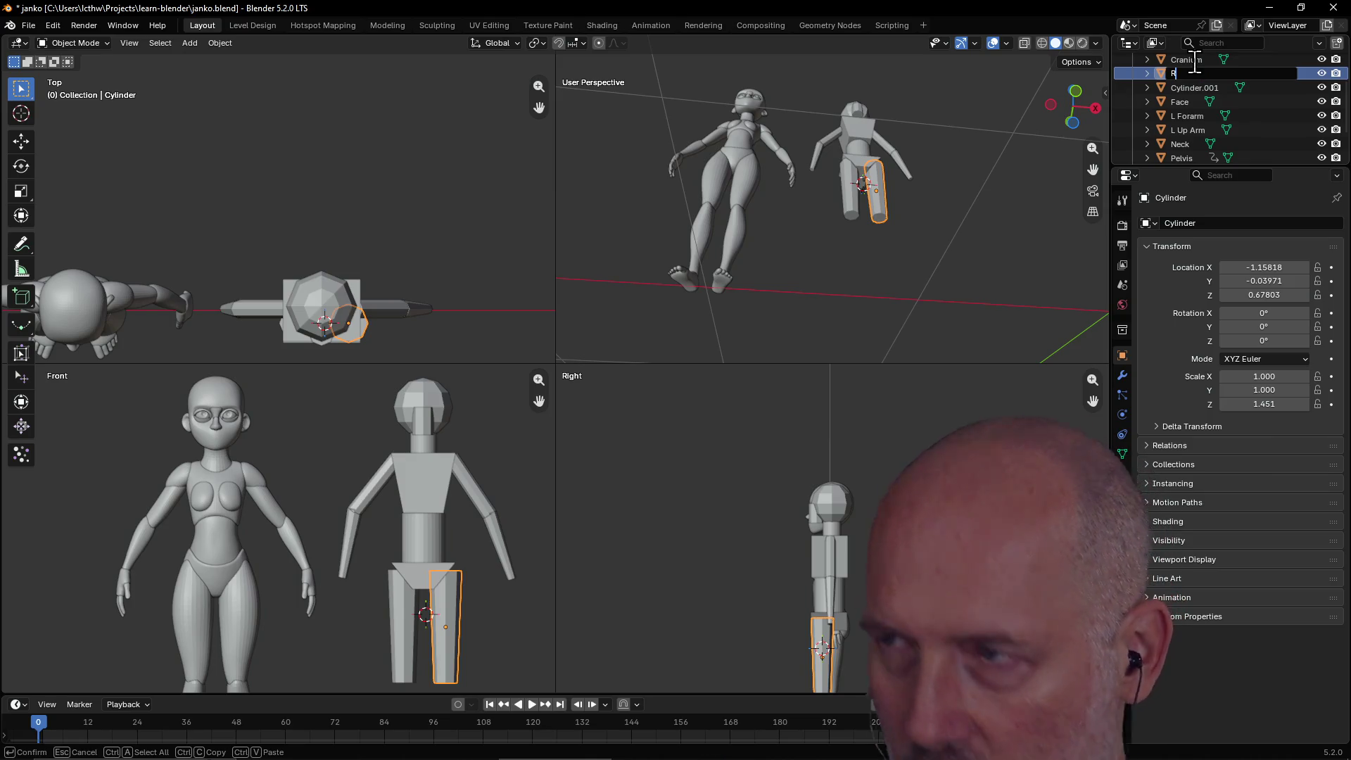
text(R)
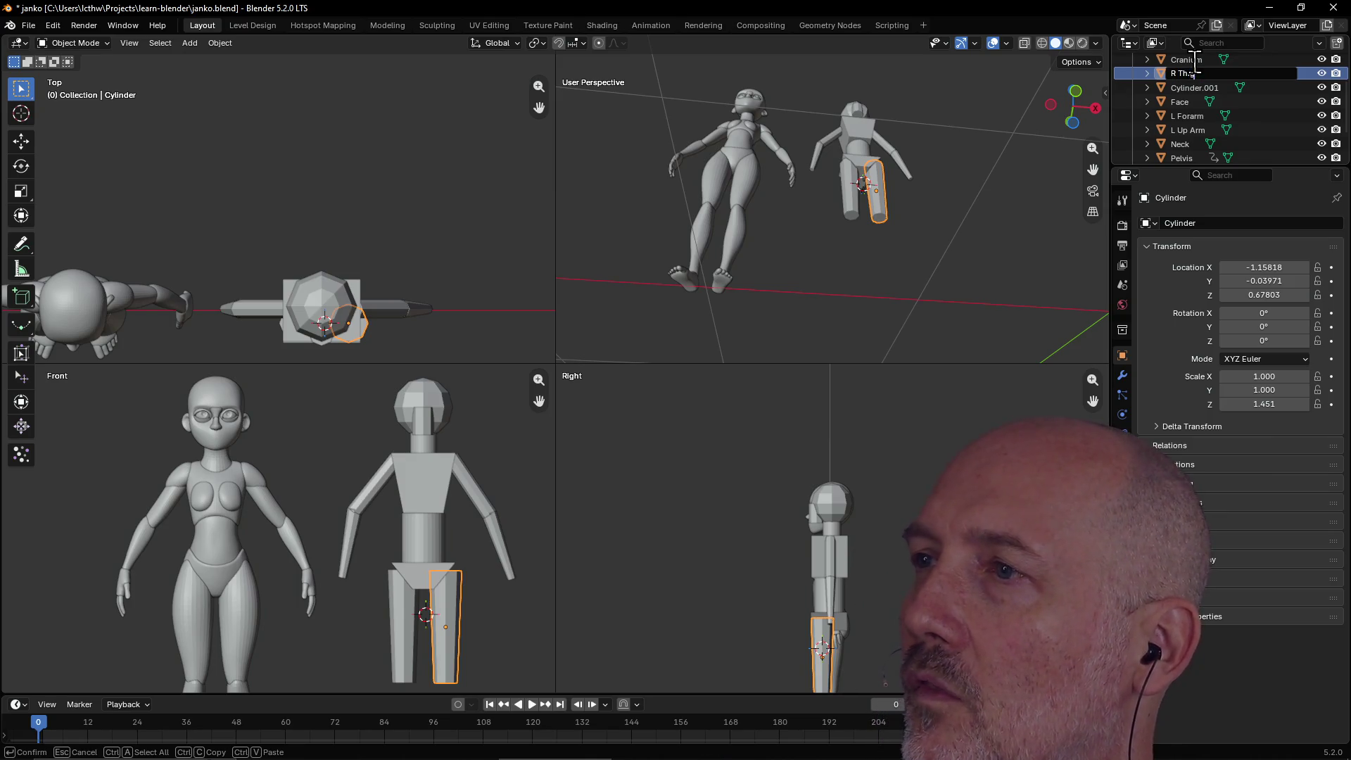
text(igh)
key(Return)
Rename the other leg cylinder L Thigh.
double_click(1191, 79)
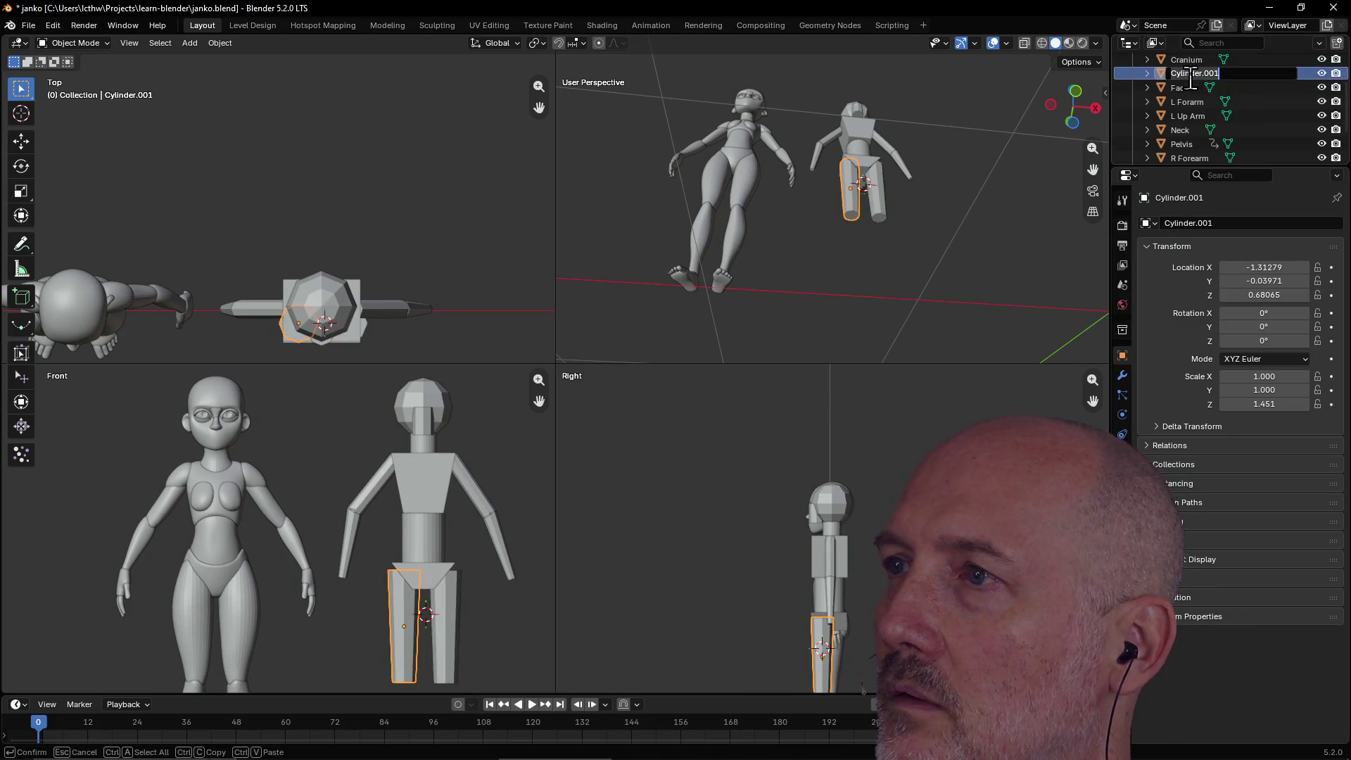
text(L Thigh)
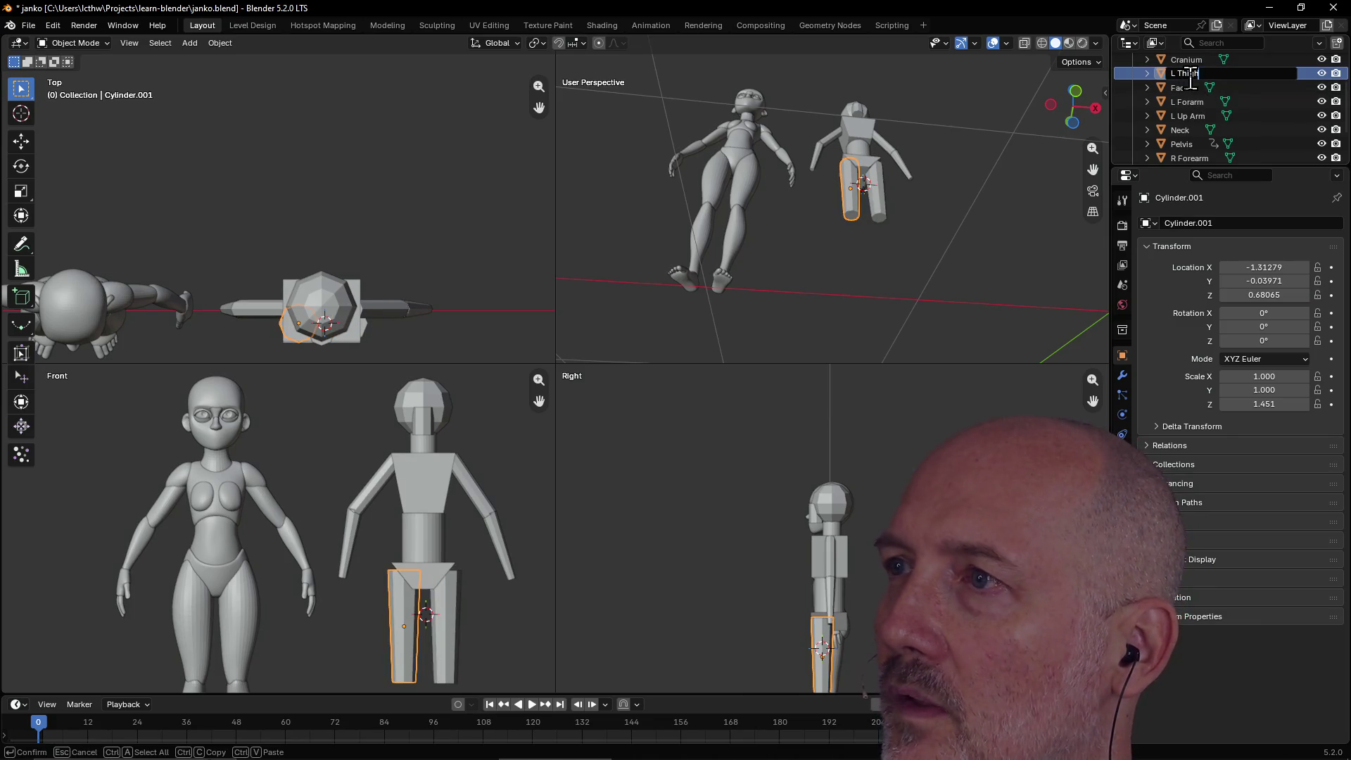
key(Return)
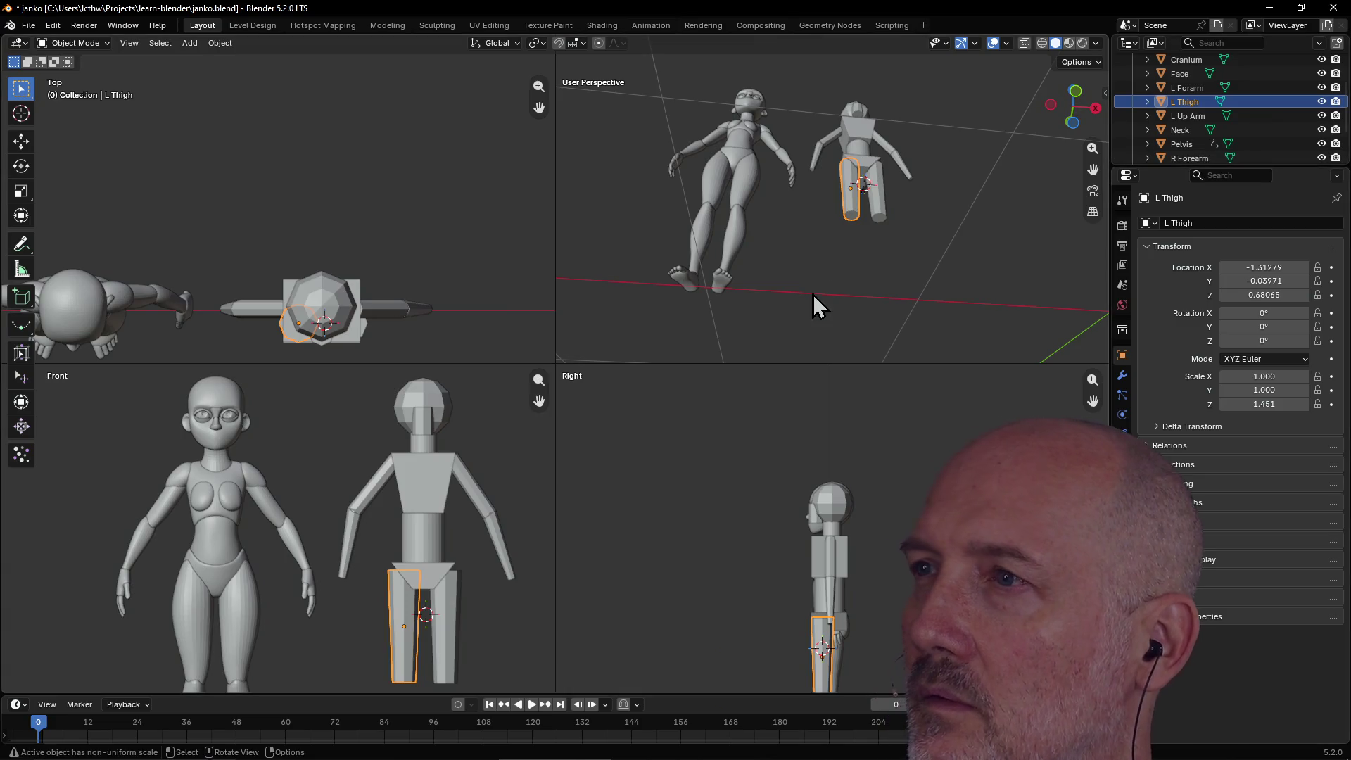
click(453, 615)
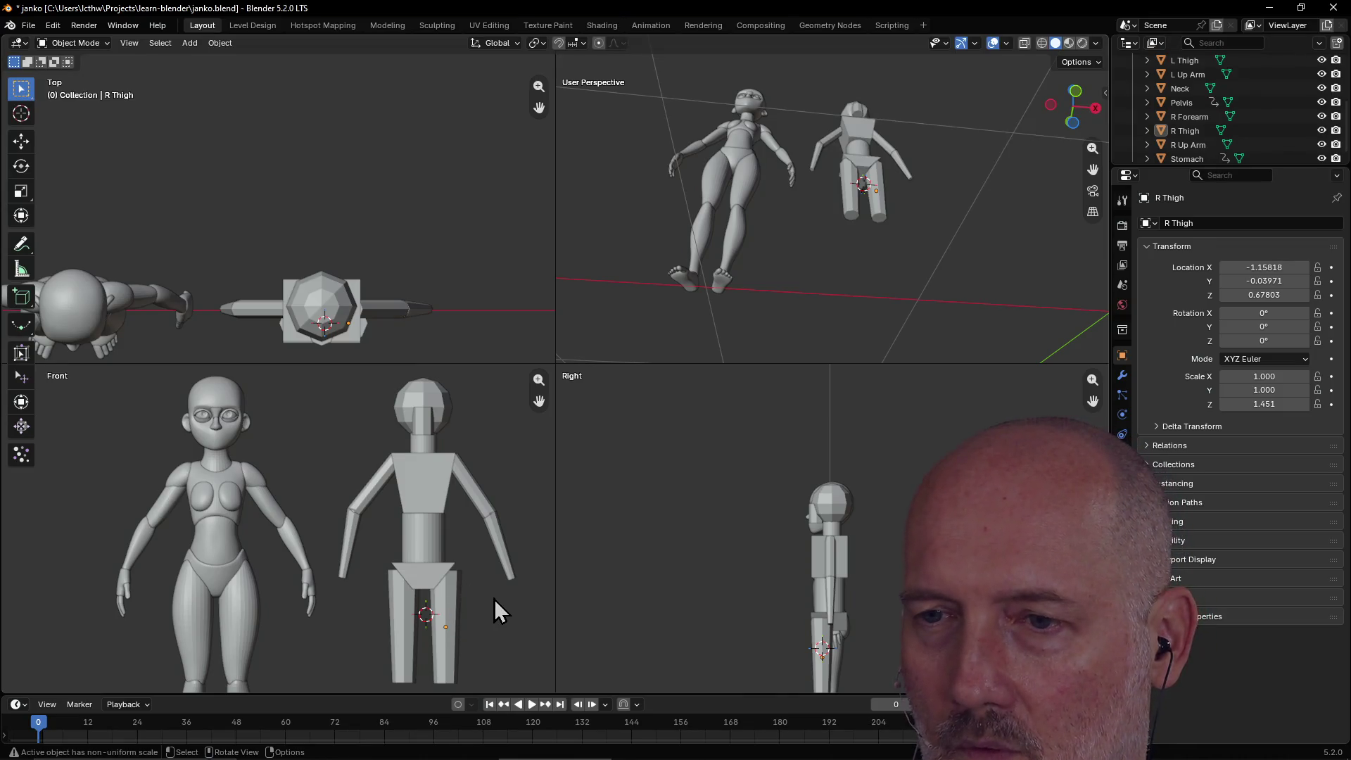
Add a cylinder with radius 0.040 and drop it below the right thigh as the lower leg.
drag(539, 401, 532, 253)
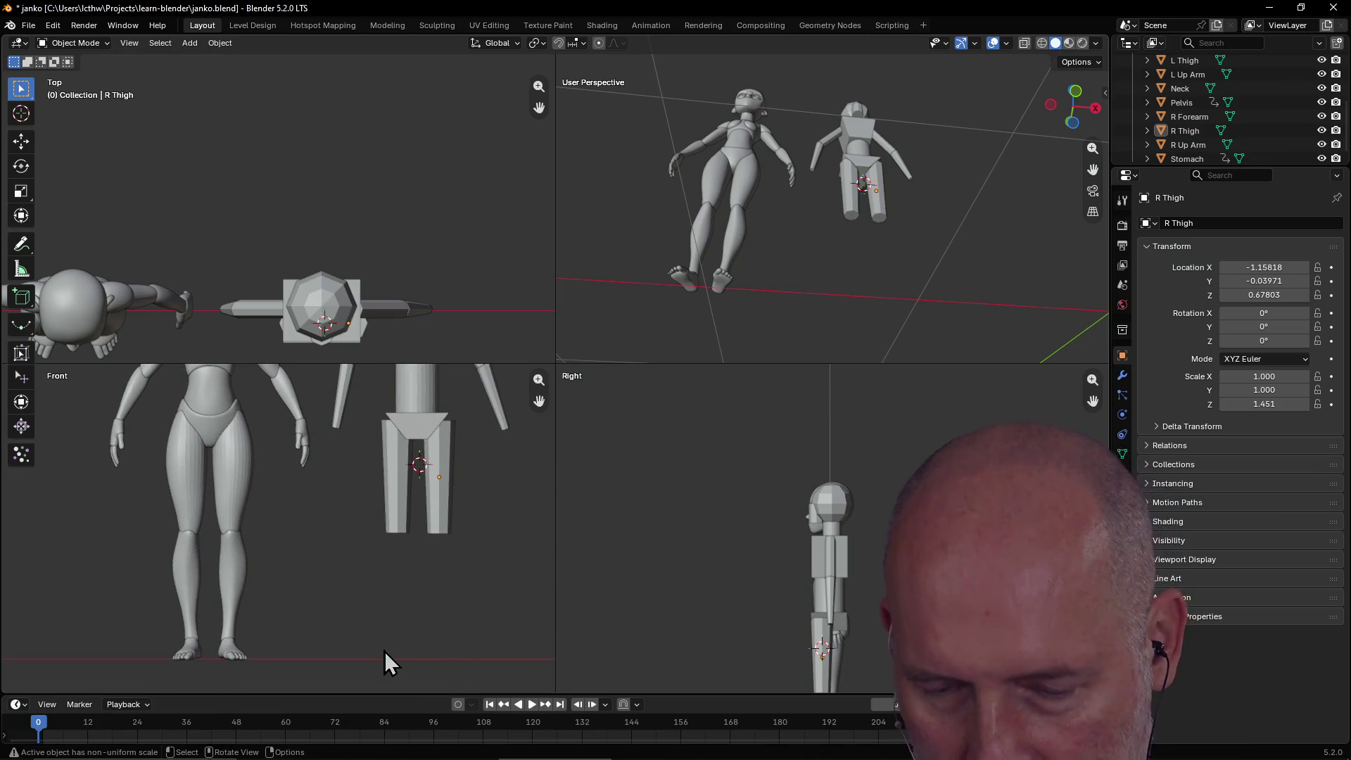
key(shift+a)
mouse_move(340, 469)
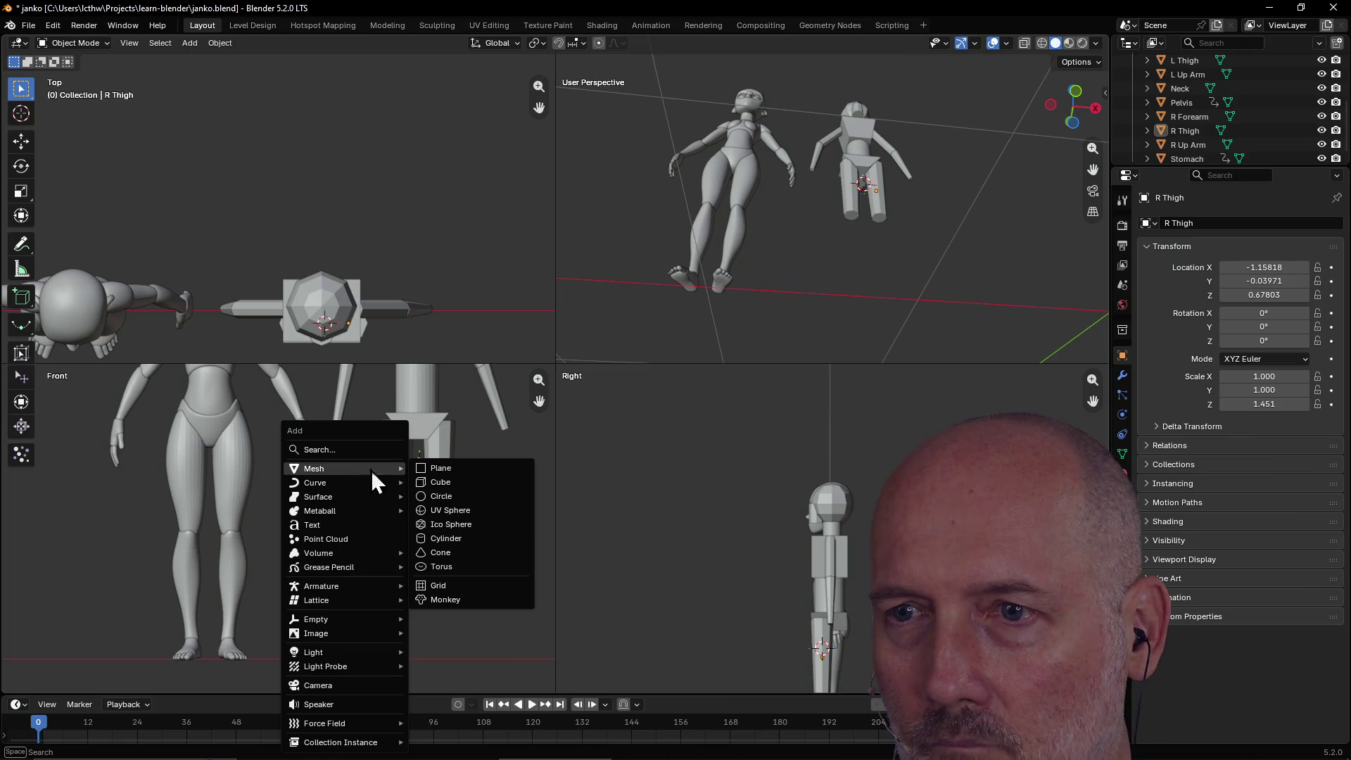
click(462, 539)
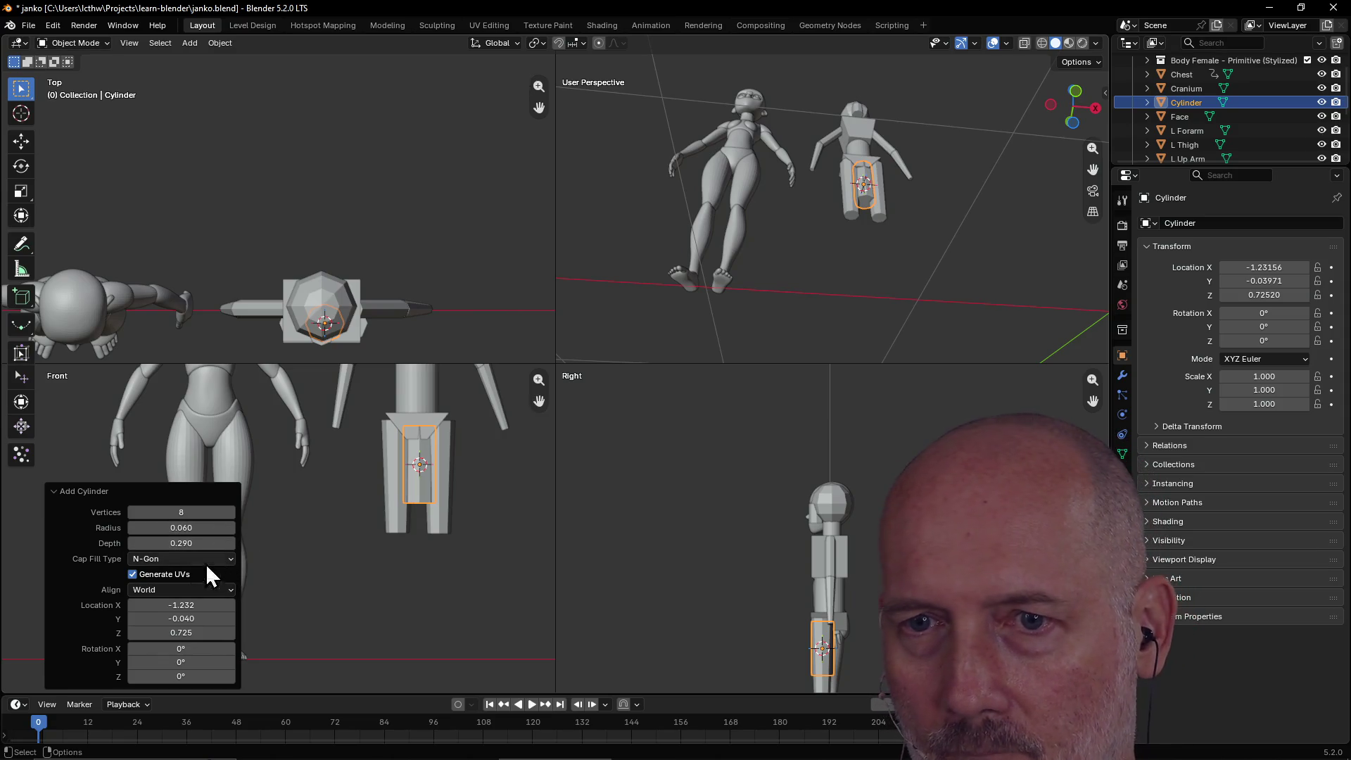
click(135, 530)
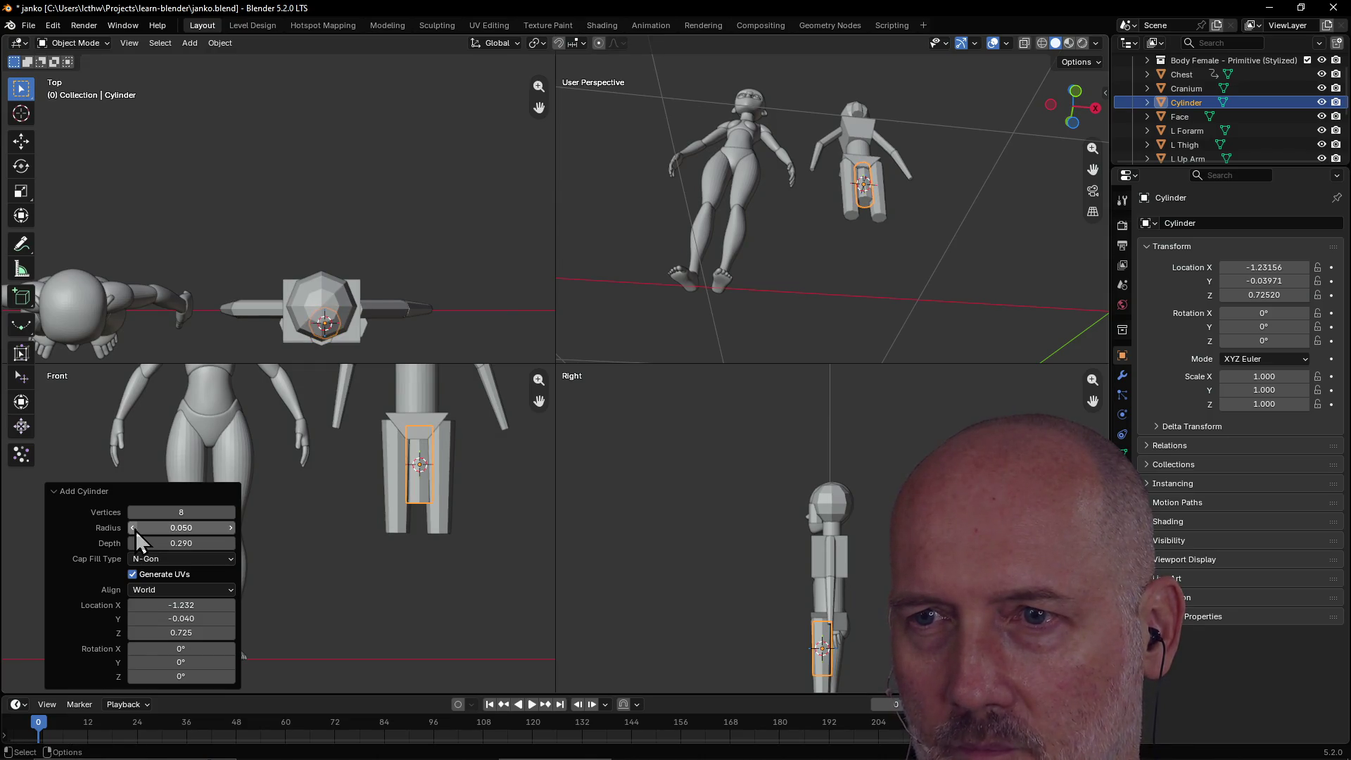
click(135, 530)
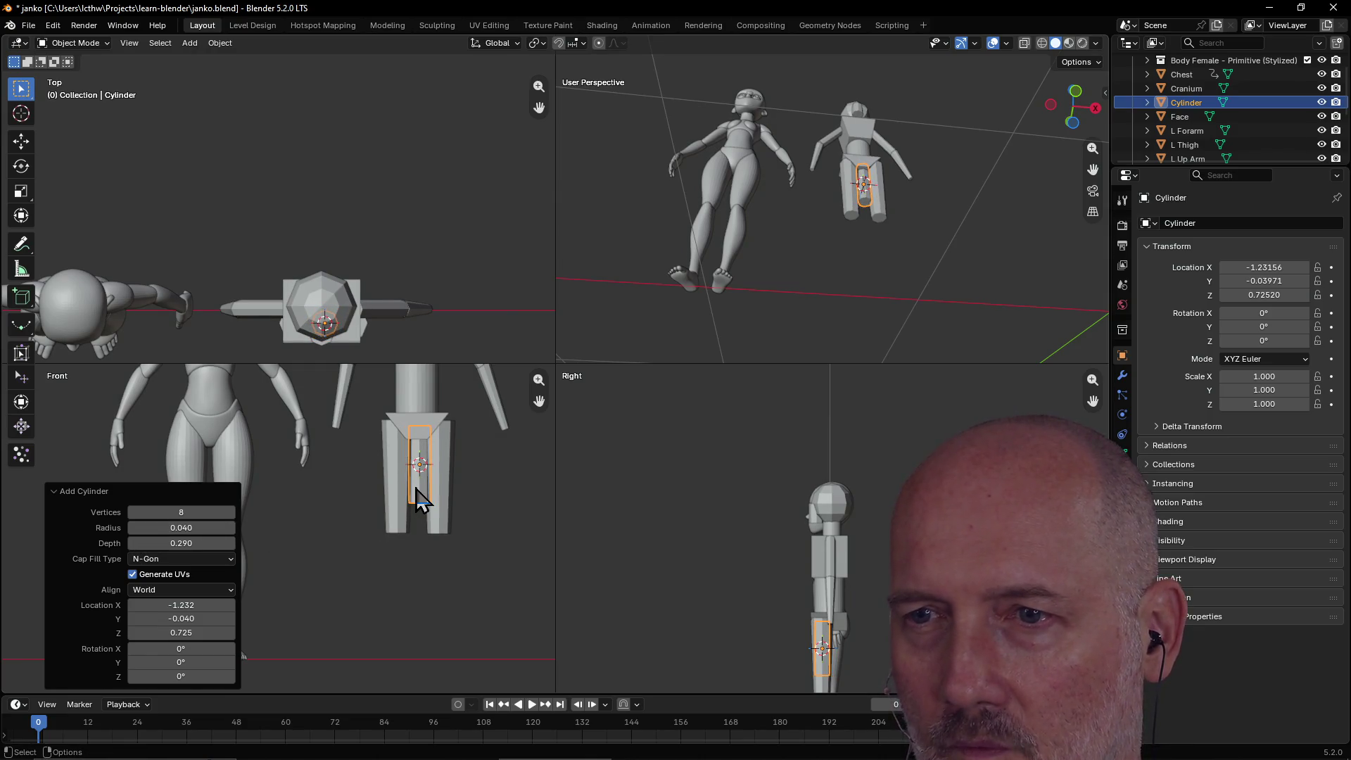
key(g)
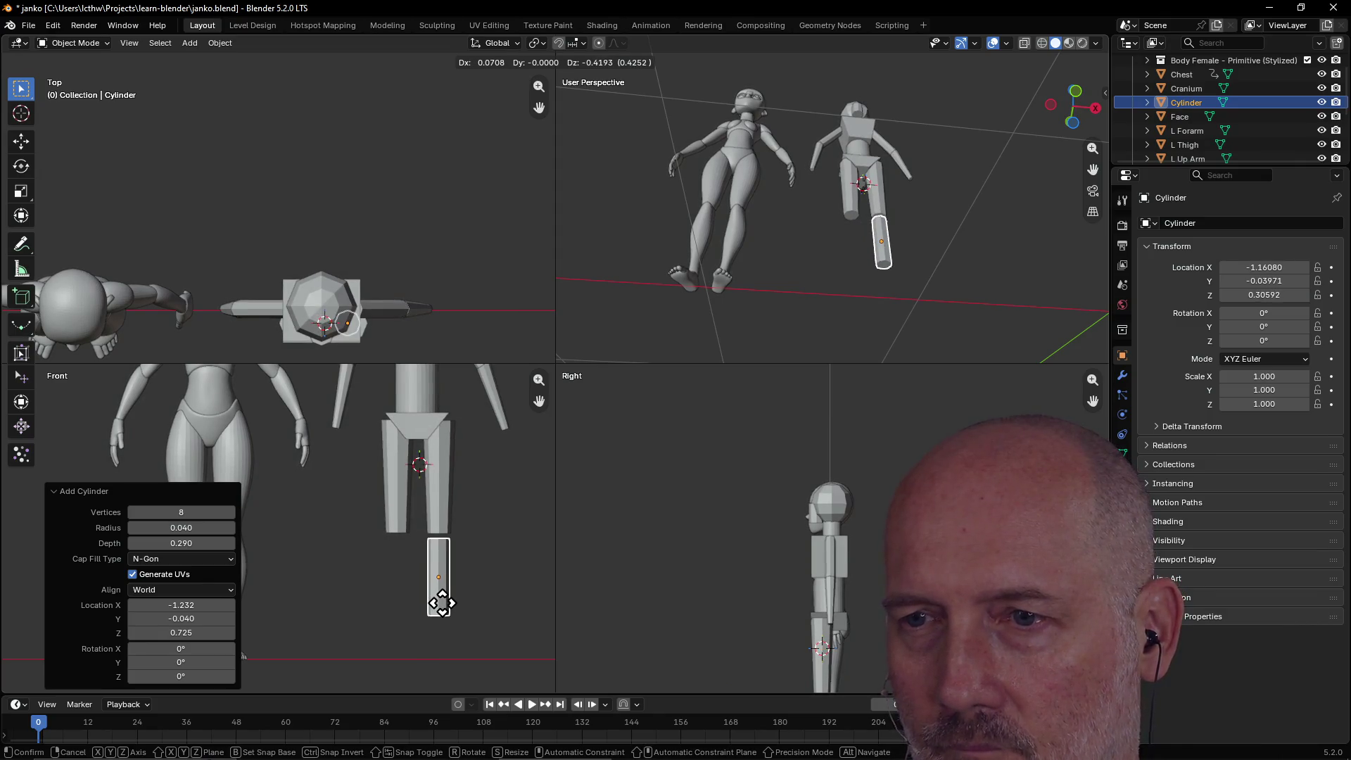
click(442, 603)
click(361, 610)
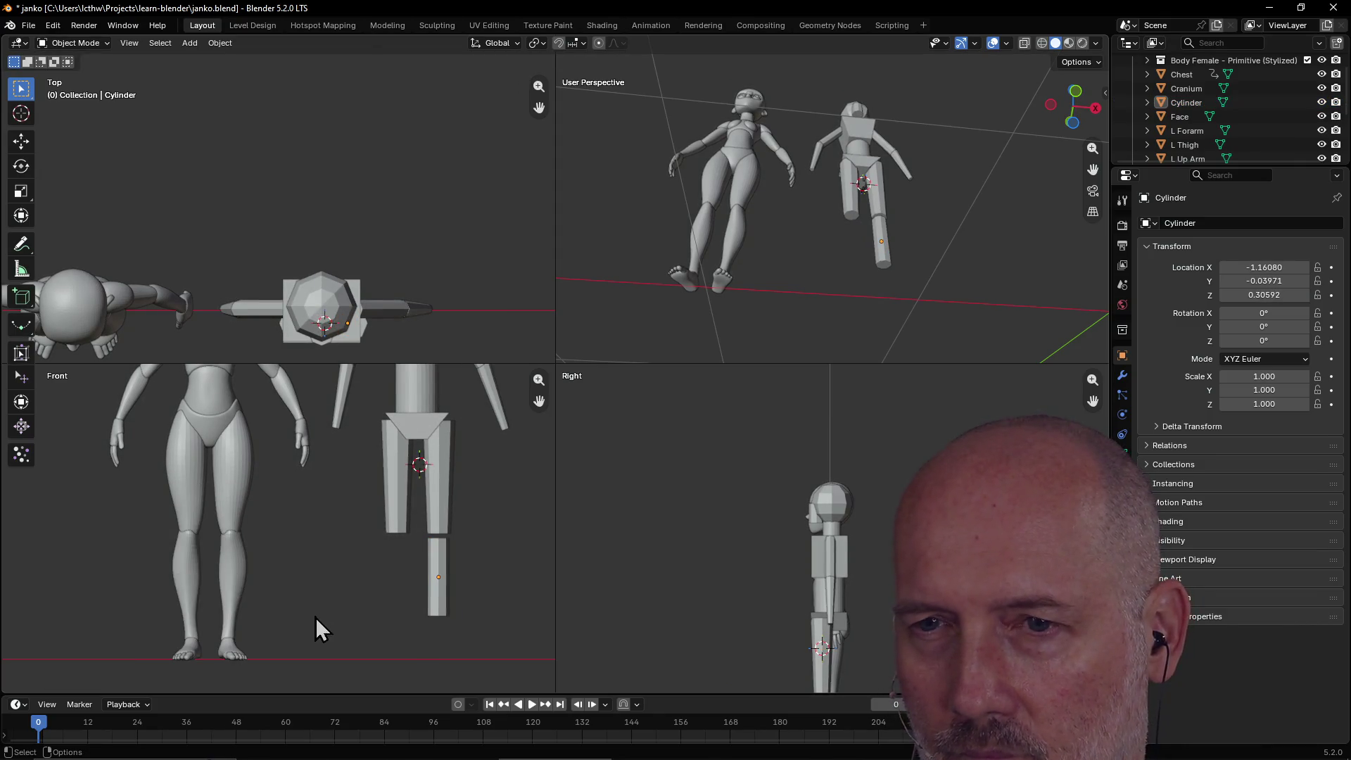
click(442, 590)
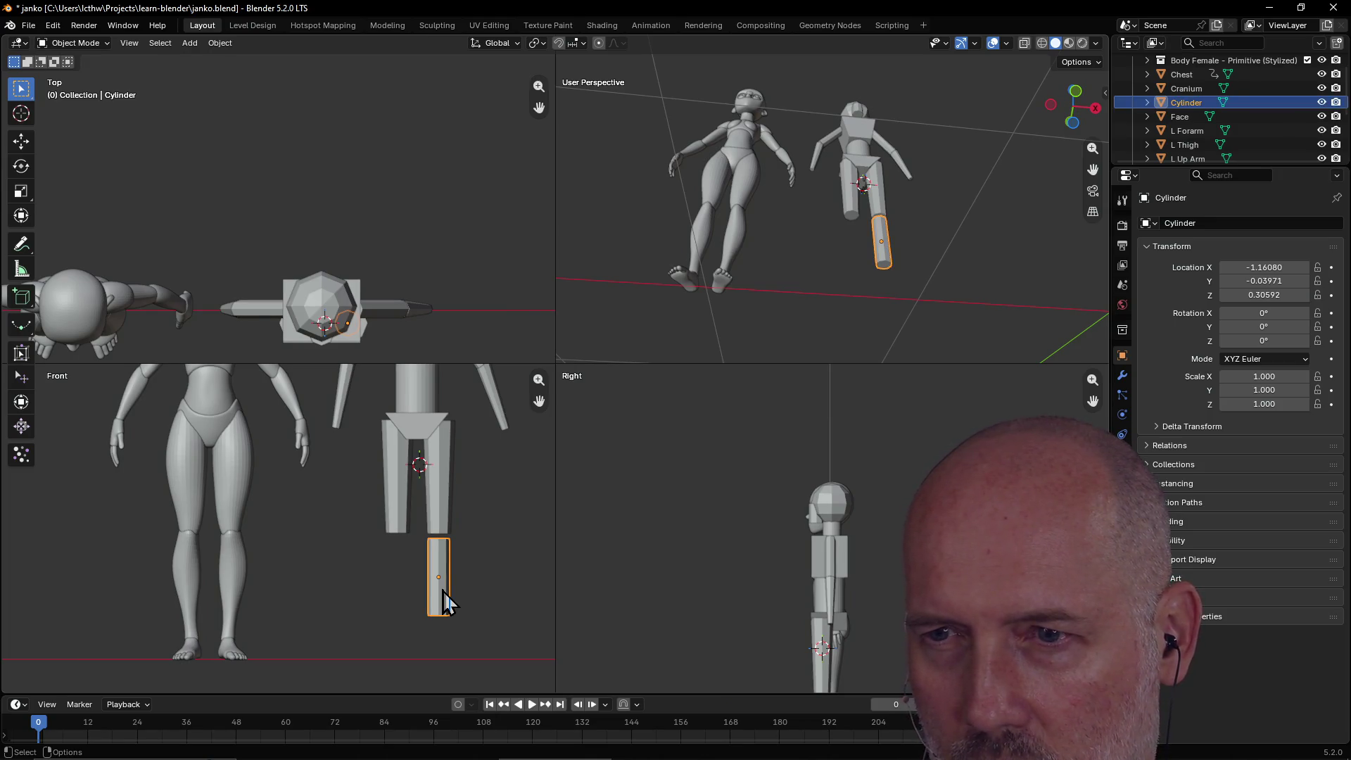
Stretch the lower-leg cylinder to Z scale 1.486 and settle it under the thigh.
click(491, 587)
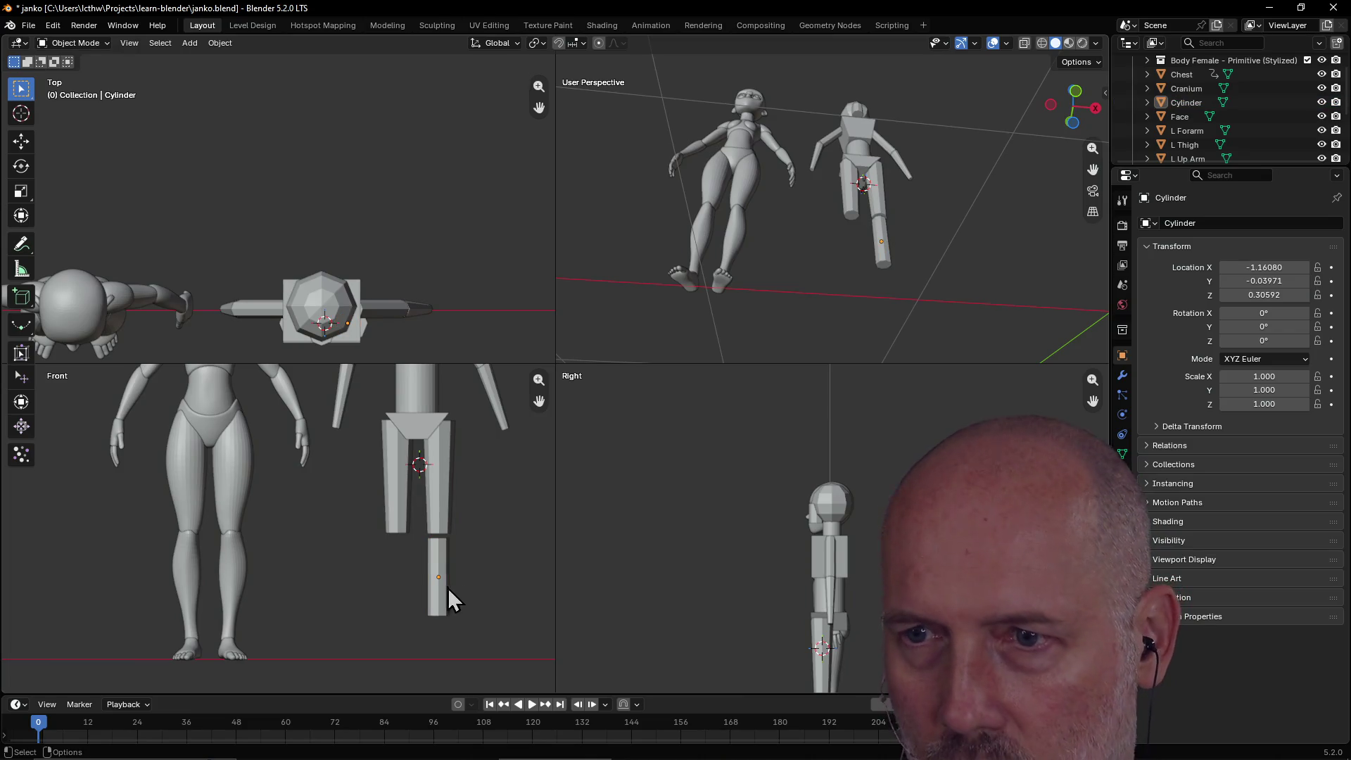
click(439, 610)
key(s)
key(z)
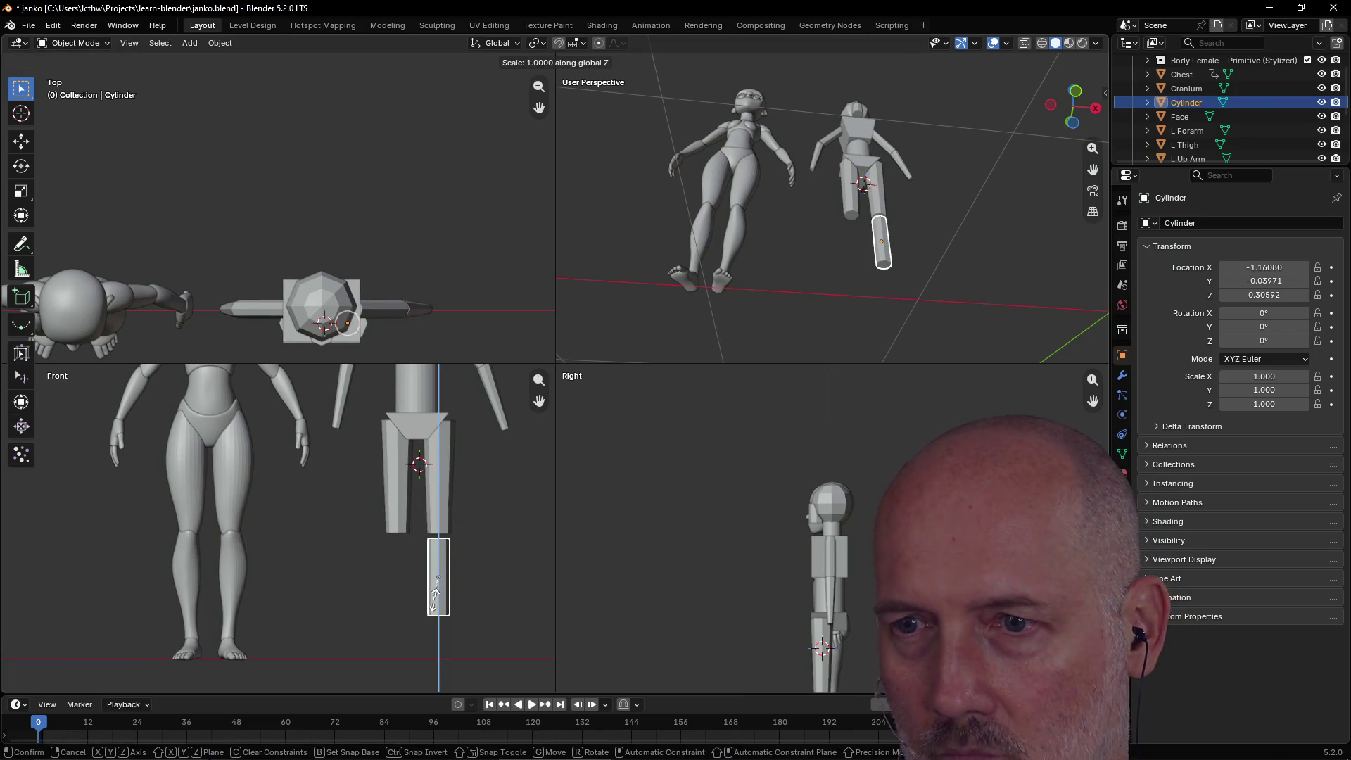
click(435, 622)
key(g)
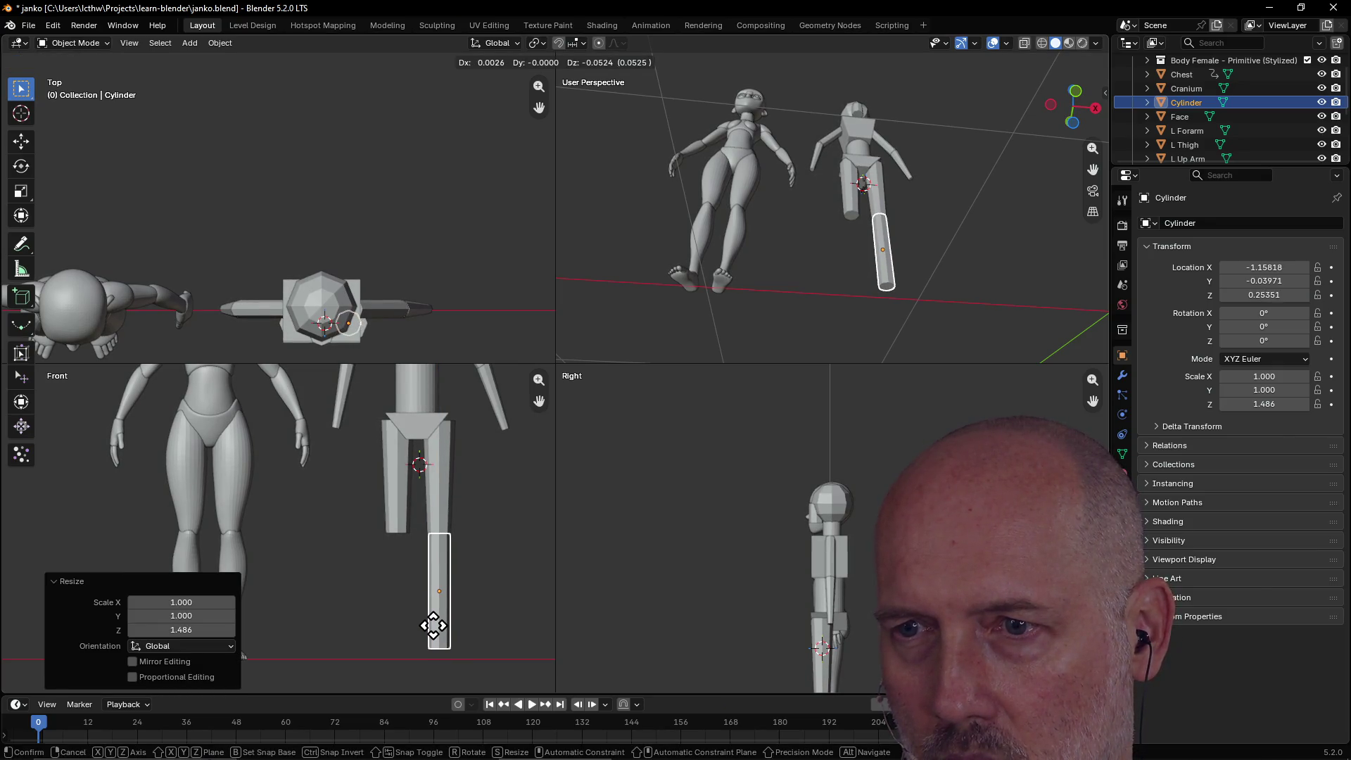
click(432, 627)
click(348, 622)
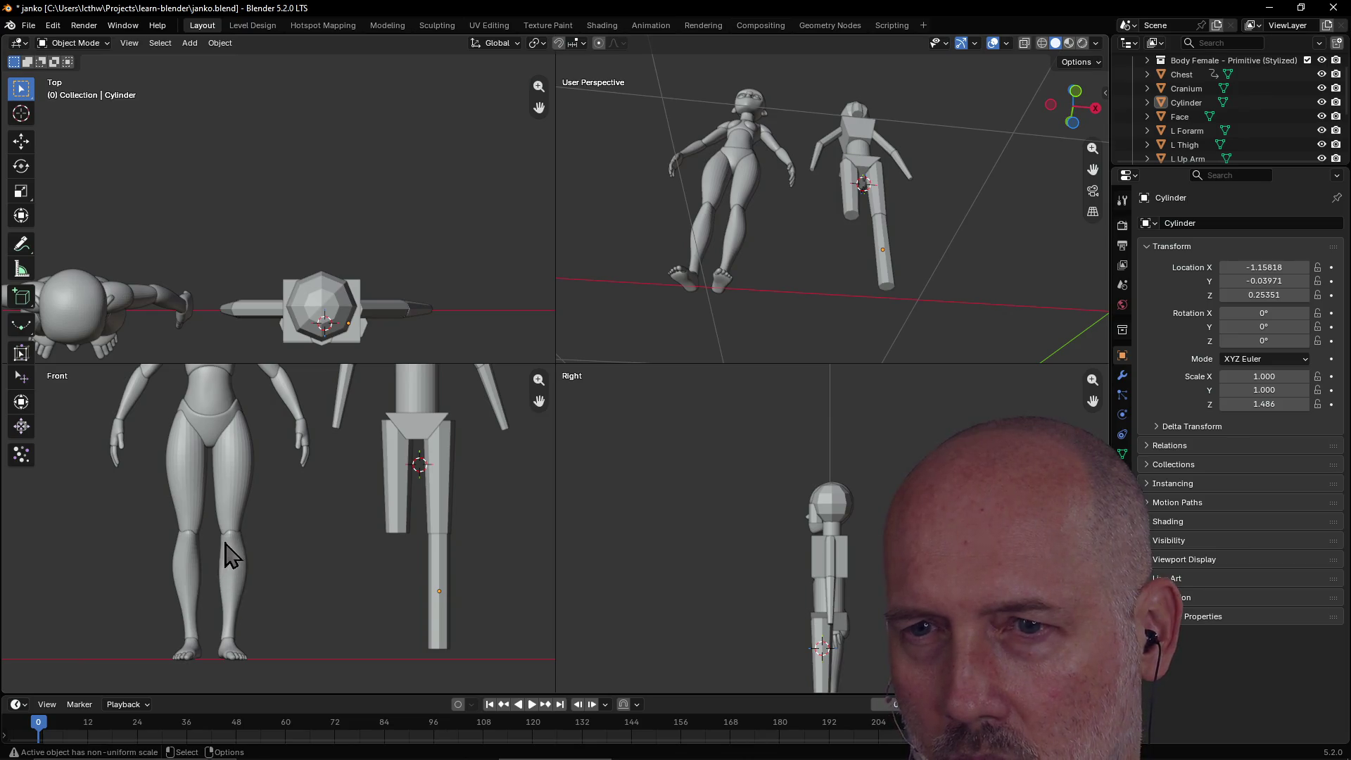
click(437, 619)
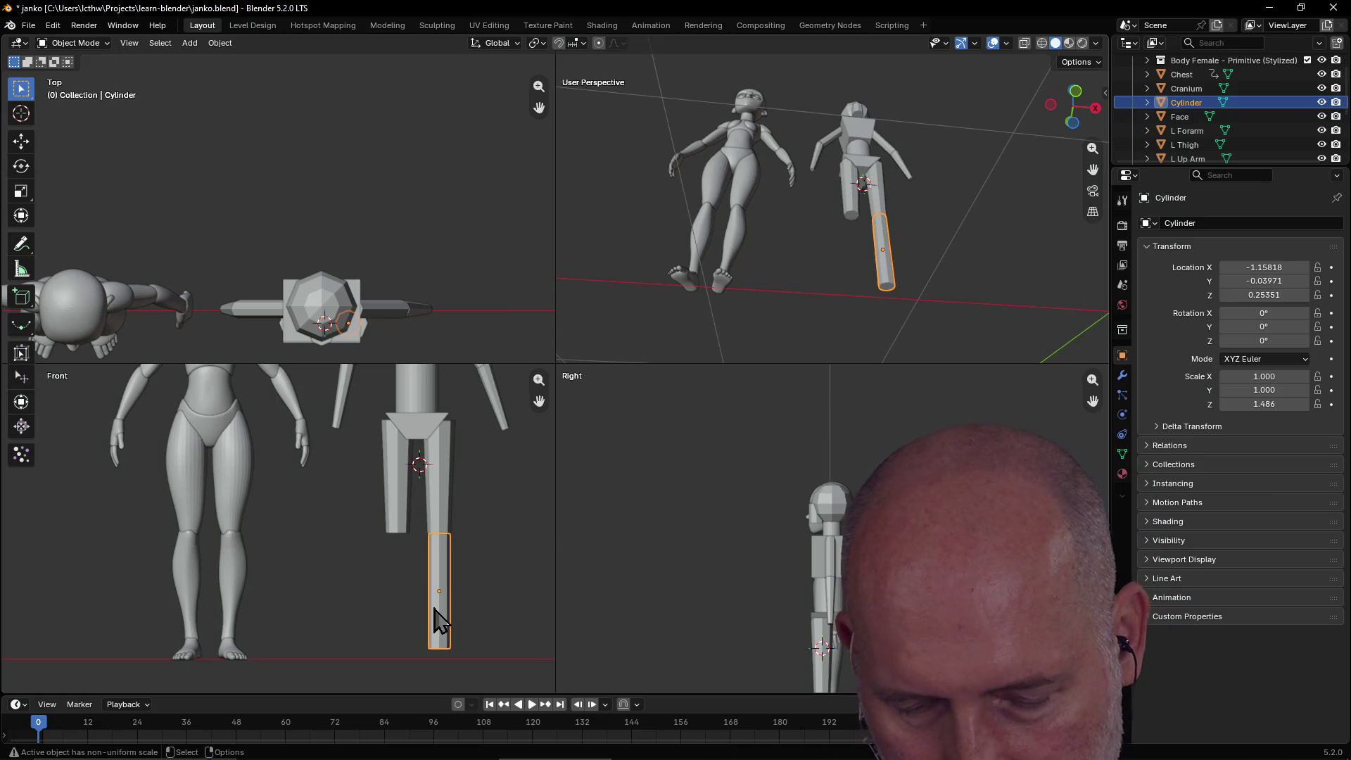
Duplicate the lower leg under the left thigh, readjust the right one, then delete the copy.
key(shift+d)
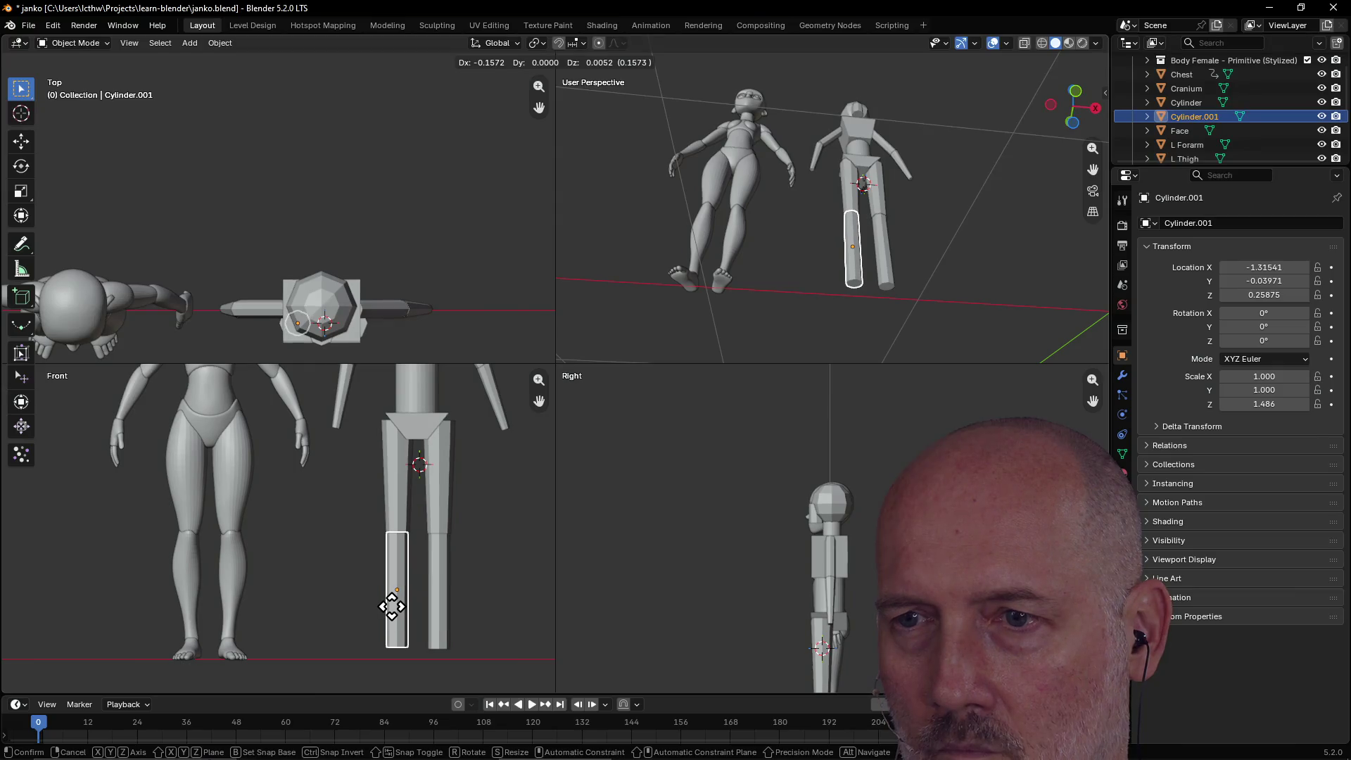
click(392, 607)
click(441, 620)
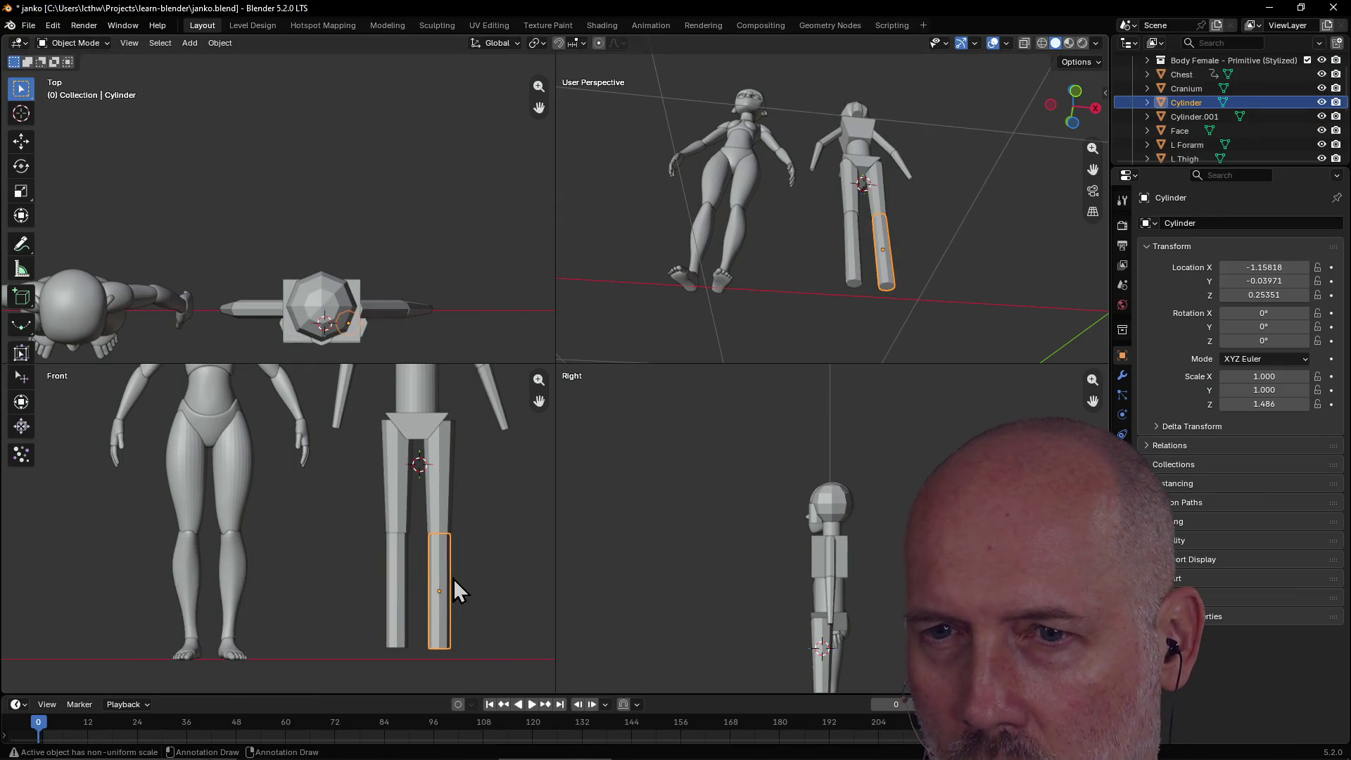
click(519, 555)
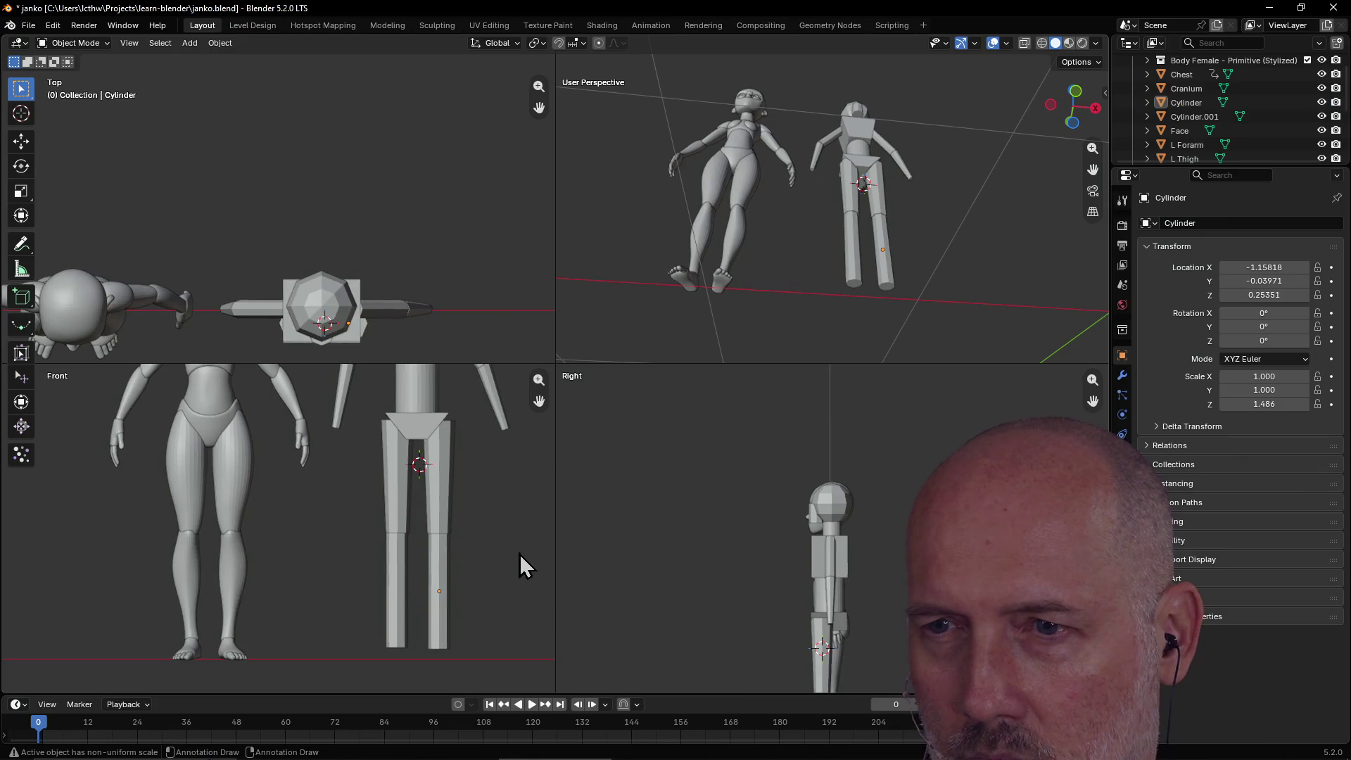
click(444, 551)
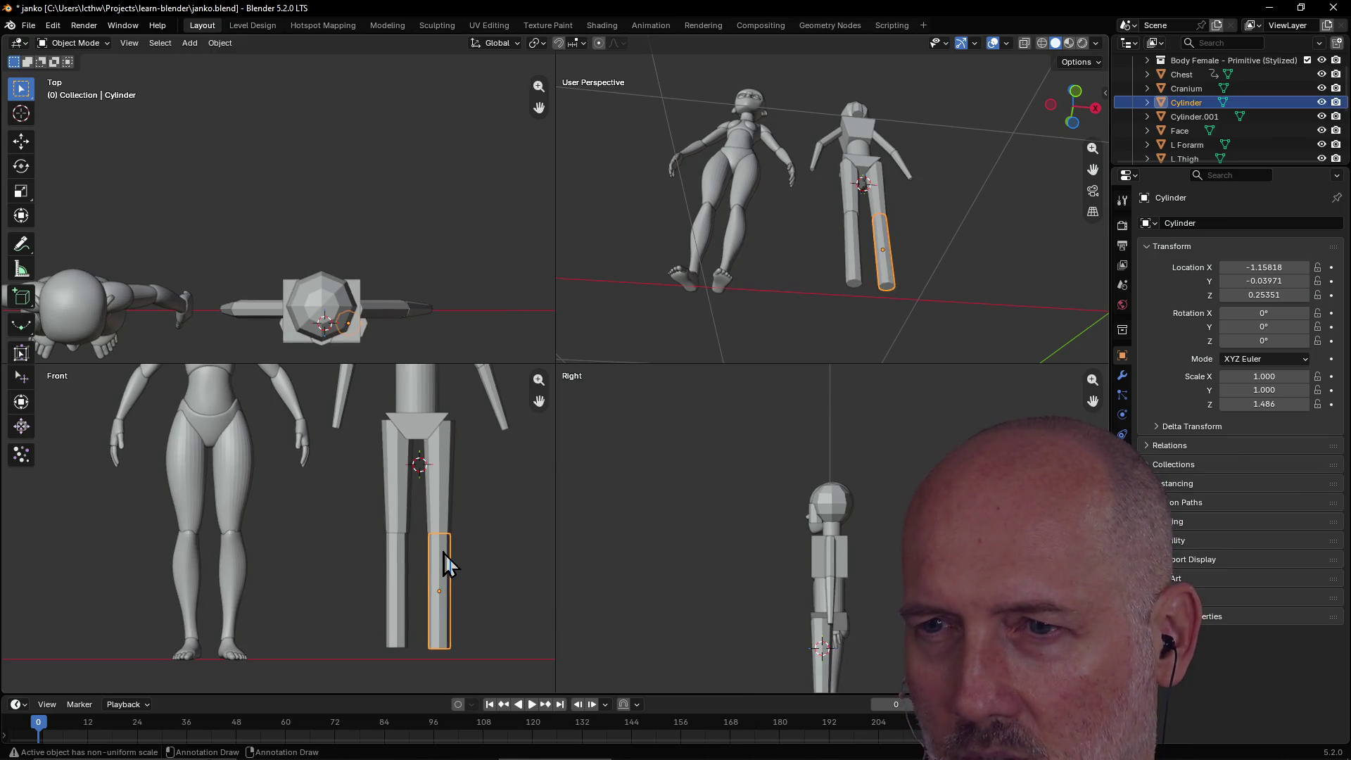
key(g)
click(443, 555)
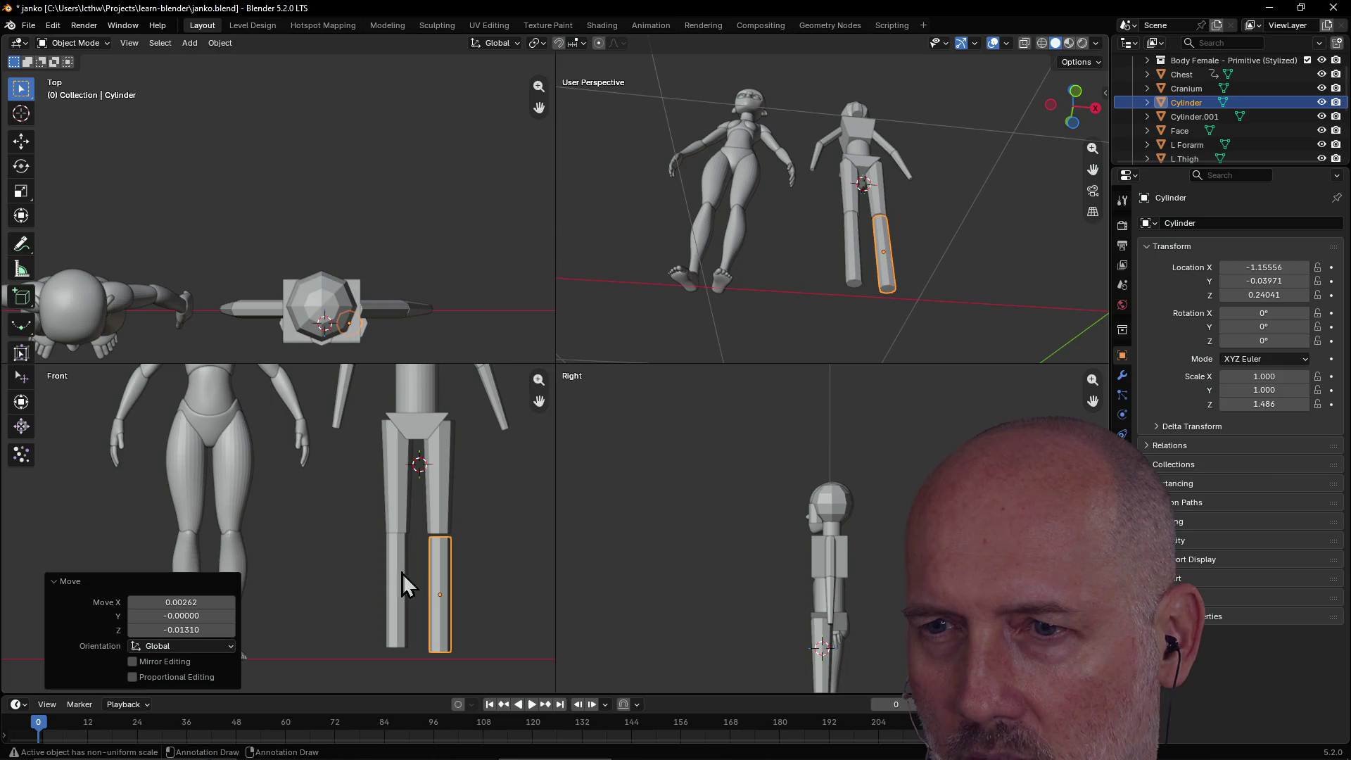
click(406, 582)
key(Delete)
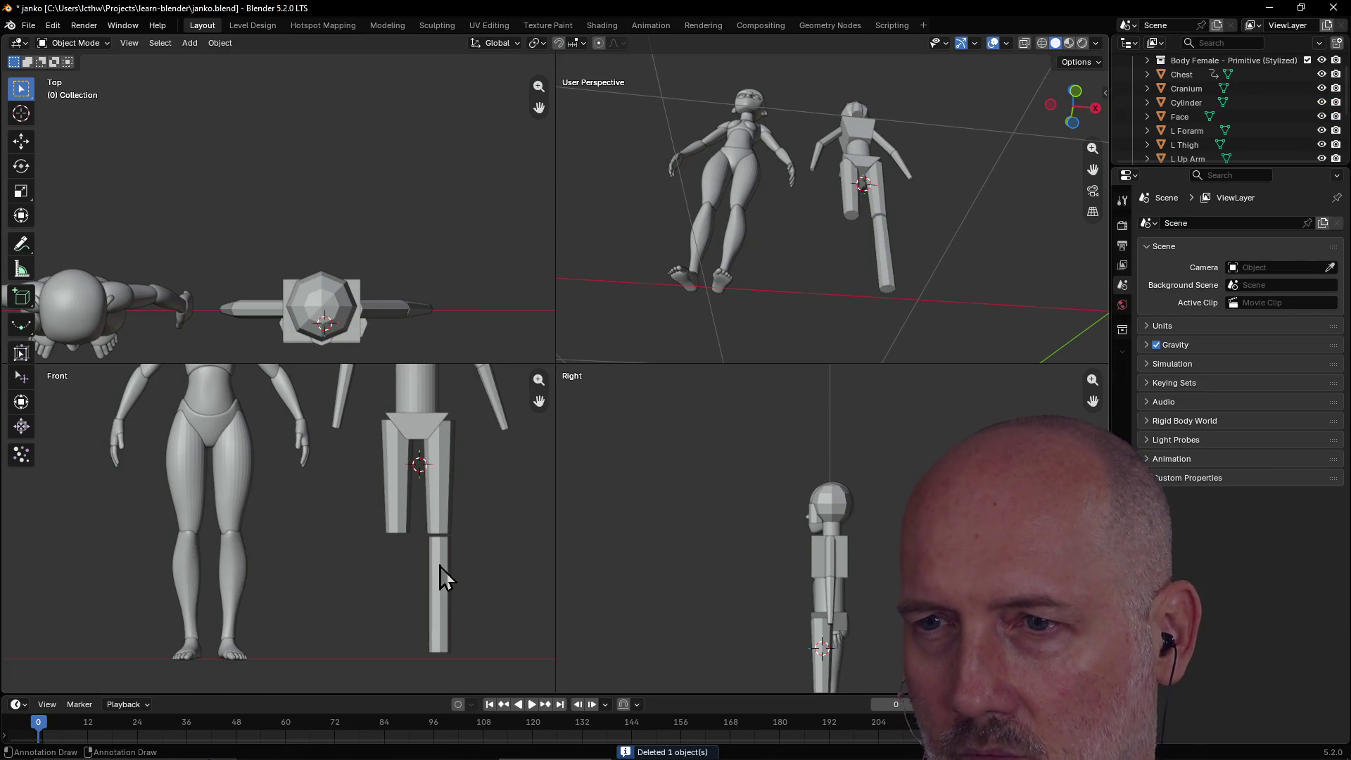
click(443, 573)
Move the lower-leg cylinder slightly downward.
key(g)
click(445, 589)
mouse_move(838, 281)
middle_down()
mouse_move(868, 57)
mouse_move(851, 94)
mouse_move(965, 154)
mouse_move(914, 324)
mouse_move(904, 302)
middle_up()
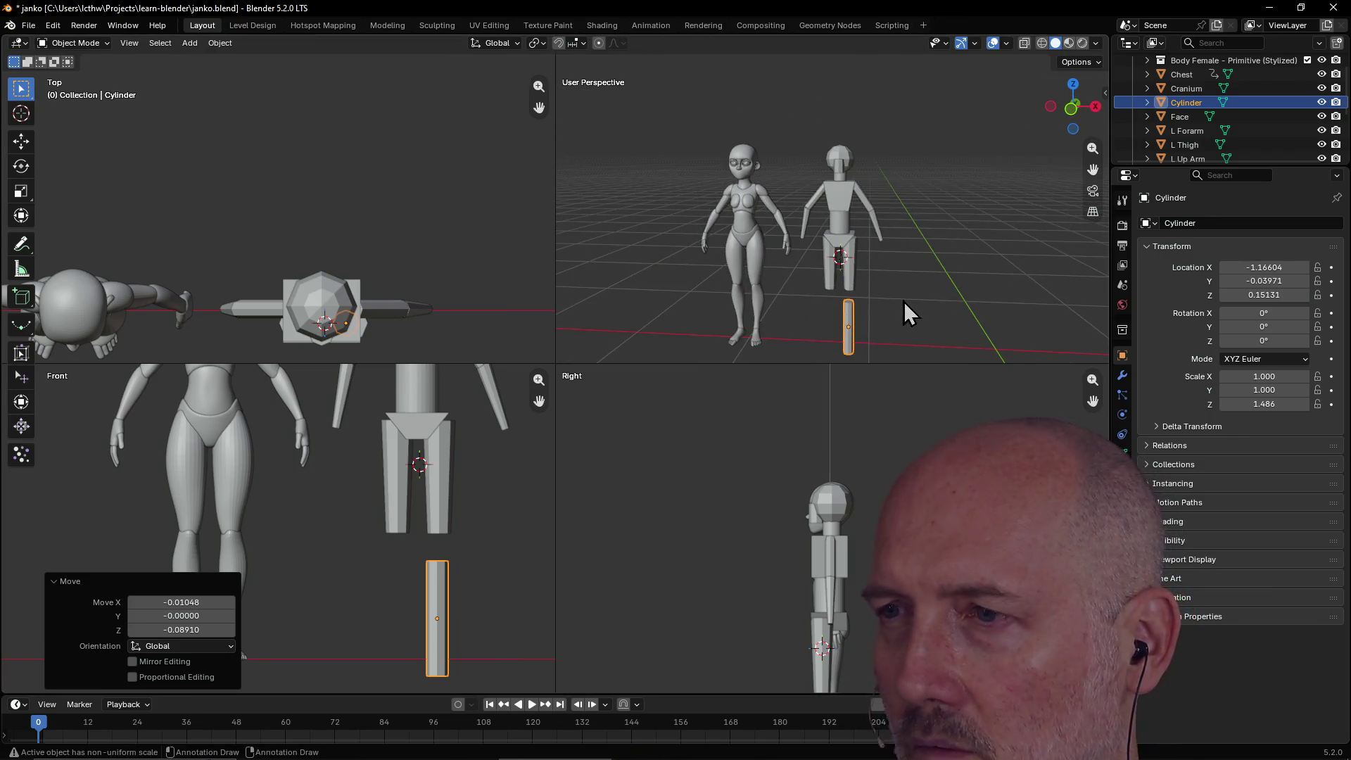
In Edit Mode, scale the cylinder's selected mesh part by 1.081.
key(Tab)
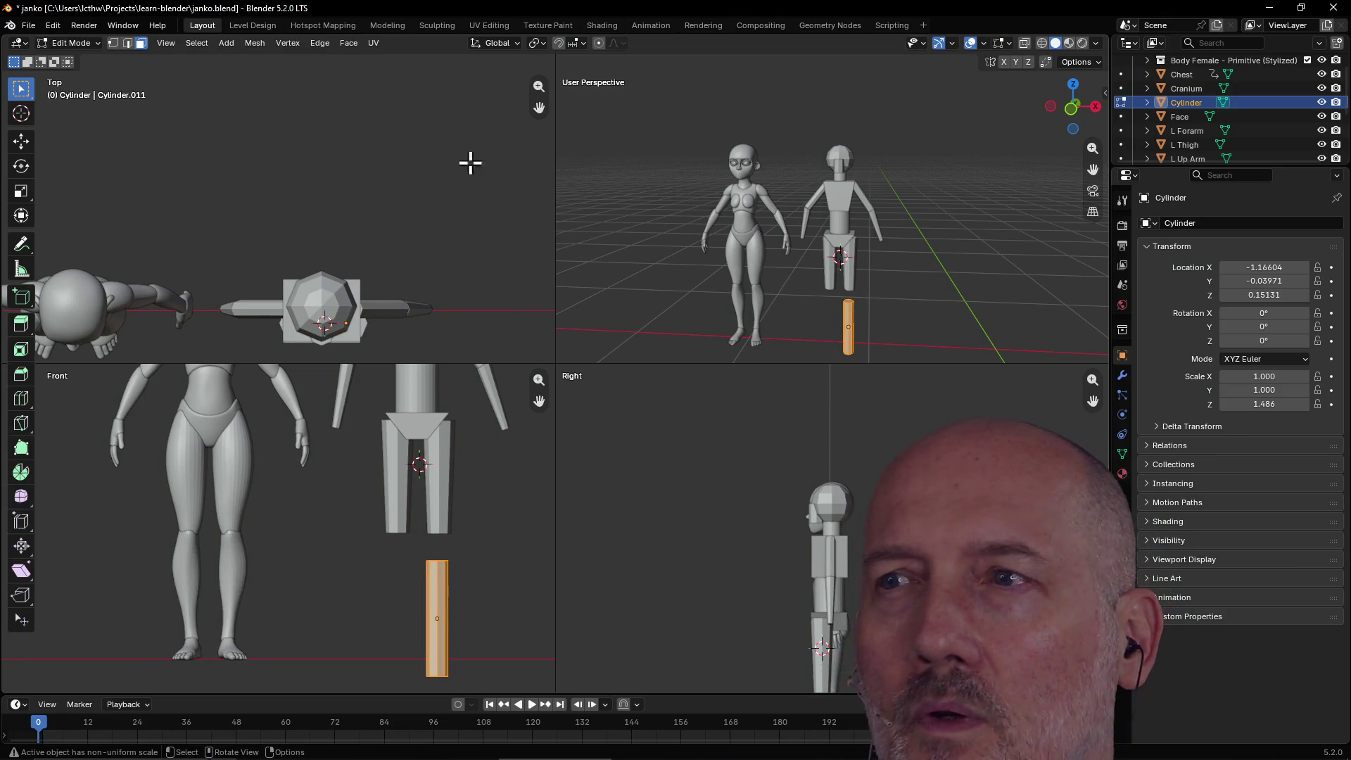
click(890, 316)
scroll(883, 305, up, 4)
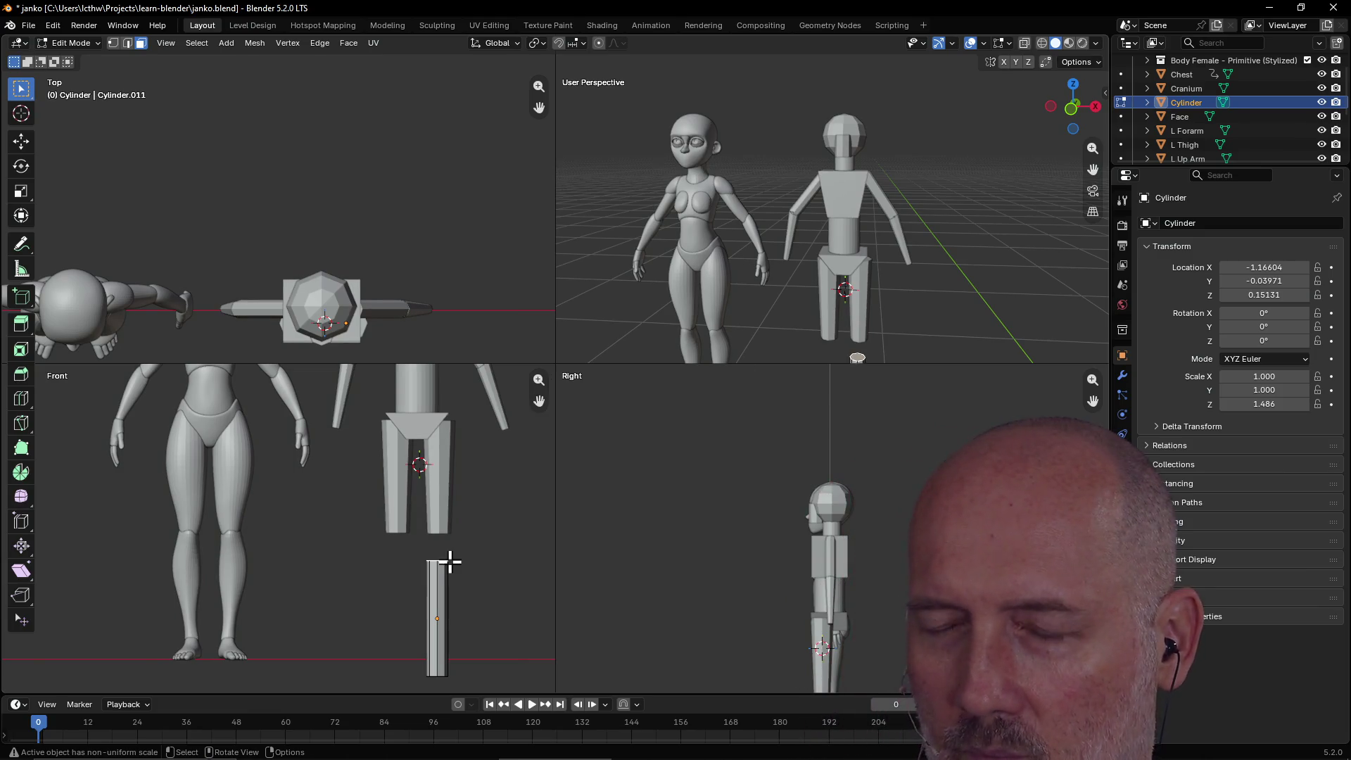
key(s)
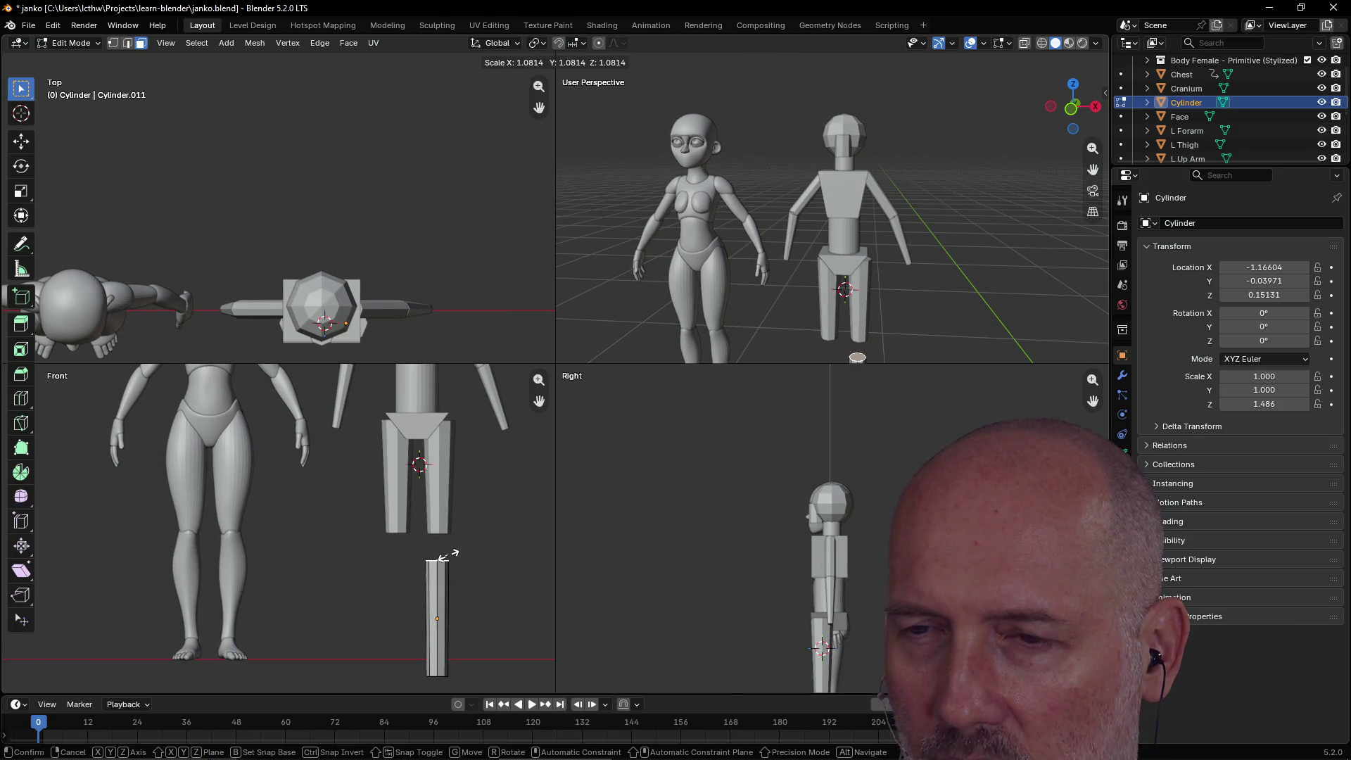
click(447, 556)
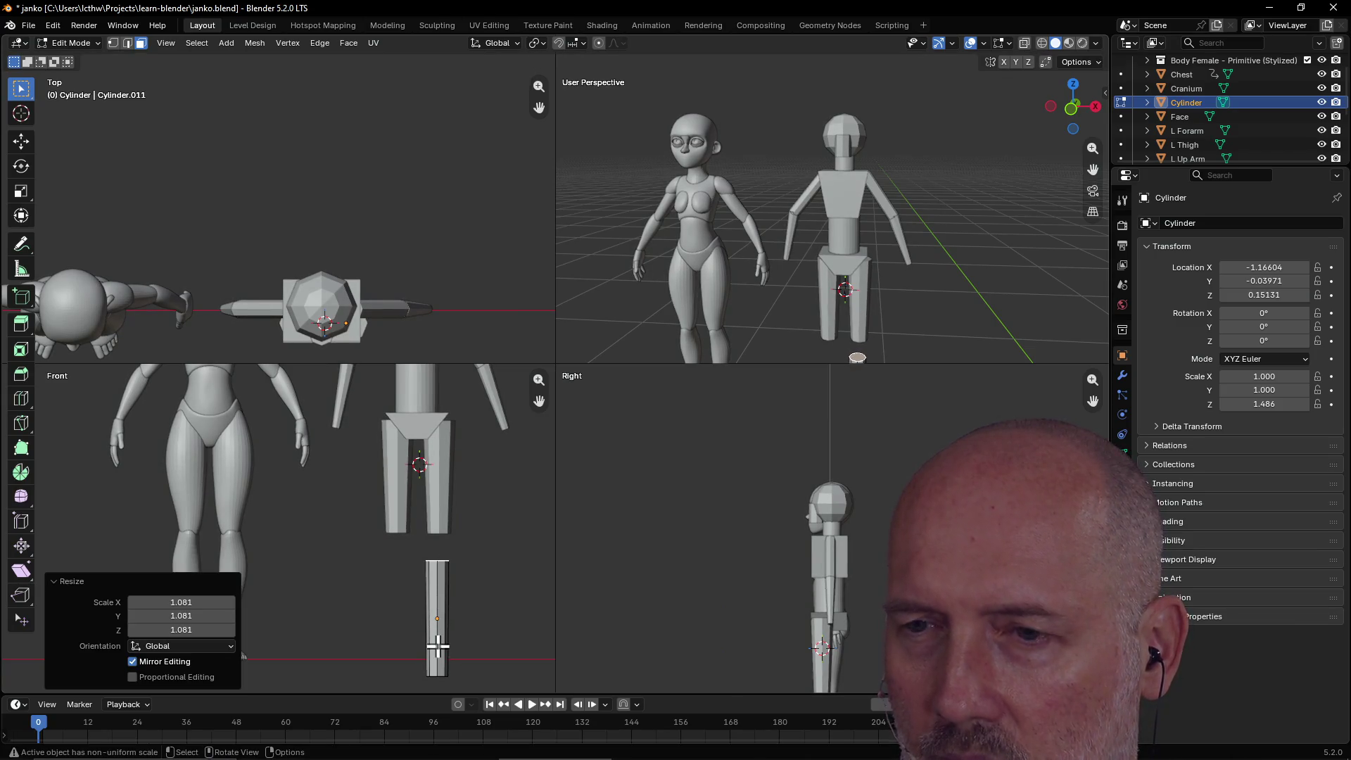
Shrink the cylinder's bottom end face to 0.73 and return to Object Mode.
mouse_move(897, 289)
middle_down()
mouse_move(908, 211)
mouse_move(943, 186)
middle_up()
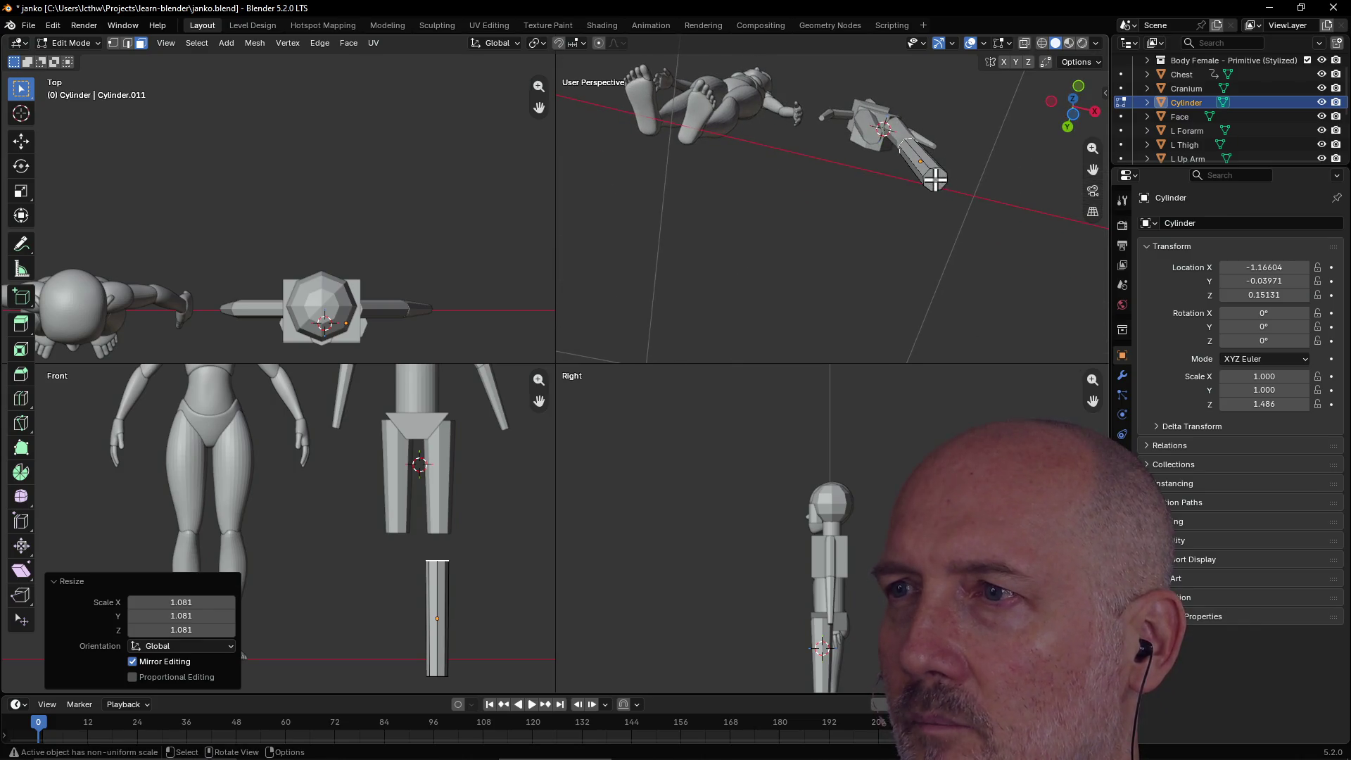
click(936, 179)
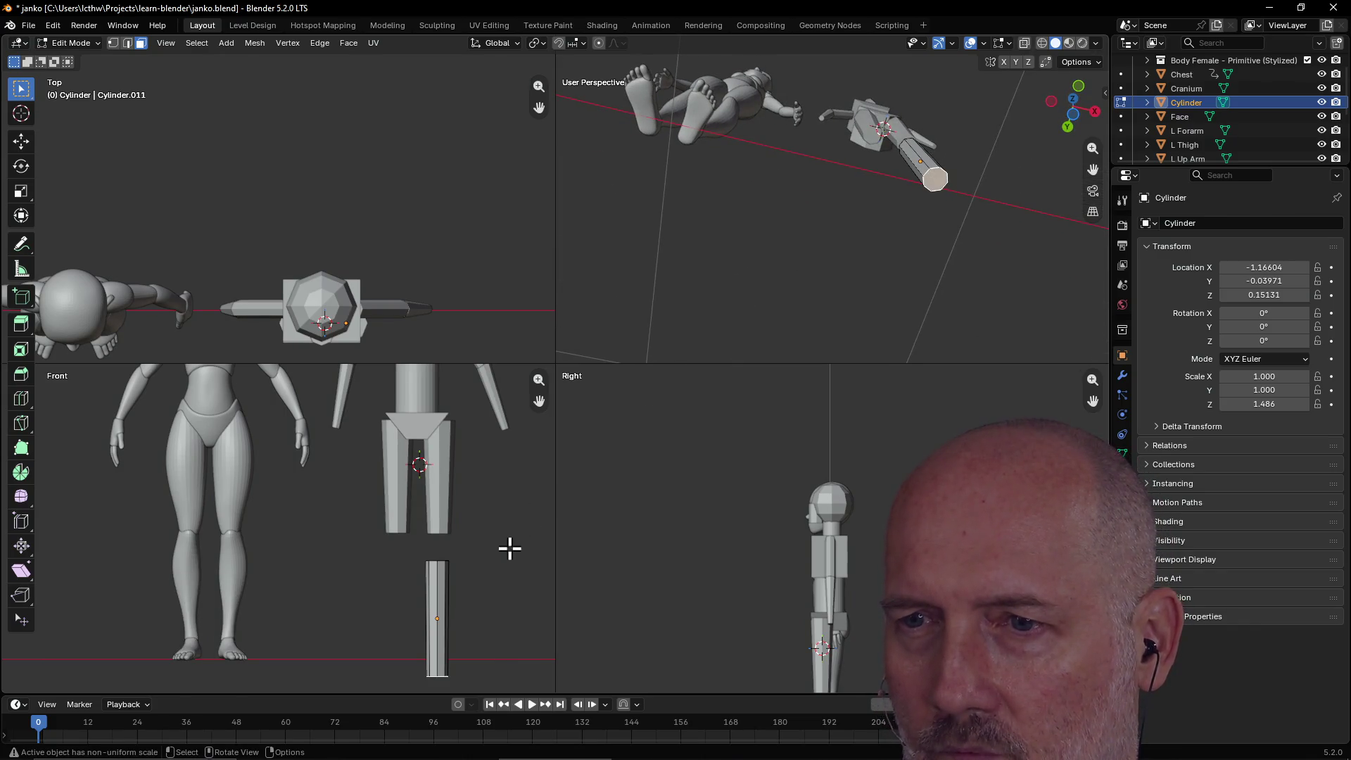
key(z)
key(Escape)
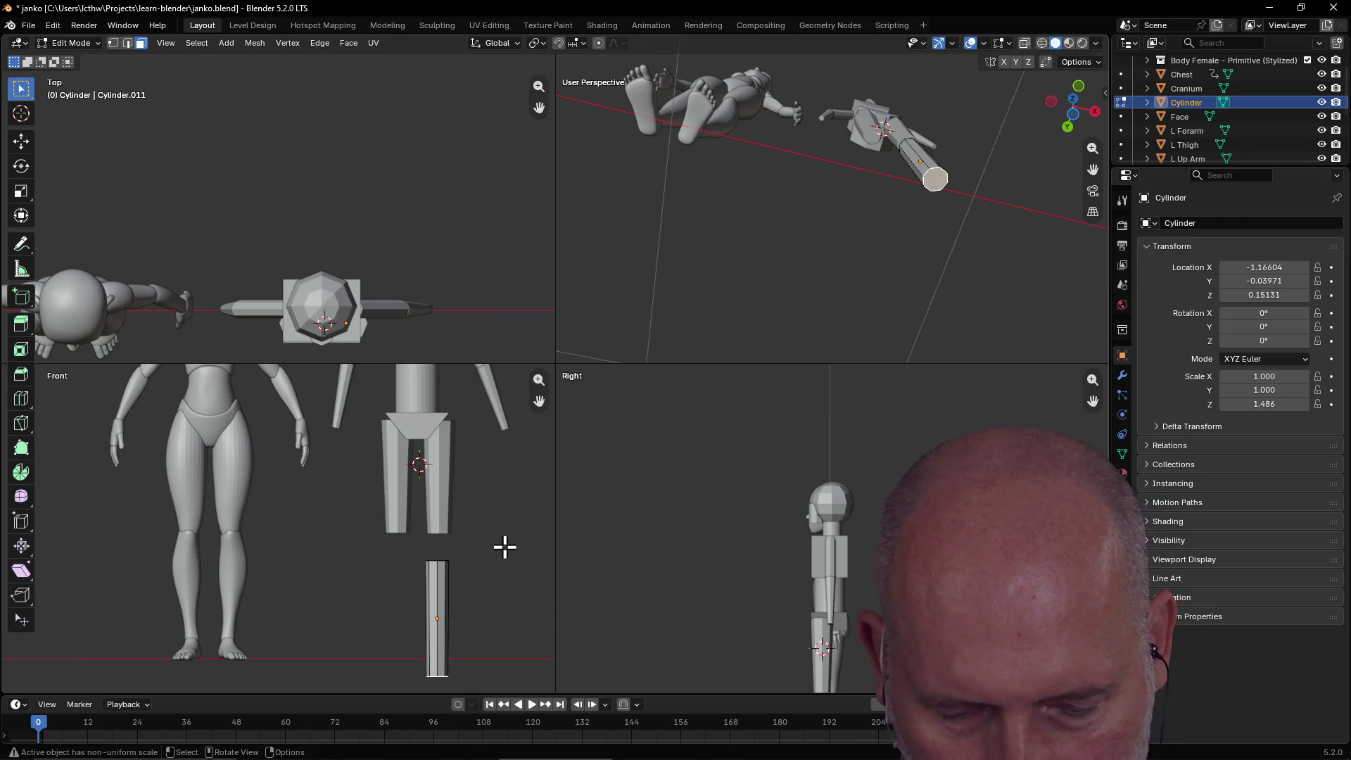
key(s)
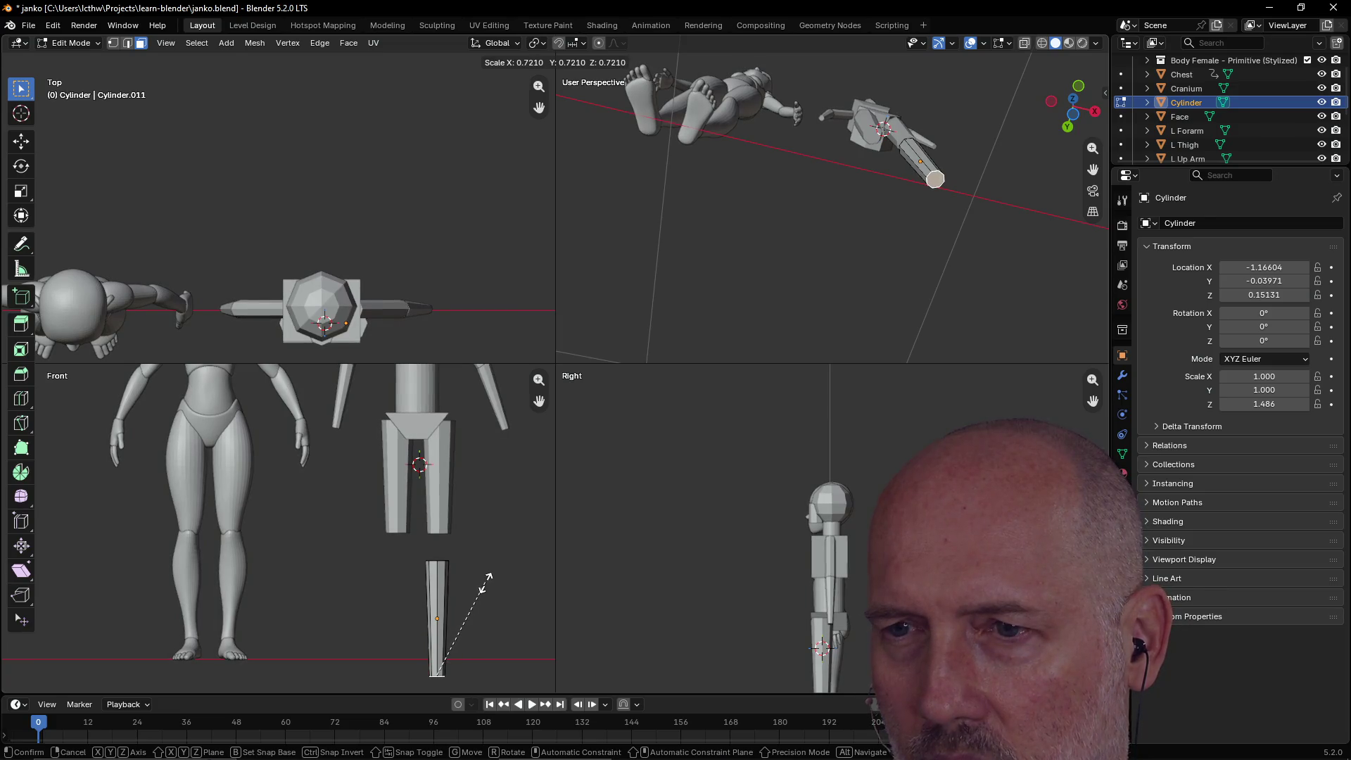
click(481, 578)
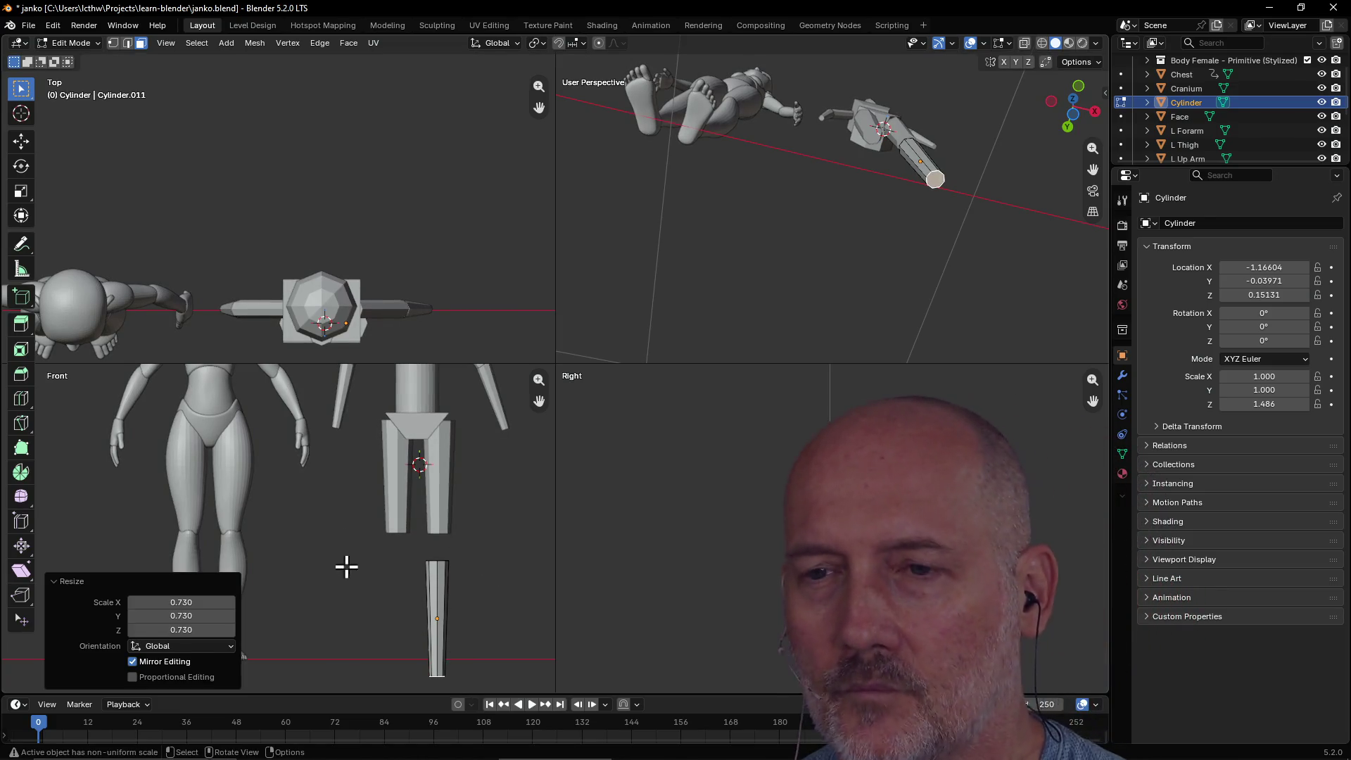
click(354, 567)
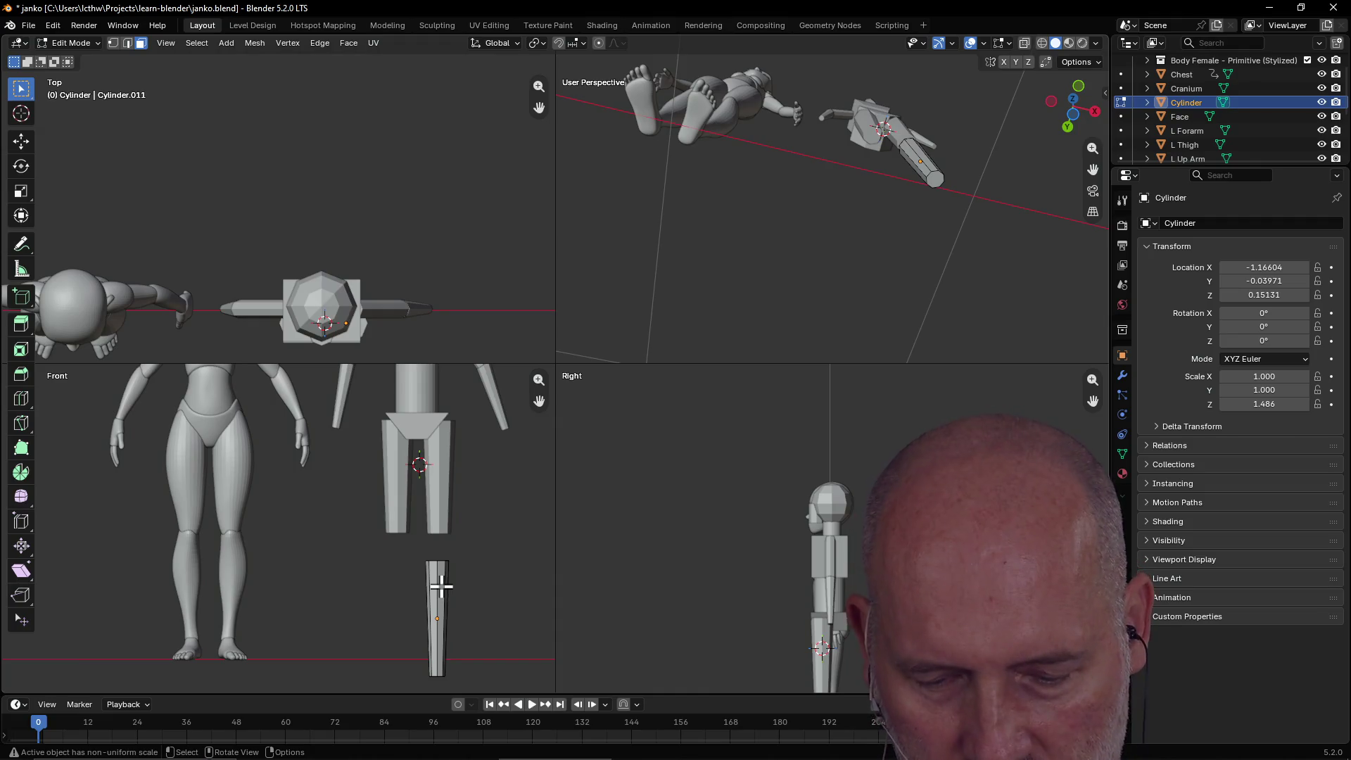
scroll(437, 573, down, 2)
scroll(414, 556, up, 1)
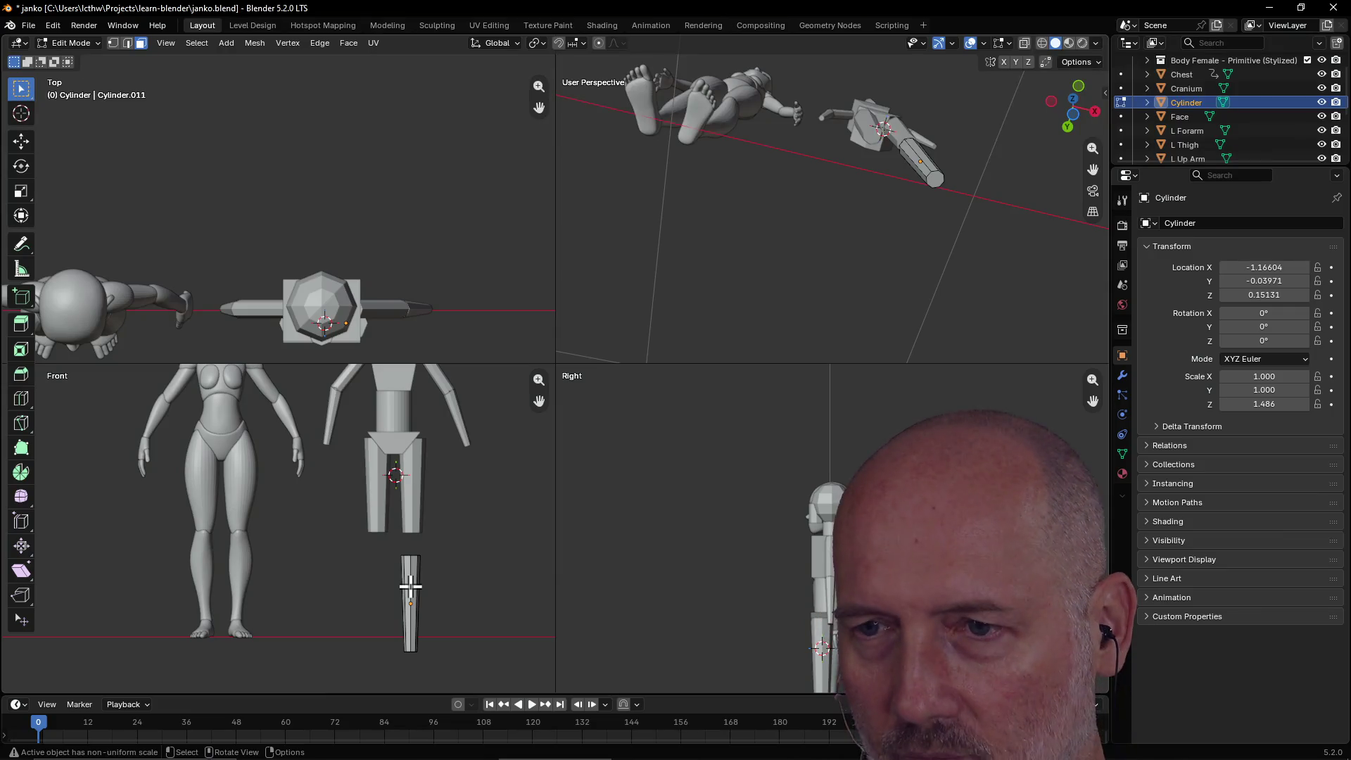
key(Tab)
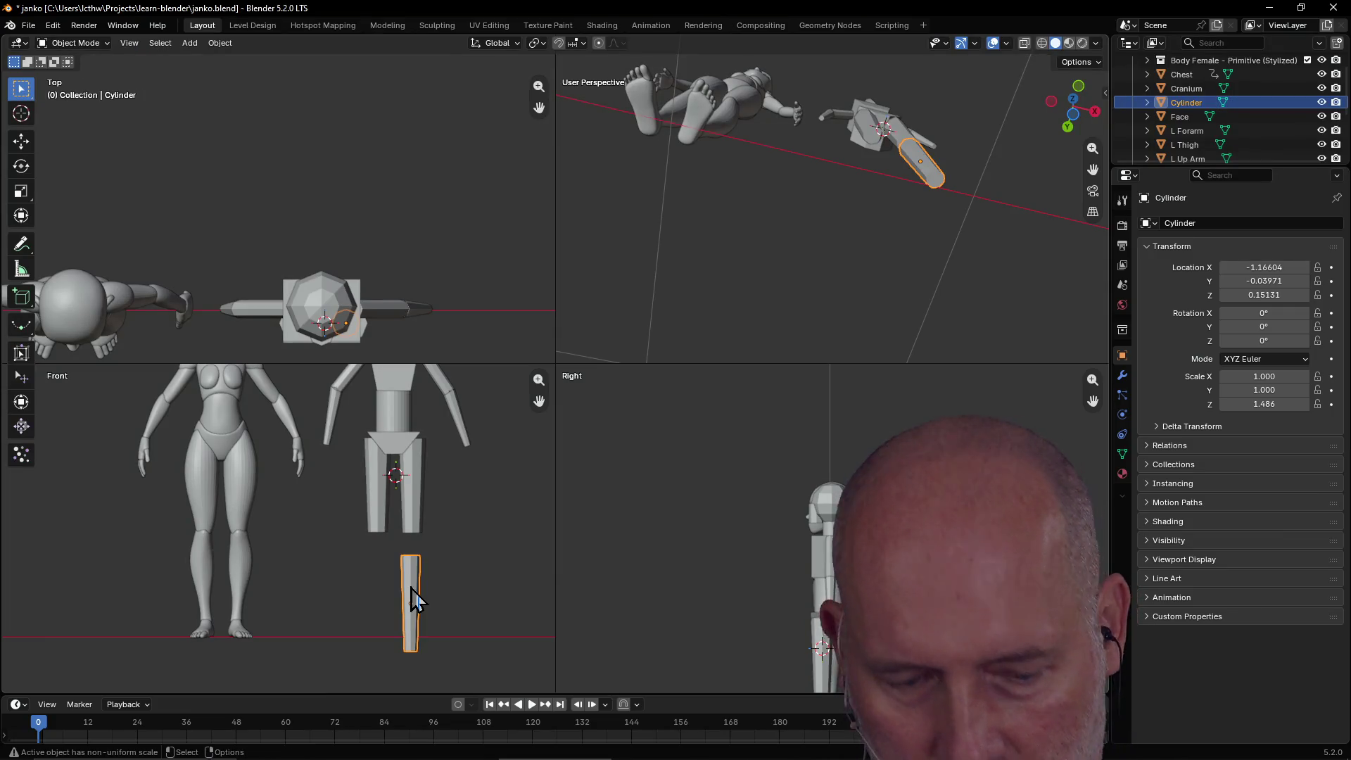
Raise the lower-leg cylinder to Z 0.25849 under the thigh and duplicate it.
scroll(412, 589, down, 1)
alt+middle_click(411, 588)
scroll(372, 579, down, 1)
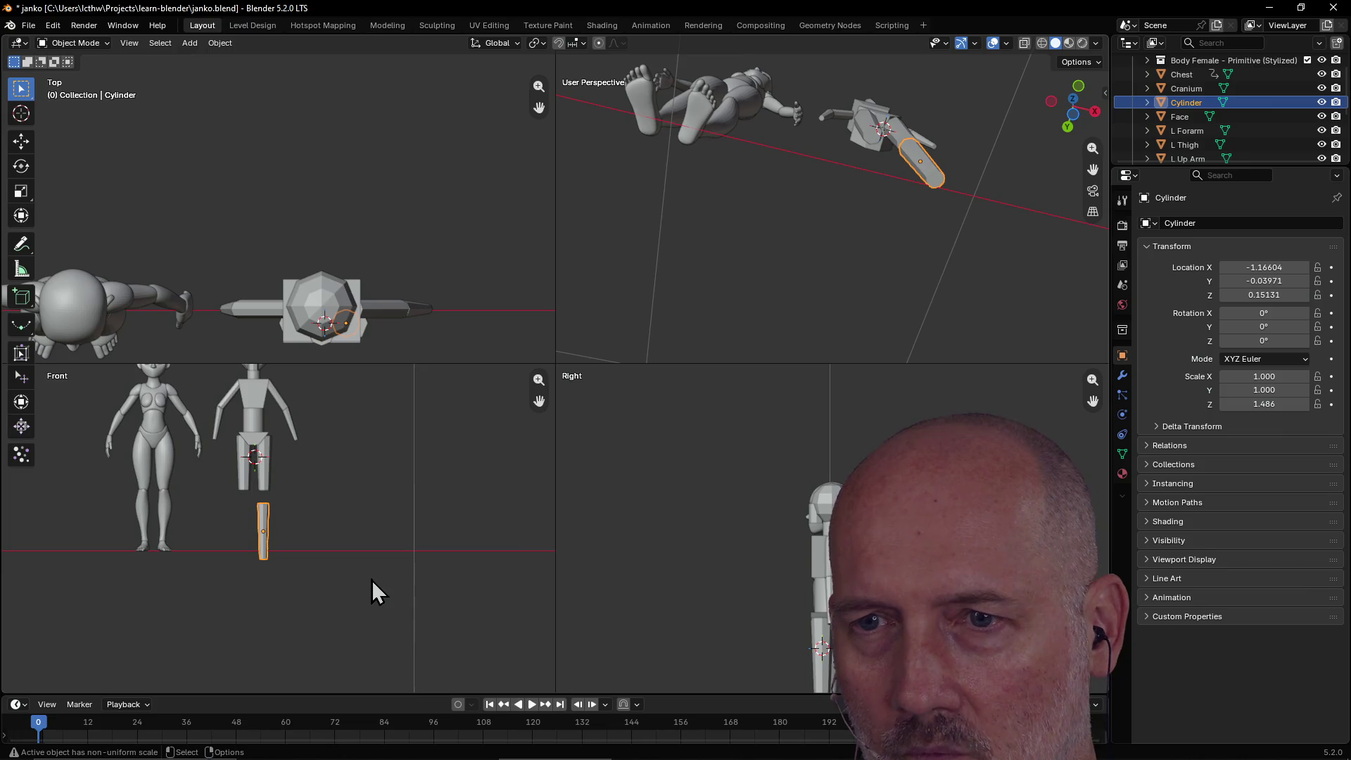
scroll(243, 504, up, 1)
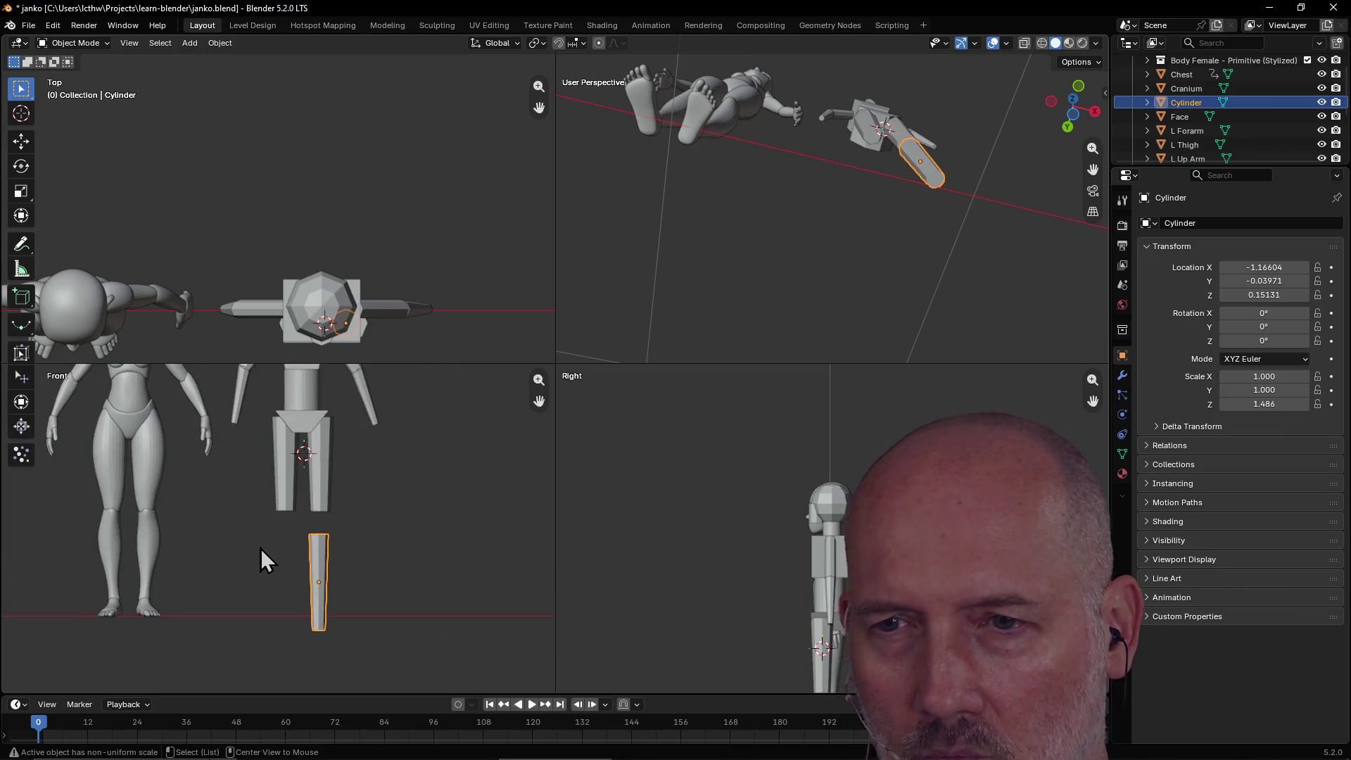
scroll(261, 548, up, 1)
scroll(244, 466, up, 2)
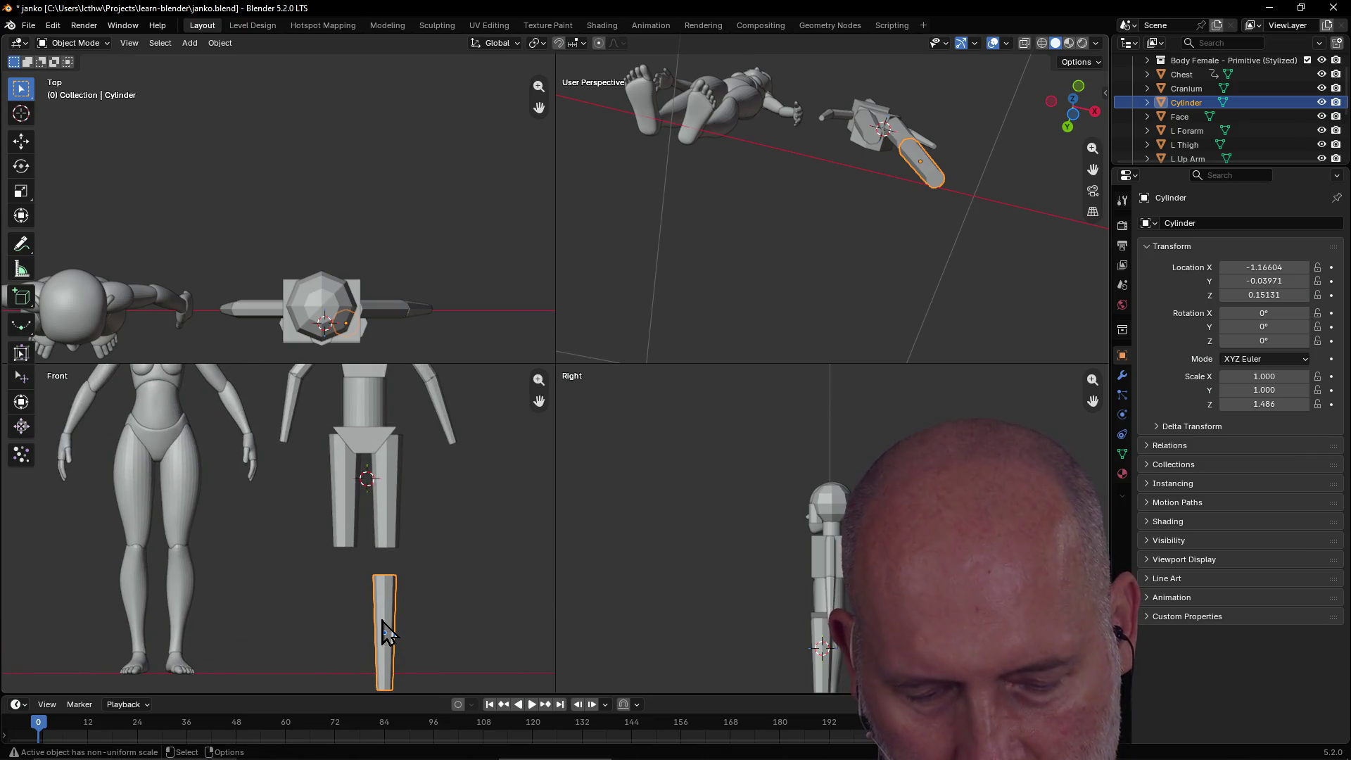
key(g)
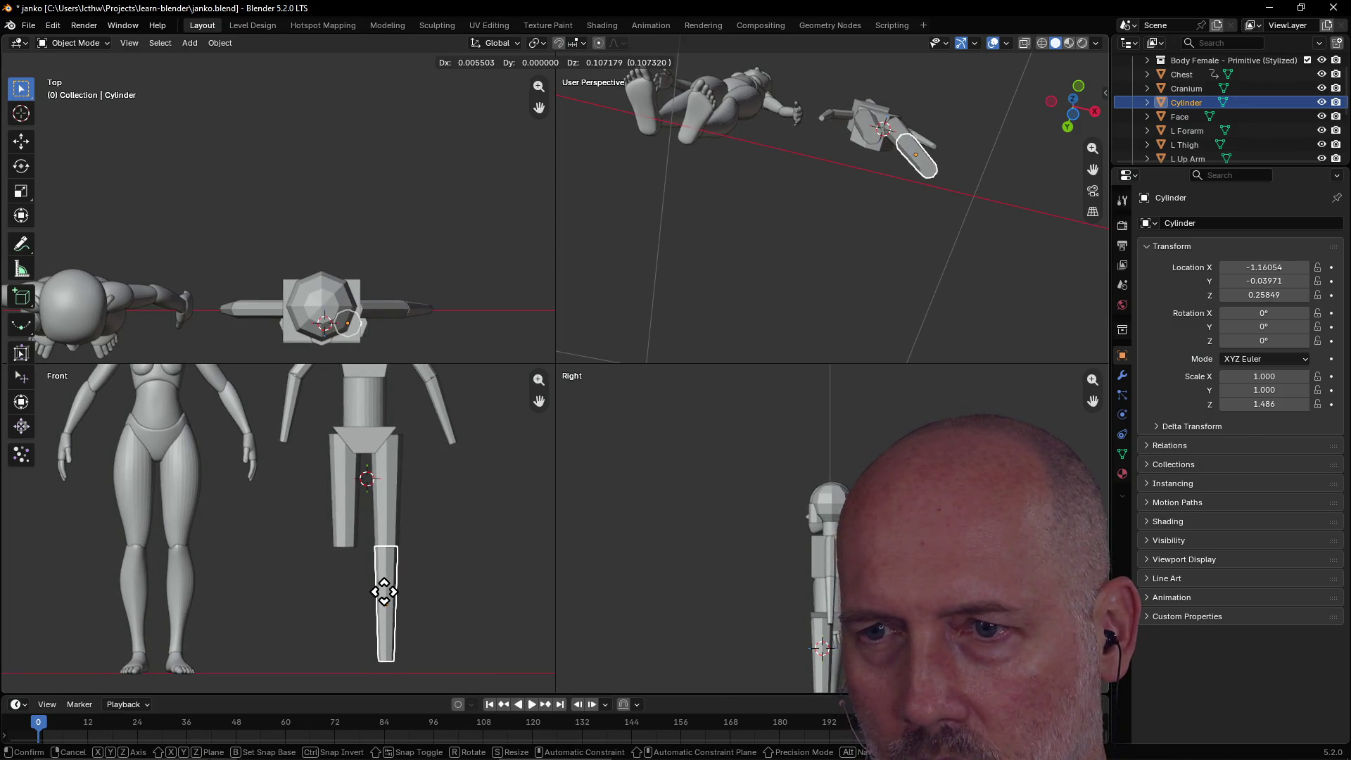
click(386, 593)
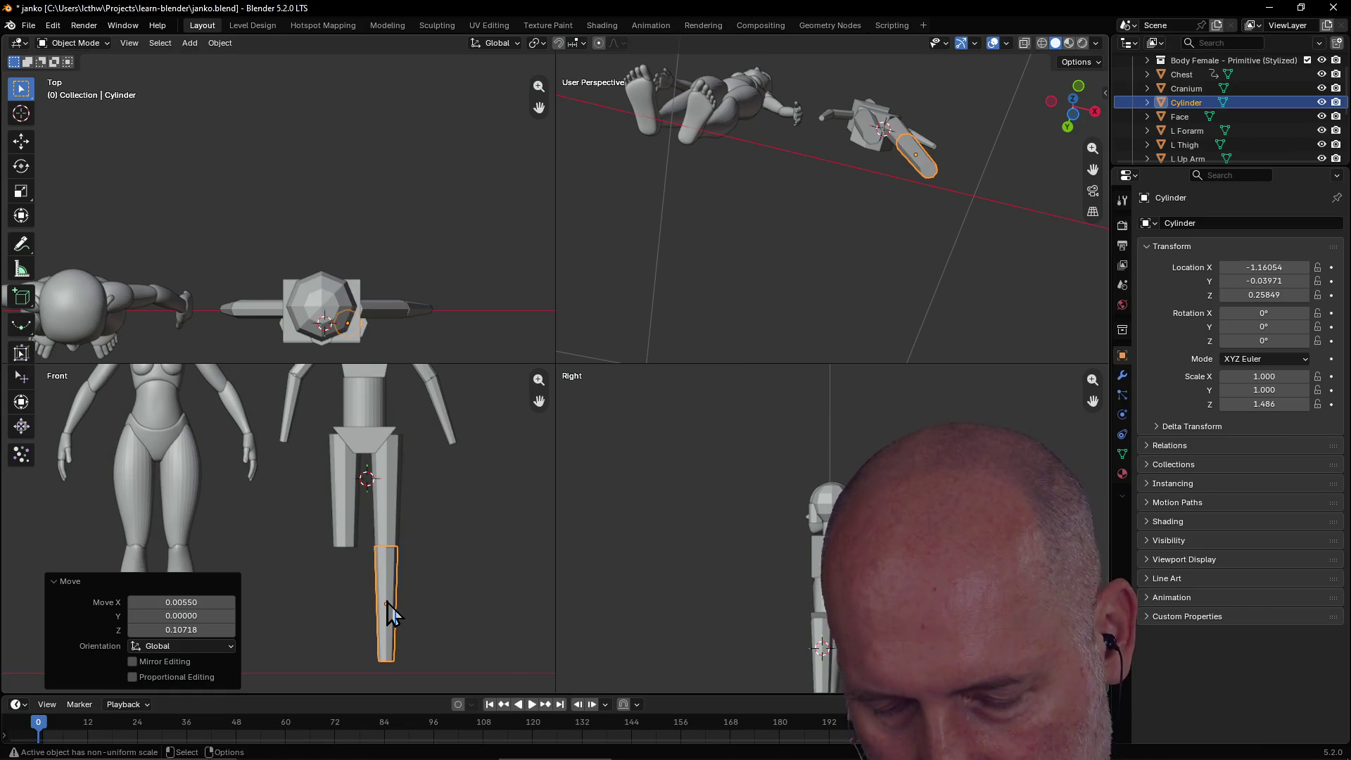
key(g)
key(shift+d)
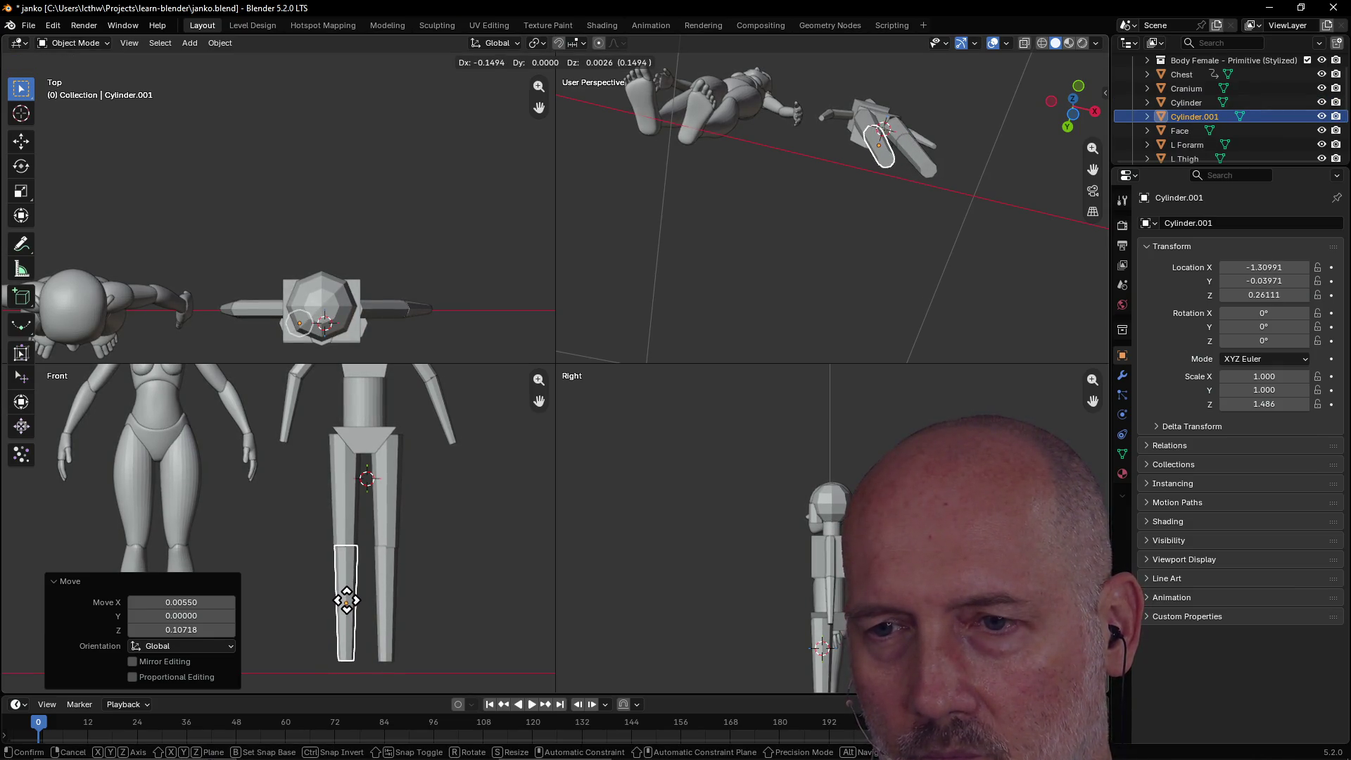
Drop the copy Cylinder.001 under the other thigh.
click(345, 599)
click(445, 590)
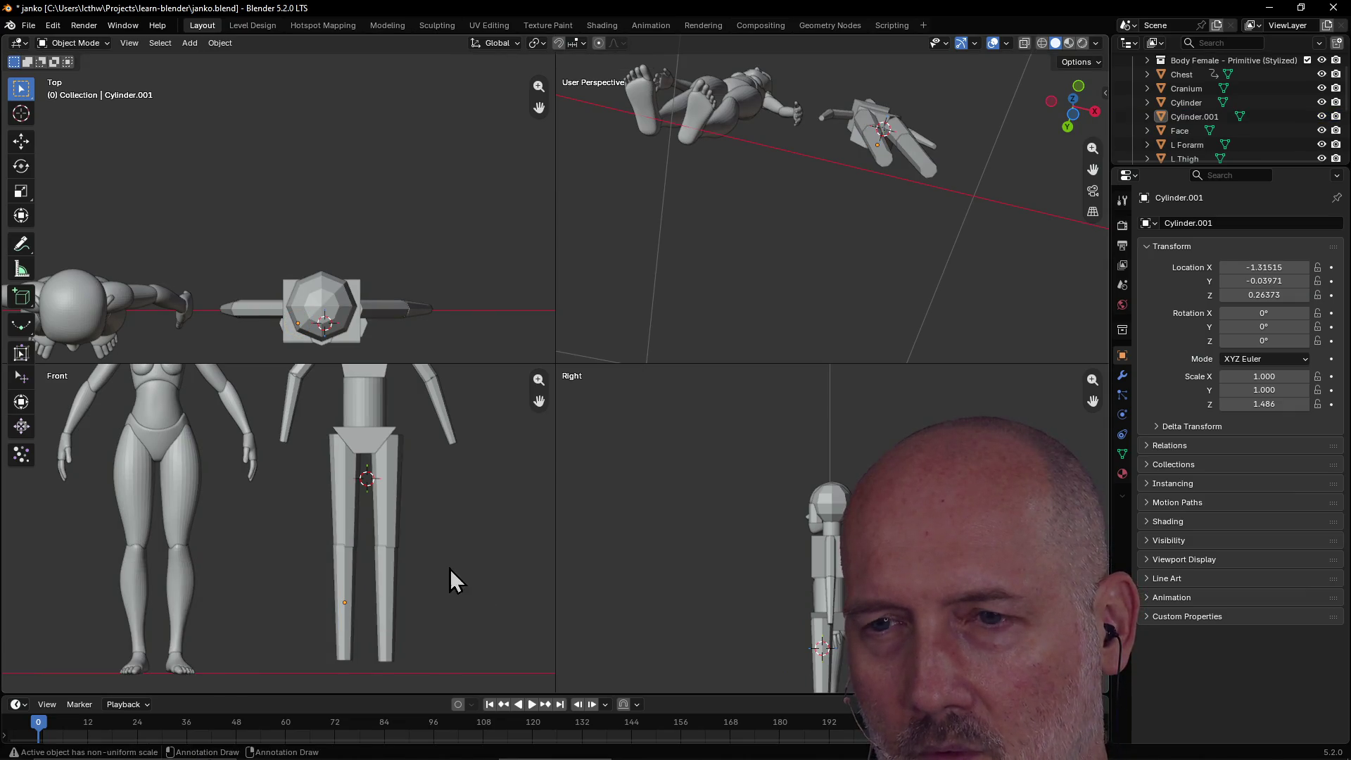
scroll(457, 560, down, 5)
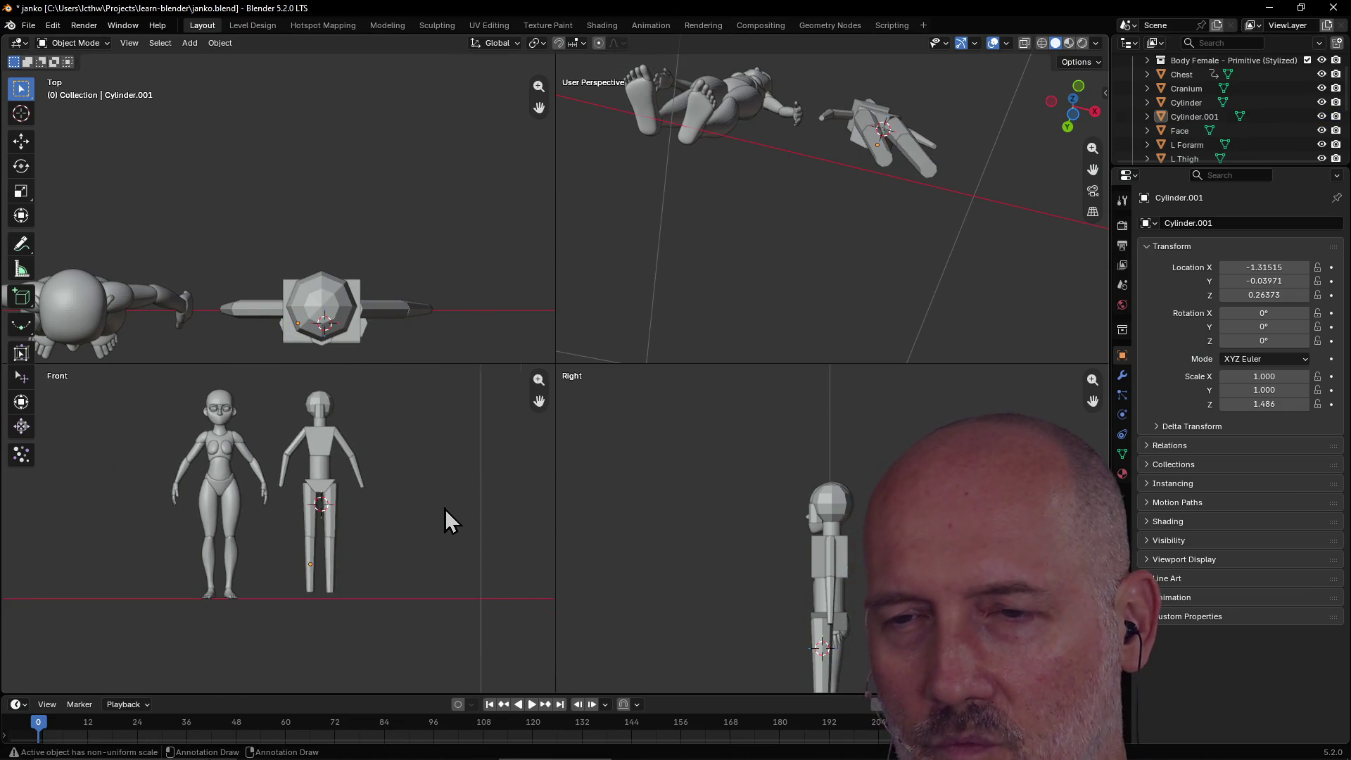
scroll(445, 509, up, 2)
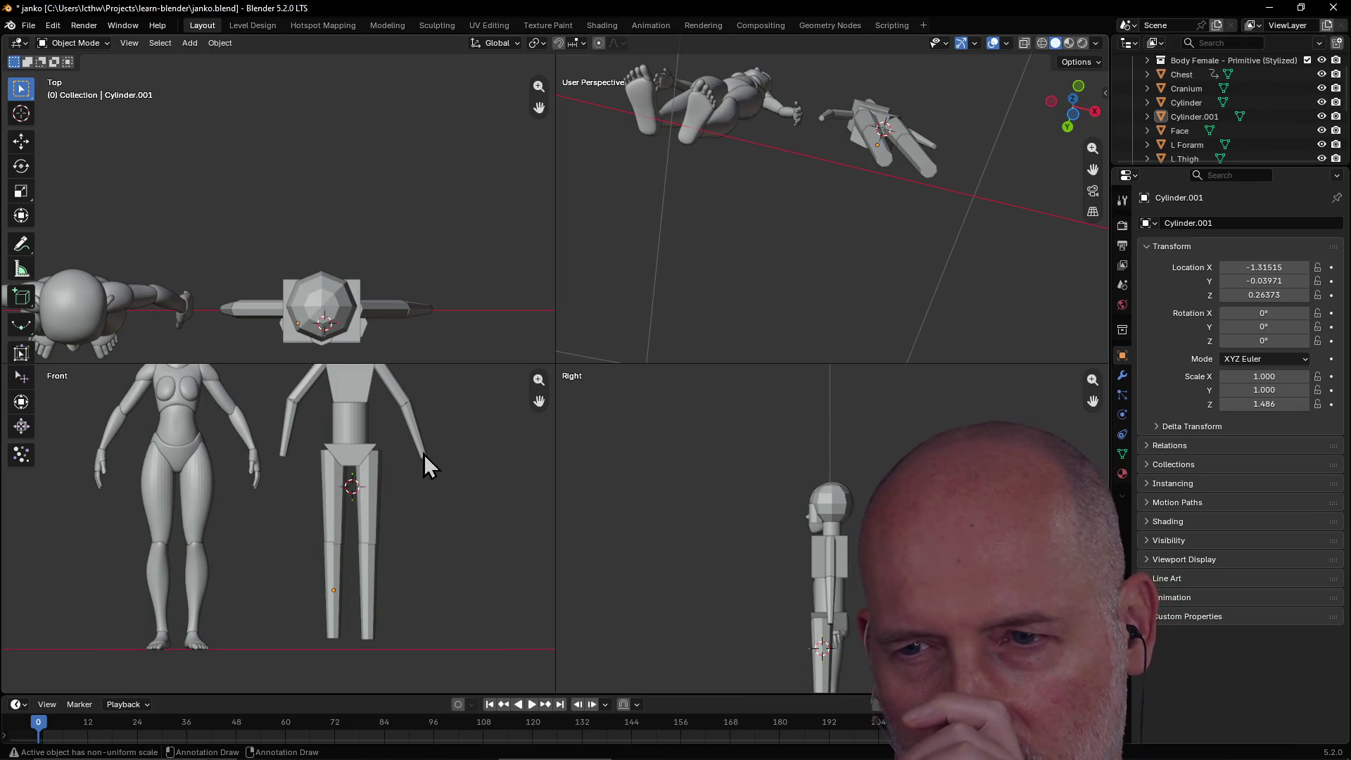
Nudge the right lower leg sideways along X to line it up under its thigh.
click(367, 577)
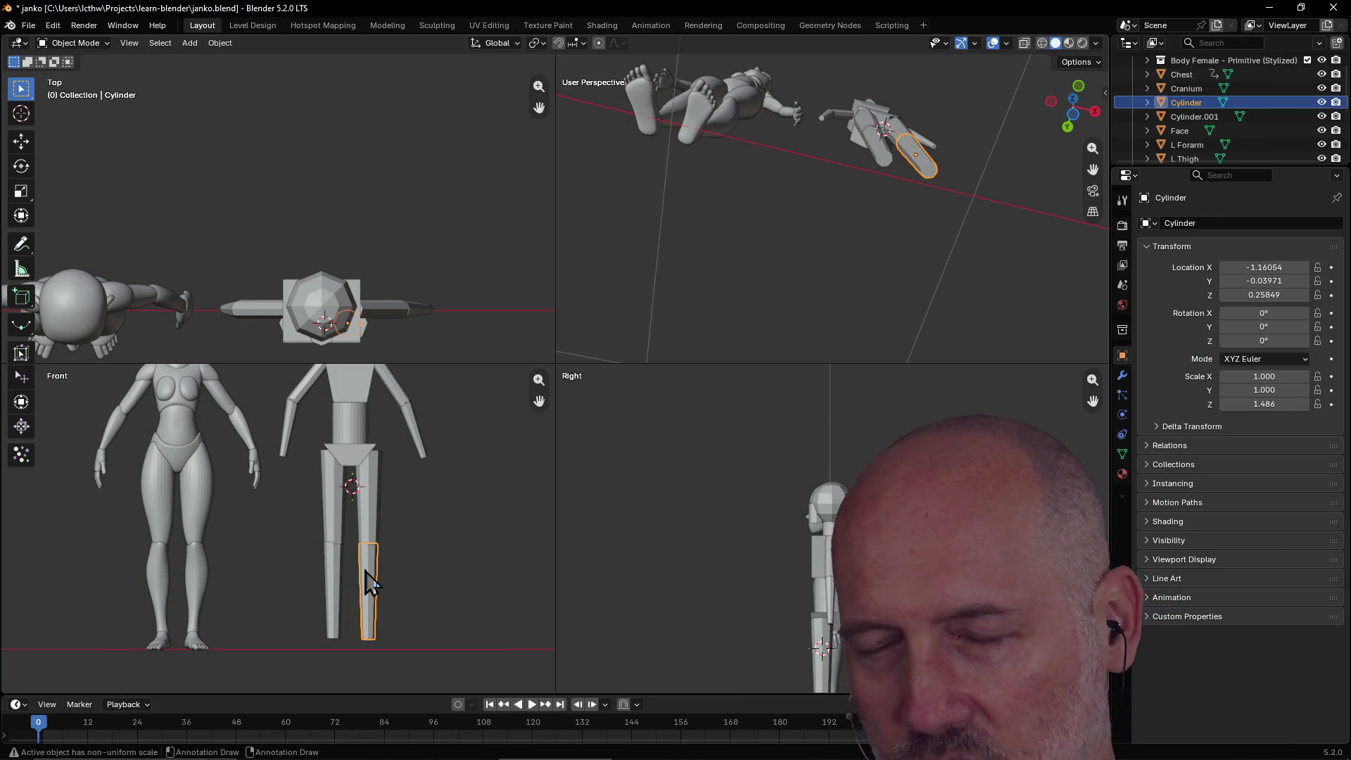
key(g)
click(355, 573)
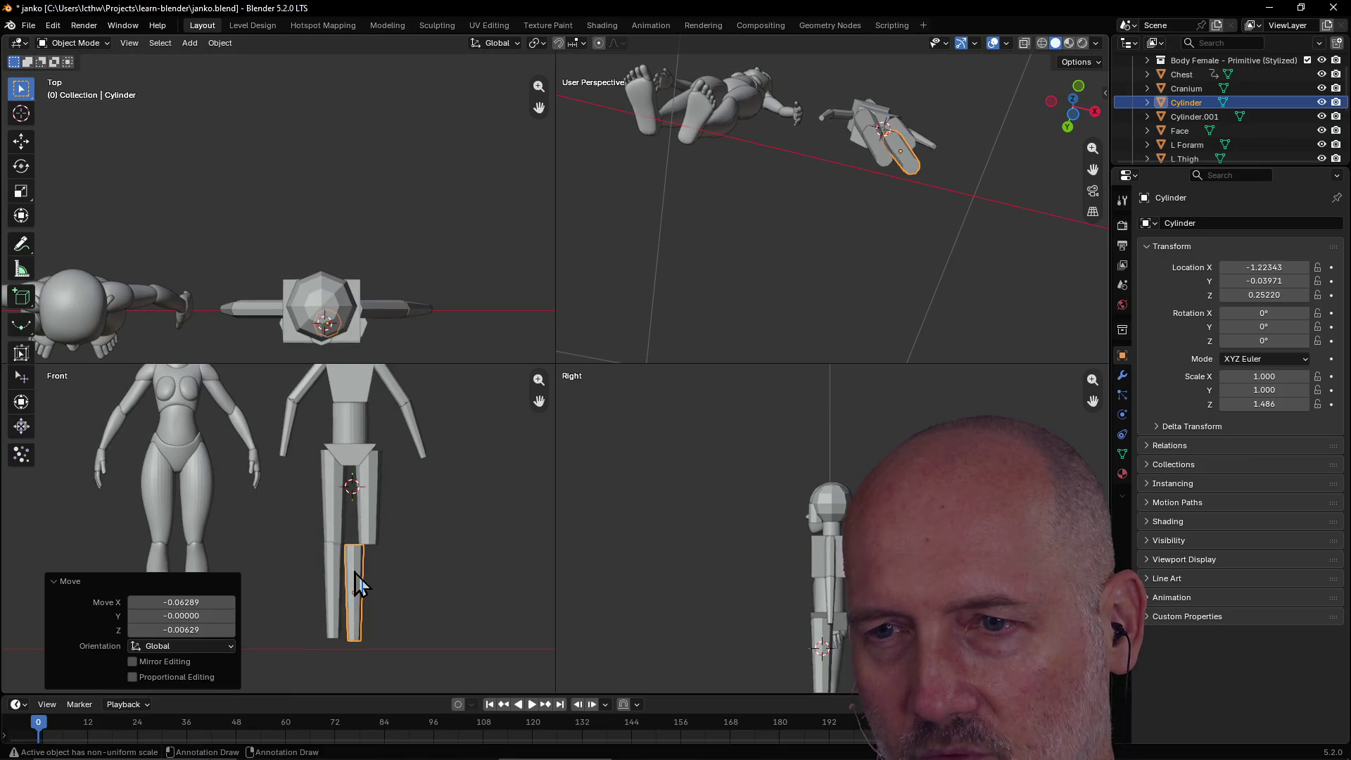
key(g)
key(x)
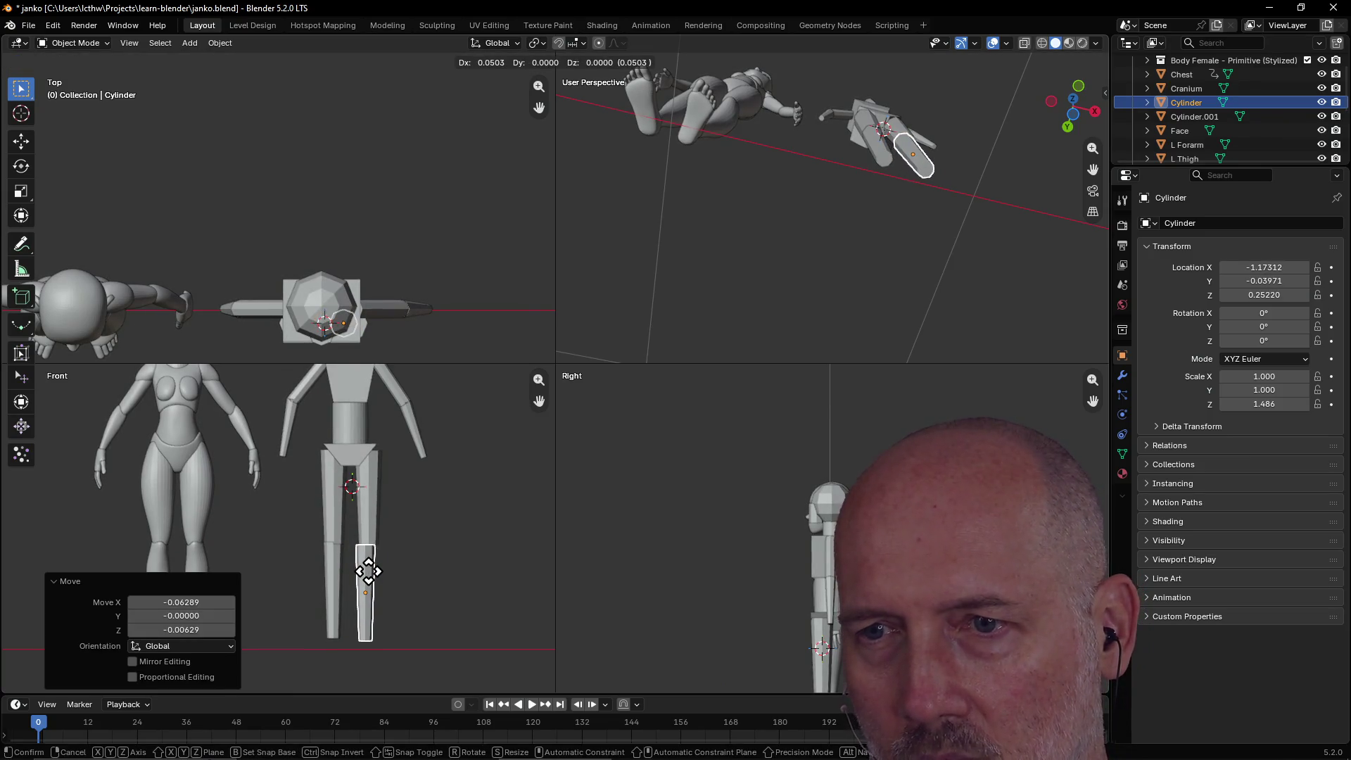
click(370, 572)
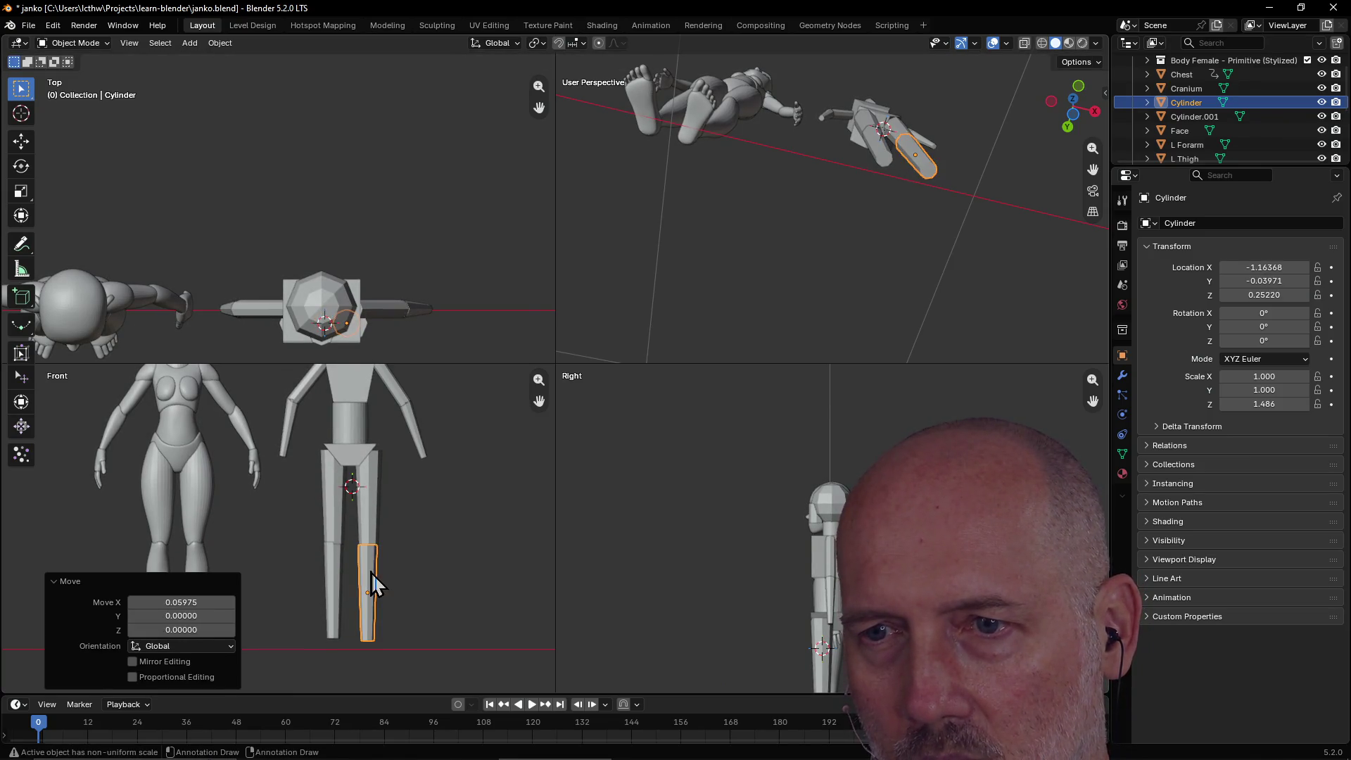
click(49, 579)
Fine-tune both lower legs beneath the thighs, leaving Cylinder at Z 0.25220.
click(330, 574)
key(g)
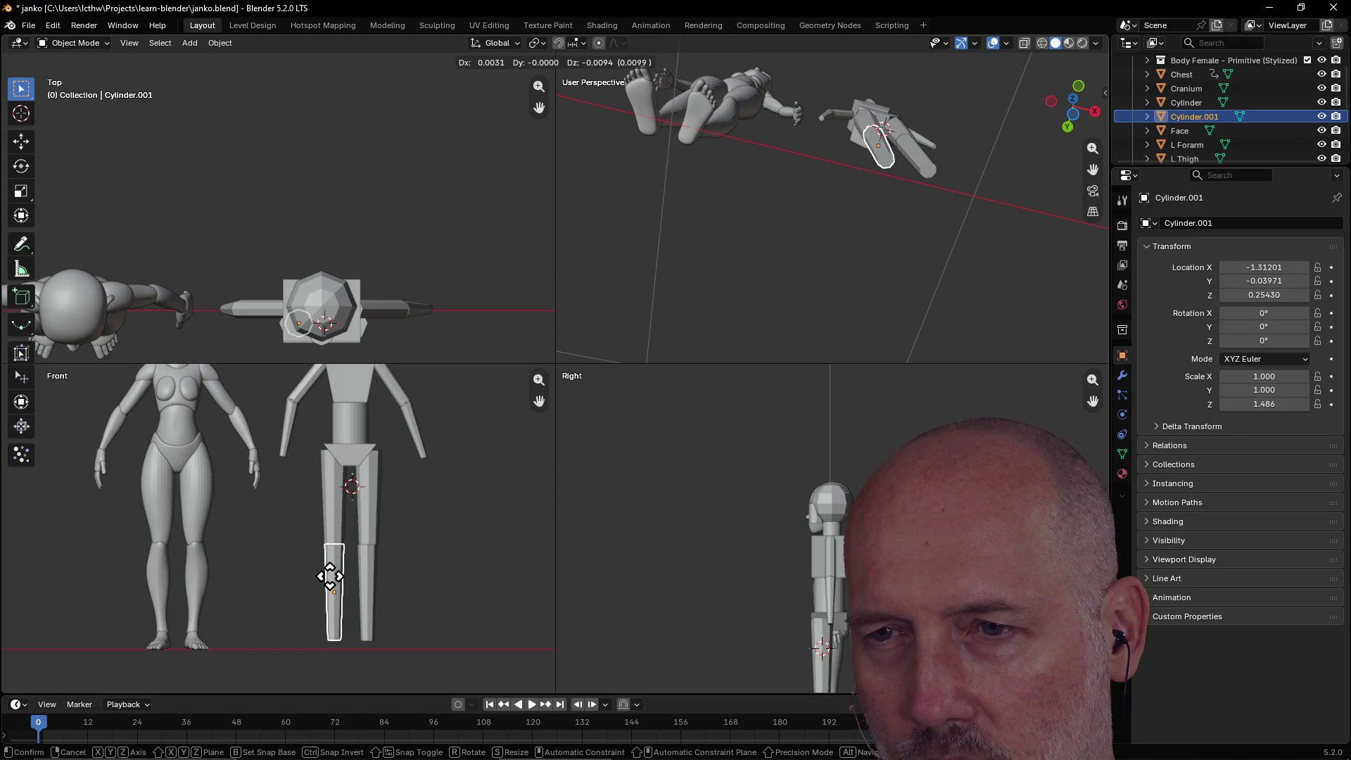
click(329, 576)
click(368, 584)
key(g)
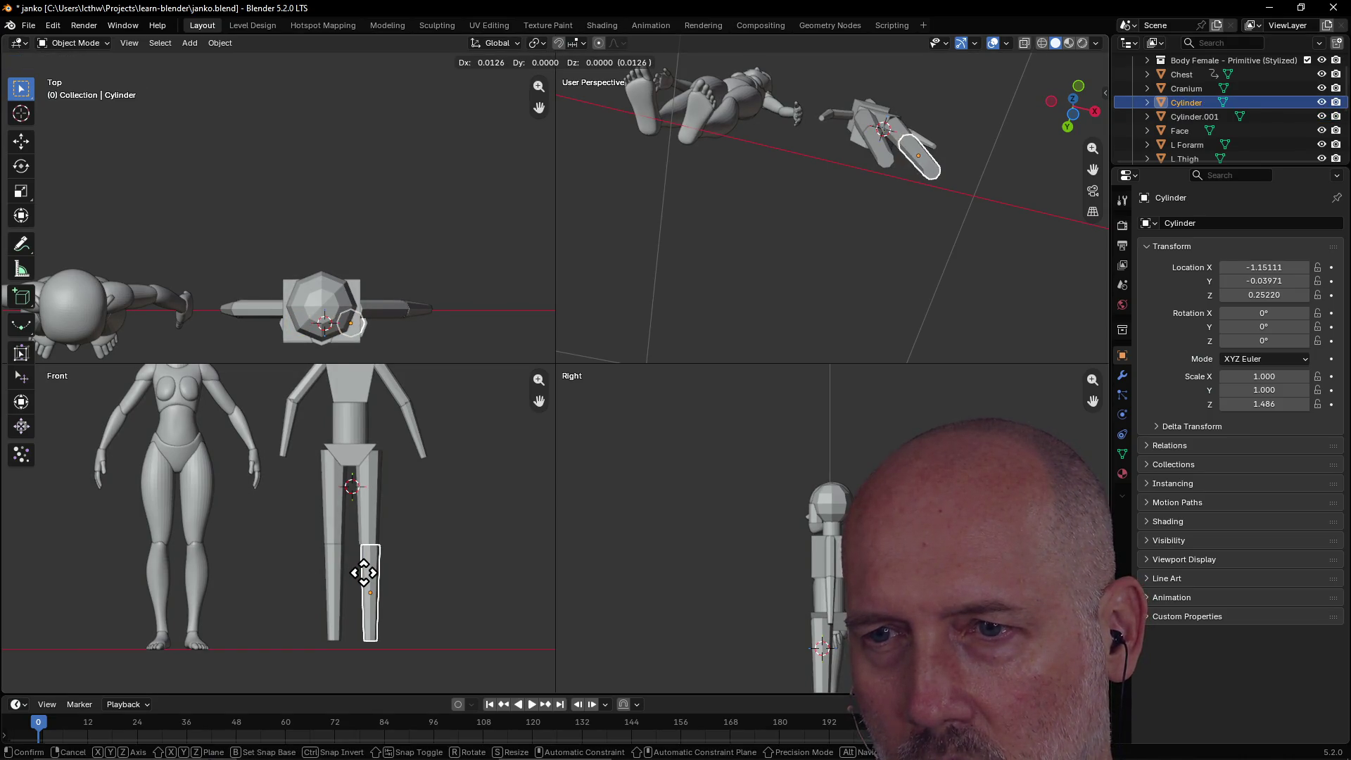
click(363, 573)
click(442, 529)
scroll(442, 530, down, 2)
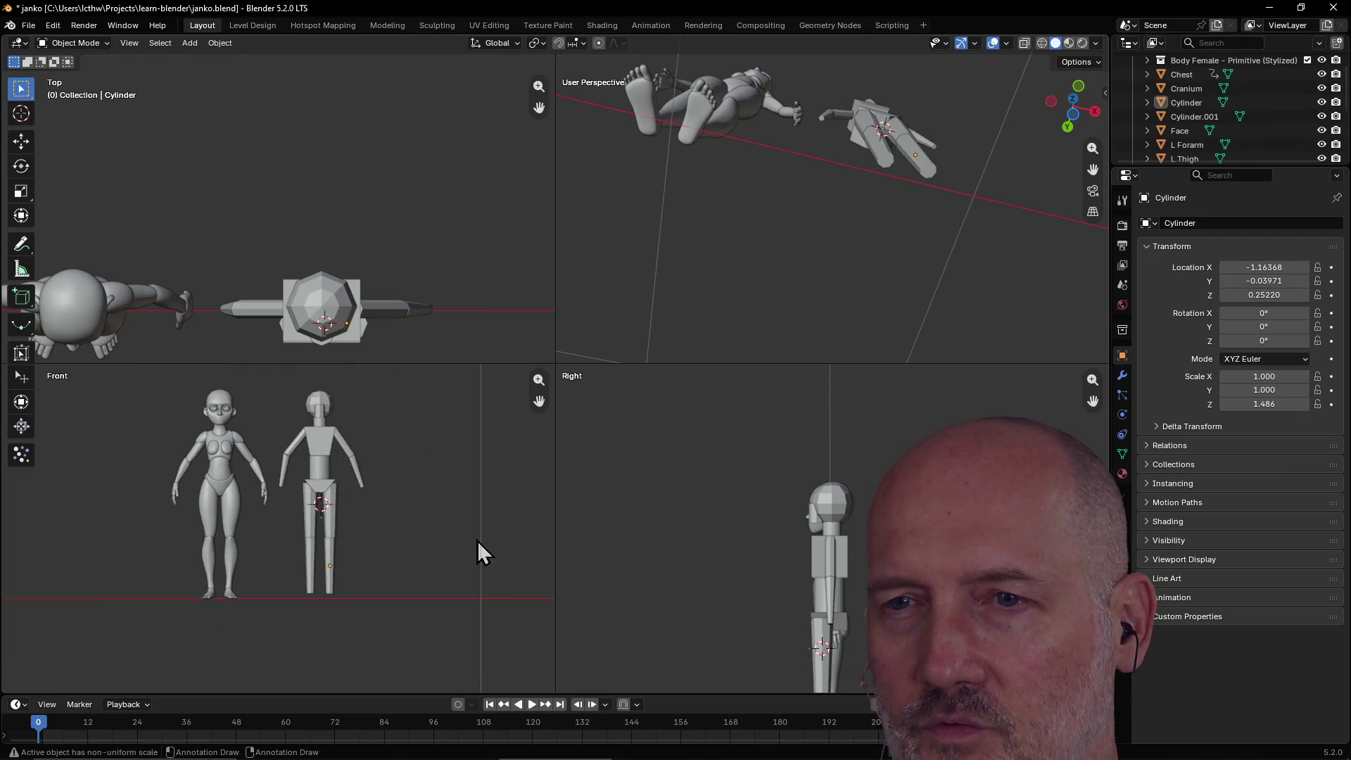
mouse_move(705, 226)
middle_down()
mouse_move(679, 282)
mouse_move(859, 166)
mouse_move(876, 246)
middle_up()
Maximize the perspective viewport with Ctrl+Space and frame both figures from the front.
scroll(875, 247, down, 3)
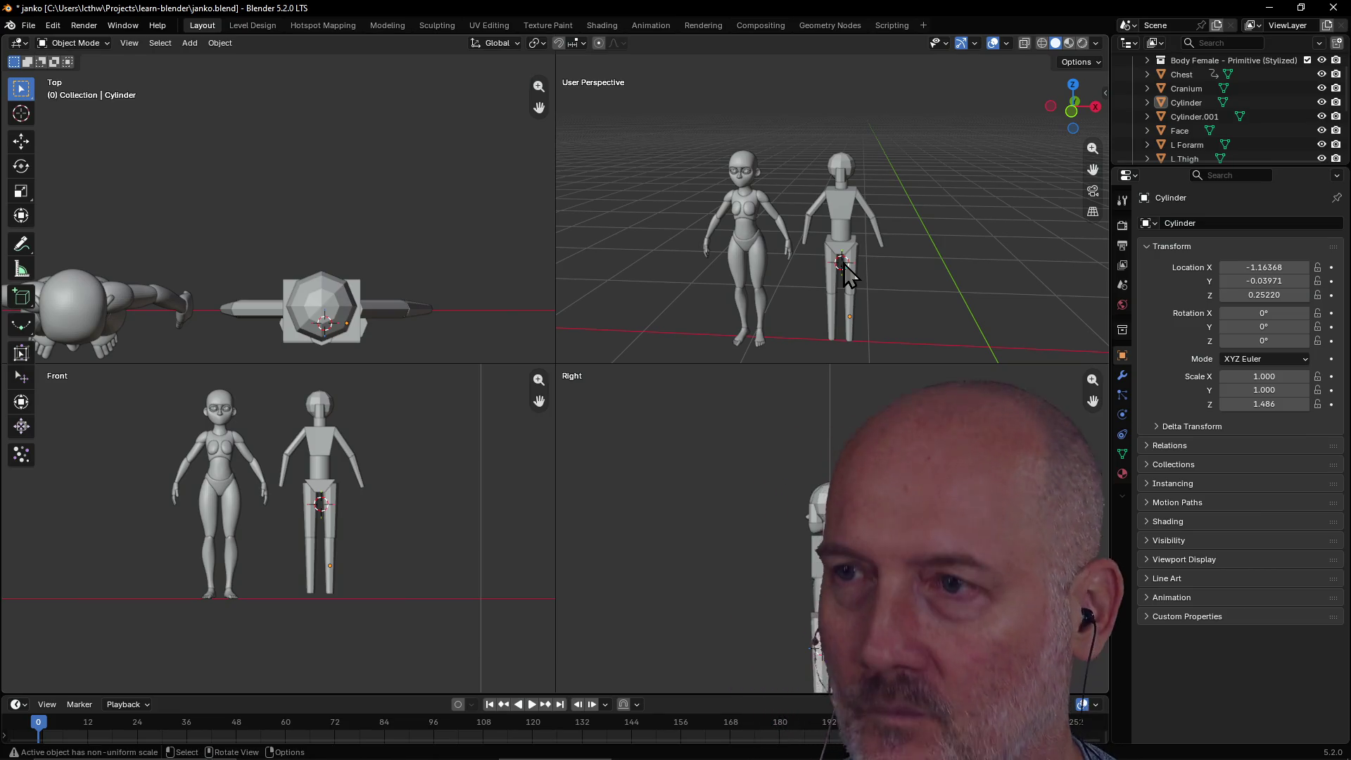
key(ctrl+space)
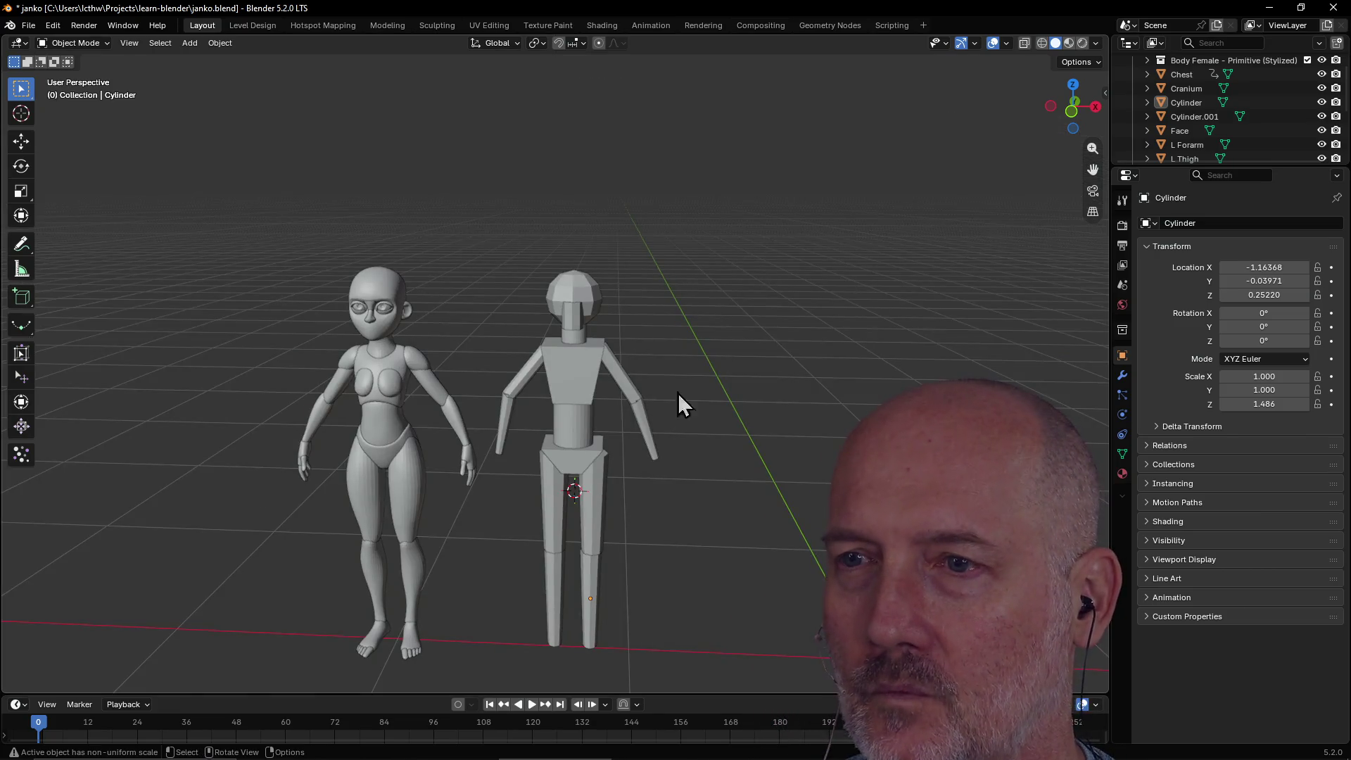
scroll(676, 415, down, 4)
mouse_move(669, 441)
middle_down()
mouse_move(600, 443)
mouse_move(736, 422)
middle_up()
scroll(736, 422, up, 5)
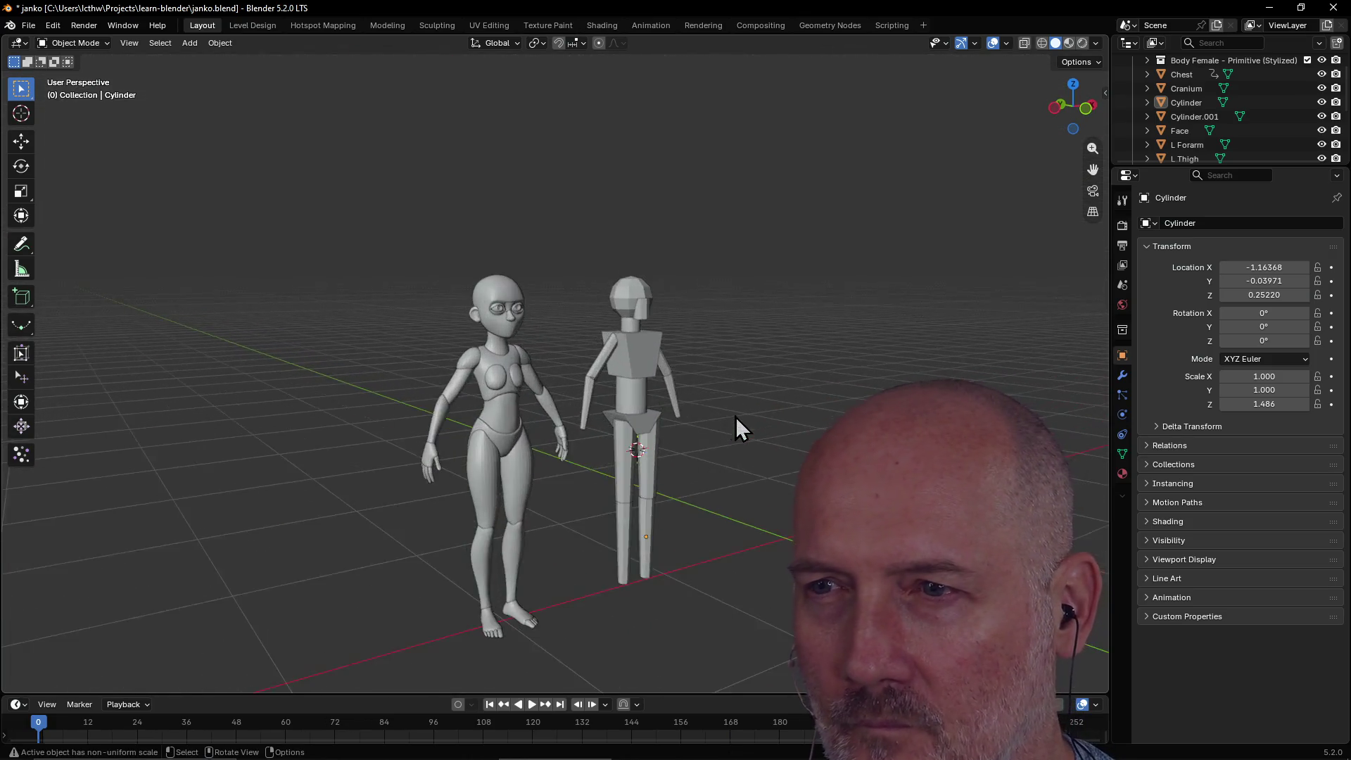
middle_drag(657, 394, 657, 407)
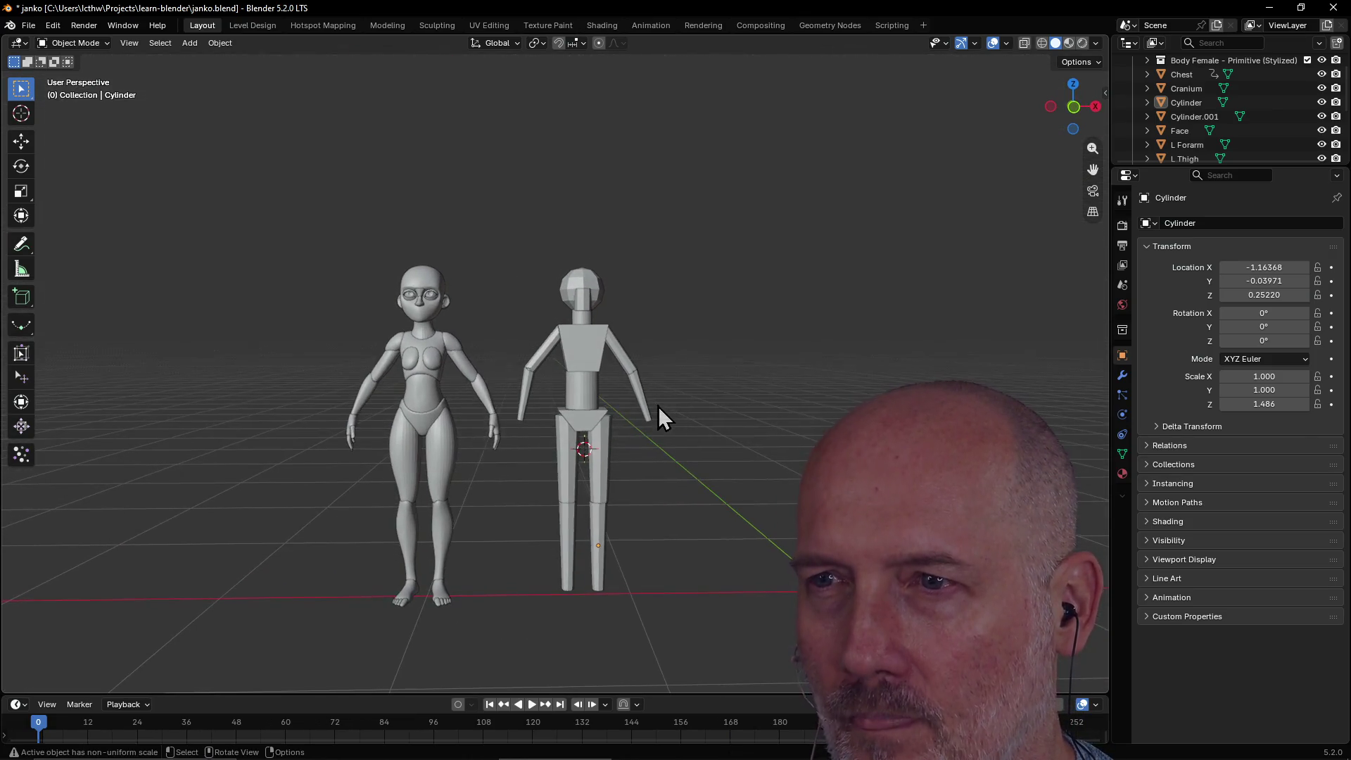
scroll(1228, 109, up, 2)
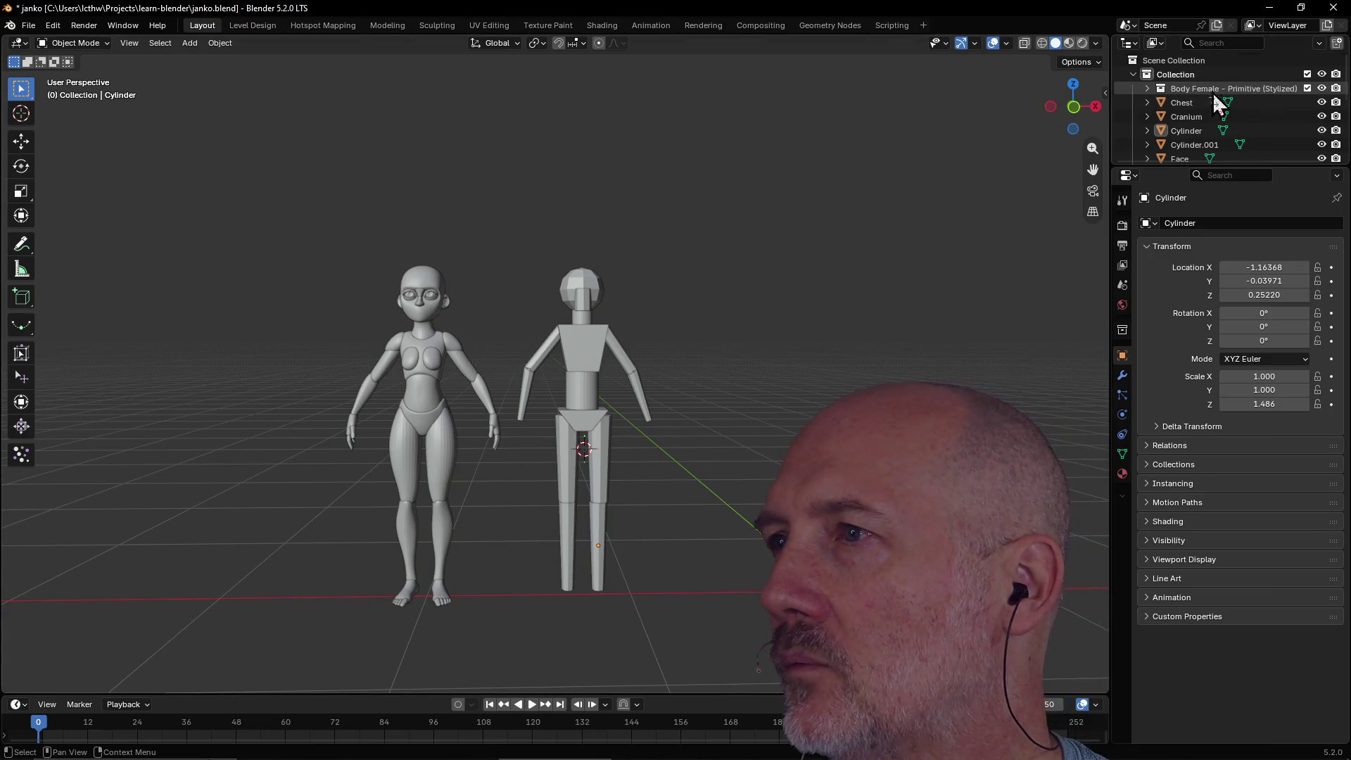
click(1189, 87)
right_click(1189, 87)
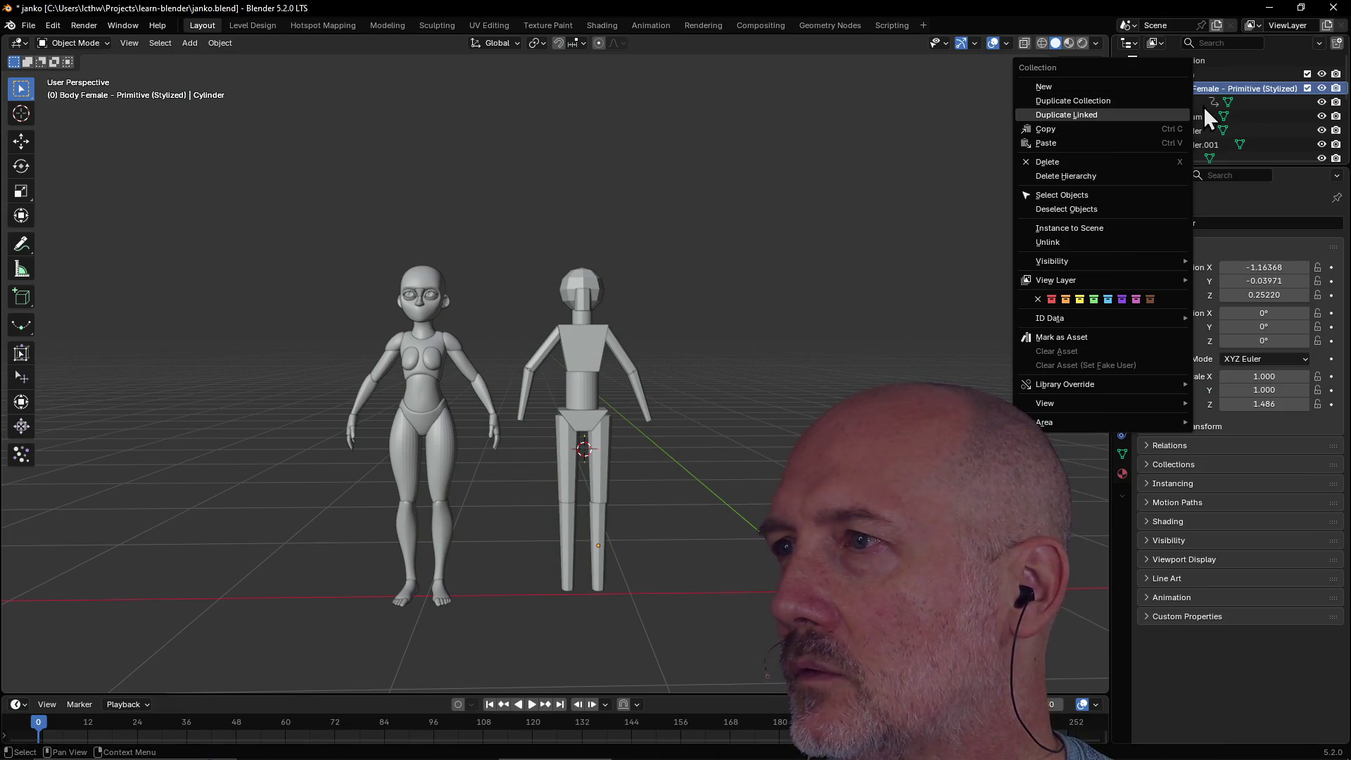
right_click(1163, 90)
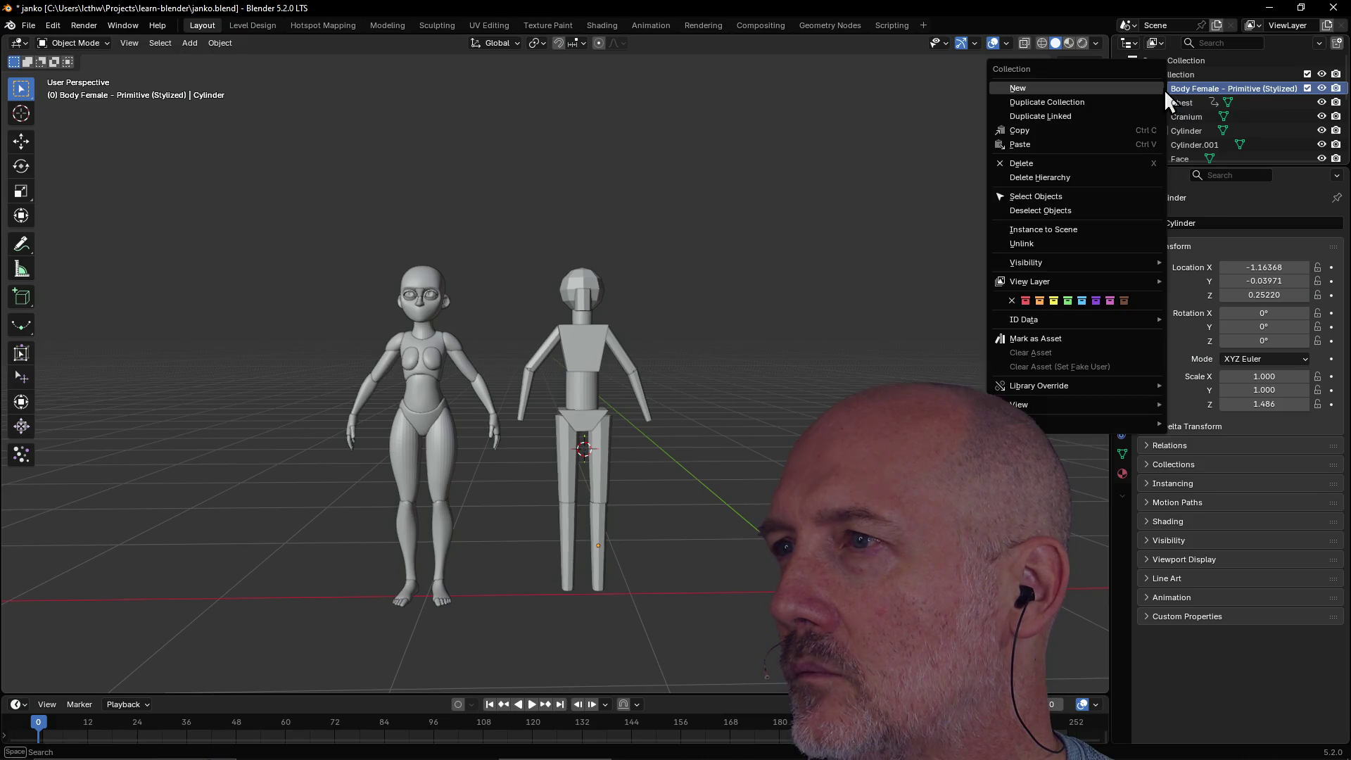
click(1088, 178)
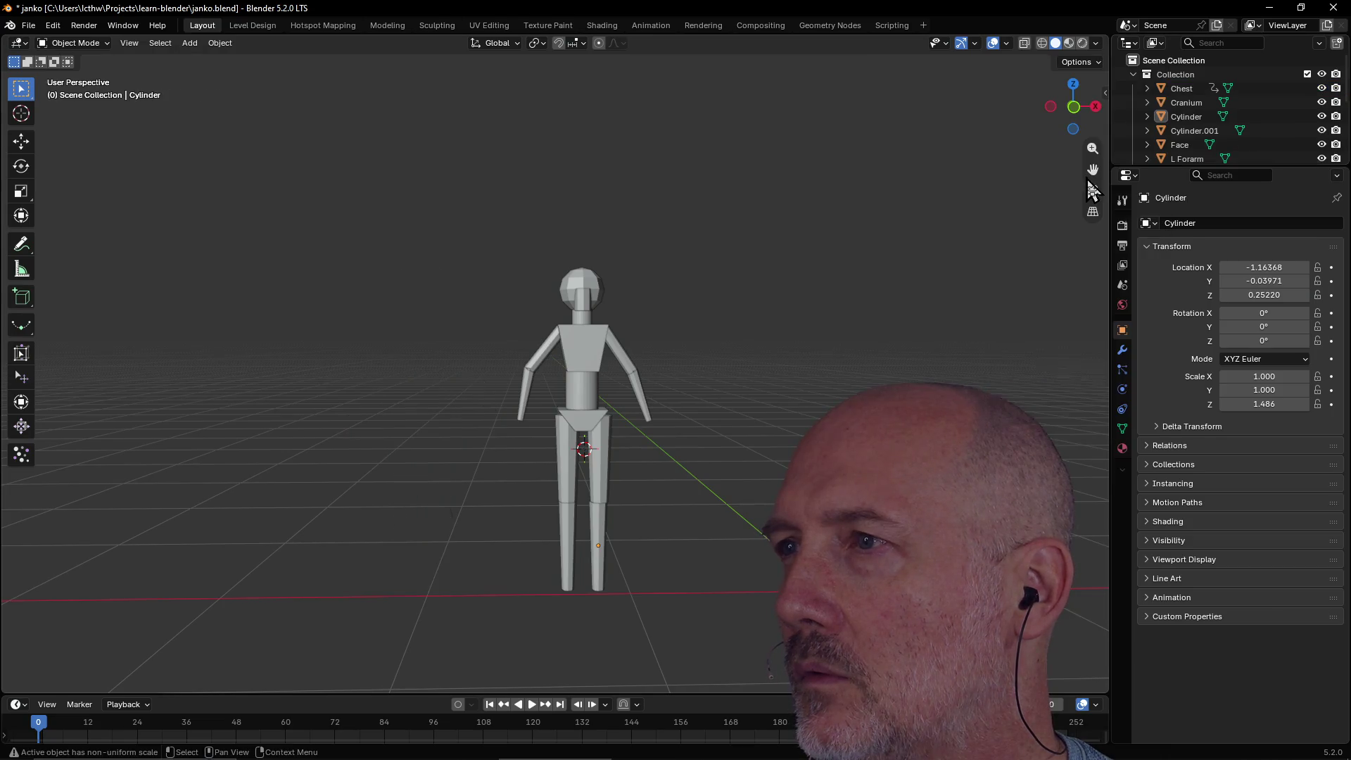
double_click(1175, 74)
text(Janko)
key(Return)
scroll(687, 283, up, 5)
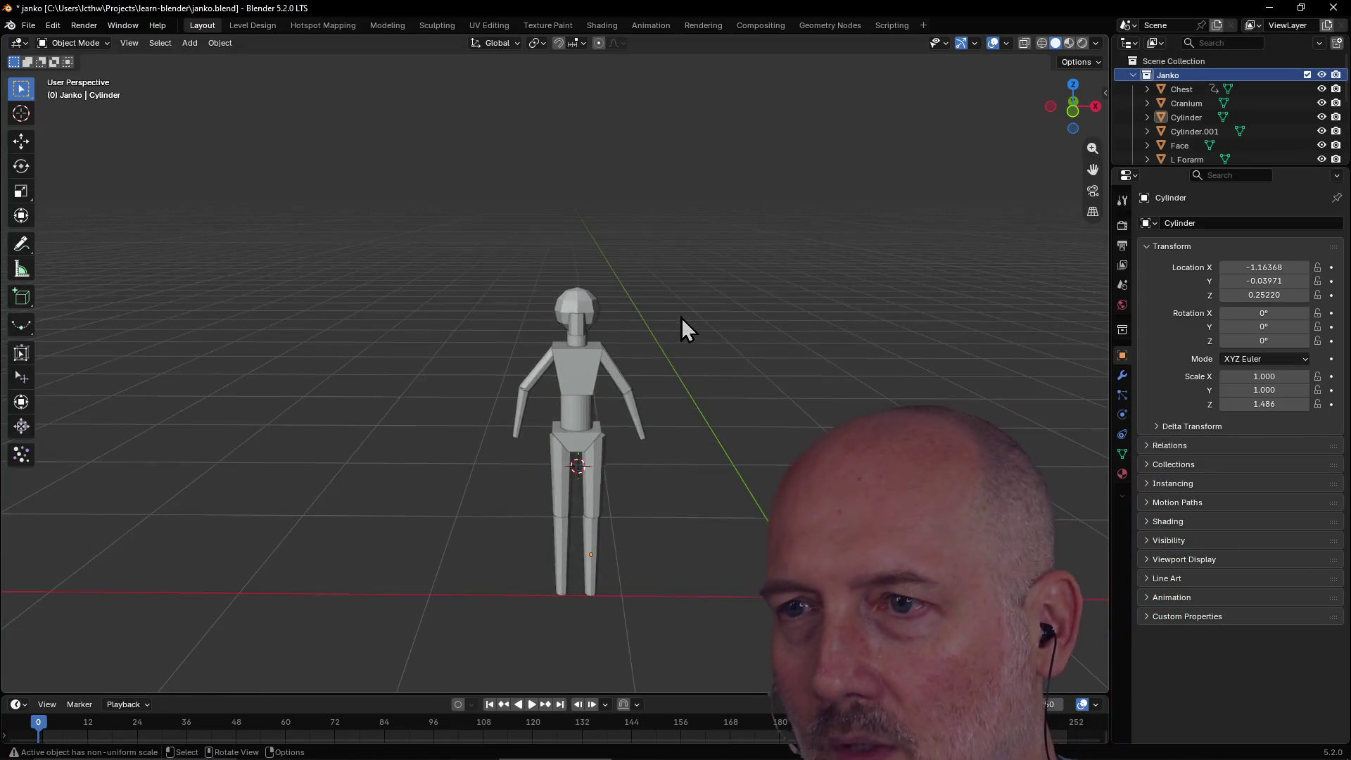
mouse_move(659, 294)
middle_down()
mouse_move(724, 285)
mouse_move(661, 290)
mouse_move(679, 317)
middle_up()
scroll(669, 290, down, 5)
scroll(678, 302, up, 4)
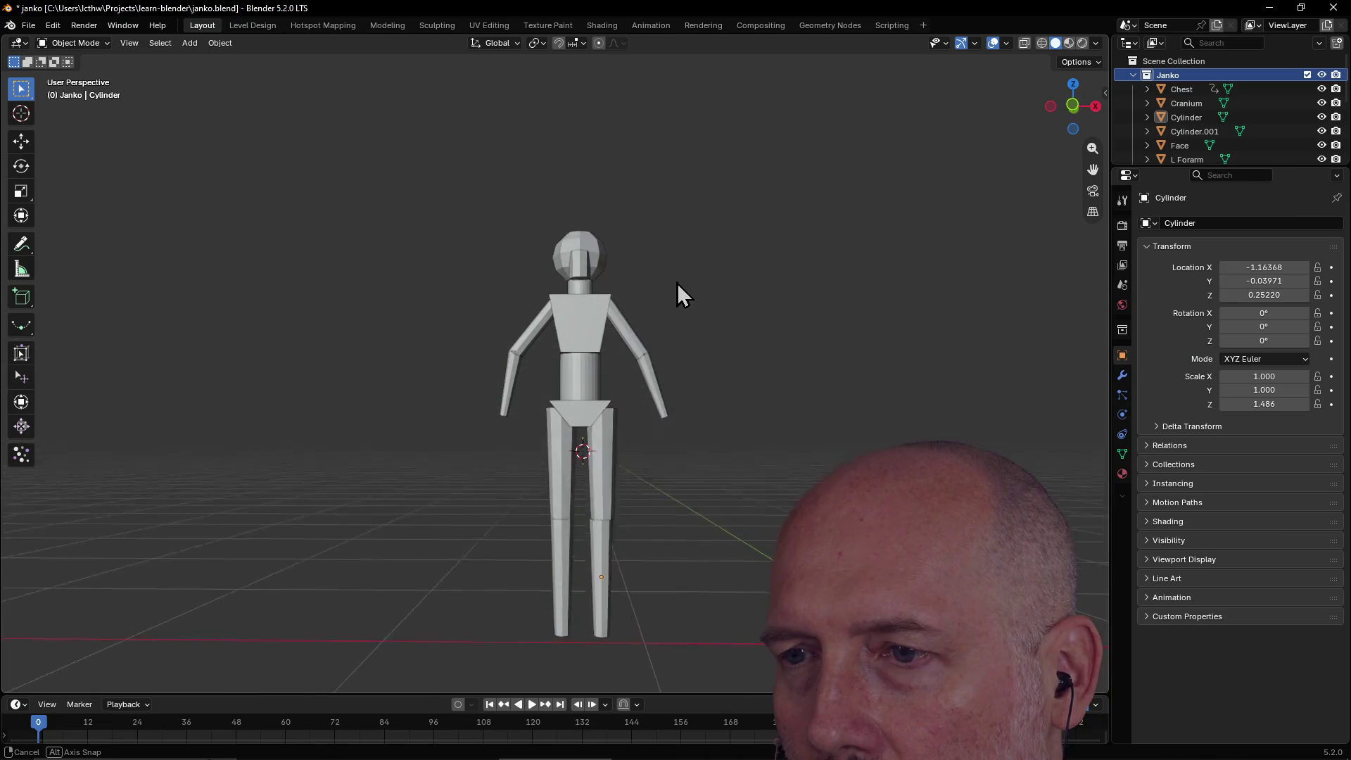
Nudge the lower right leg slightly sideways to X -1.16112.
click(609, 525)
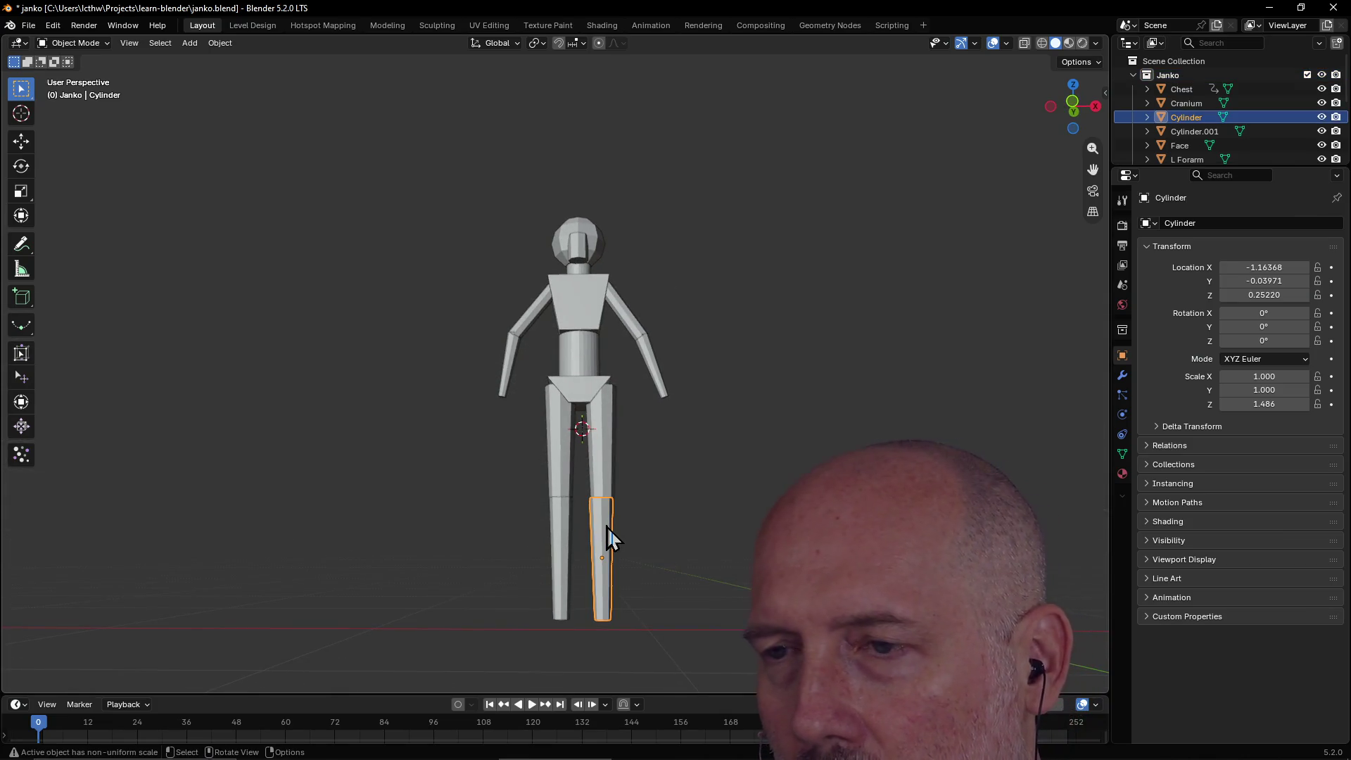
key(g)
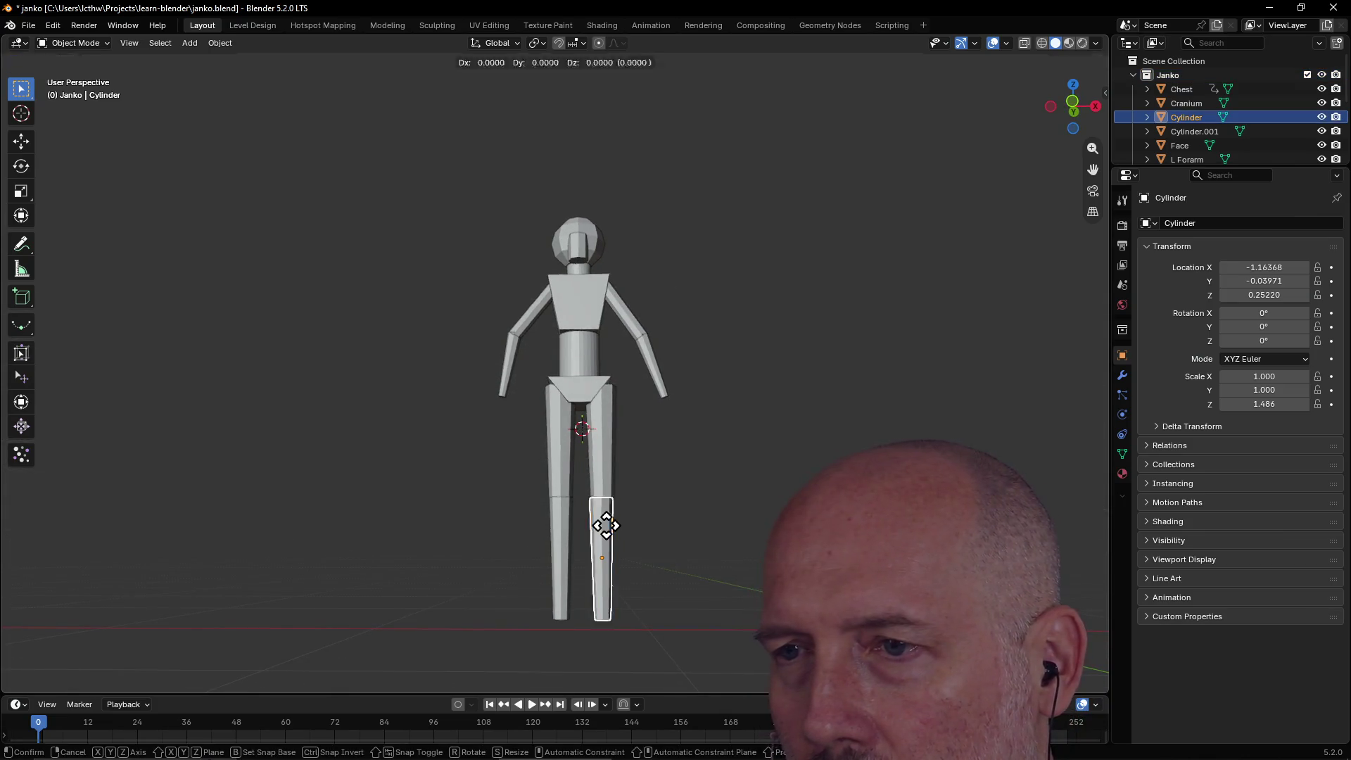
click(607, 526)
Save janko.blend and switch to the Animation workspace.
click(706, 504)
mouse_move(706, 504)
middle_down()
mouse_move(697, 542)
mouse_move(713, 546)
middle_up()
scroll(696, 541, down, 2)
scroll(714, 546, up, 1)
key(ctrl+s)
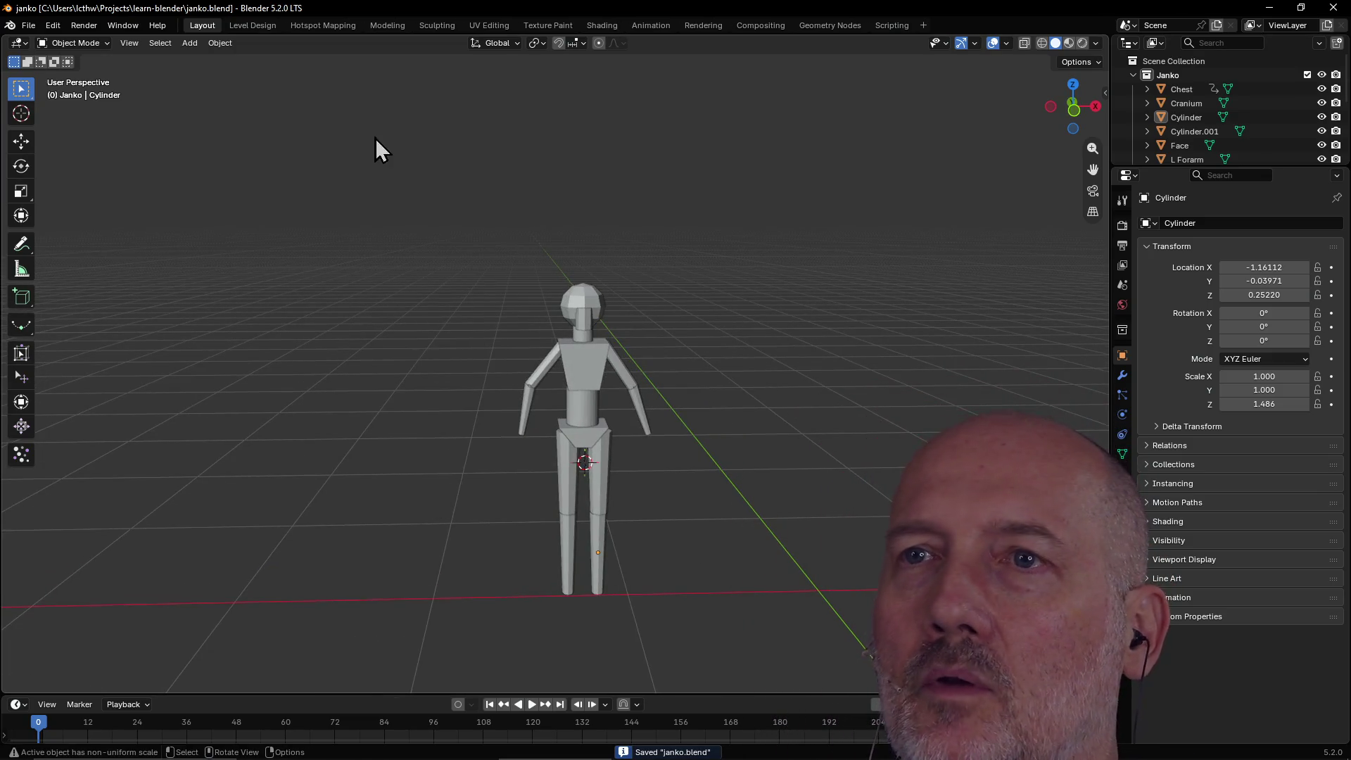
click(651, 26)
Enlarge the 3D views and frame the Chest front-on in the left view.
drag(633, 446, 624, 517)
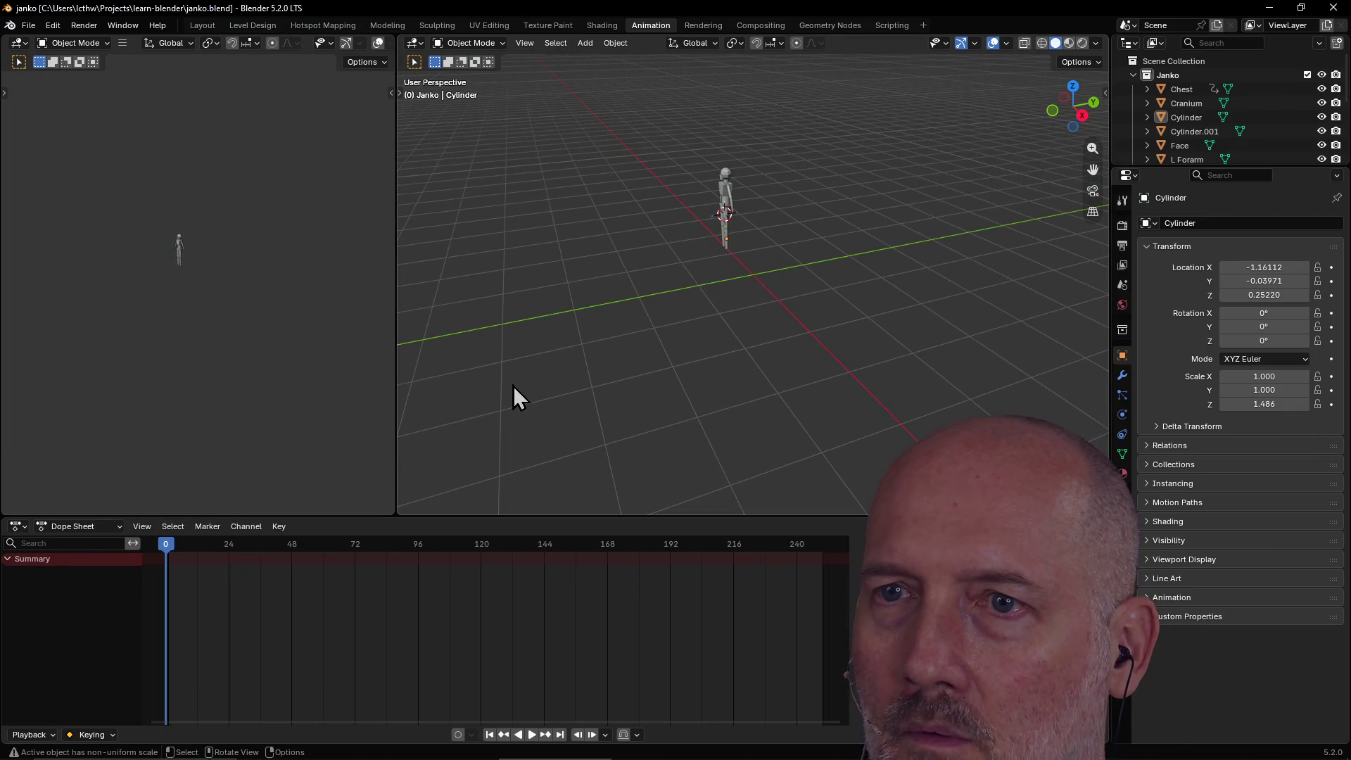
scroll(112, 222, up, 6)
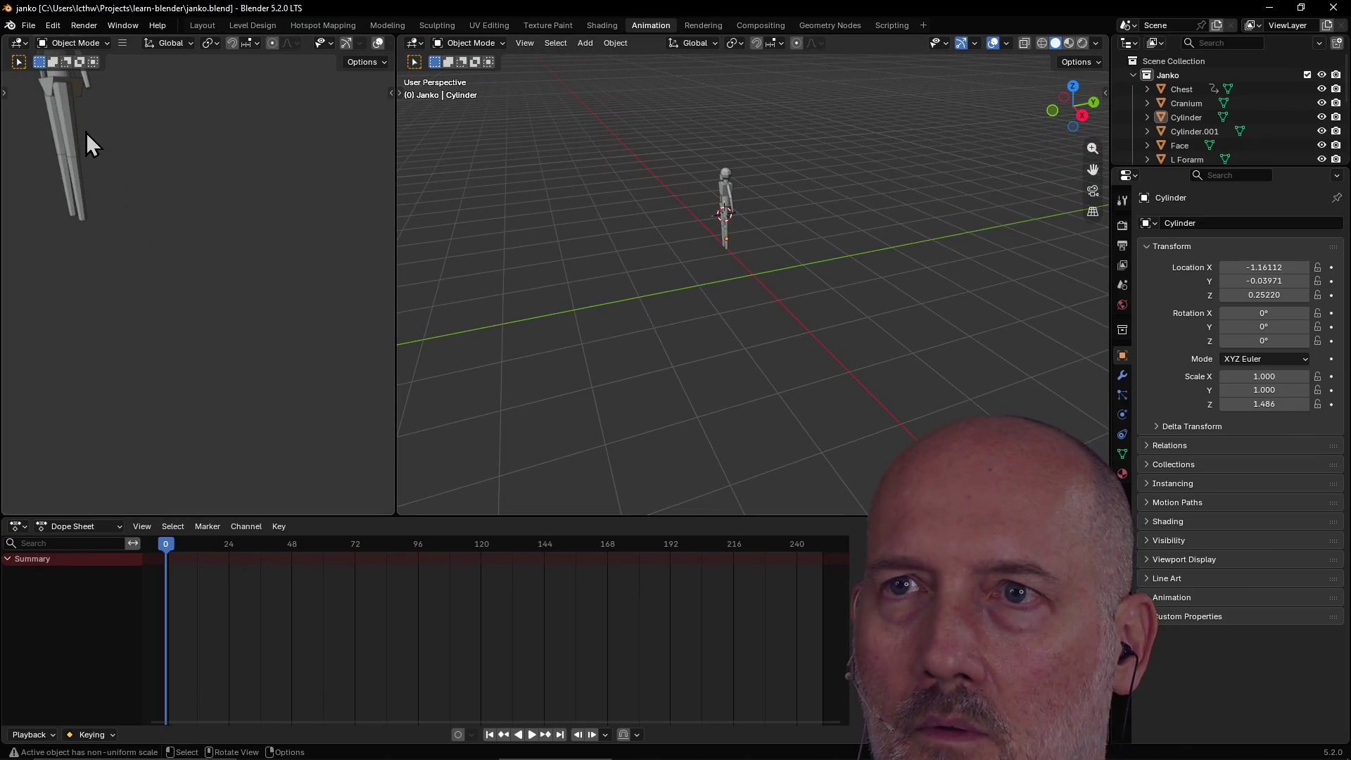
scroll(86, 133, down, 3)
click(116, 145)
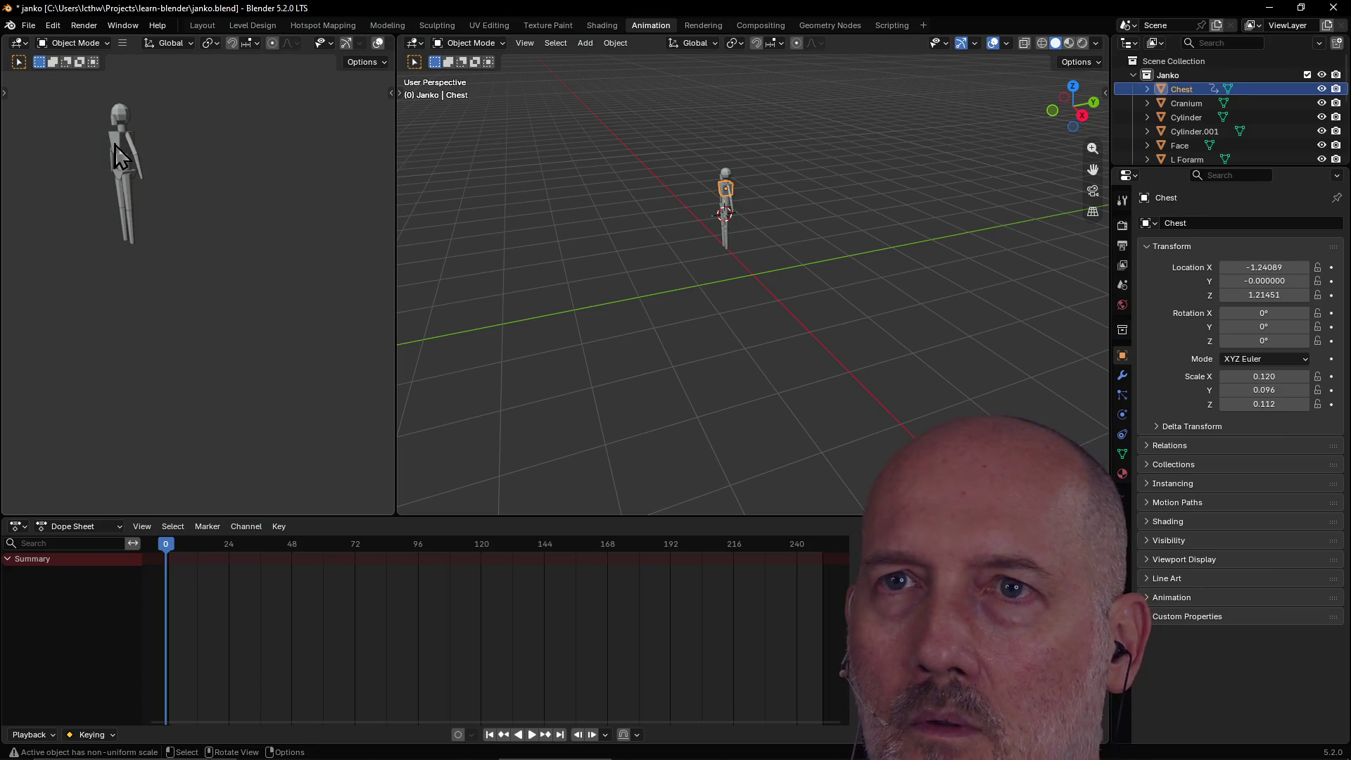
right_click(115, 144)
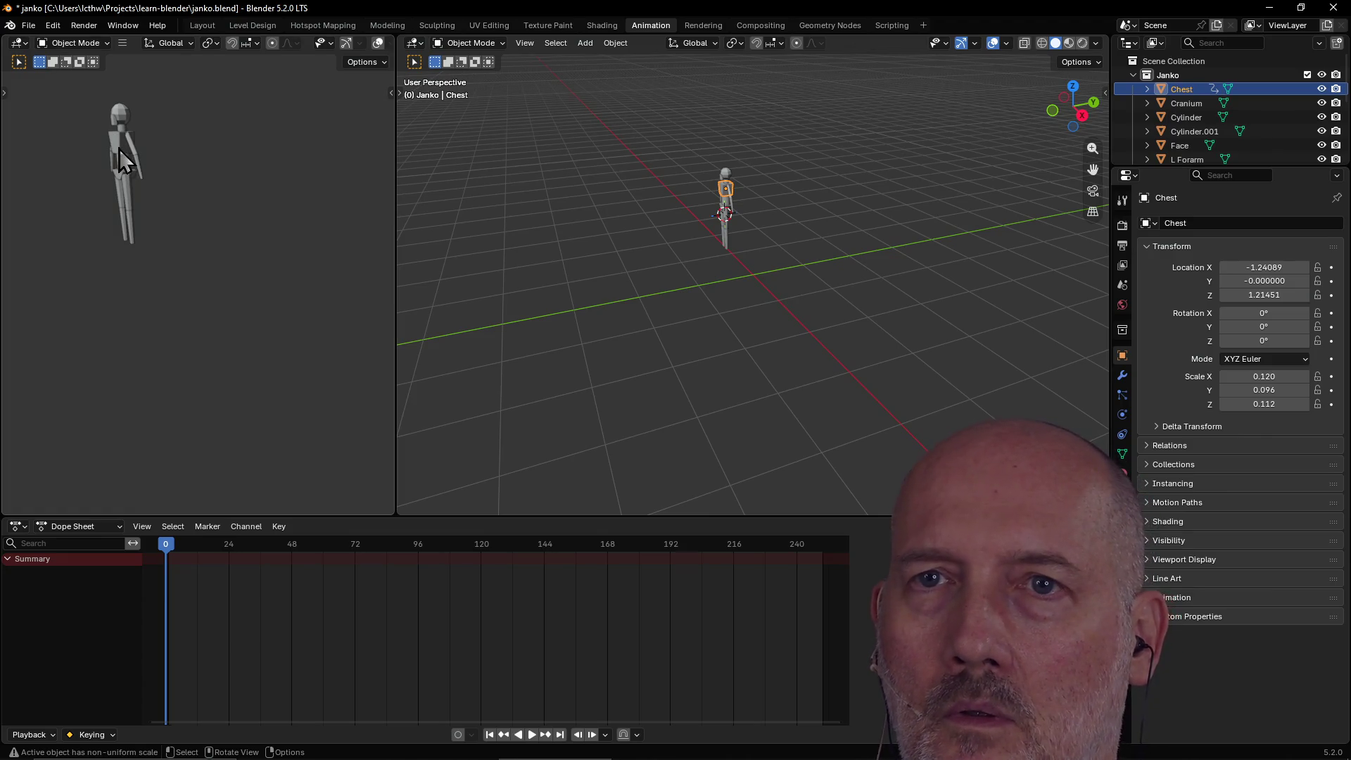
key(grave)
click(241, 200)
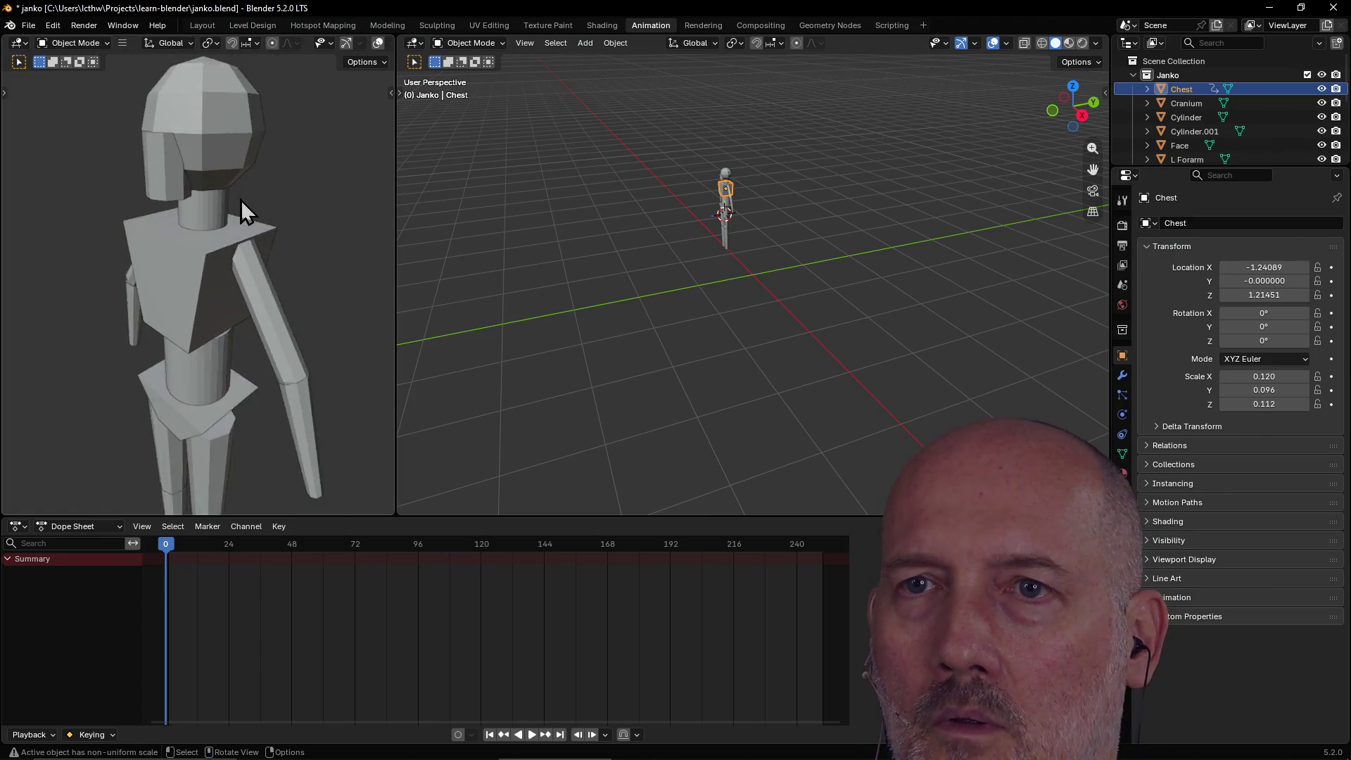
scroll(241, 199, down, 3)
mouse_move(241, 200)
middle_down()
mouse_move(322, 214)
mouse_move(262, 223)
mouse_move(300, 163)
mouse_move(352, 205)
mouse_move(338, 204)
middle_up()
scroll(262, 223, down, 2)
Frame the Stomach in the left view and orbit it to a front-on angle.
click(206, 321)
key(grave)
click(291, 378)
scroll(291, 378, down, 5)
middle_drag(291, 378, 235, 331)
scroll(746, 253, up, 4)
Frame the Stomach in the right view, orbit it to face the figure, and save.
key(grave)
click(838, 290)
scroll(806, 238, down, 5)
mouse_move(807, 238)
middle_down()
mouse_move(927, 202)
mouse_move(872, 202)
mouse_move(915, 201)
middle_up()
scroll(926, 203, up, 2)
scroll(914, 202, down, 2)
scroll(915, 202, up, 2)
scroll(914, 201, down, 1)
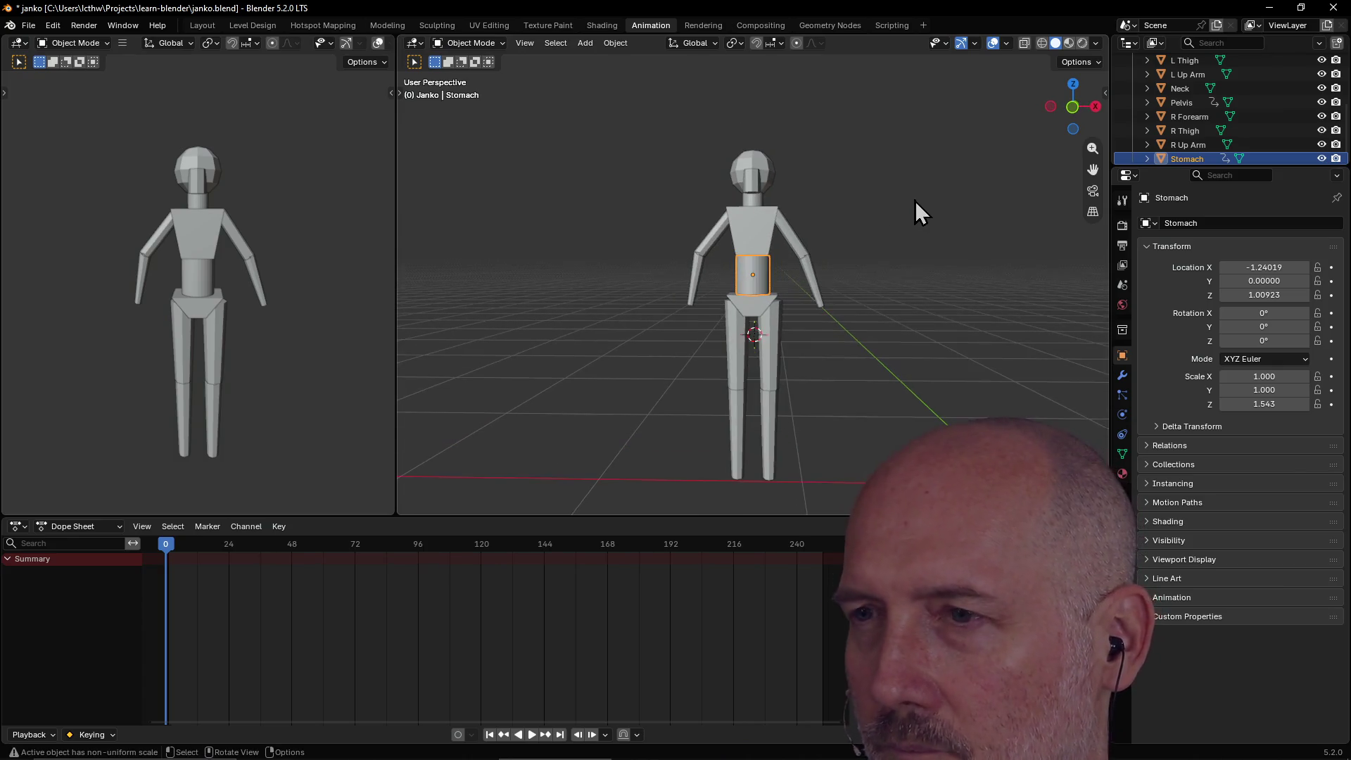
key(ctrl+s)
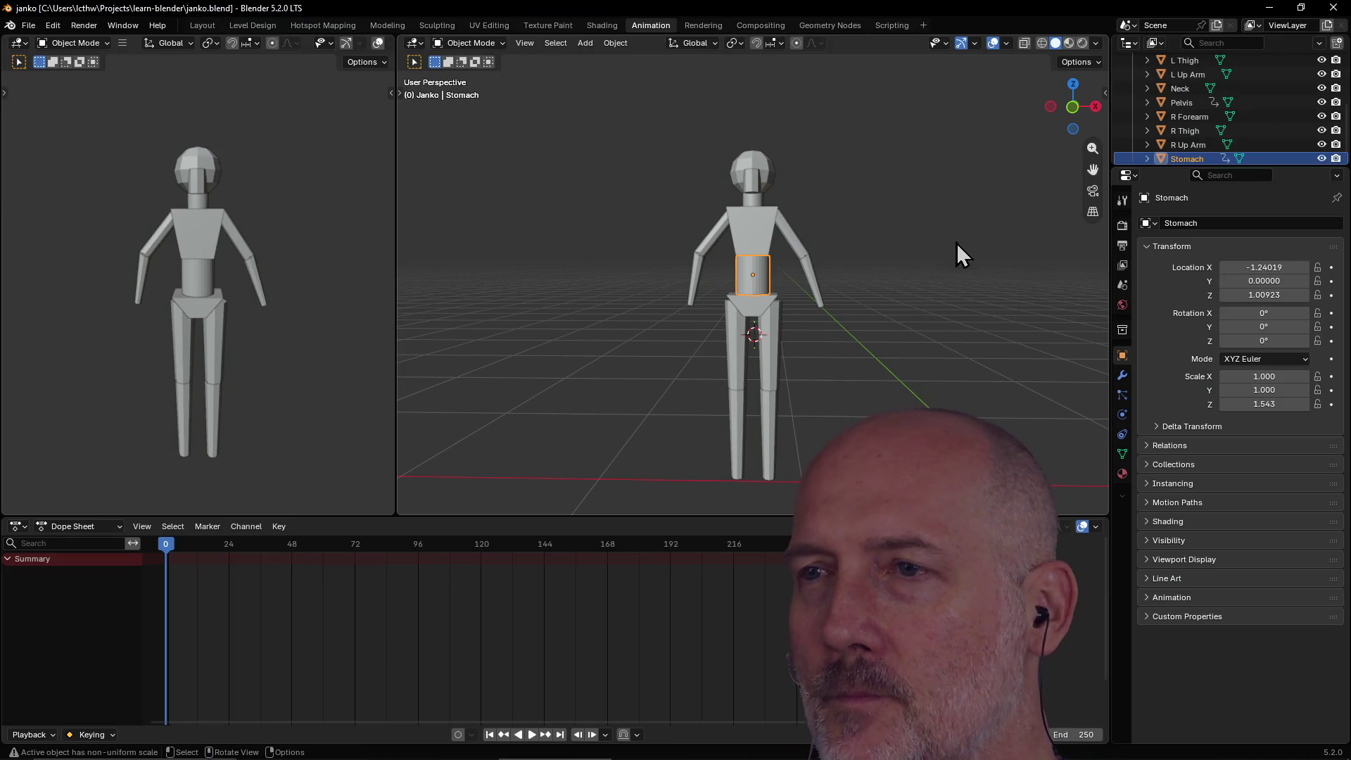
Save the file, then add a Rigify Human meta-rig and orbit to inspect it.
click(752, 226)
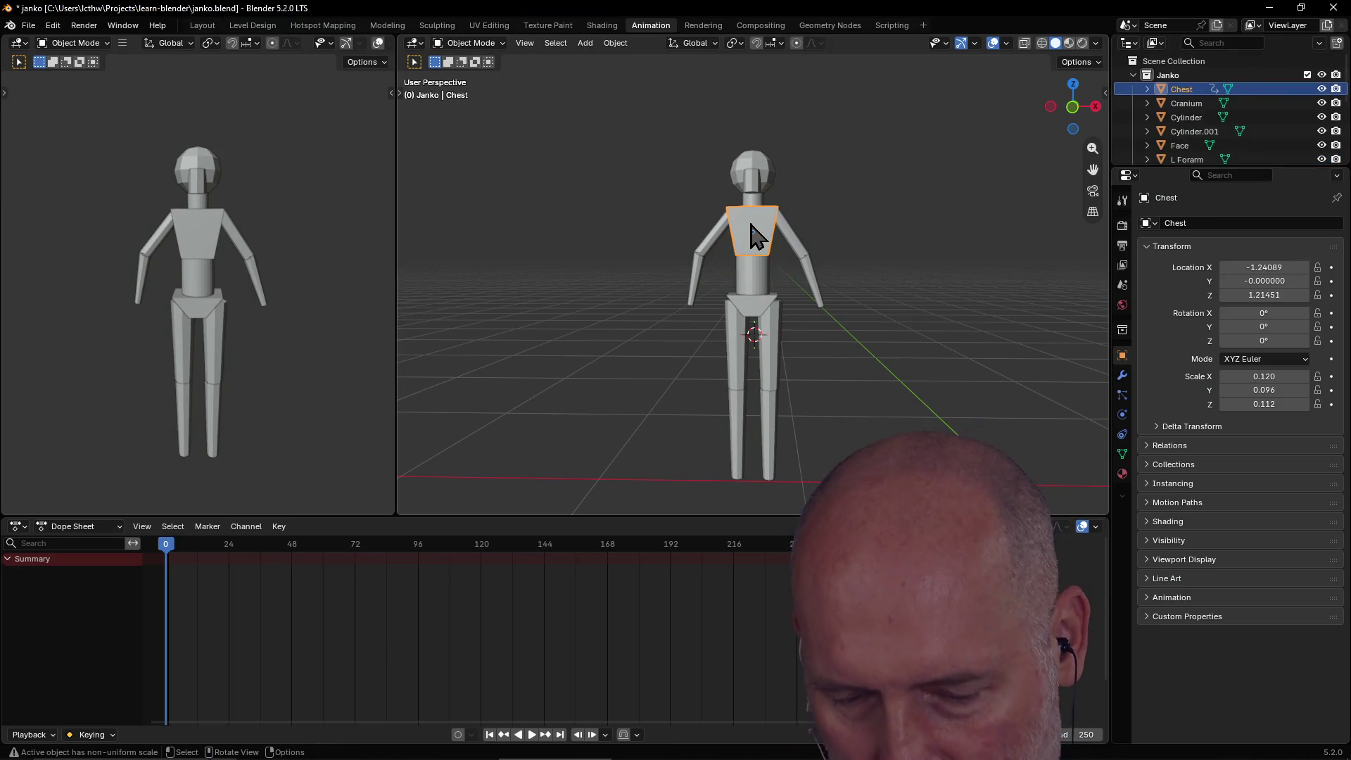
key(ctrl+s)
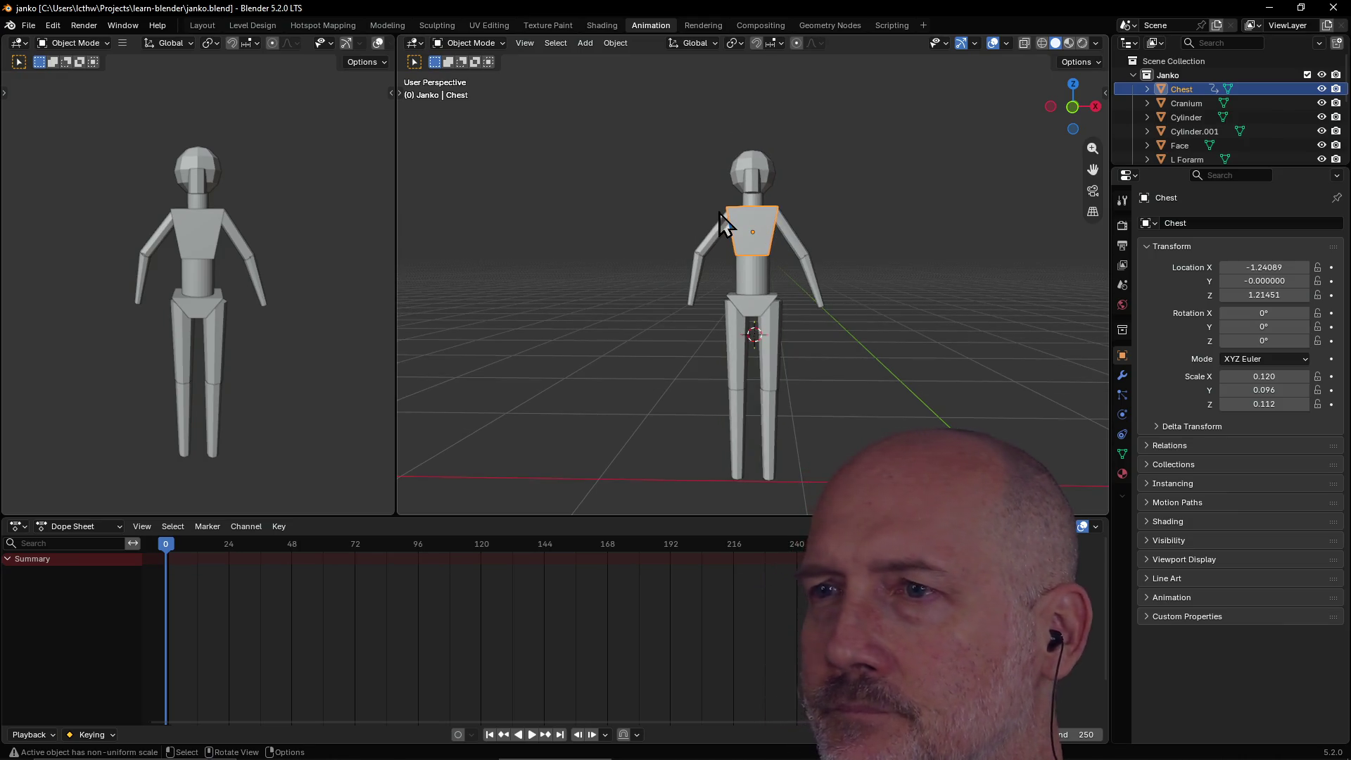
key(shift+a)
mouse_move(719, 213)
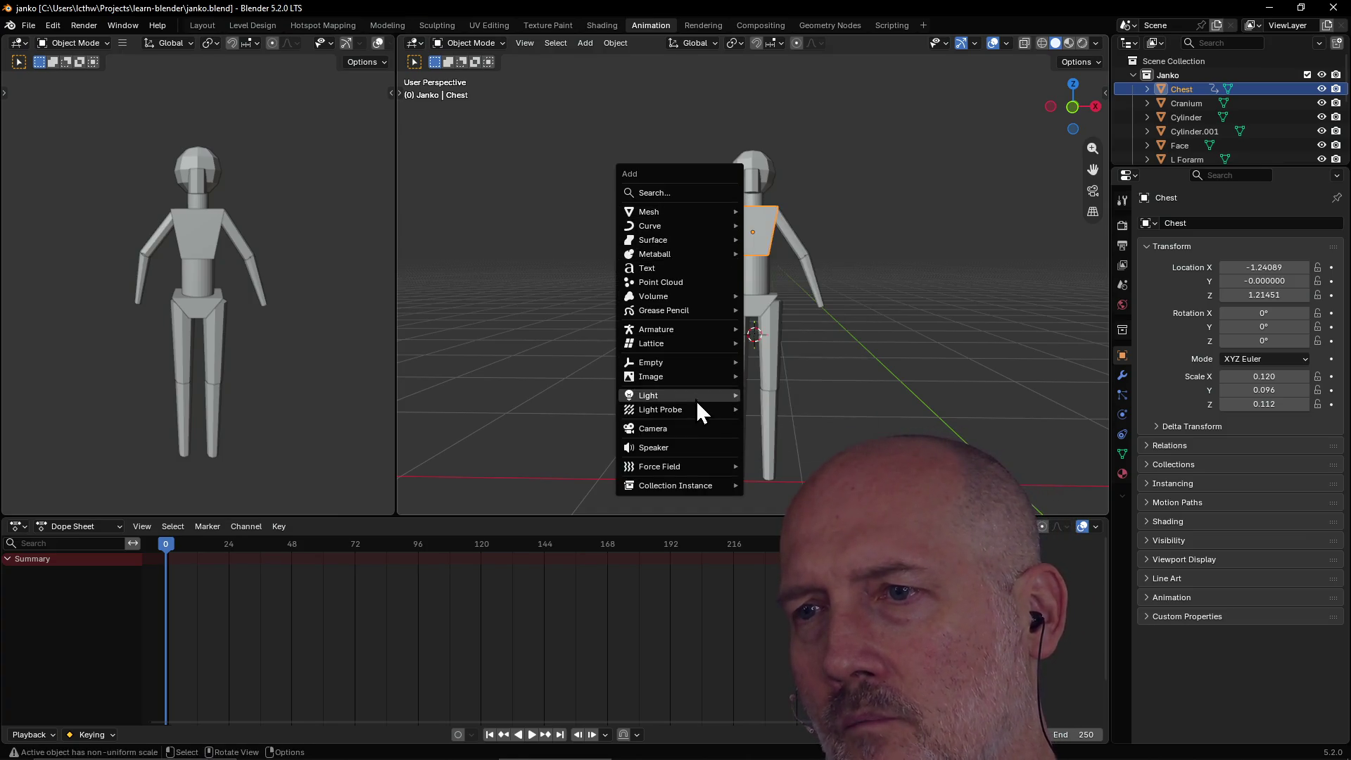
mouse_move(686, 338)
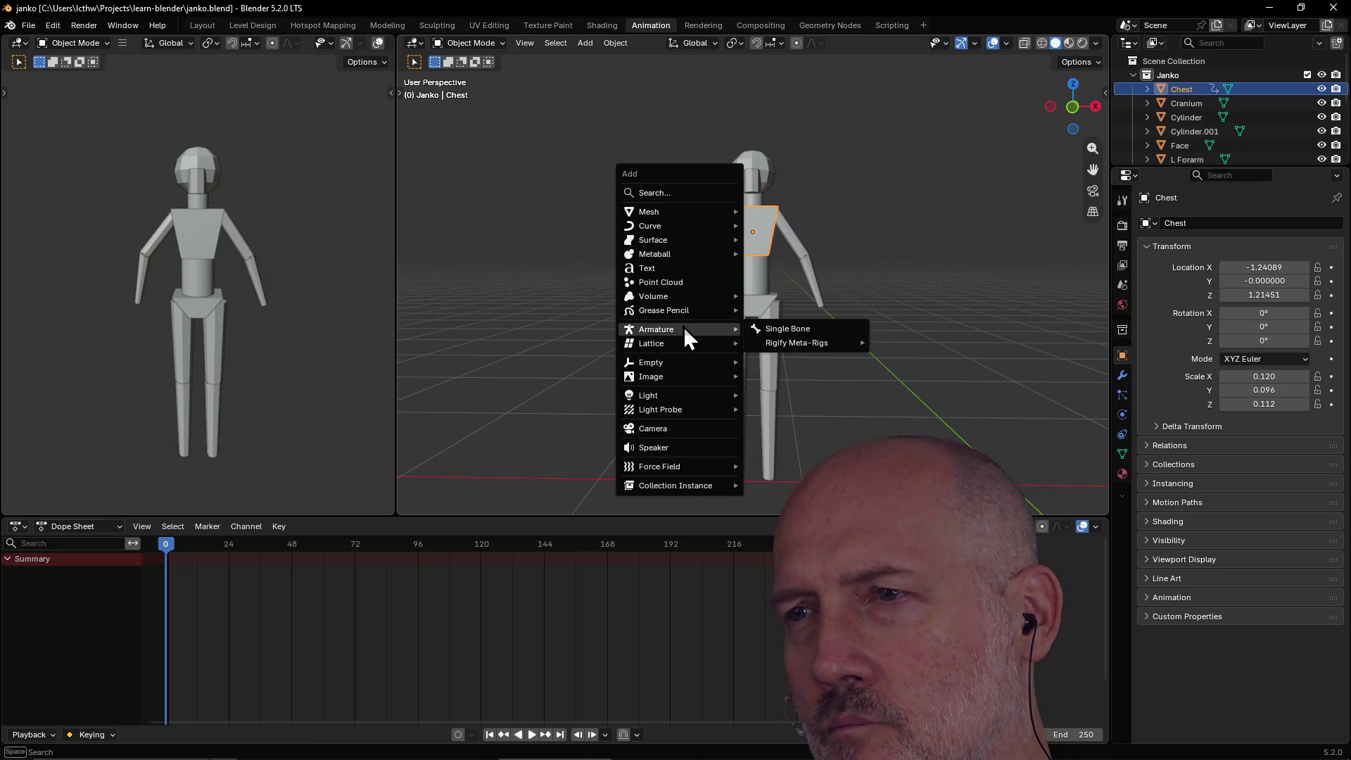
mouse_move(769, 344)
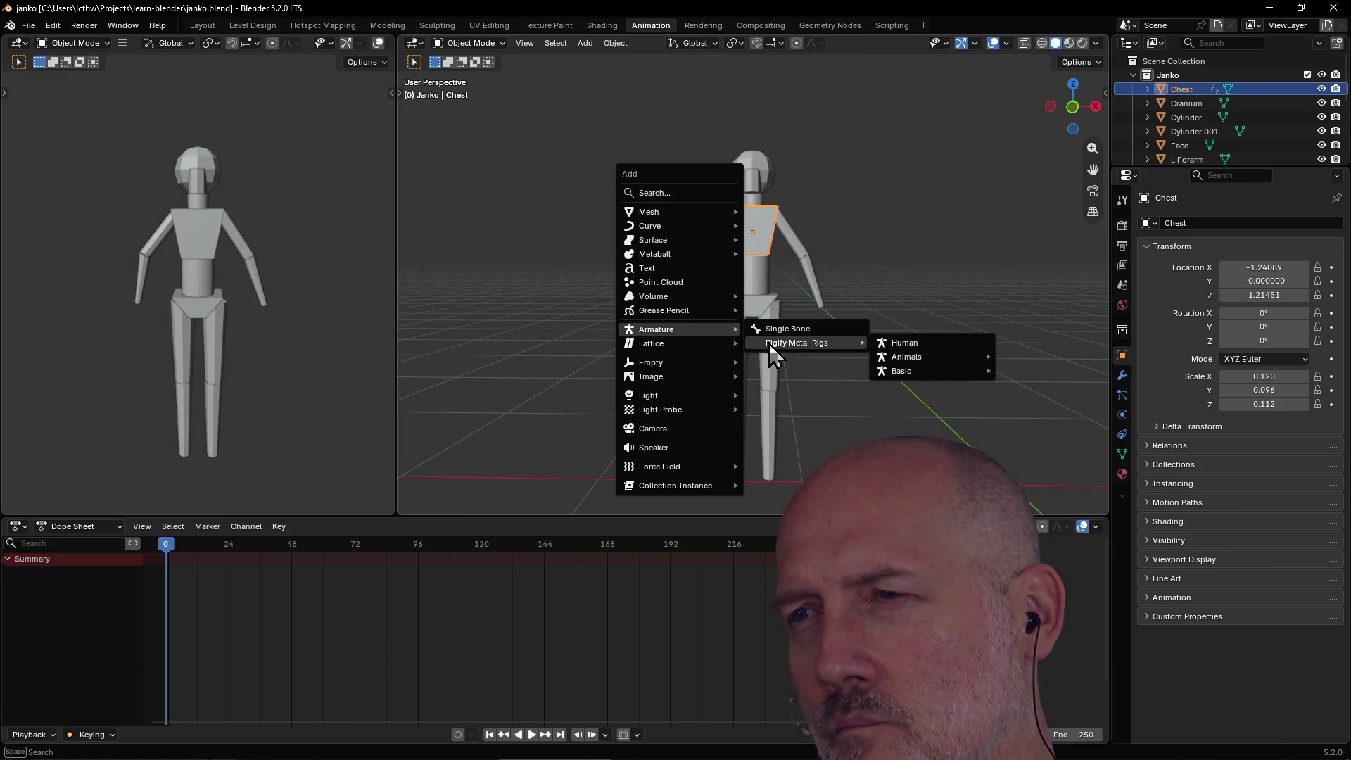
click(919, 341)
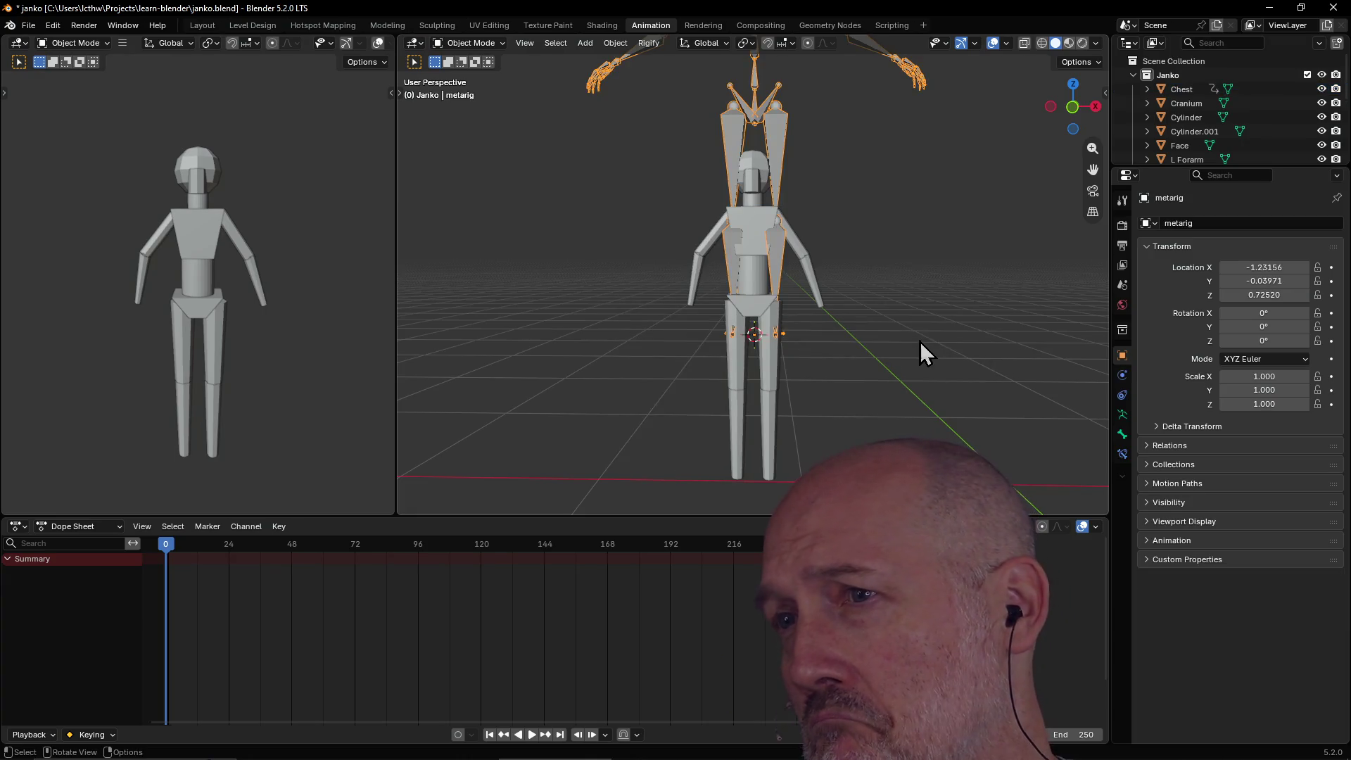
scroll(802, 211, down, 3)
mouse_move(792, 193)
middle_down()
mouse_move(791, 247)
mouse_move(809, 174)
mouse_move(820, 234)
mouse_move(772, 219)
mouse_move(634, 220)
mouse_move(1051, 213)
mouse_move(780, 218)
mouse_move(768, 161)
mouse_move(805, 141)
mouse_move(800, 116)
middle_up()
mouse_move(793, 171)
middle_down()
mouse_move(781, 150)
mouse_move(809, 153)
mouse_move(839, 88)
mouse_move(823, 125)
mouse_move(924, 162)
mouse_move(603, 160)
mouse_move(880, 125)
mouse_move(954, 132)
mouse_move(961, 150)
mouse_move(757, 185)
mouse_move(808, 209)
mouse_move(799, 243)
mouse_move(779, 192)
middle_up()
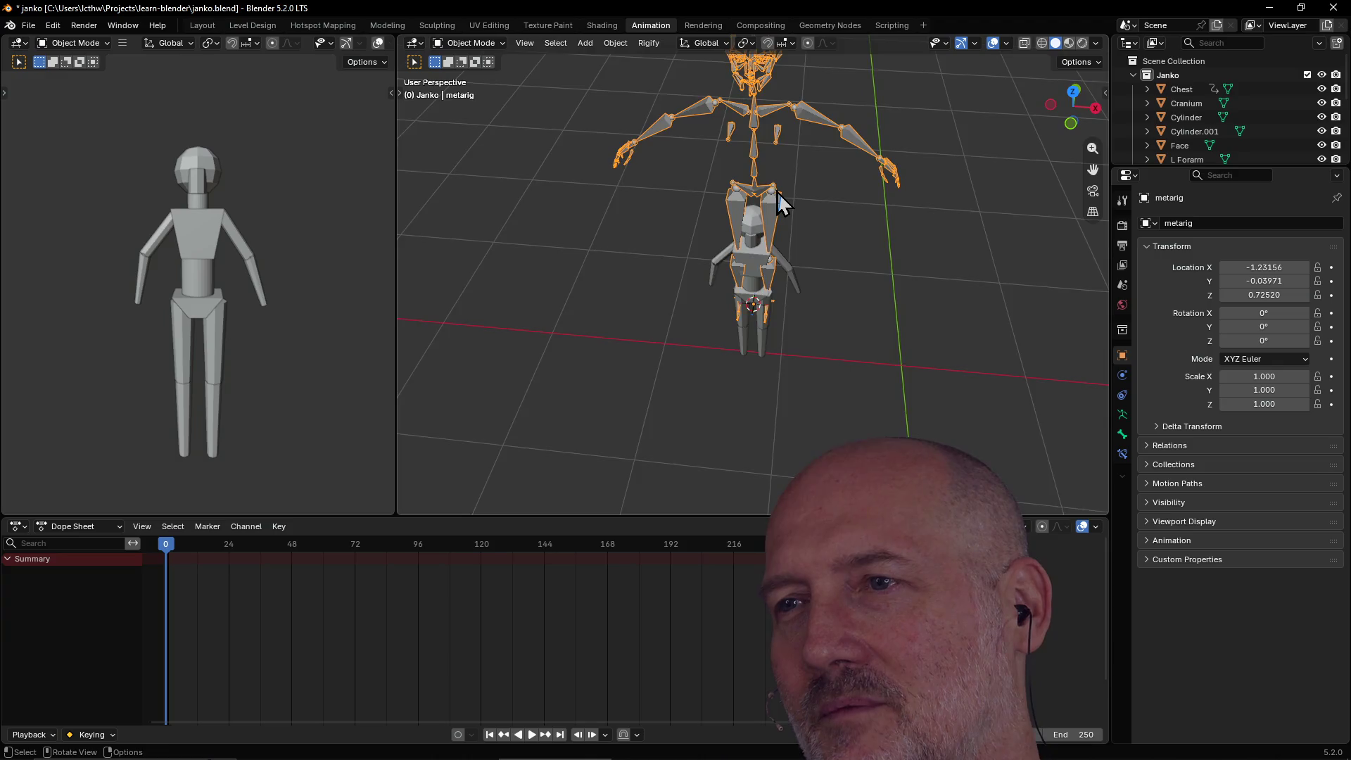
scroll(779, 191, down, 4)
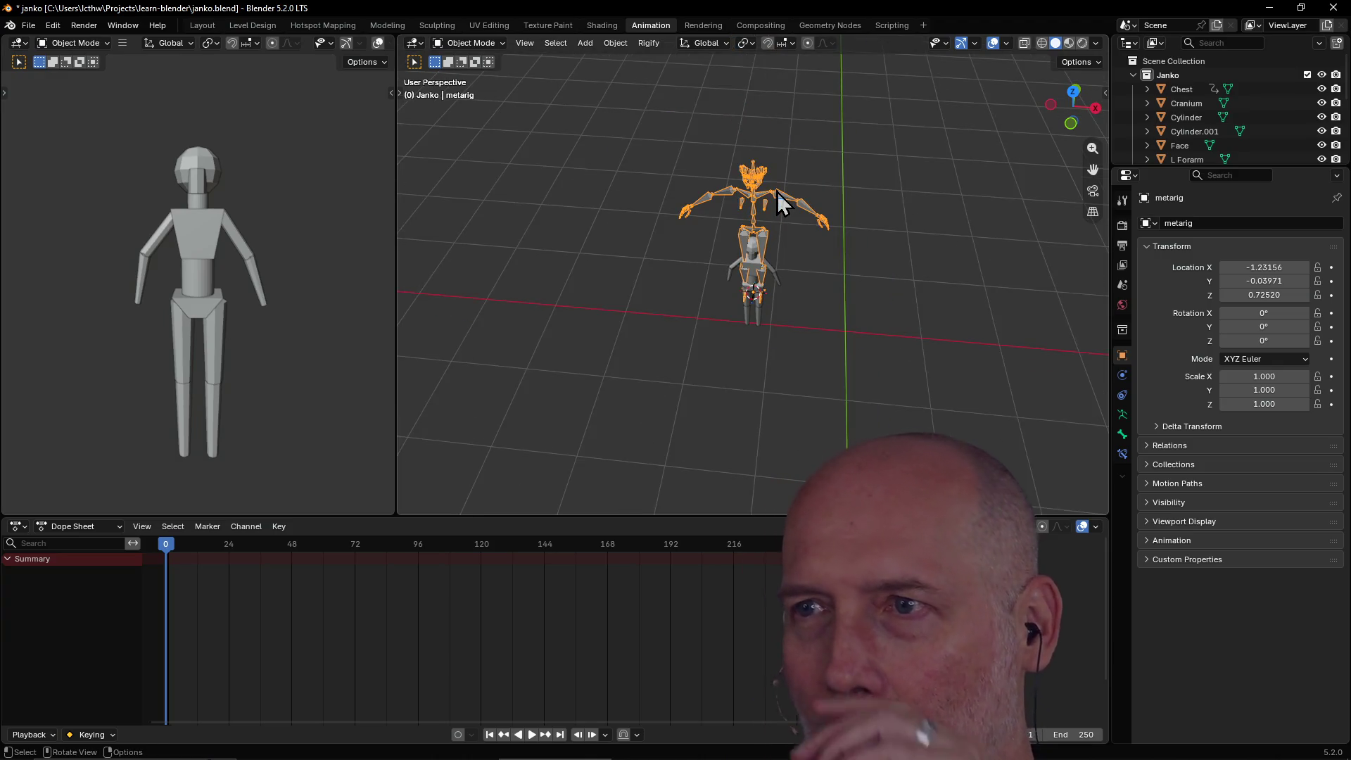
Select the Chest and add a single-bone armature at the 3D cursor.
click(779, 192)
scroll(776, 234, up, 5)
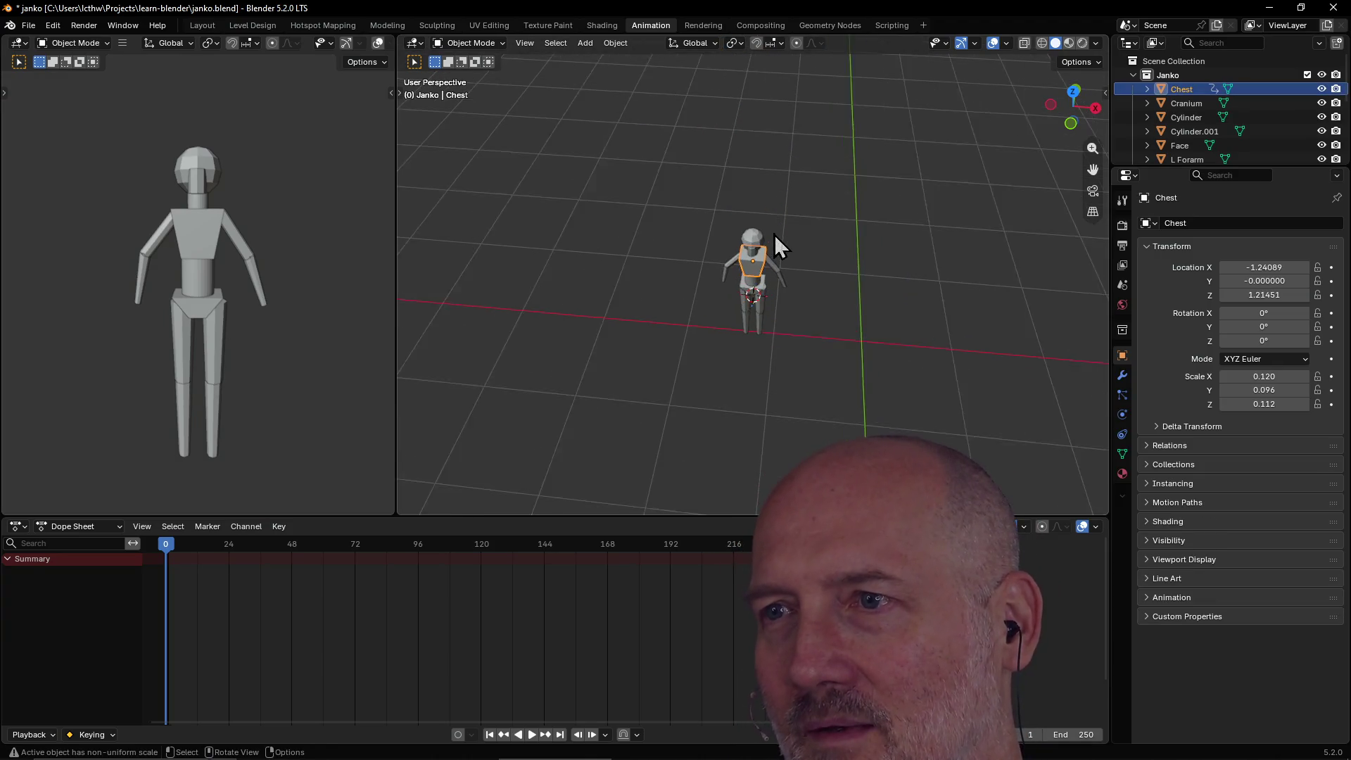
mouse_move(774, 233)
middle_down()
mouse_move(785, 195)
mouse_move(762, 249)
mouse_move(778, 217)
mouse_move(786, 229)
middle_up()
scroll(786, 214, down, 1)
key(shift+a)
mouse_move(781, 218)
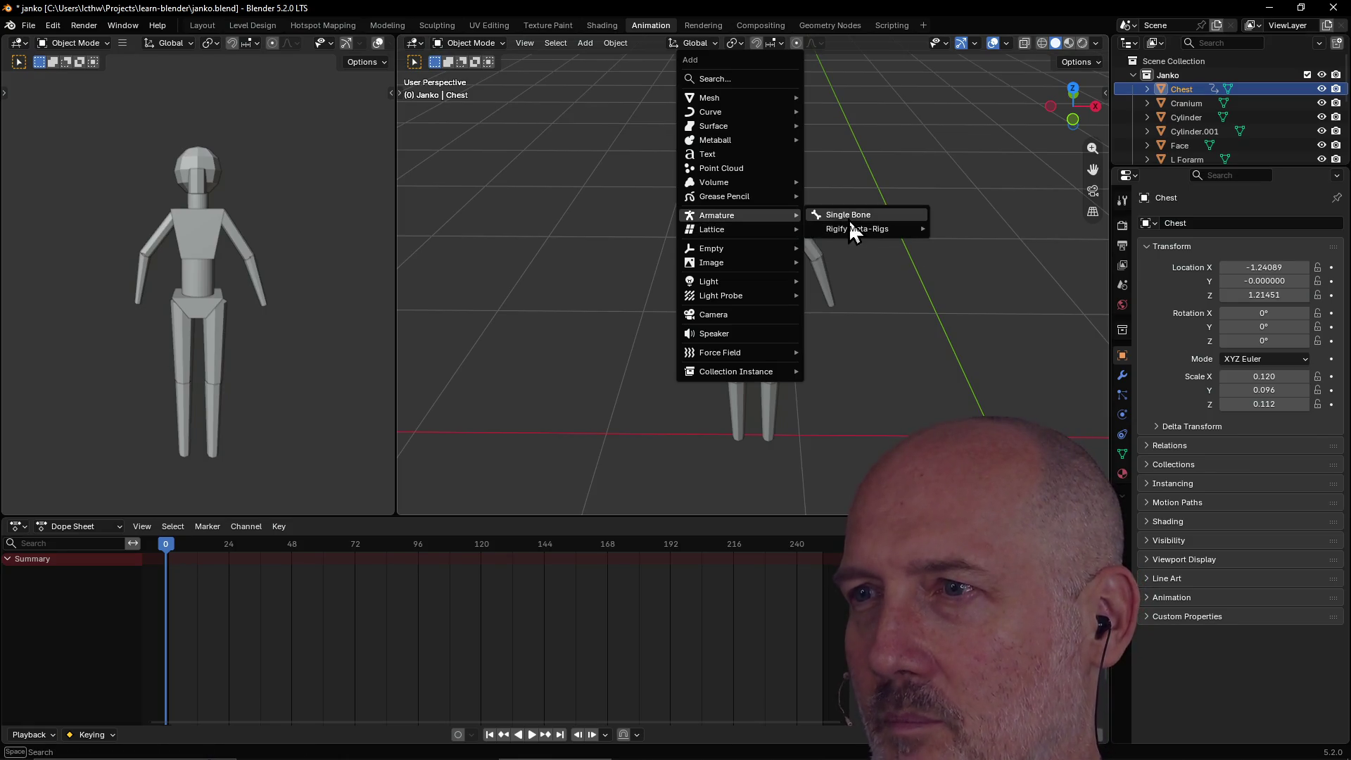
click(849, 217)
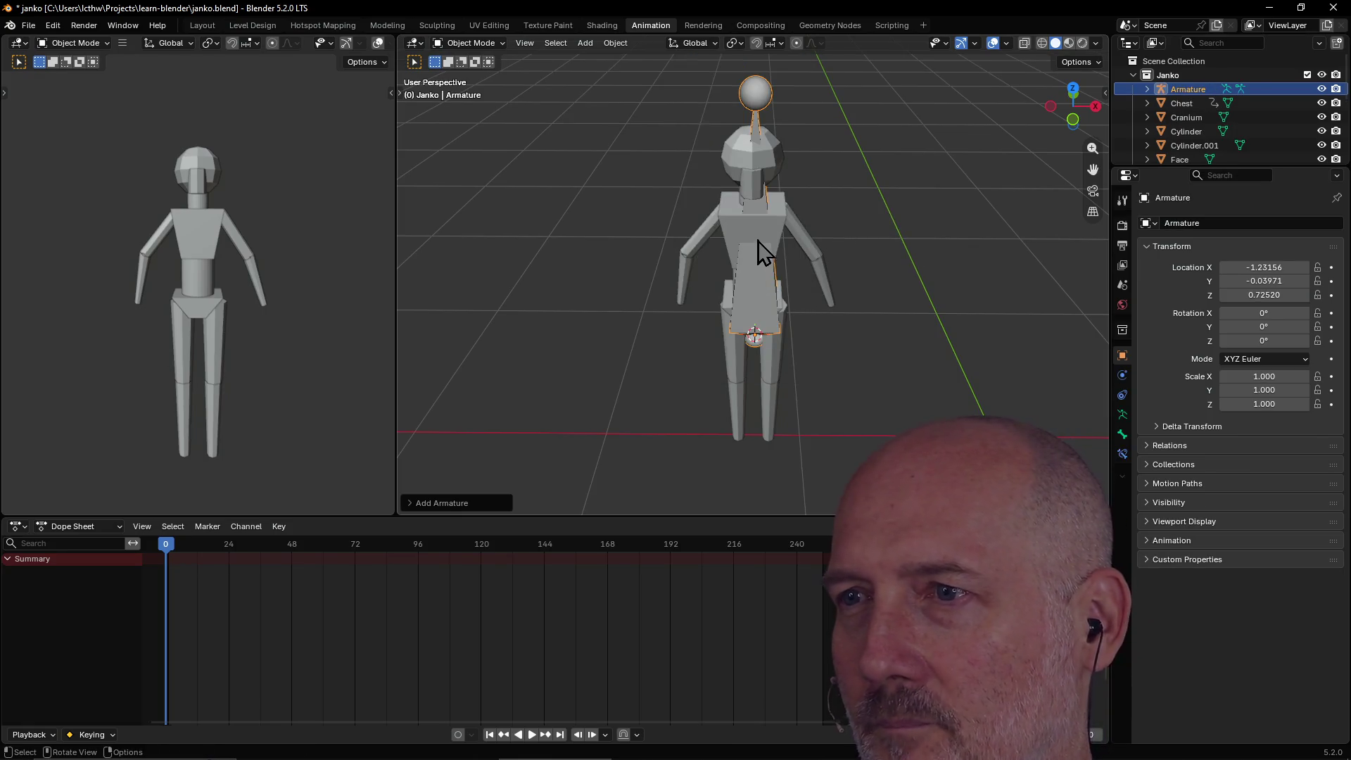
Scale the armature down and move it up along Z into the torso.
key(s)
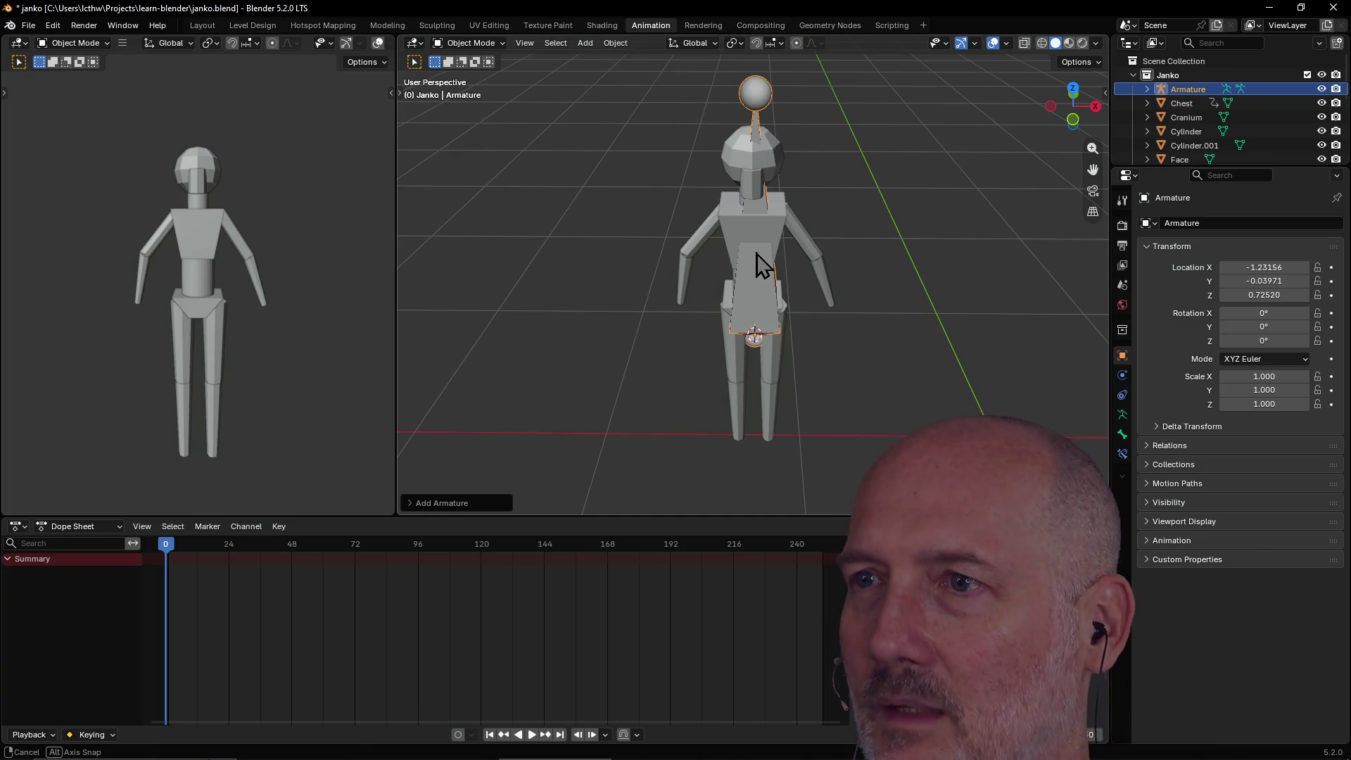
click(756, 296)
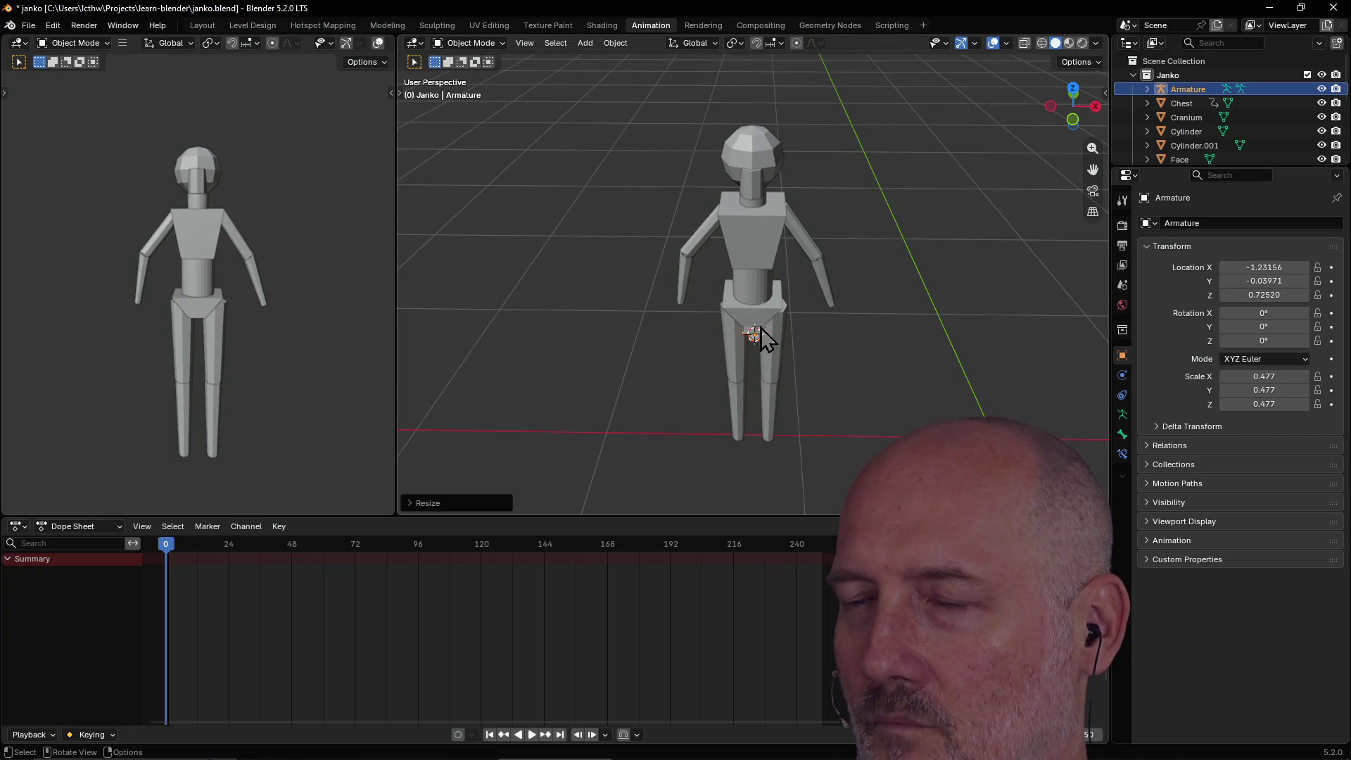
key(g)
key(z)
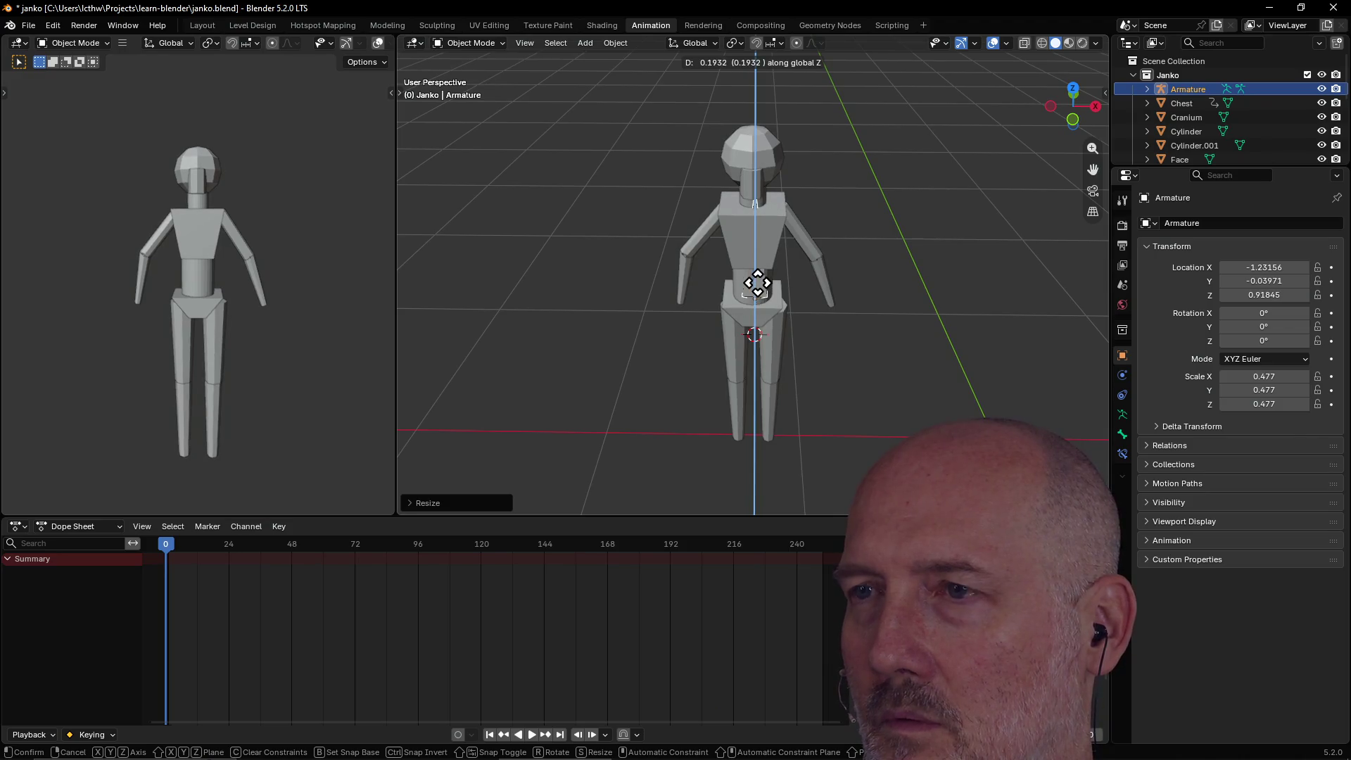
click(759, 287)
mouse_move(762, 268)
middle_down()
mouse_move(778, 218)
mouse_move(760, 204)
mouse_move(769, 209)
middle_up()
key(g)
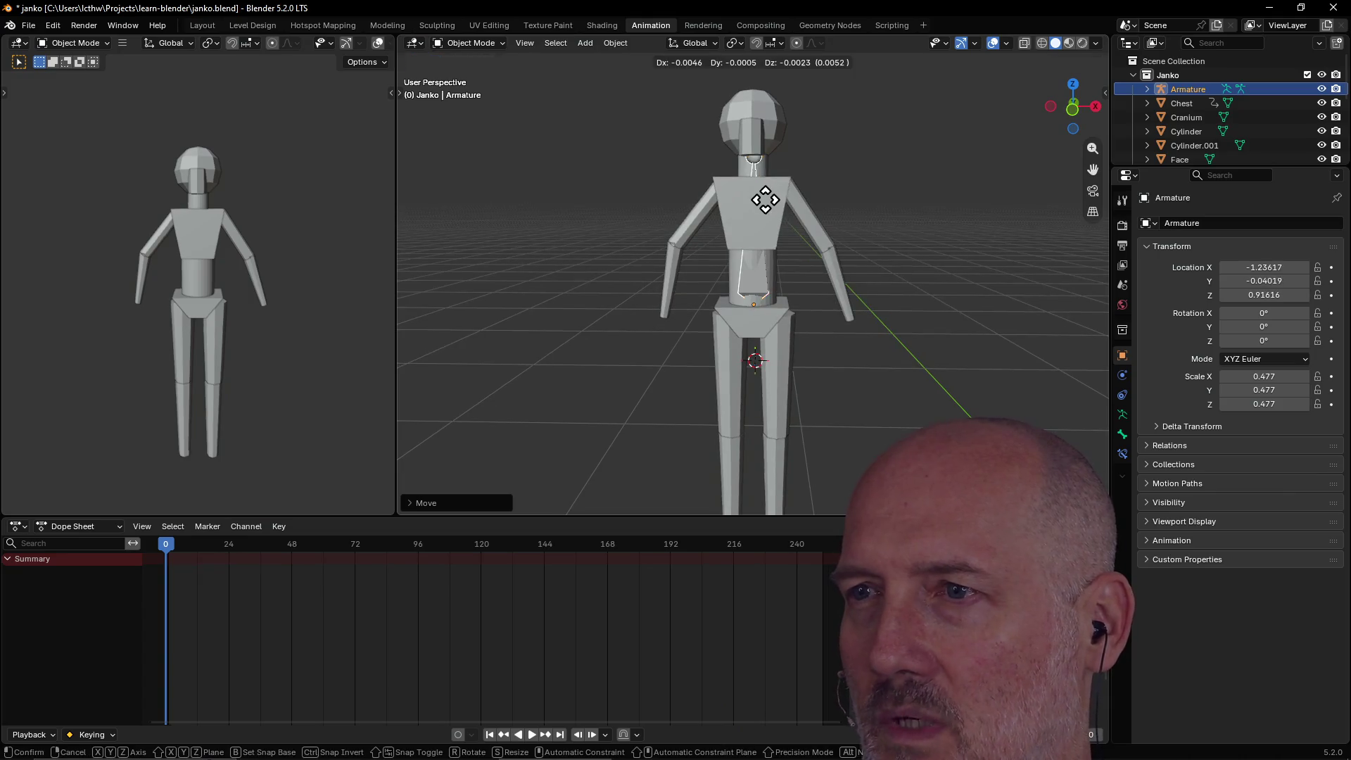
right_click(765, 200)
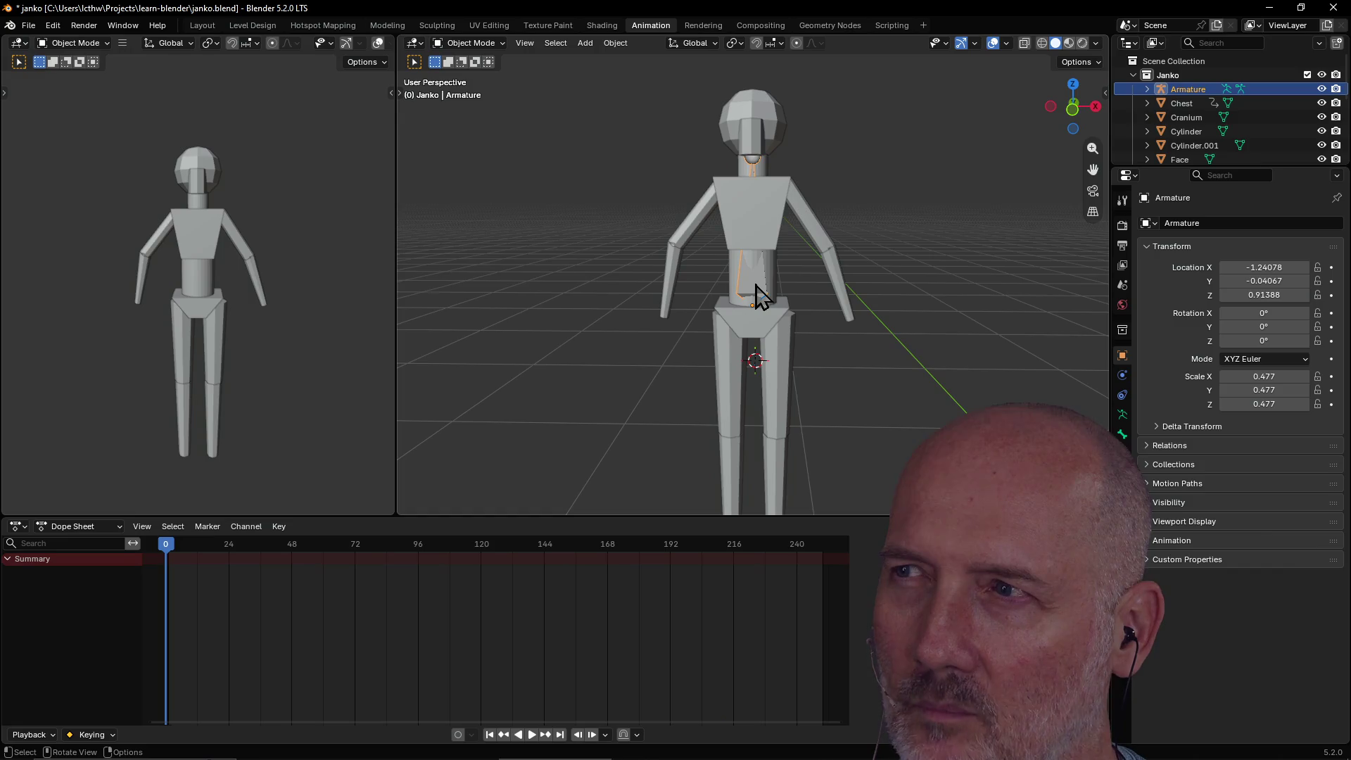
Lower the armature along Z, shrink it to 0.281 scale, and settle it at Z 0.93079.
scroll(757, 295, up, 1)
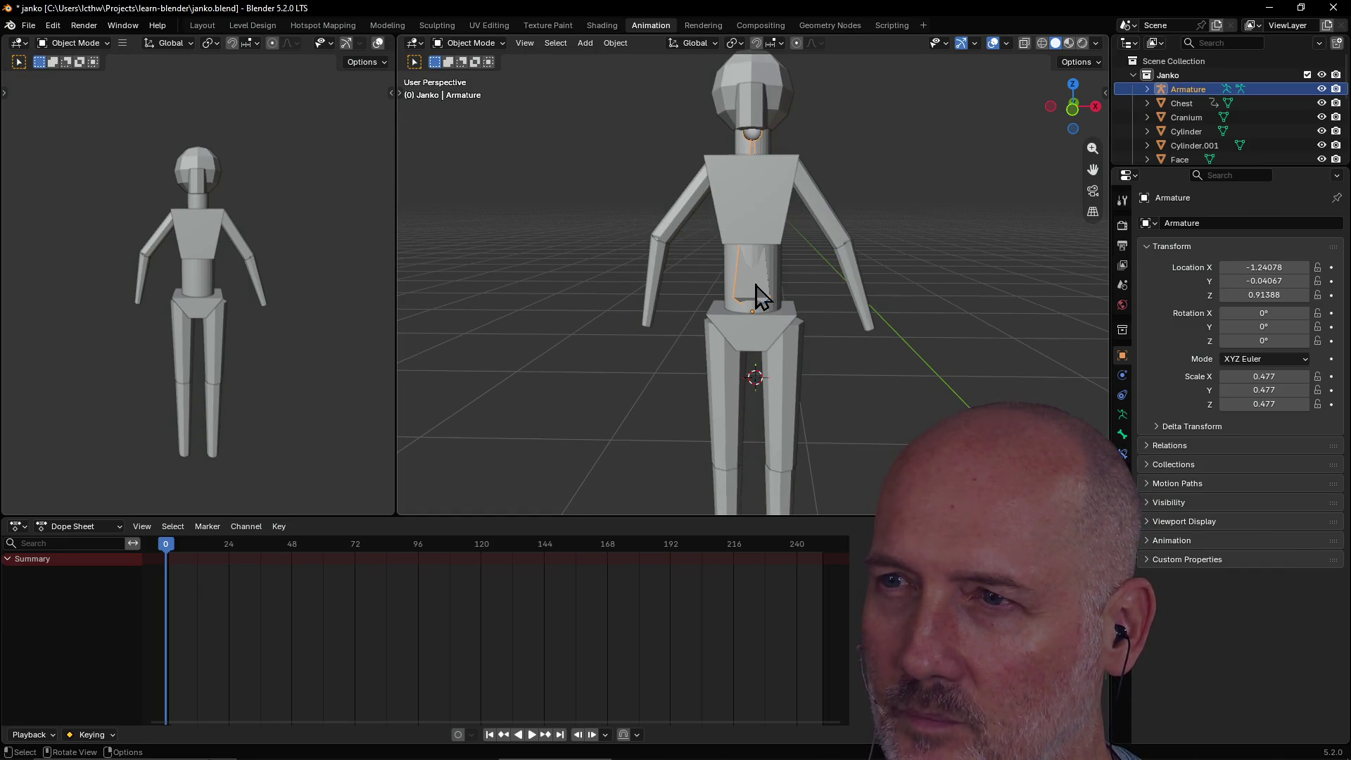
key(g)
key(z)
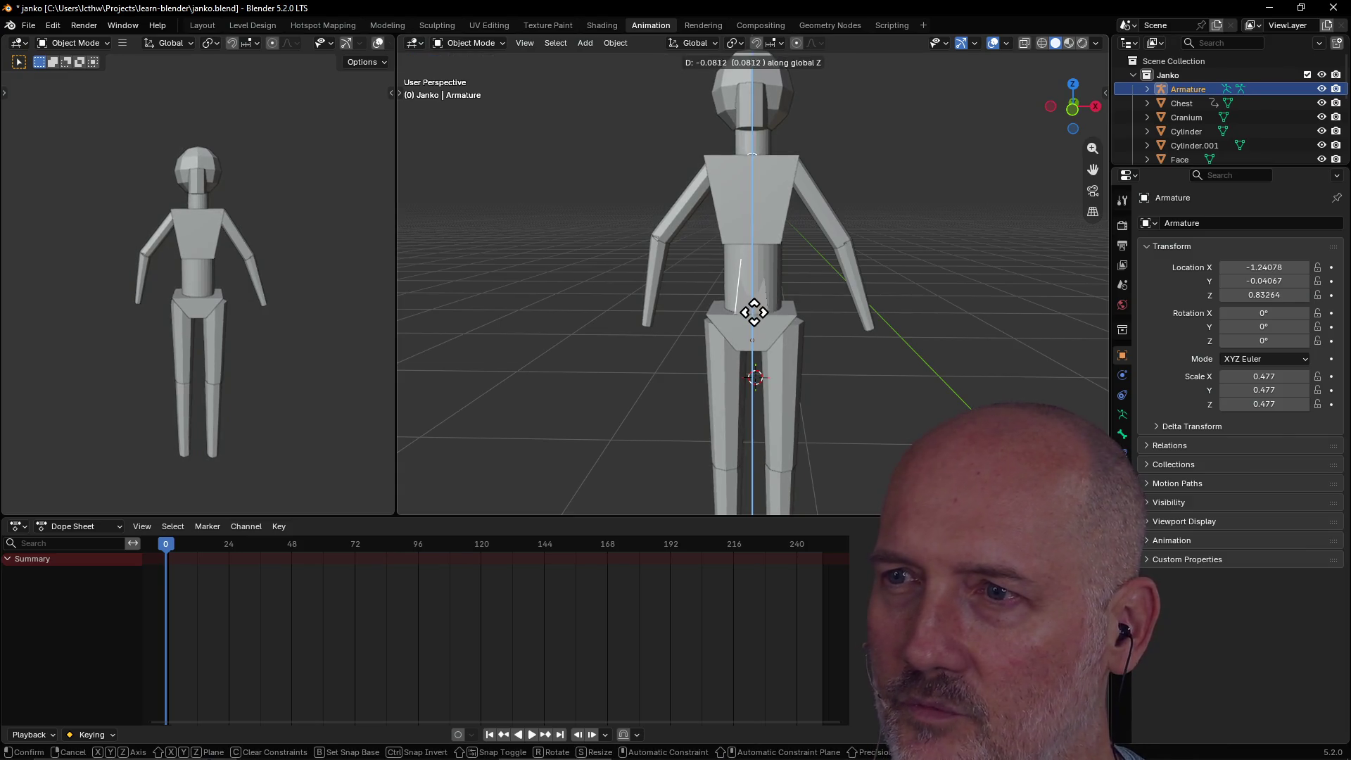
click(750, 308)
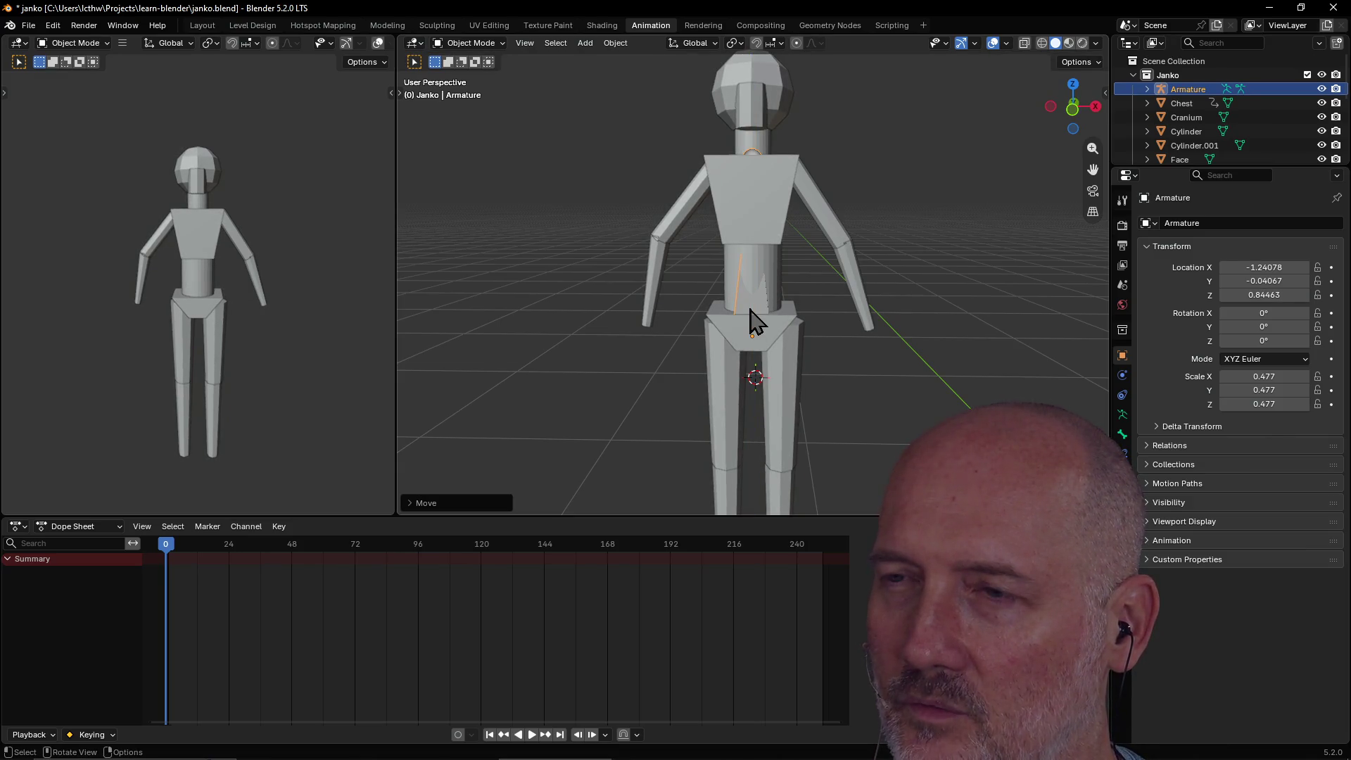
key(s)
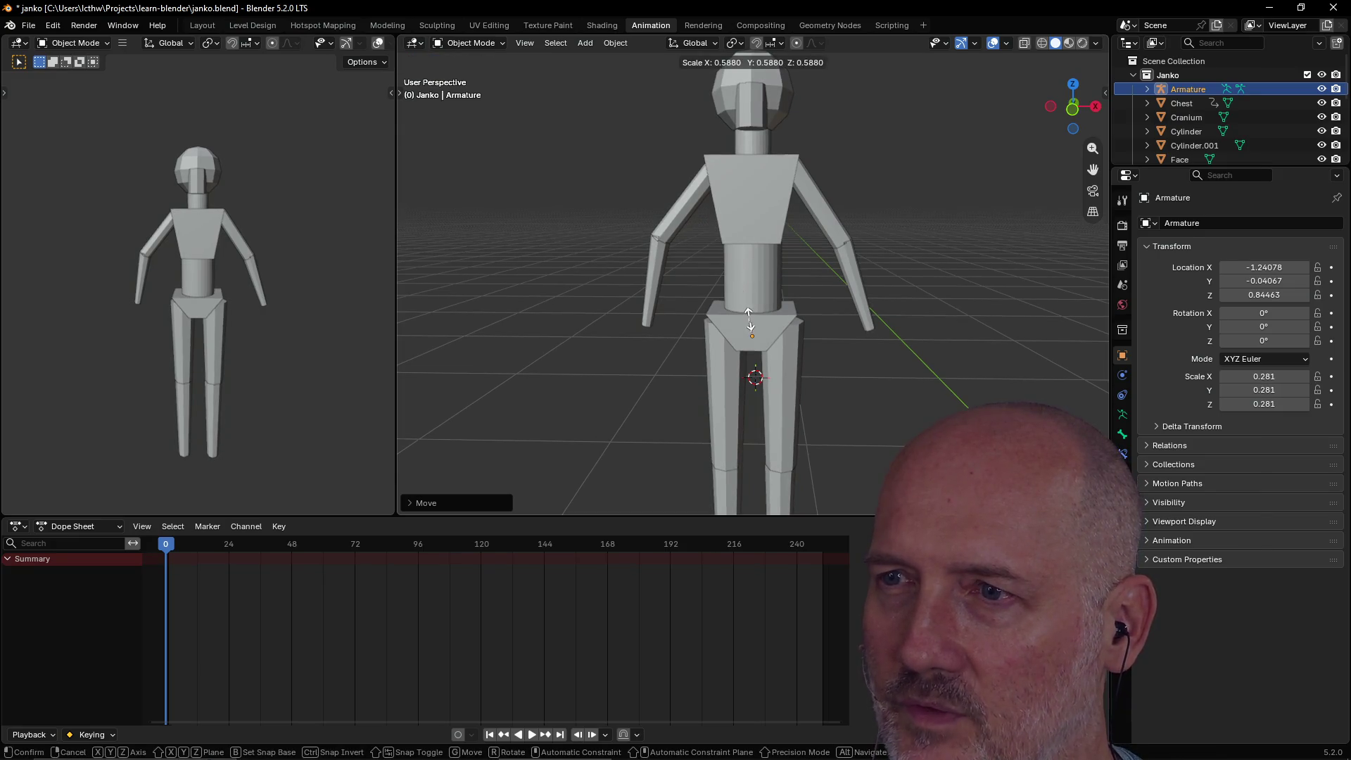
click(750, 325)
key(g)
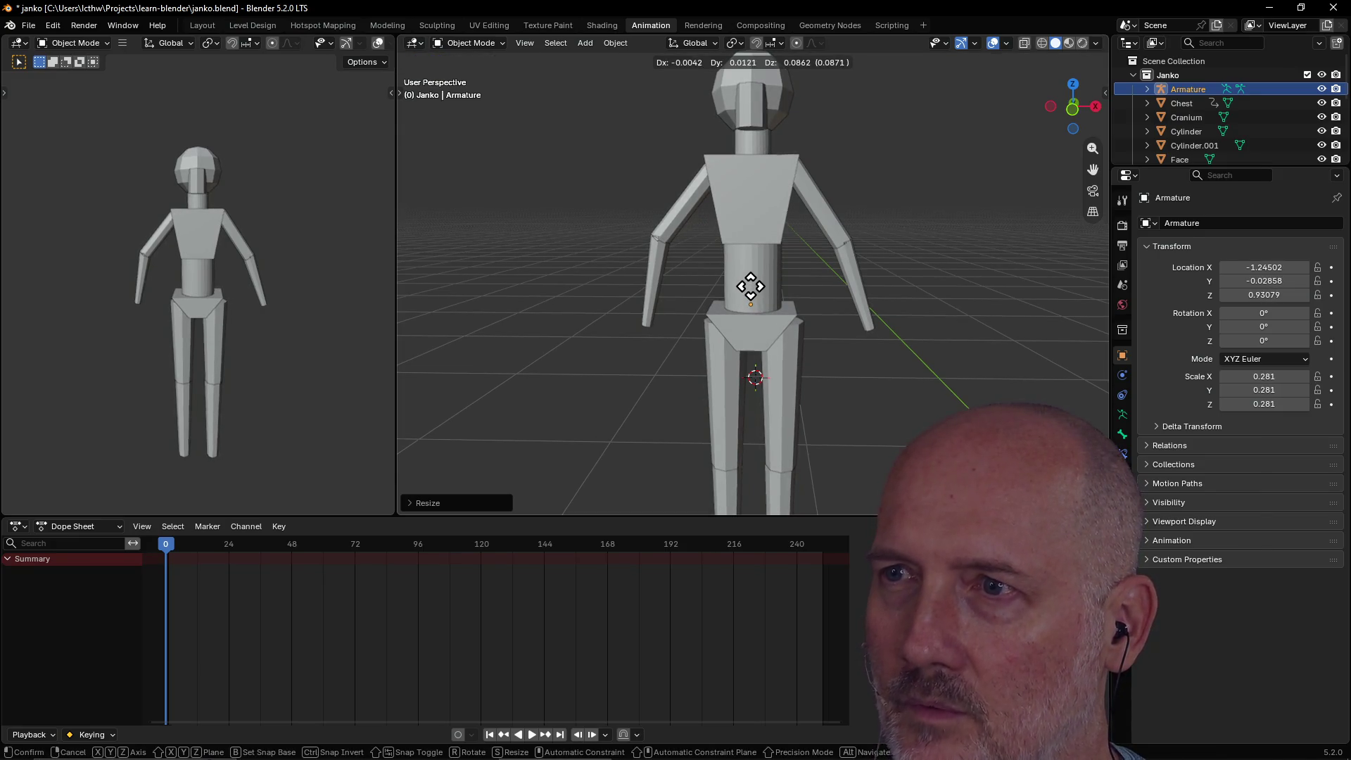
click(750, 286)
mouse_move(824, 283)
middle_down()
mouse_move(697, 314)
mouse_move(800, 288)
middle_up()
click(758, 281)
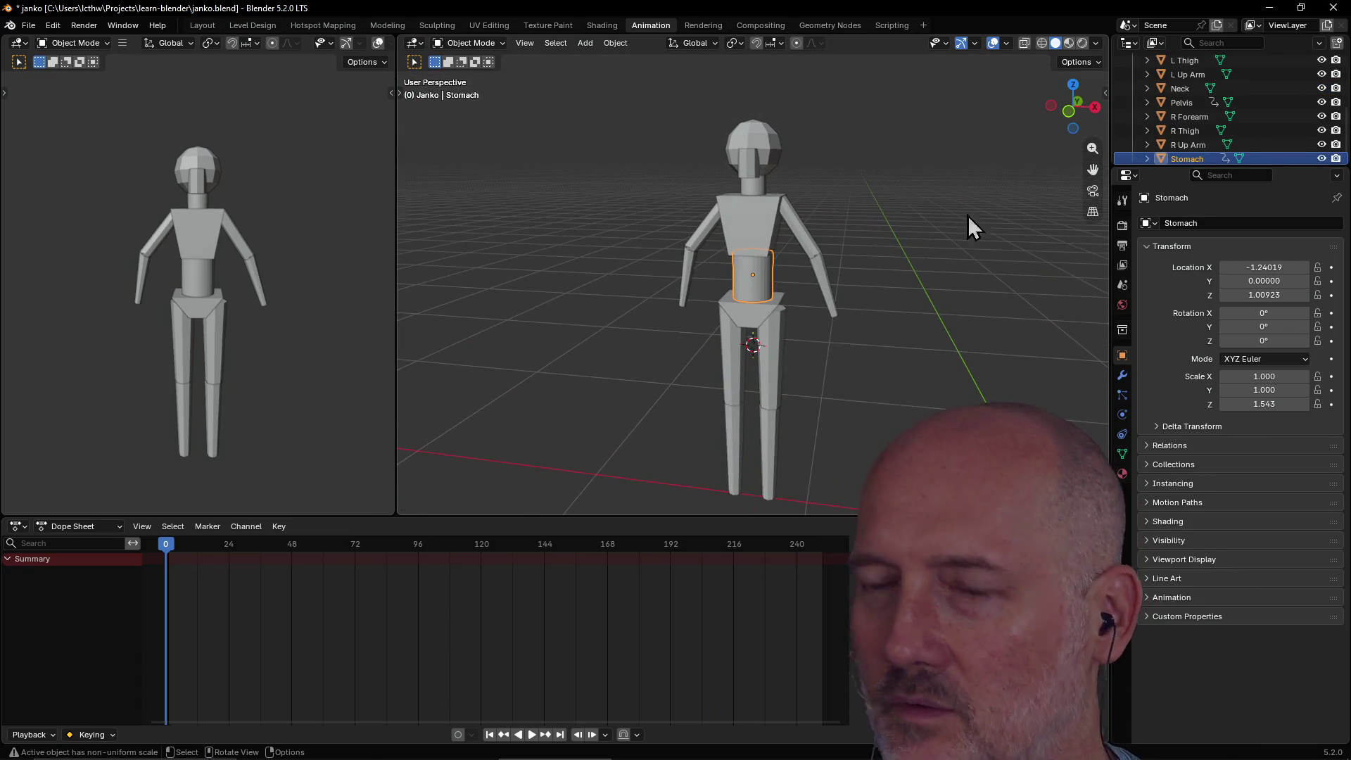
Switch the viewport to wireframe shading.
key(z)
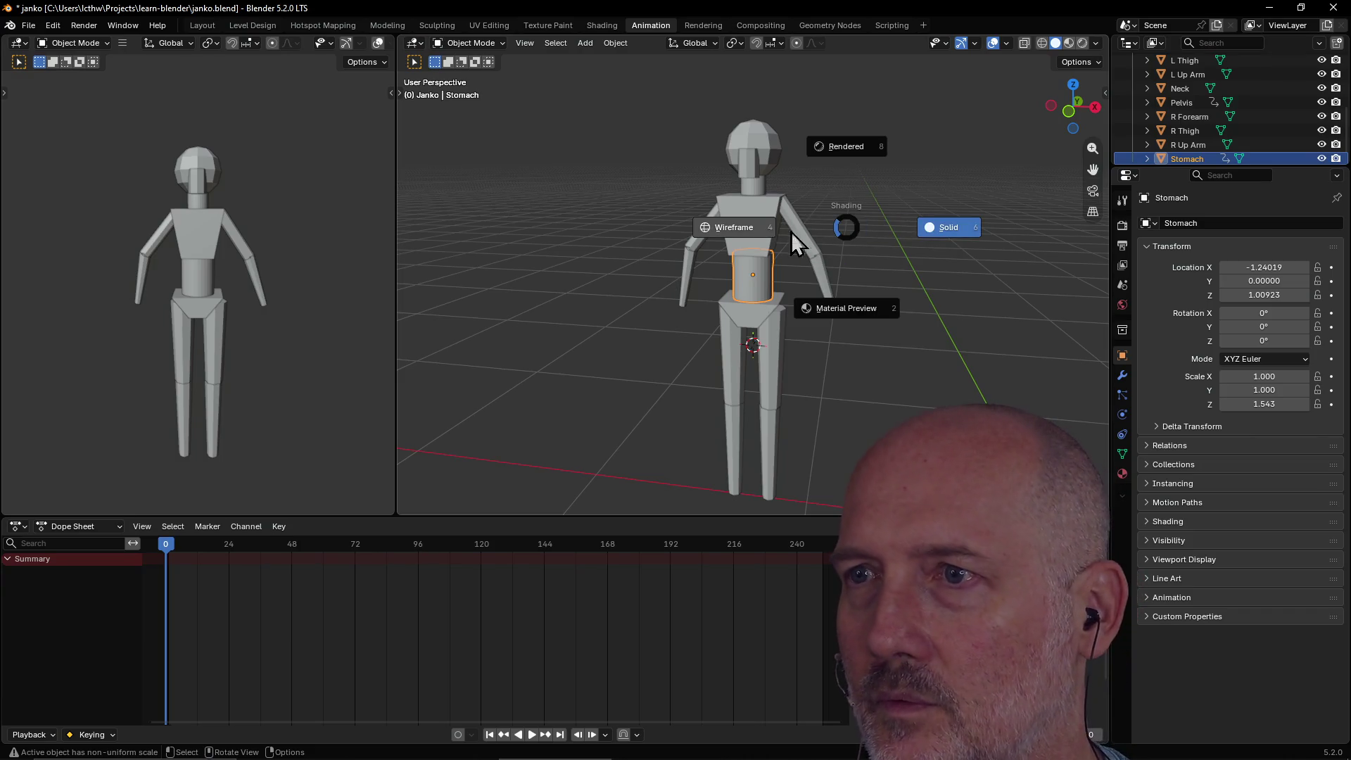
click(747, 227)
scroll(760, 225, up, 3)
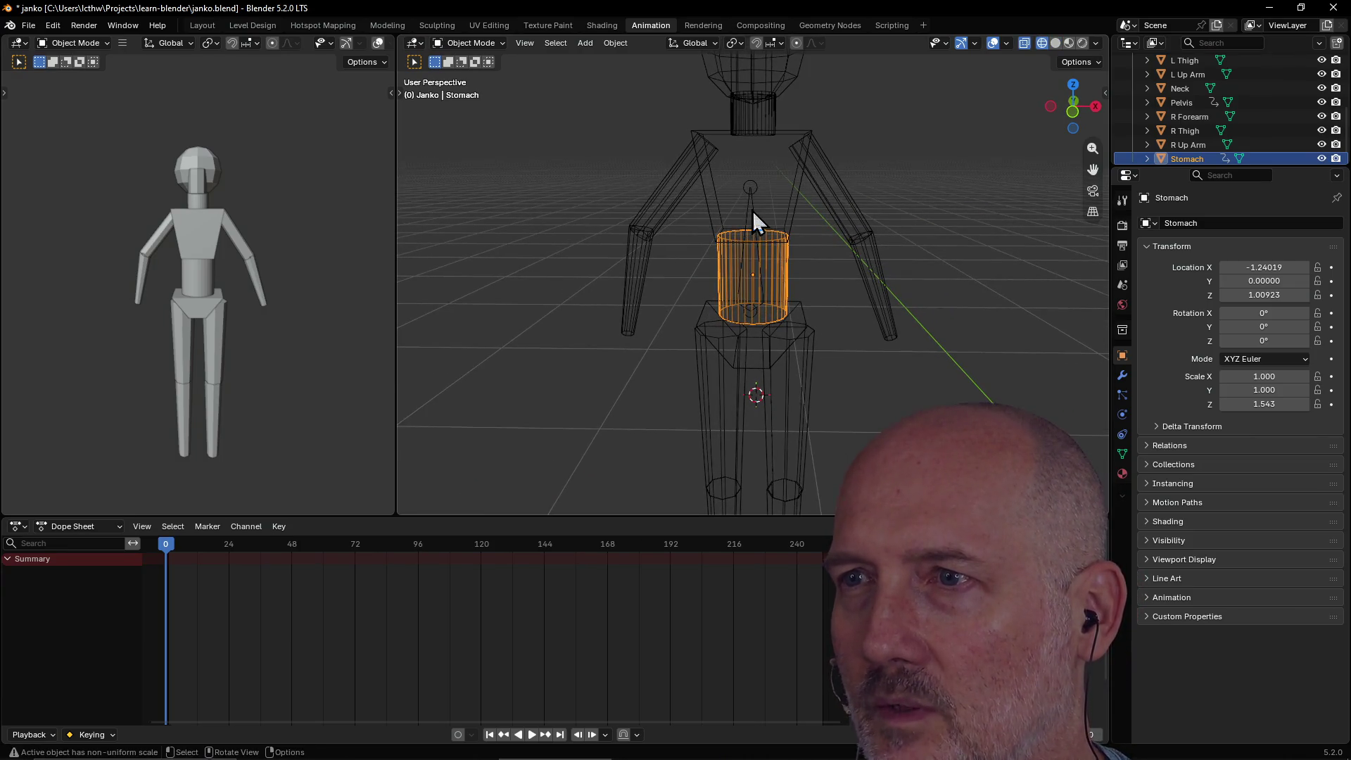
Move the armature bone into the stomach, constraining to Y to reach Y -0.00544.
click(753, 211)
key(g)
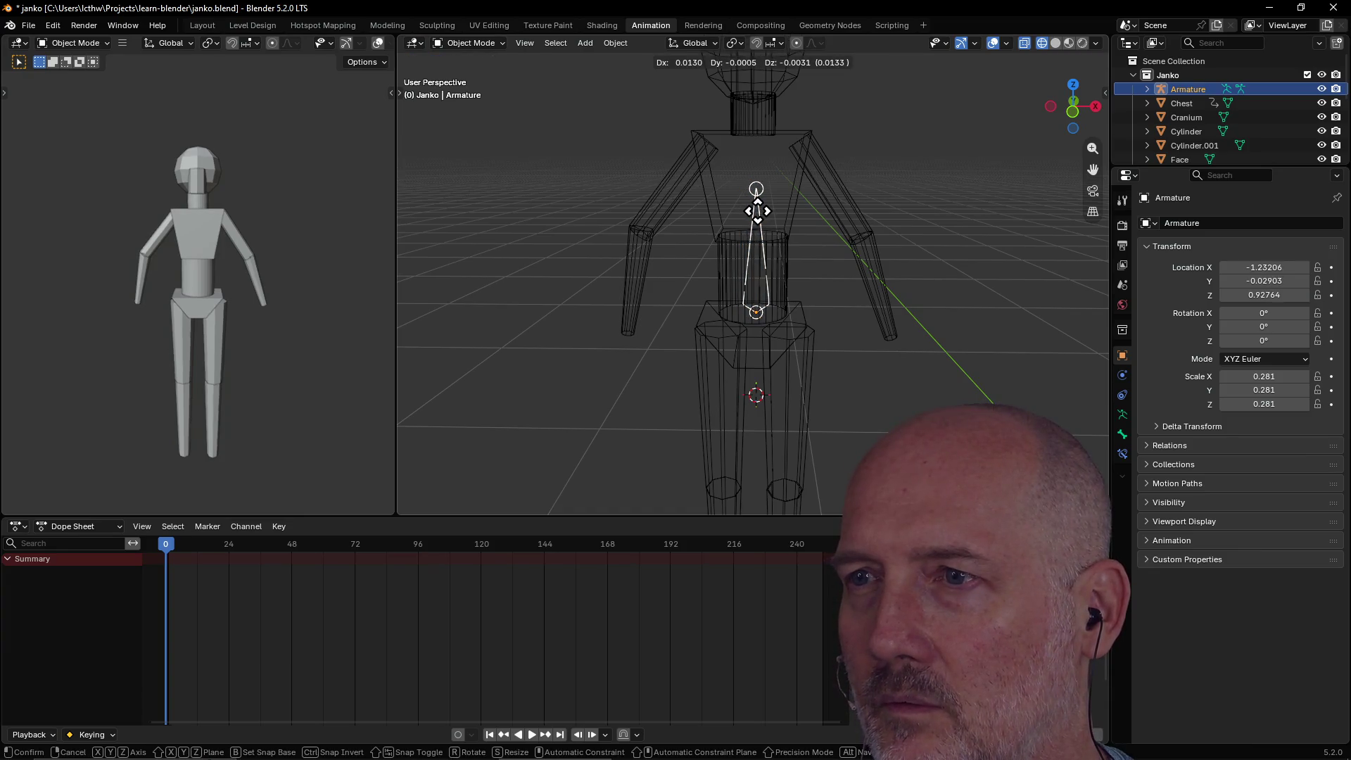
click(755, 214)
middle_drag(755, 214, 608, 222)
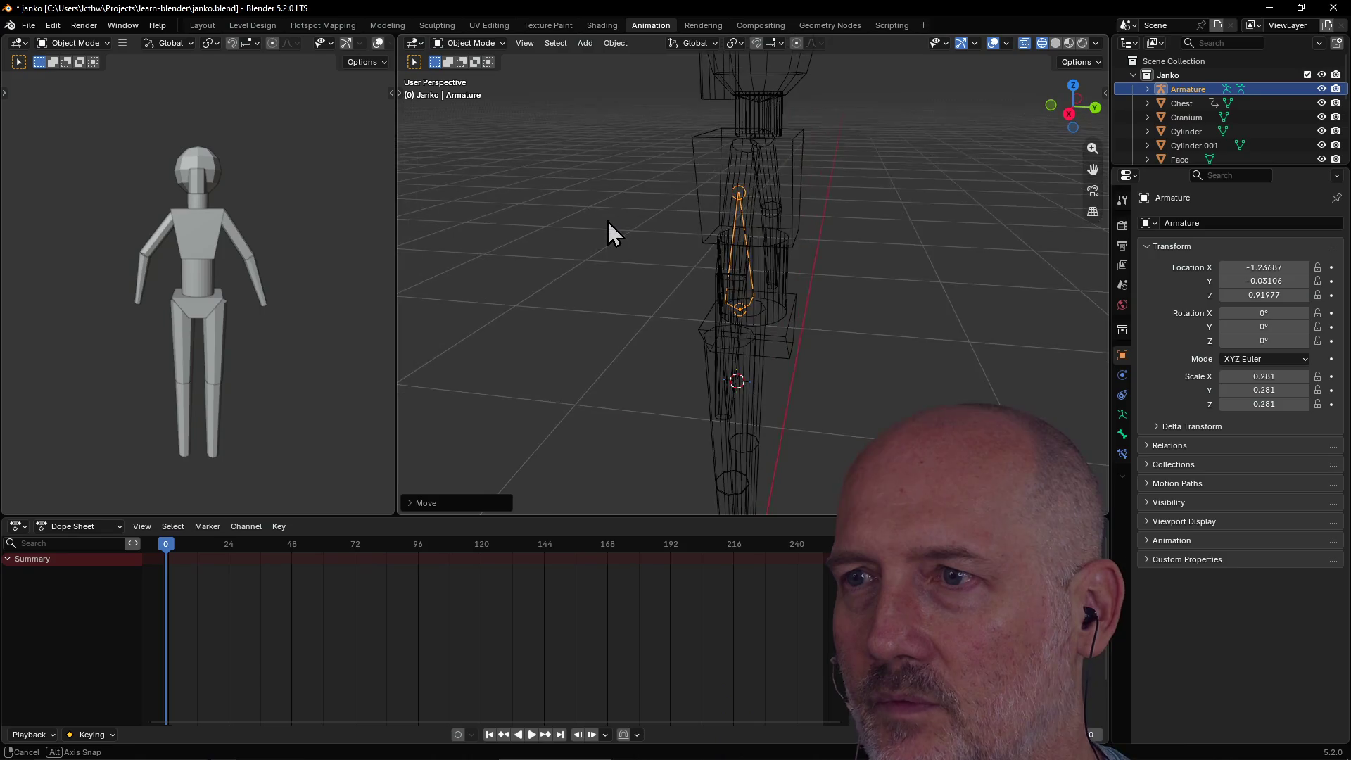
key(g)
key(y)
click(694, 241)
middle_drag(694, 241, 871, 225)
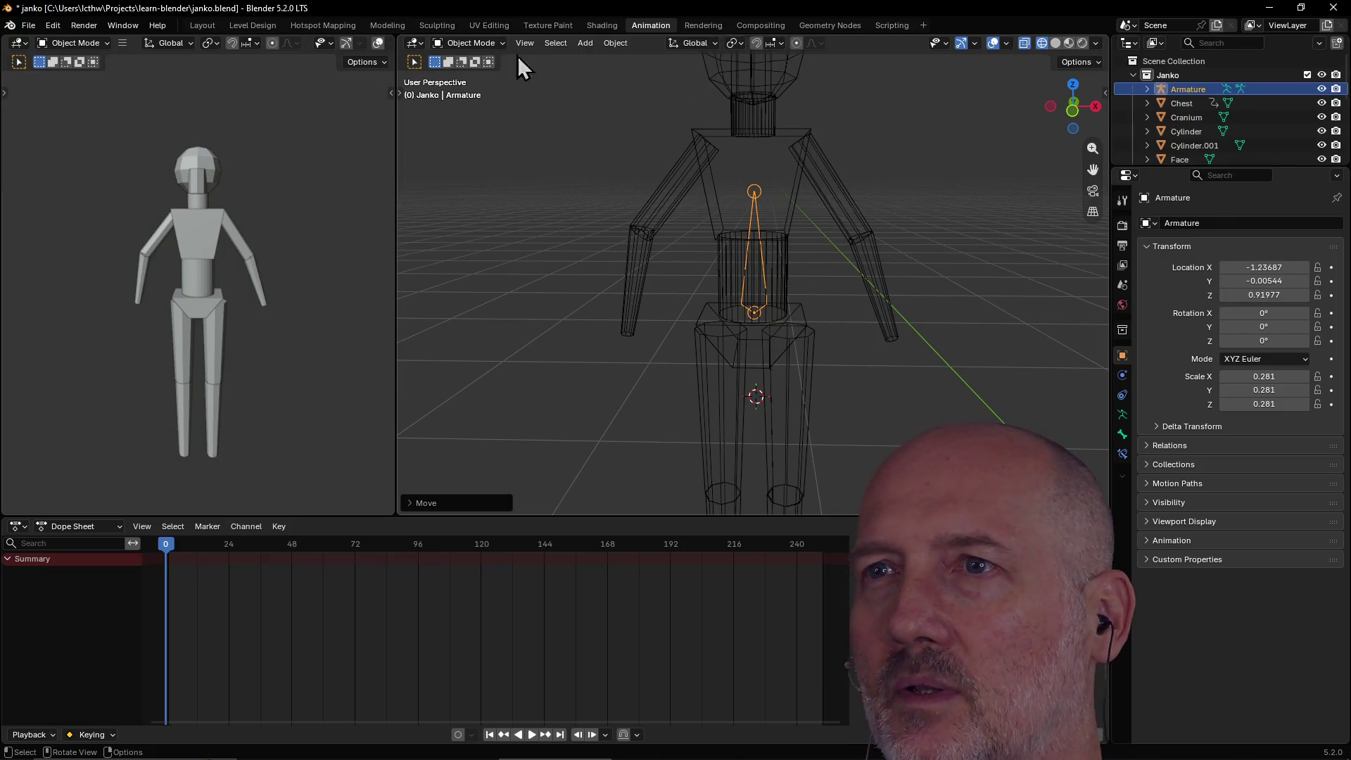
Select the Armature object in the Outliner and check its contents.
click(732, 159)
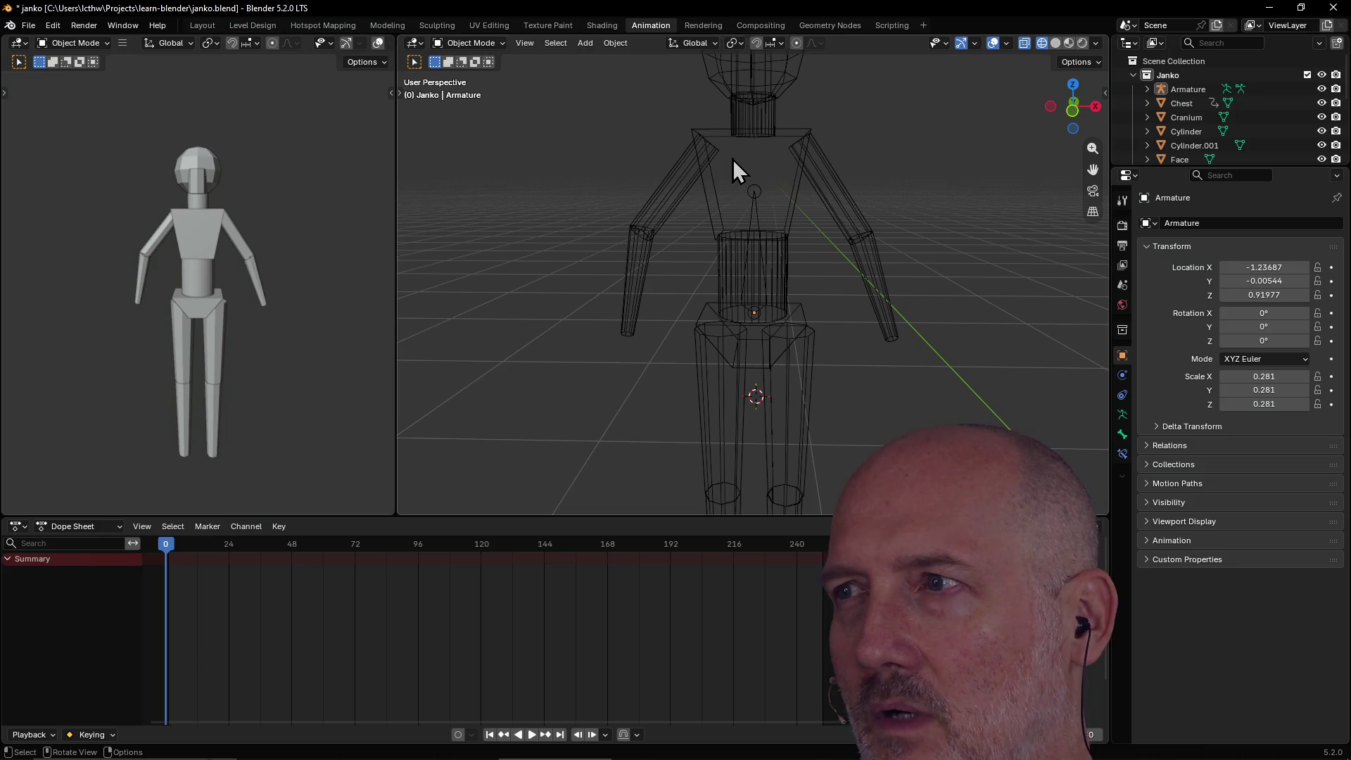
click(1184, 92)
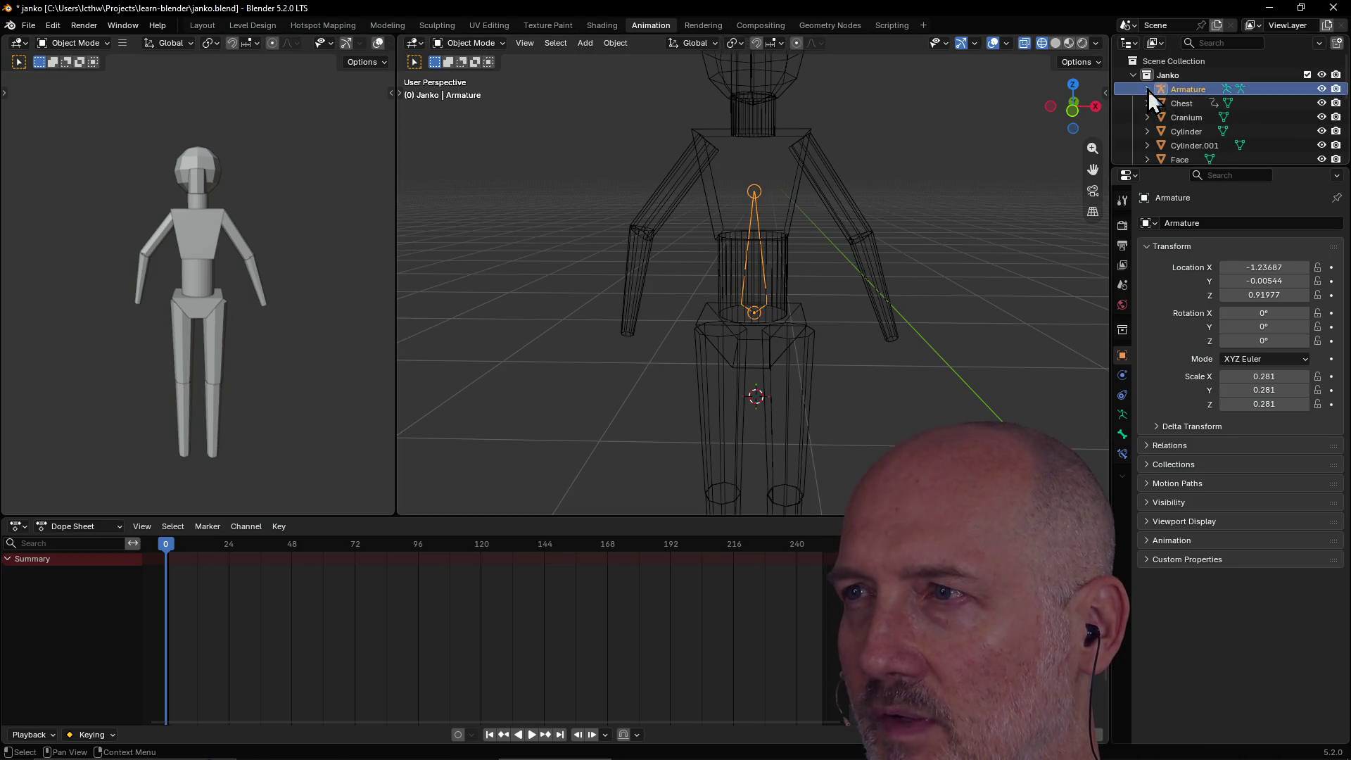
click(1147, 90)
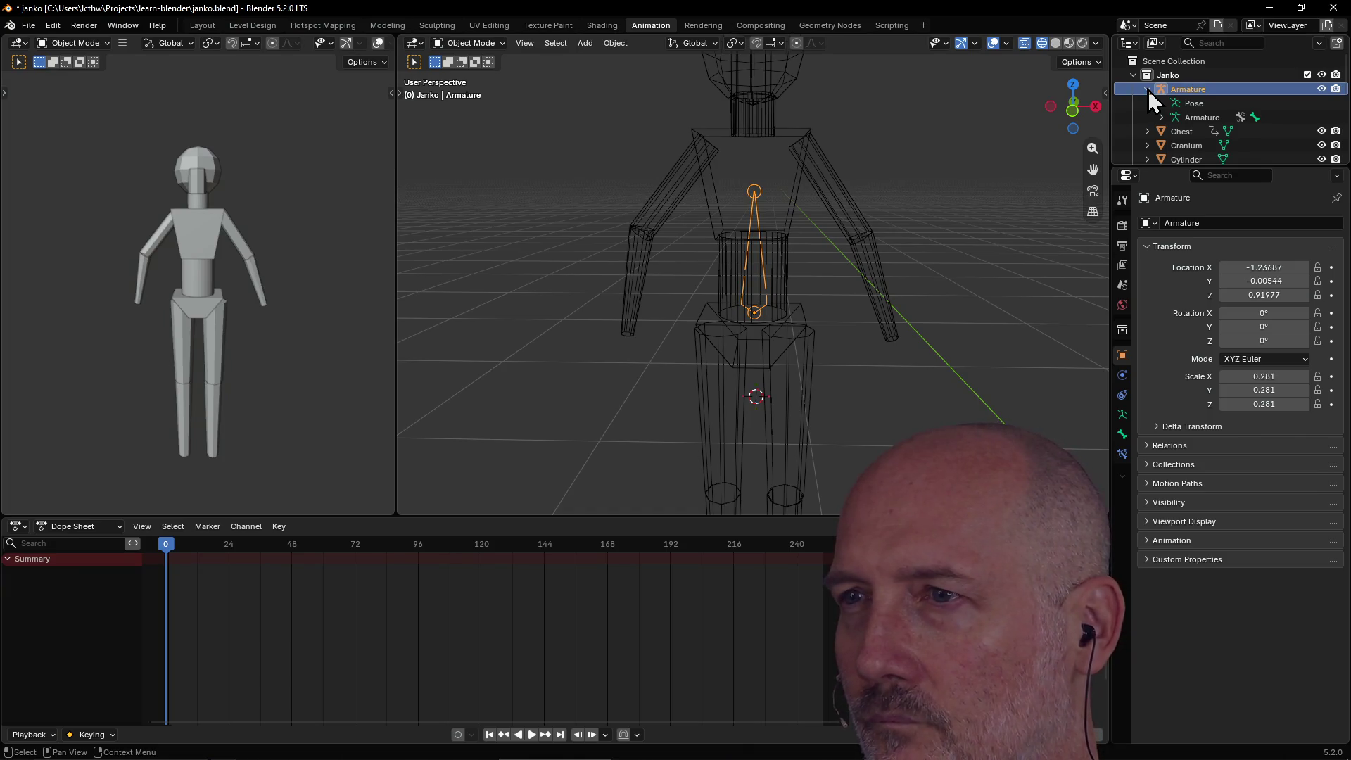
click(1147, 90)
Delete the trial single-bone Armature object from the scene via the Outliner.
right_click(1168, 89)
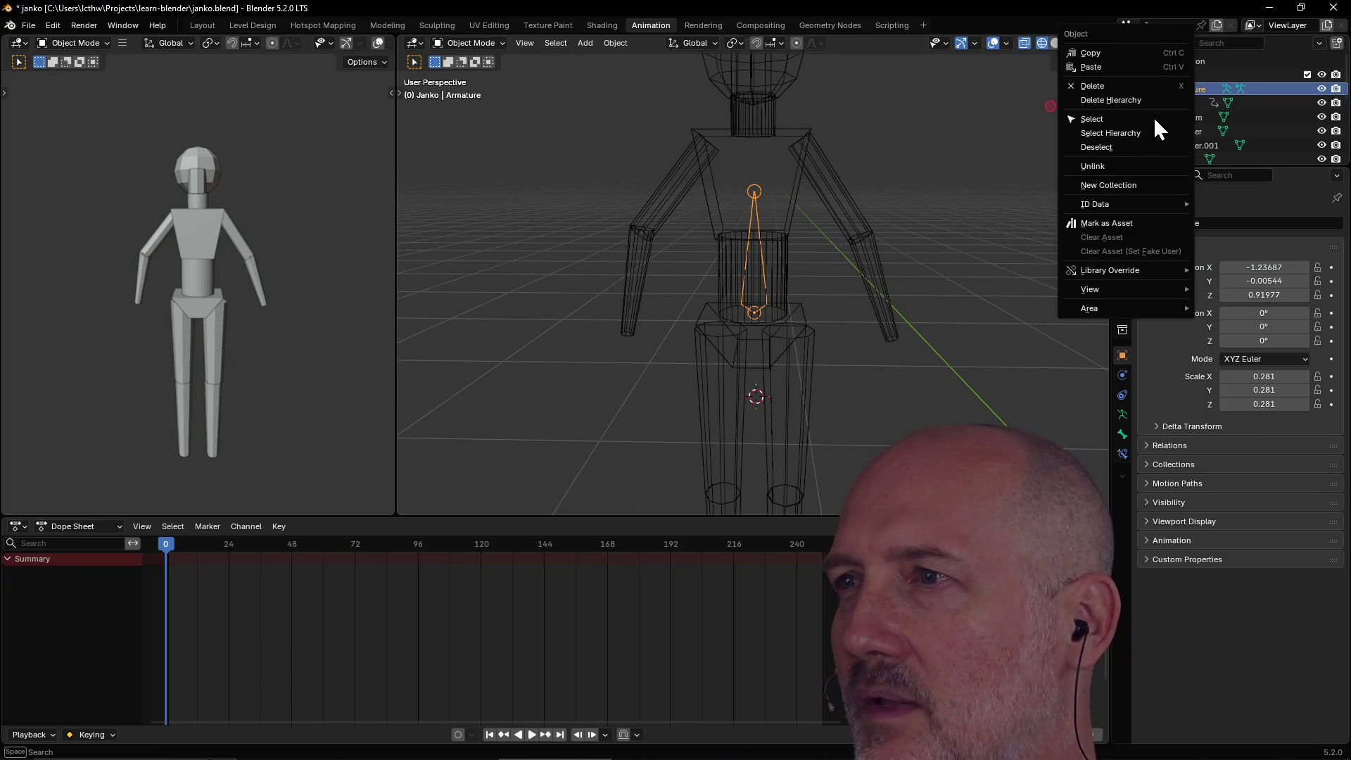
click(1147, 88)
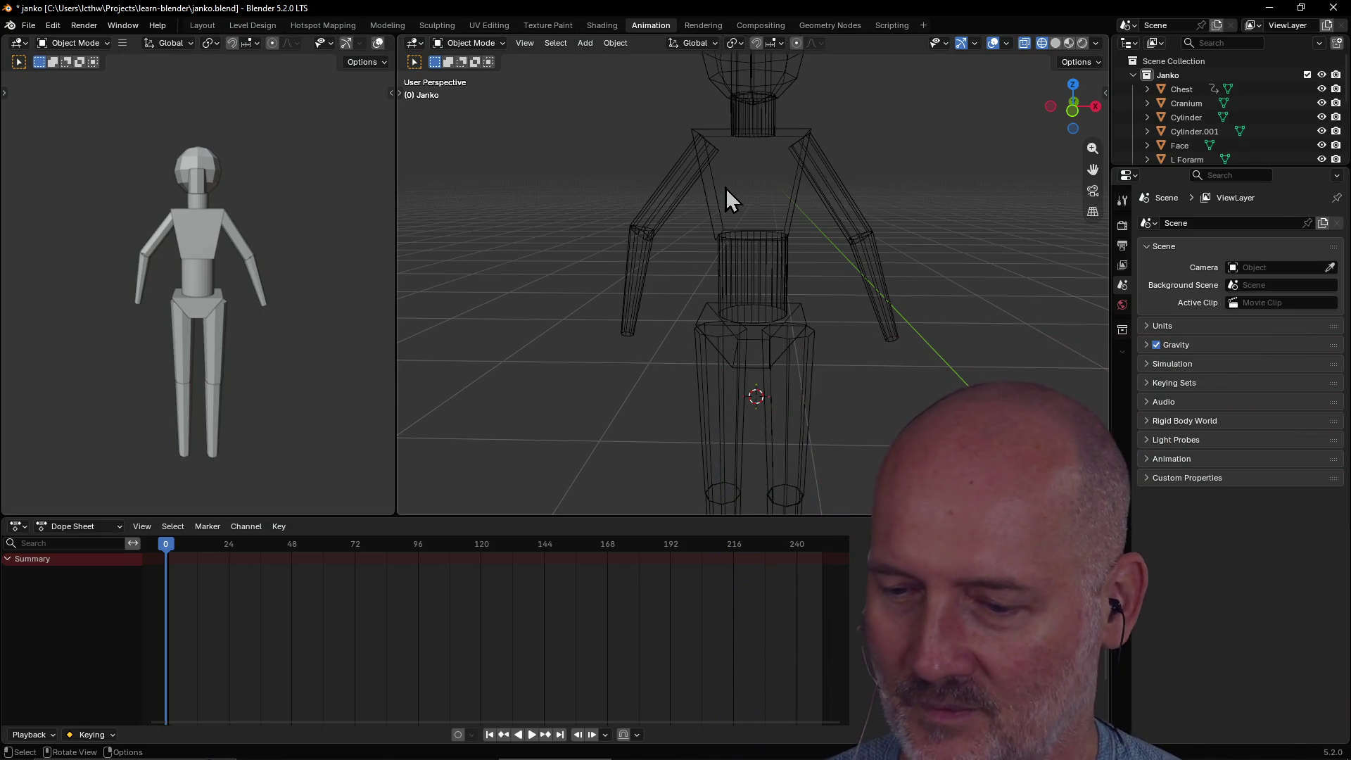
scroll(788, 221, down, 2)
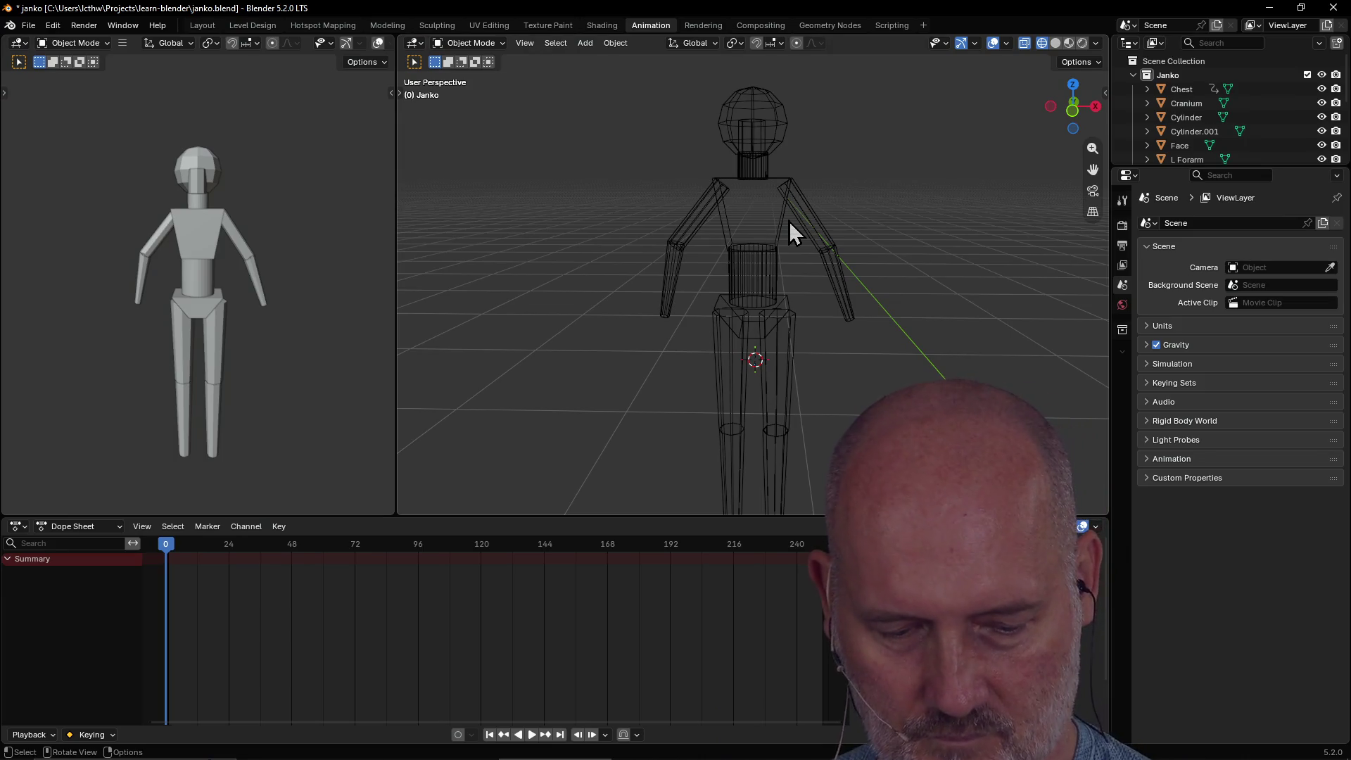
key(z)
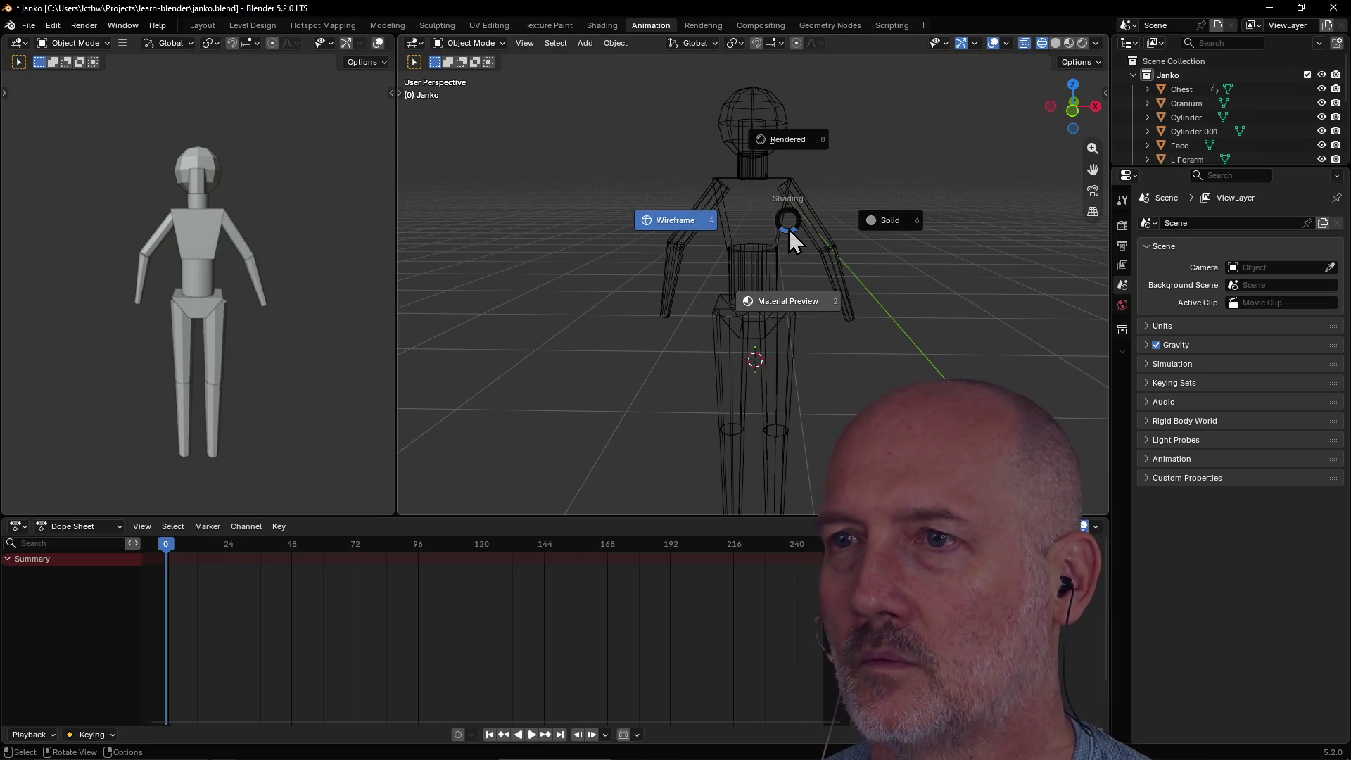
Set the viewport to Solid shading, then show the mannequin in the Layout workspace split into four views.
click(897, 224)
mouse_move(858, 227)
middle_down()
mouse_move(757, 263)
mouse_move(729, 255)
mouse_move(1037, 224)
mouse_move(1019, 200)
middle_up()
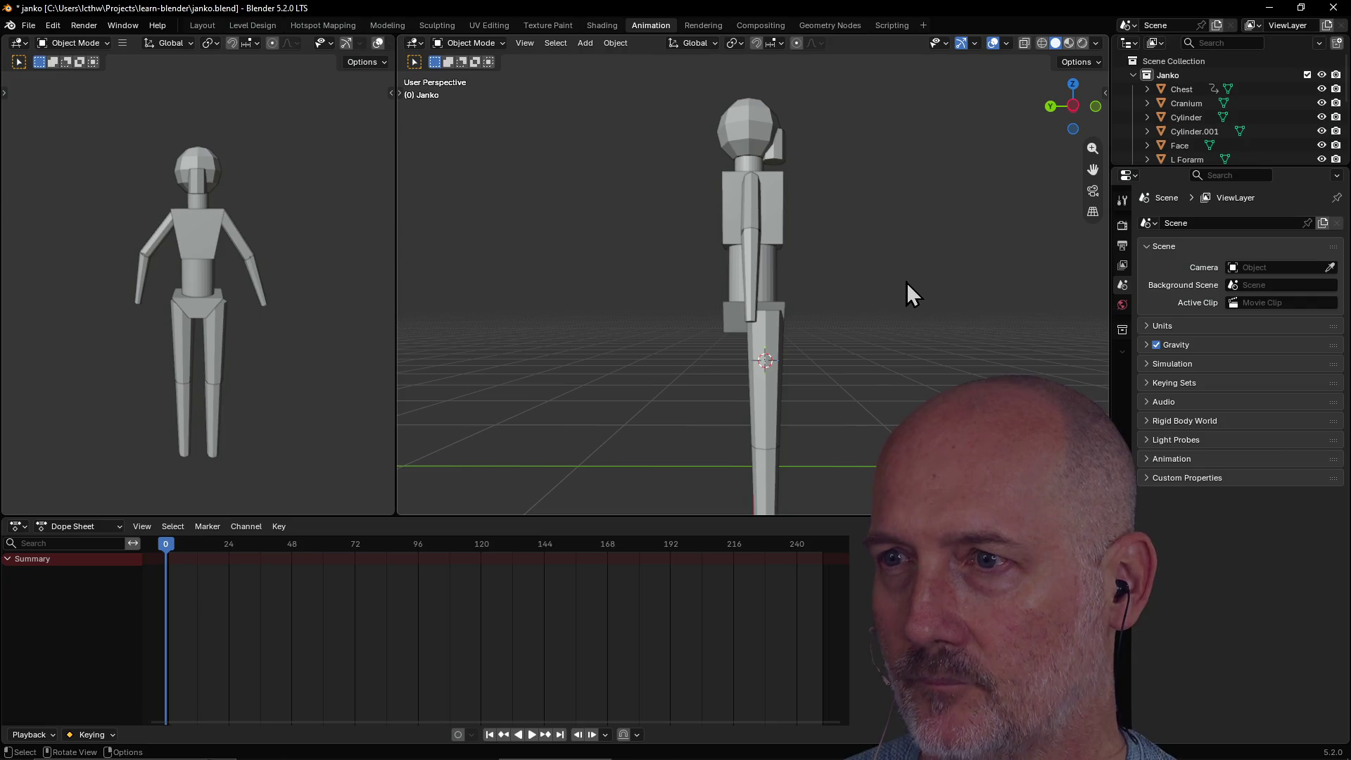
click(205, 23)
middle_drag(548, 471, 740, 436)
middle_drag(681, 475, 656, 474)
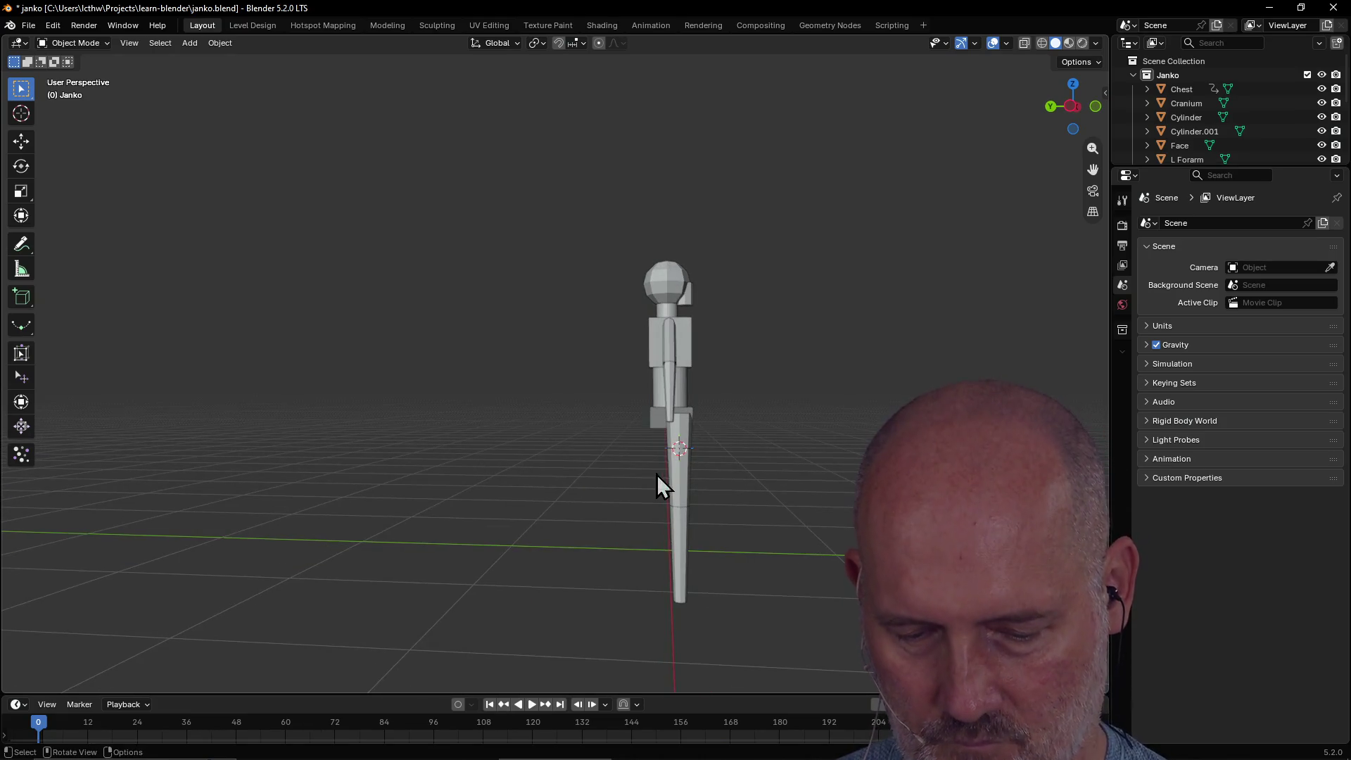
key(ctrl+alt+q)
Select the three leg pieces and move them slightly in the perspective view.
scroll(924, 284, up, 2)
scroll(805, 523, up, 3)
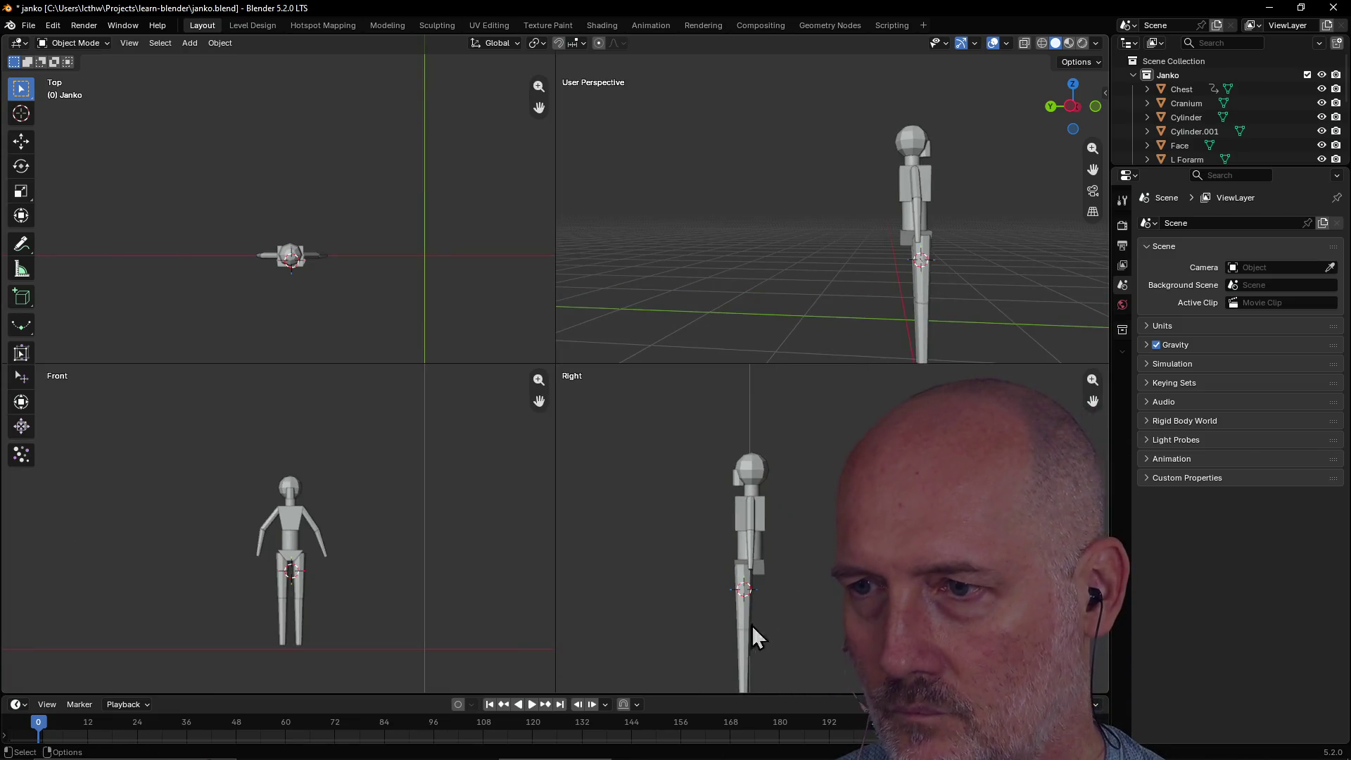
scroll(960, 273, up, 2)
mouse_move(960, 273)
middle_down()
mouse_move(883, 295)
mouse_move(897, 290)
middle_up()
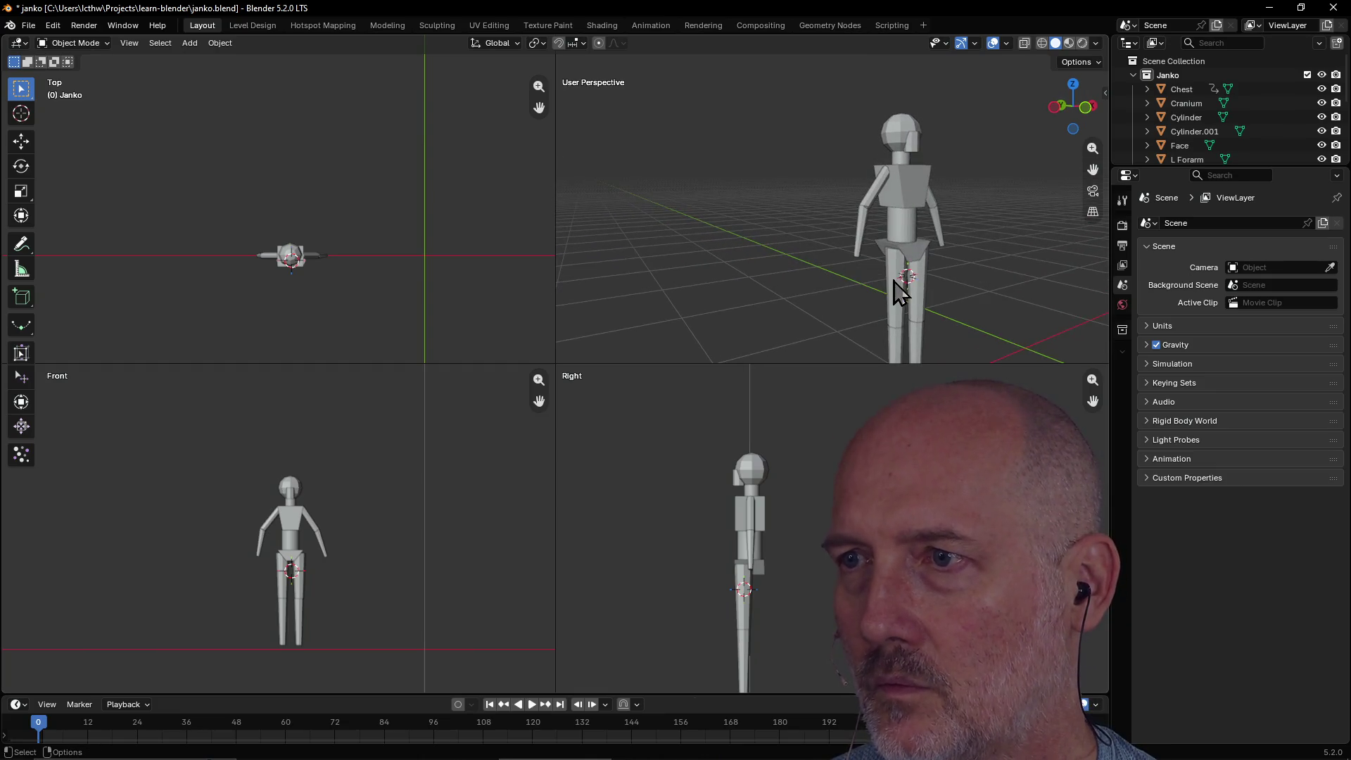
click(898, 291)
shift+click(926, 300)
shift+click(918, 352)
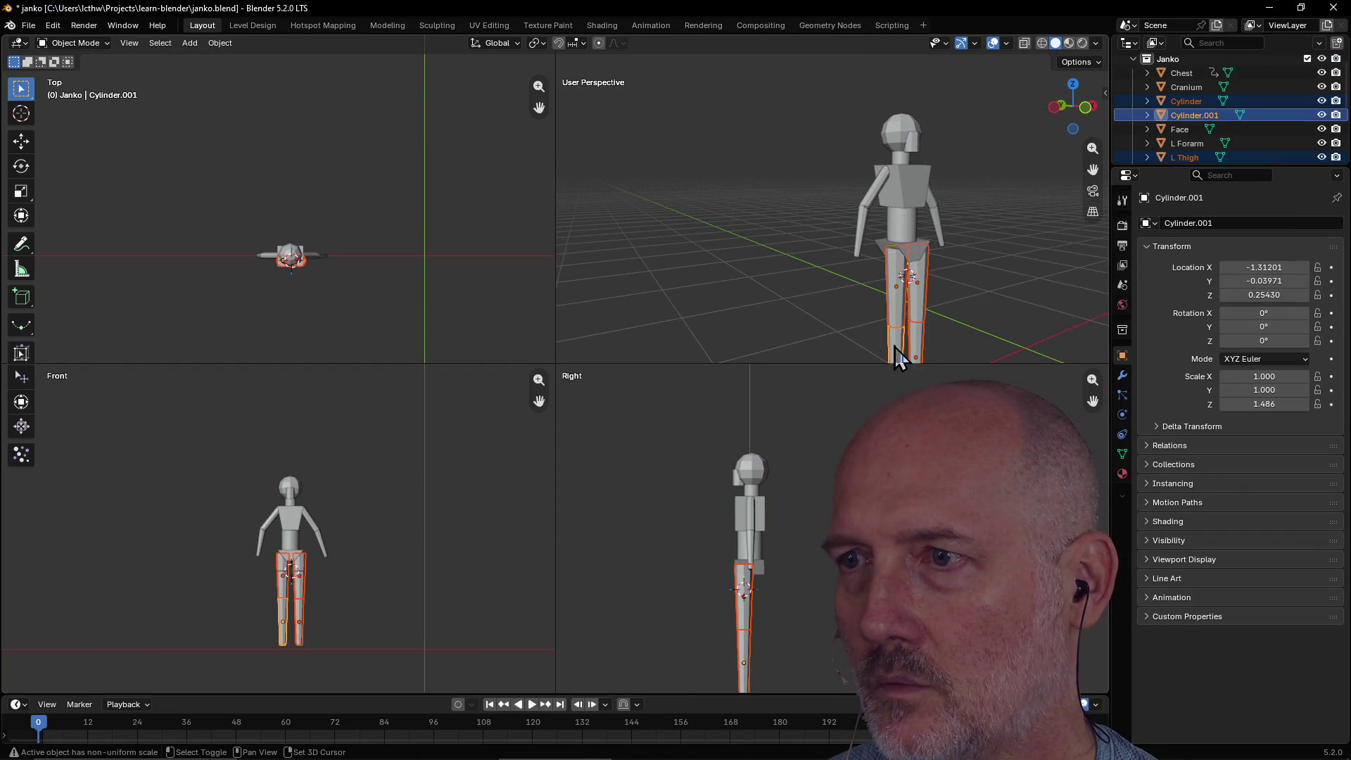
key(g)
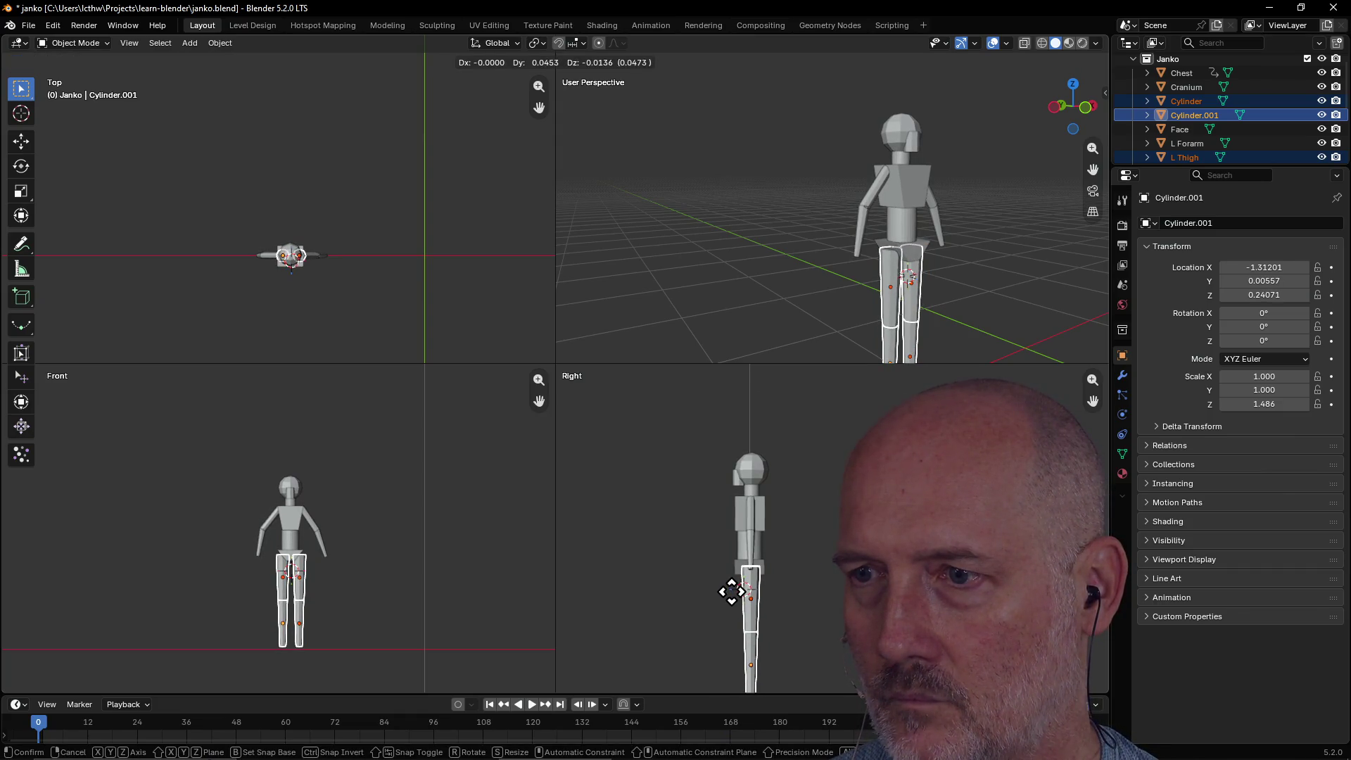
click(732, 591)
Deselect the legs and save the file as janko.blend.
click(783, 287)
mouse_move(809, 249)
middle_down()
mouse_move(667, 242)
mouse_move(854, 220)
mouse_move(889, 225)
mouse_move(886, 248)
mouse_move(868, 256)
mouse_move(814, 222)
mouse_move(792, 184)
mouse_move(757, 229)
mouse_move(738, 223)
mouse_move(788, 273)
mouse_move(842, 274)
middle_up()
scroll(766, 236, up, 2)
key(ctrl+s)
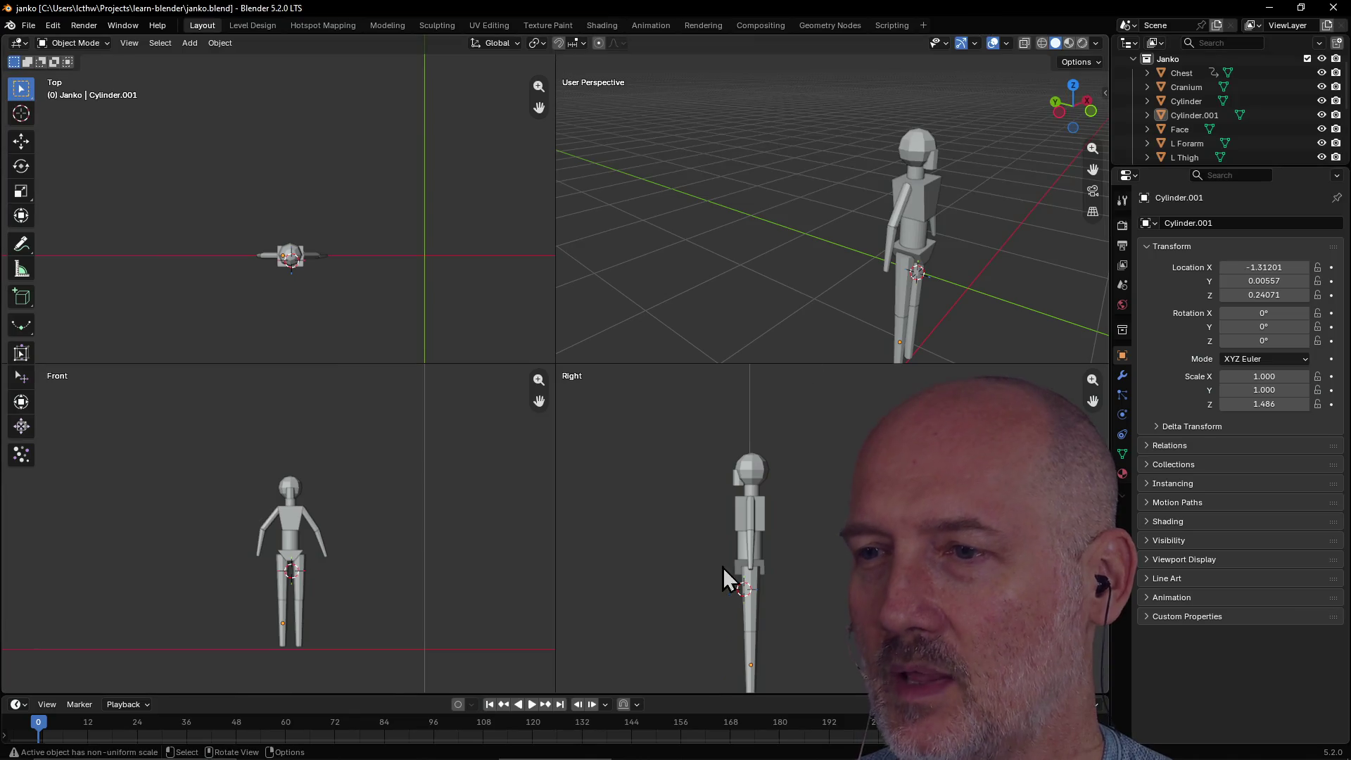
click(766, 513)
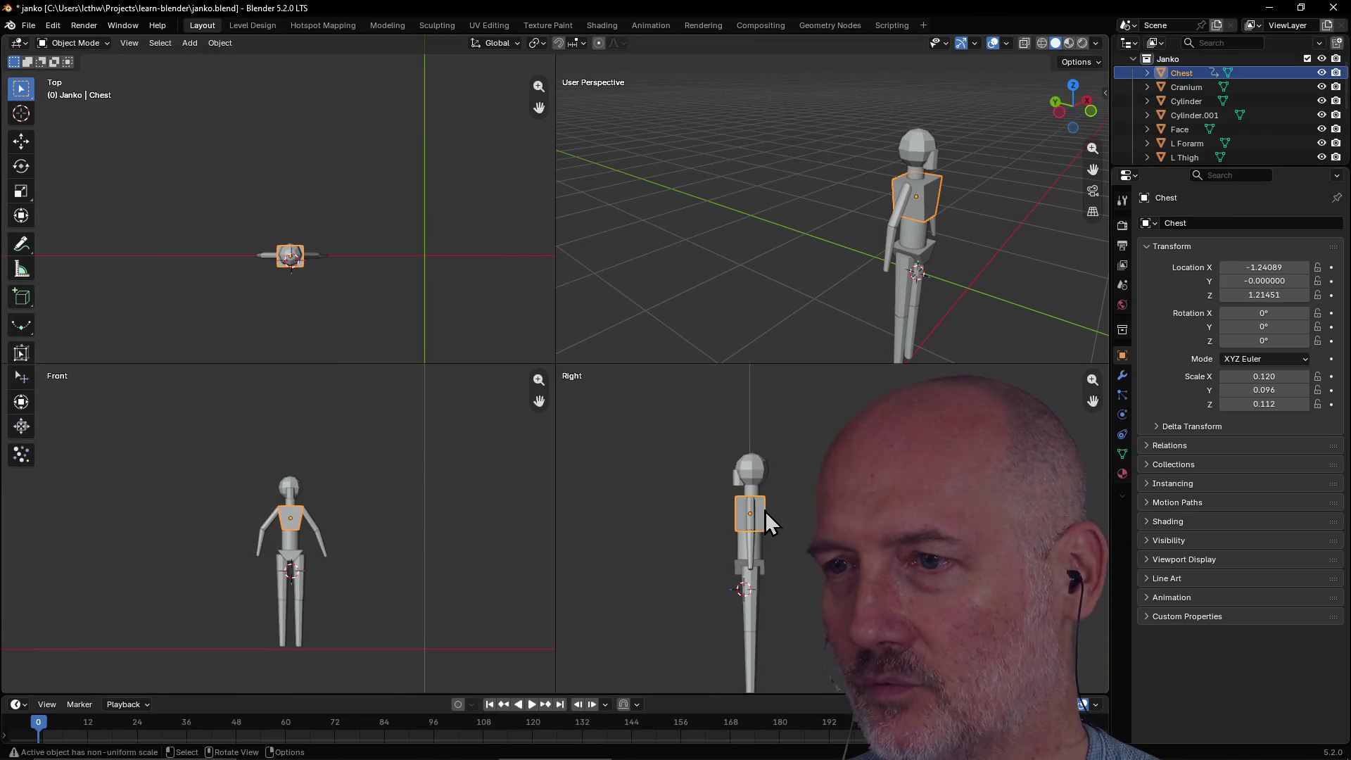
Inspect the Chest and Face pieces, then bring the Creator Dashboard Chrome window over Blender.
click(736, 478)
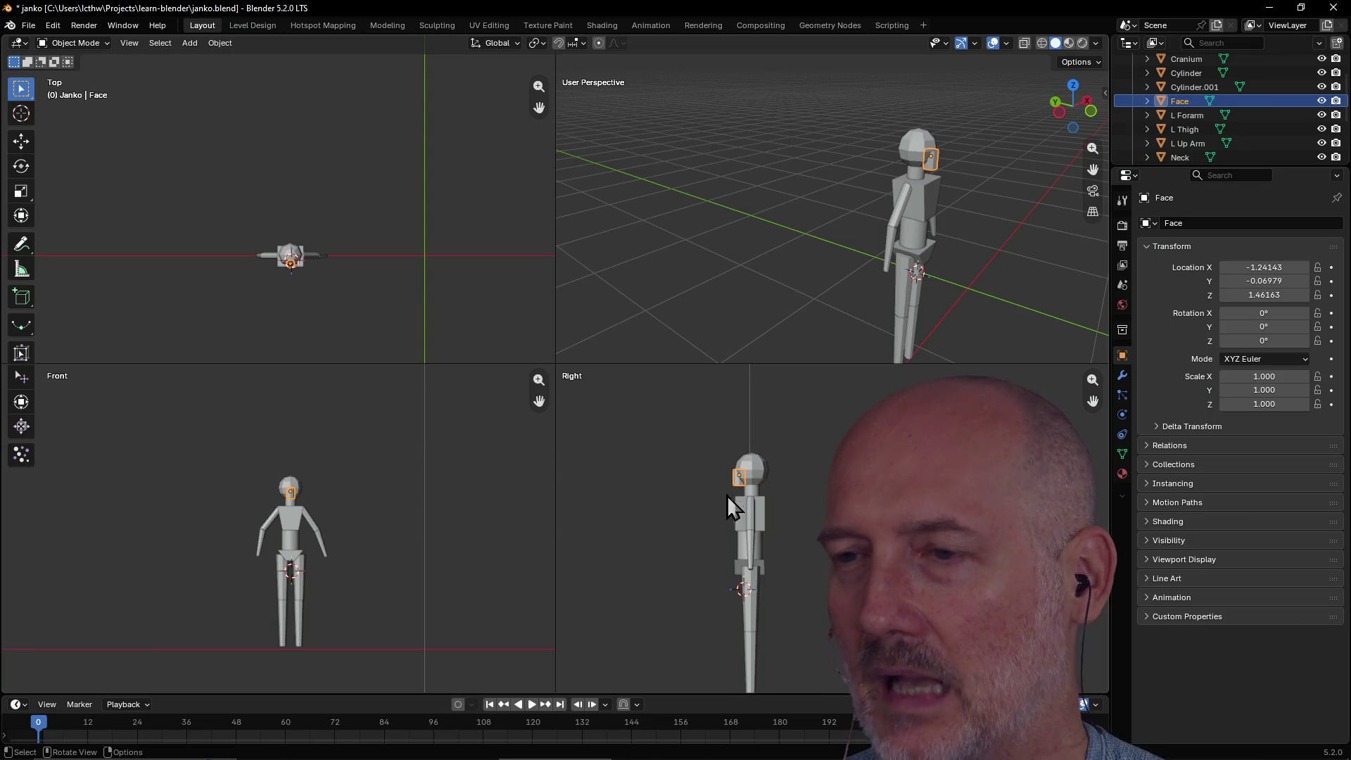
scroll(672, 491, up, 2)
mouse_move(786, 273)
middle_down()
mouse_move(885, 276)
mouse_move(775, 282)
mouse_move(792, 248)
mouse_move(903, 258)
mouse_move(931, 234)
mouse_move(844, 261)
mouse_move(944, 284)
mouse_move(990, 280)
middle_up()
scroll(774, 280, up, 2)
scroll(905, 256, down, 2)
click(932, 234)
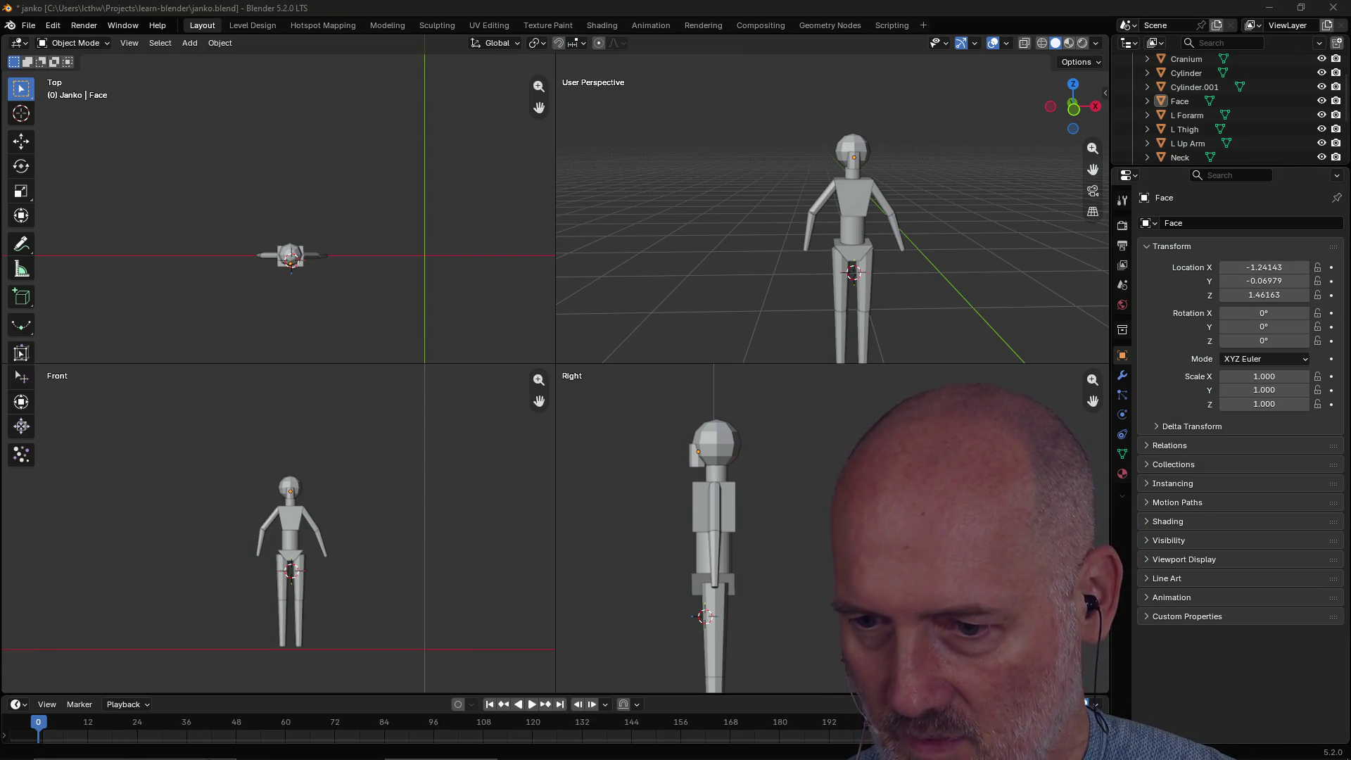
mouse_move(1350, 6)
mouse_down()
mouse_move(1011, 6)
mouse_move(674, 57)
mouse_up()
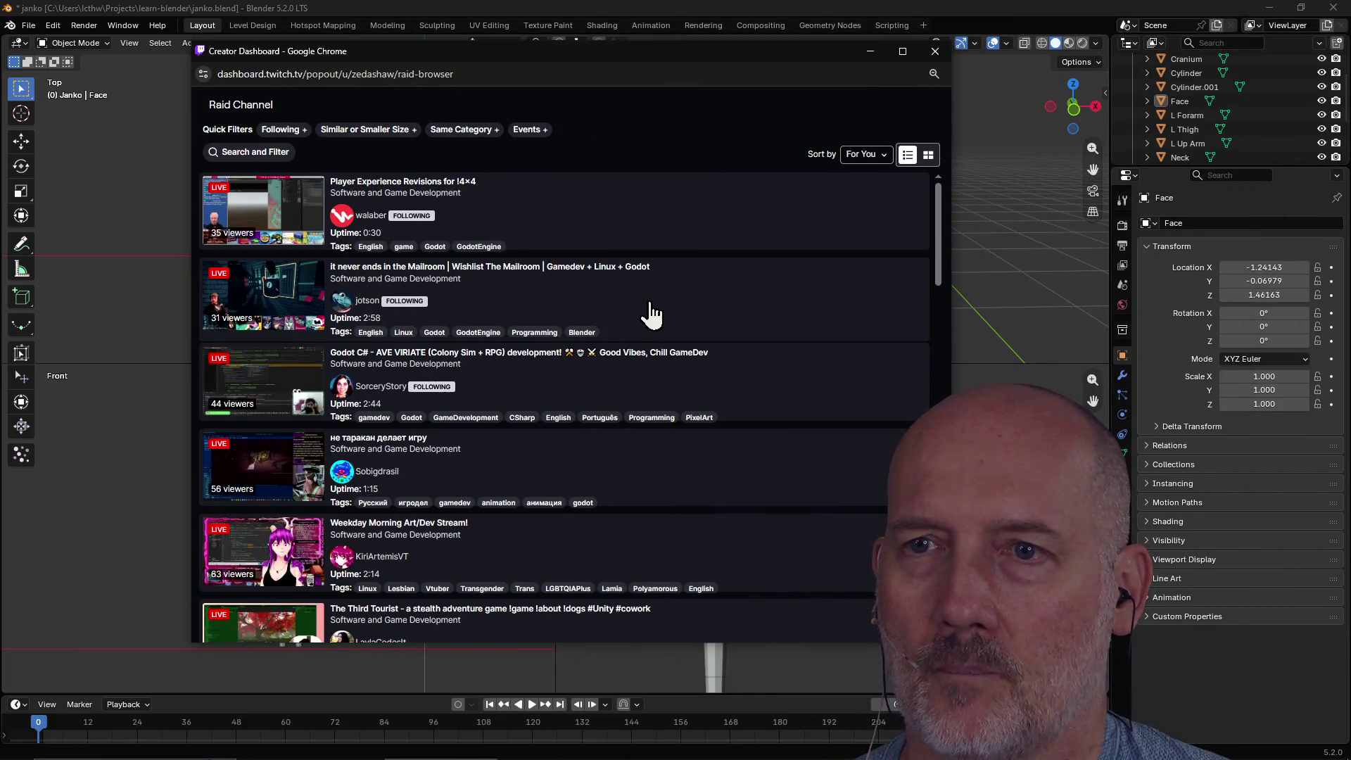
Apply the Same Category and Following quick filters to the Raid Channel list.
click(470, 133)
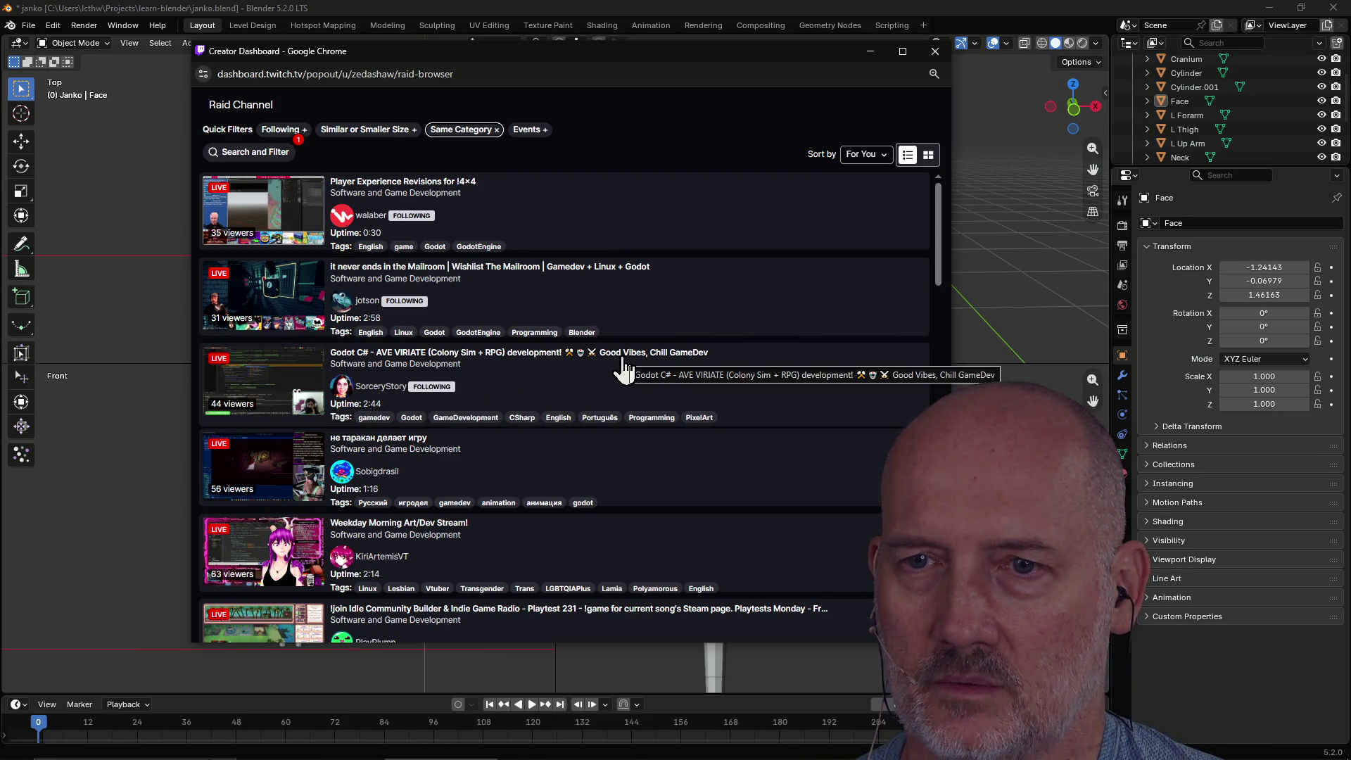
scroll(623, 367, down, 5)
scroll(619, 352, up, 5)
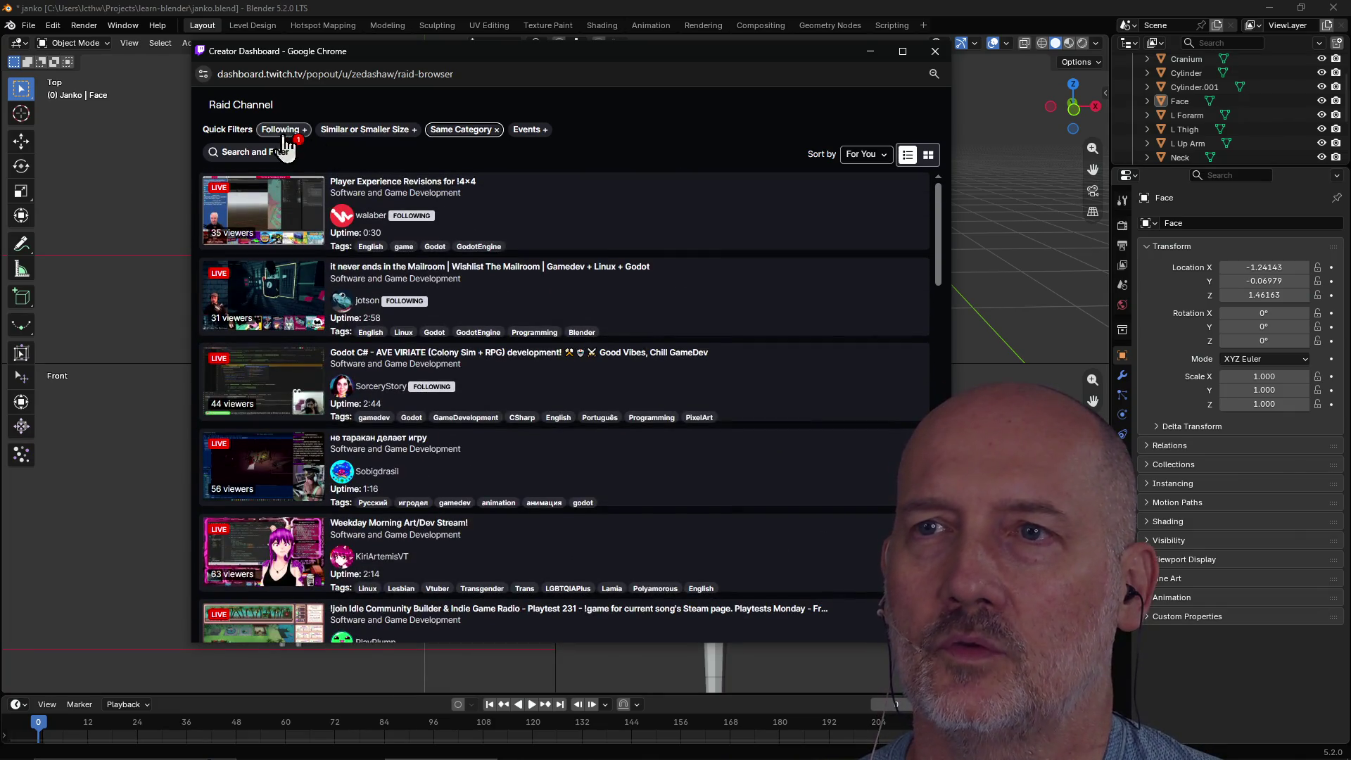
click(280, 129)
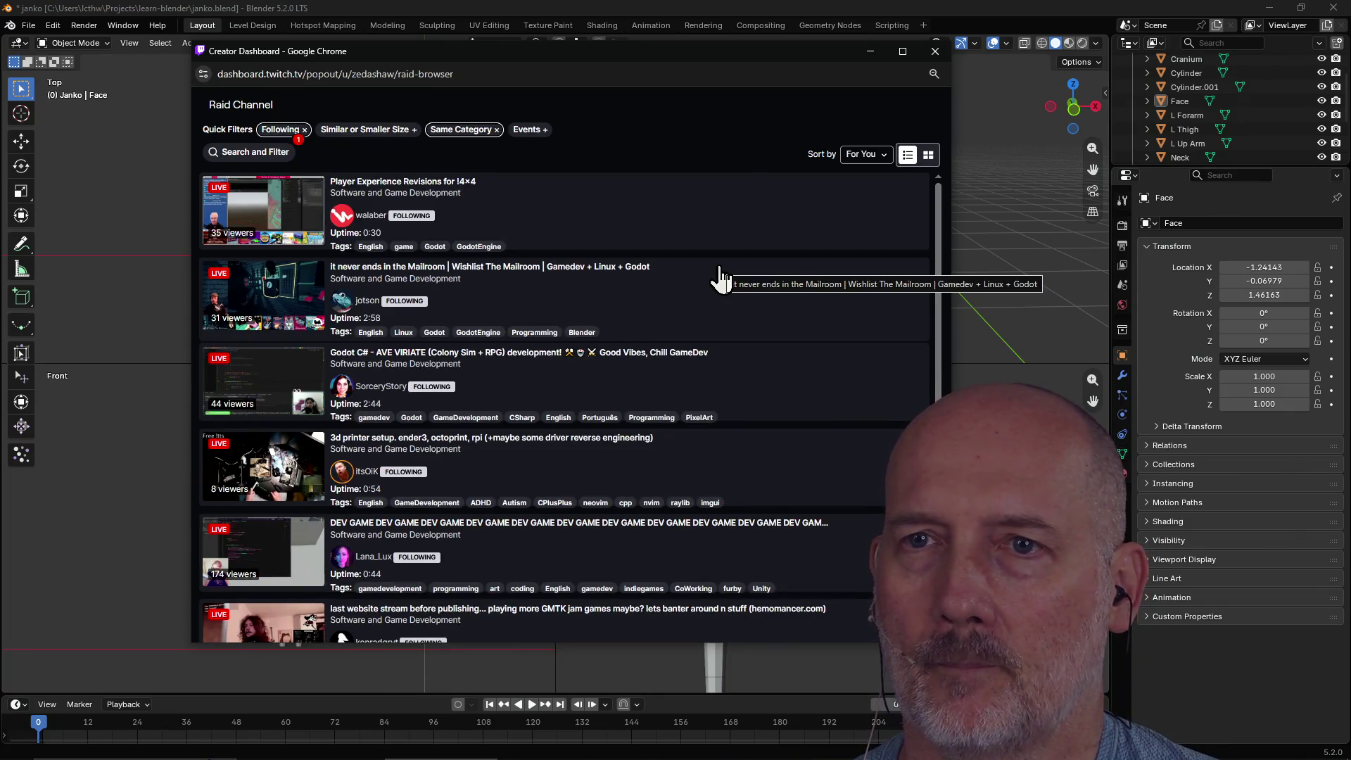